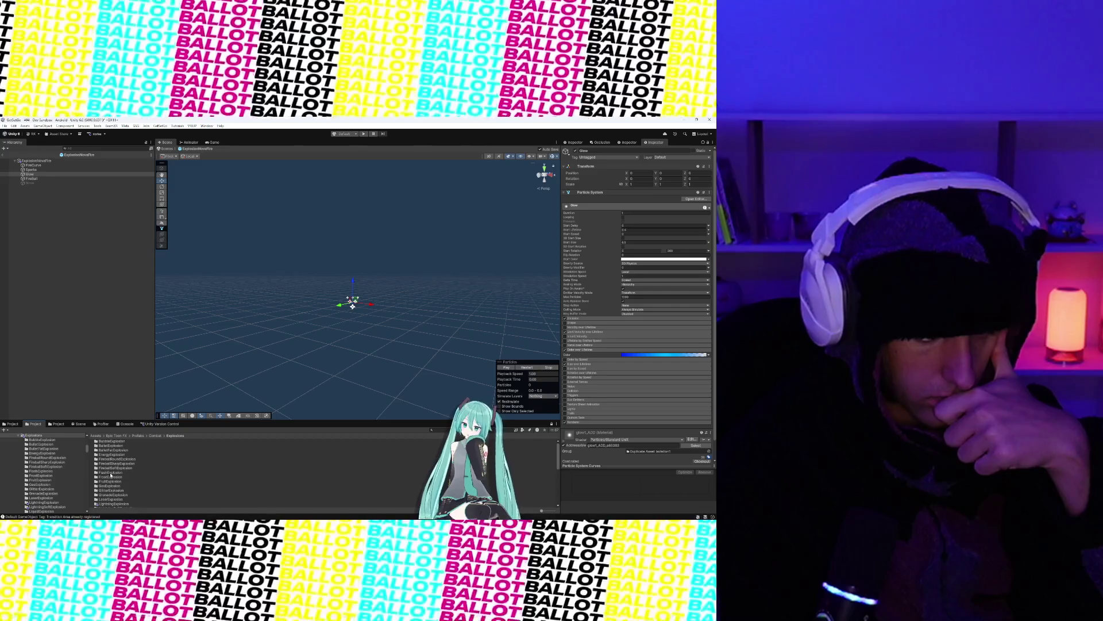
Step: Open SharpExplosionBlue from the SharpExplosion folder and play its burst preview twice
scroll(111, 475, down, 5)
scroll(111, 474, down, 1)
double_click(111, 464)
double_click(113, 441)
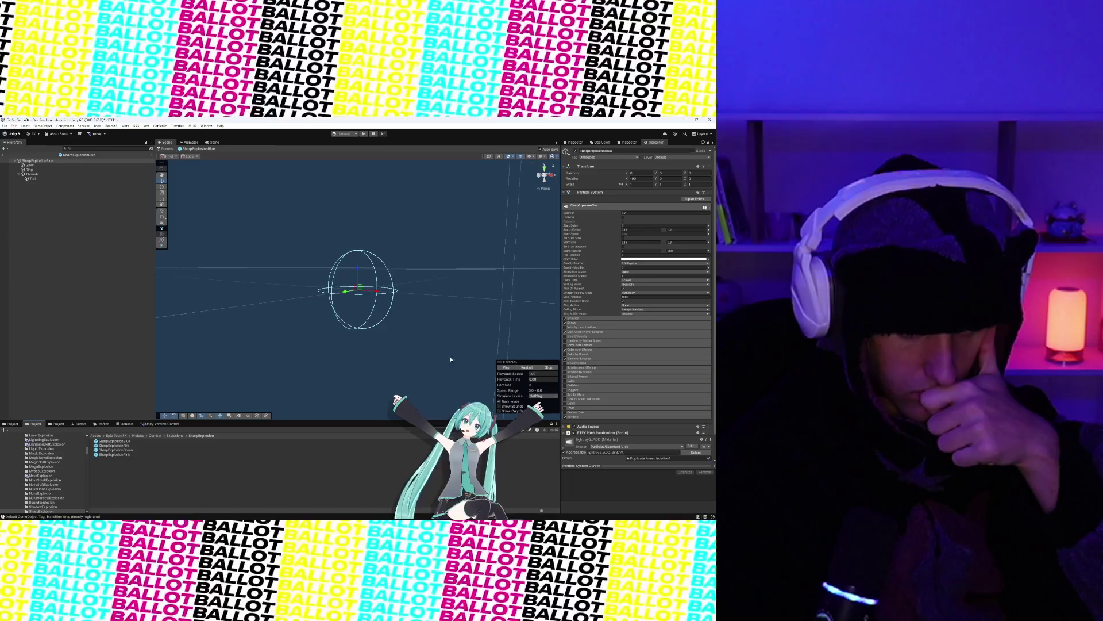
click(504, 367)
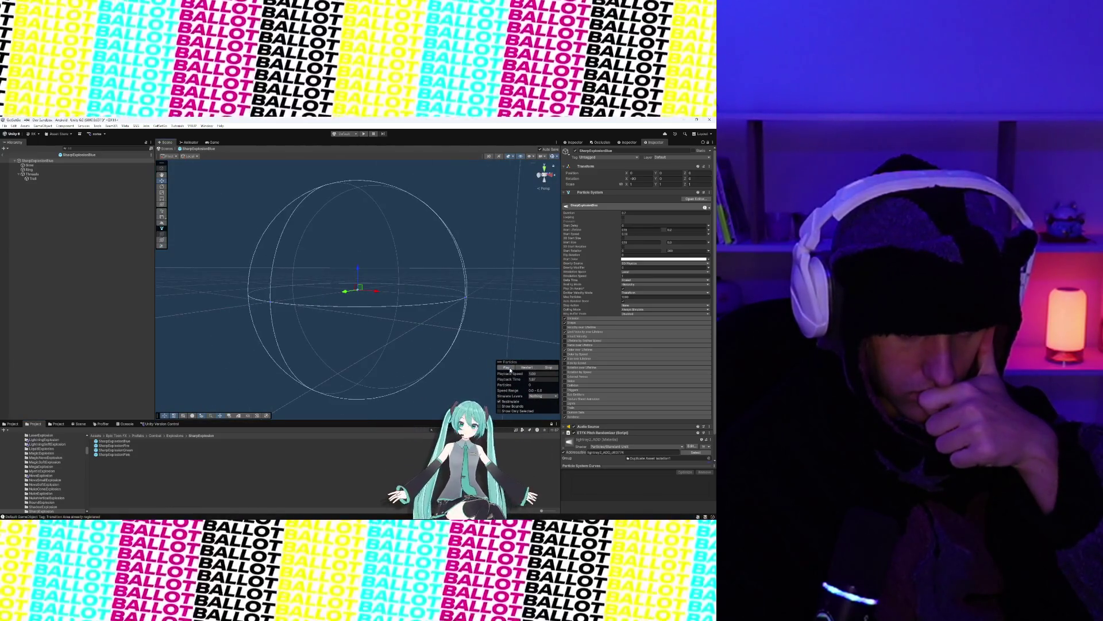
click(507, 367)
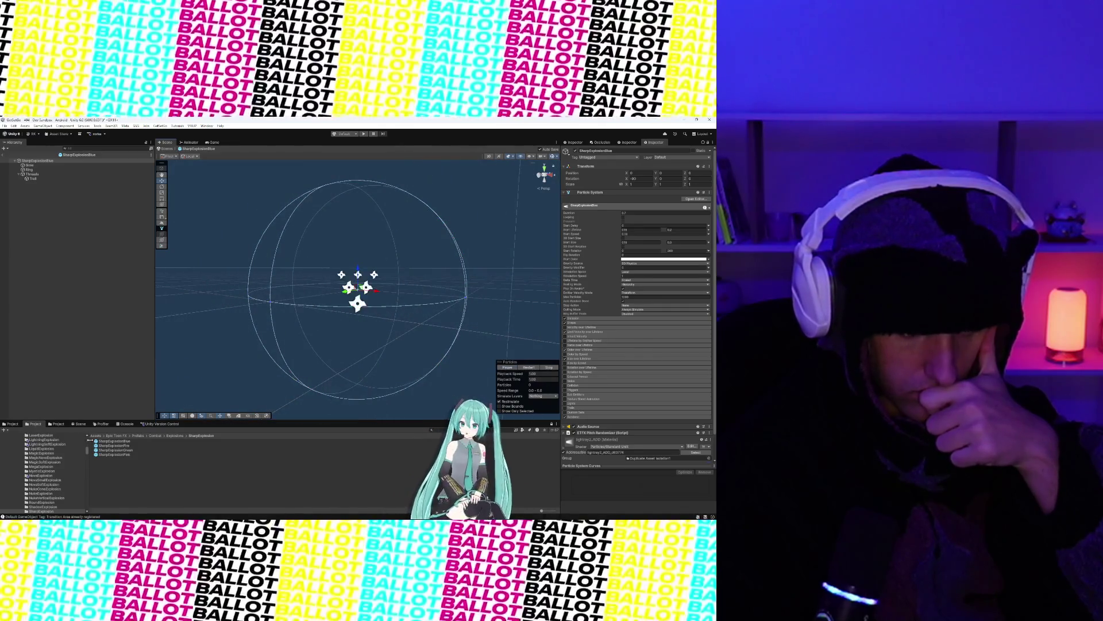
Step: Open StarlineExplosionBlue, frame it and play its explosion, then select the EnergyExplosion folder
click(180, 438)
scroll(144, 464, down, 5)
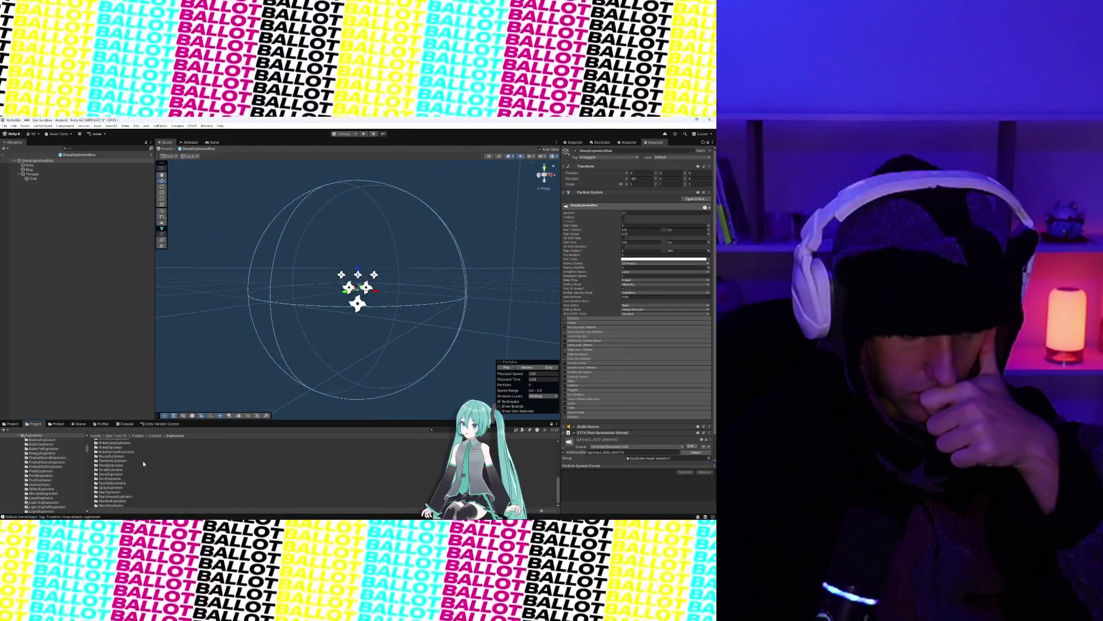
double_click(126, 501)
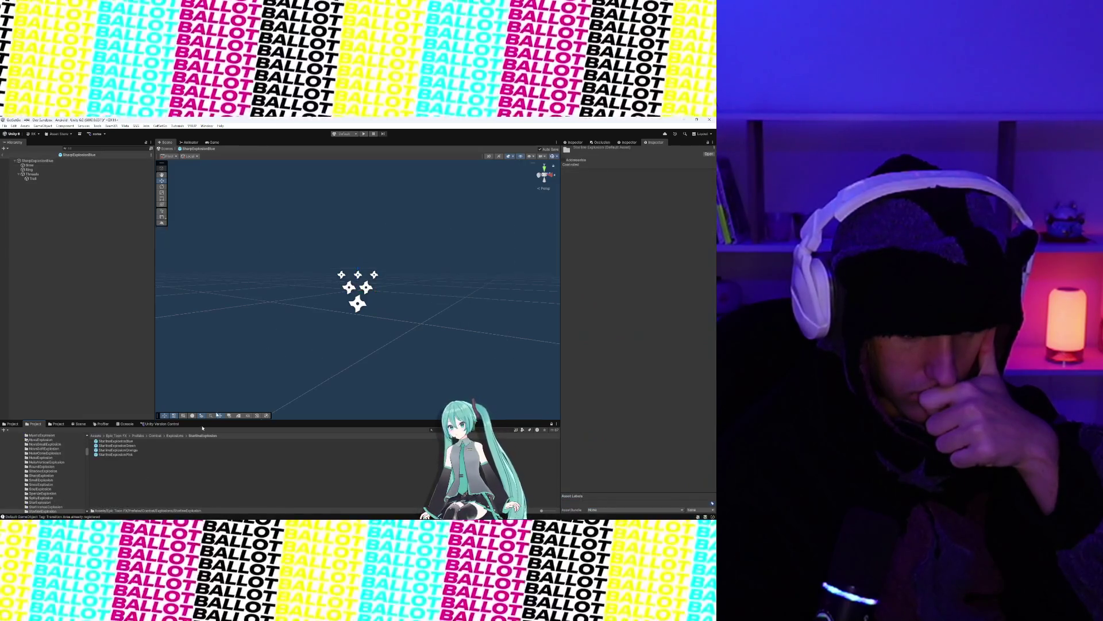
double_click(124, 442)
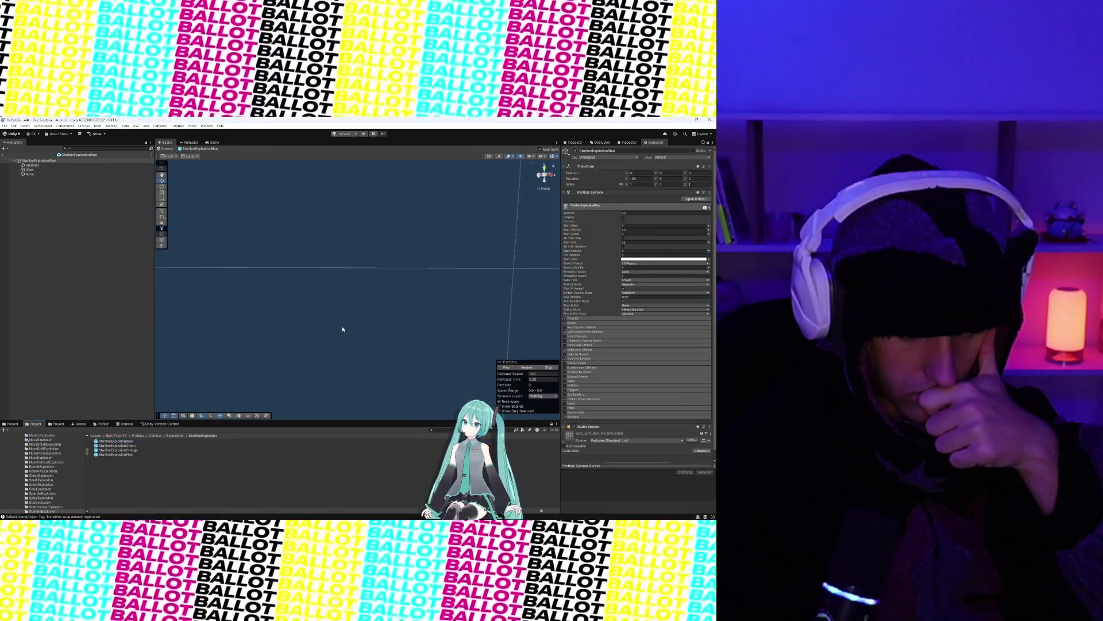
key(f)
click(506, 368)
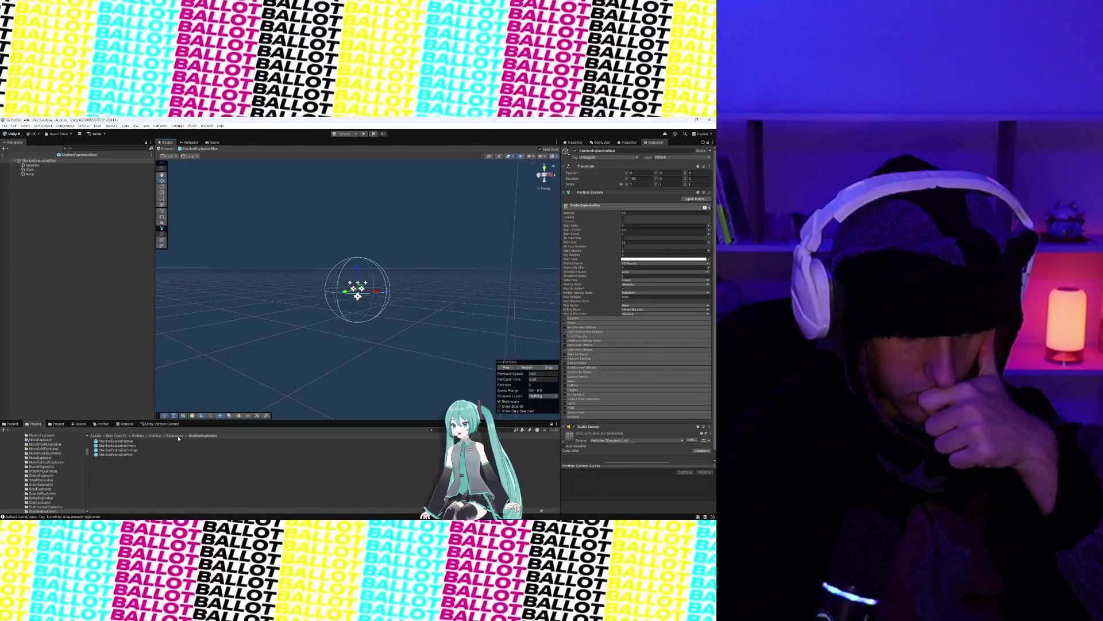
click(177, 436)
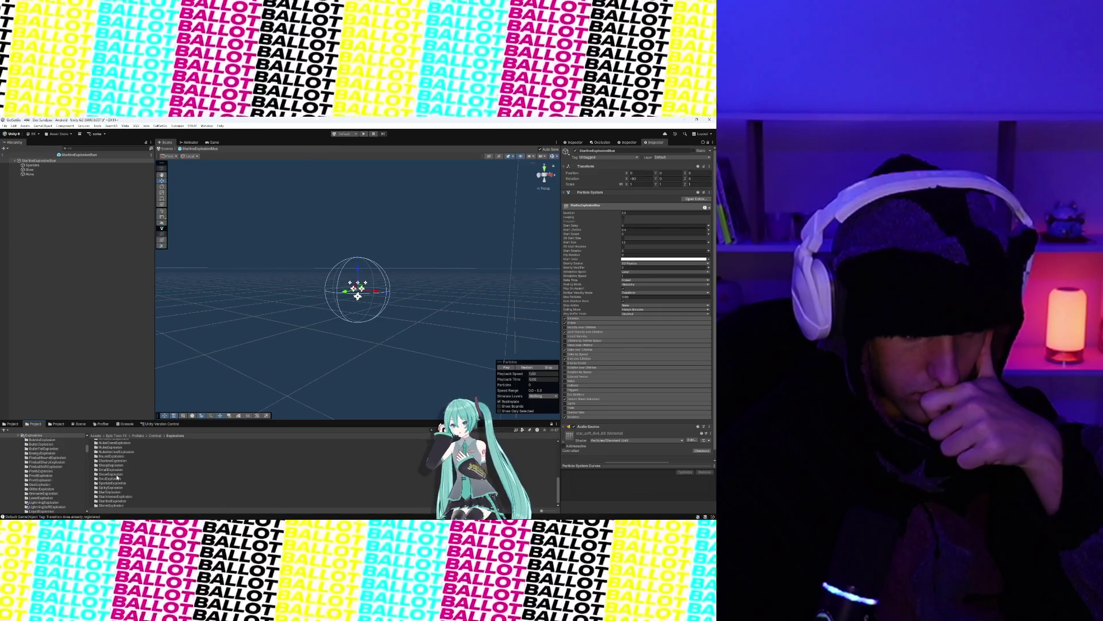
scroll(117, 466, up, 3)
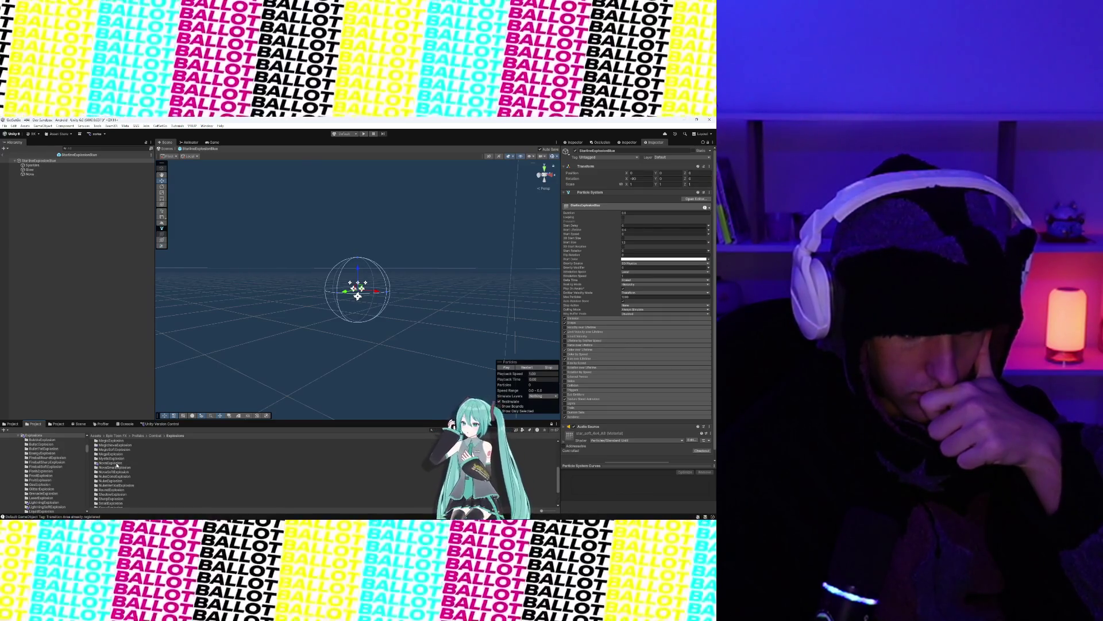
scroll(118, 466, up, 5)
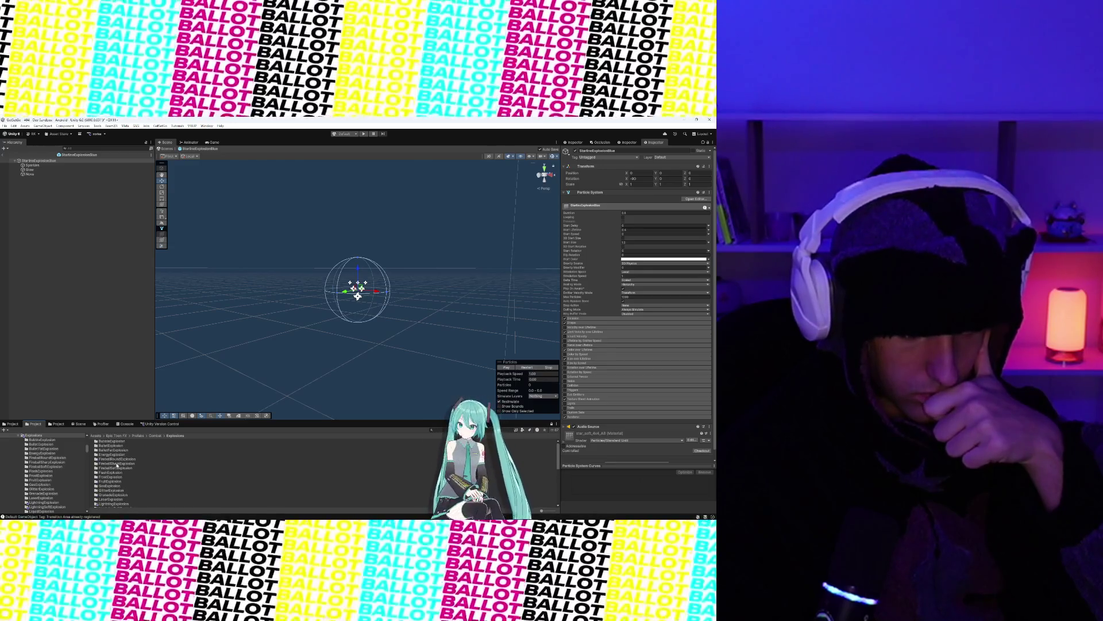
click(118, 458)
Step: Open EnergyExplosionBlue, play and restart its burst several times, then select the prefab asset
double_click(117, 458)
double_click(115, 440)
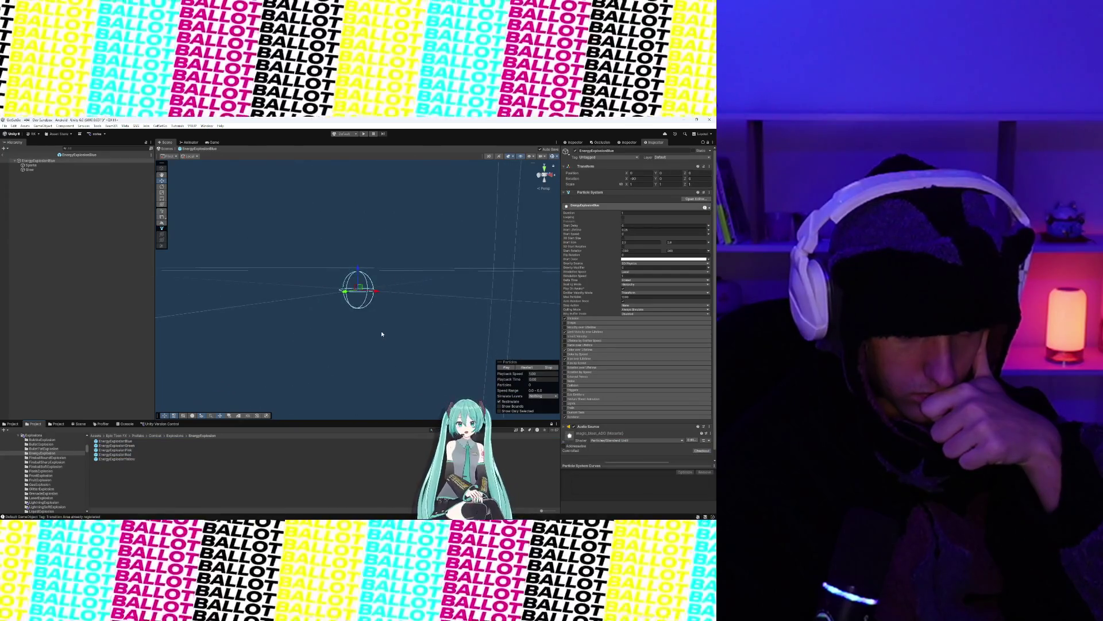
click(505, 371)
scroll(419, 343, up, 3)
click(507, 367)
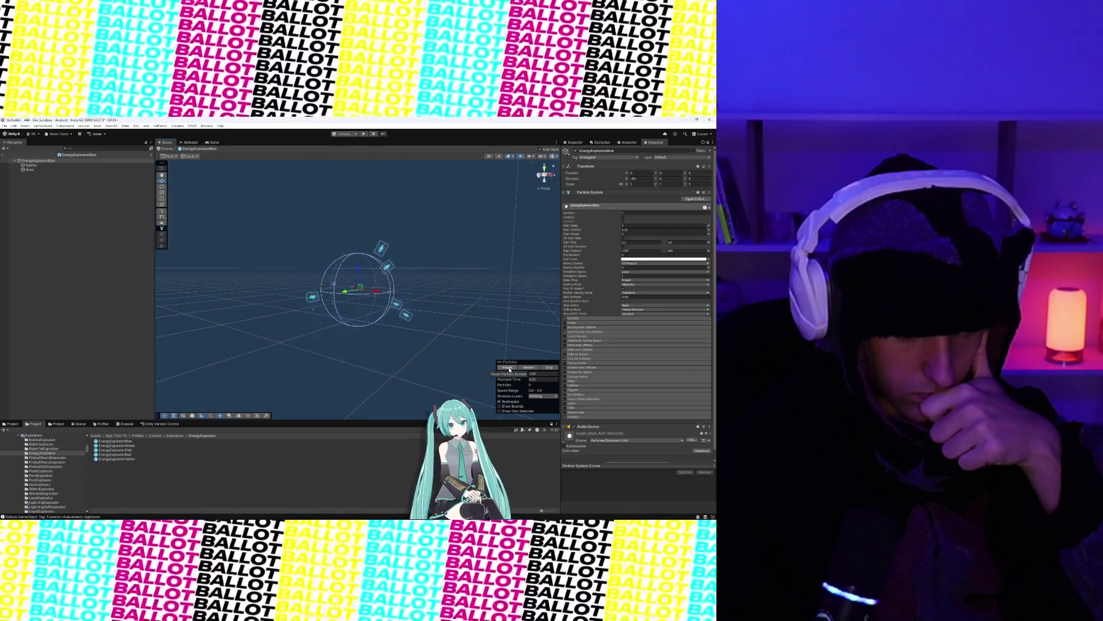
click(526, 367)
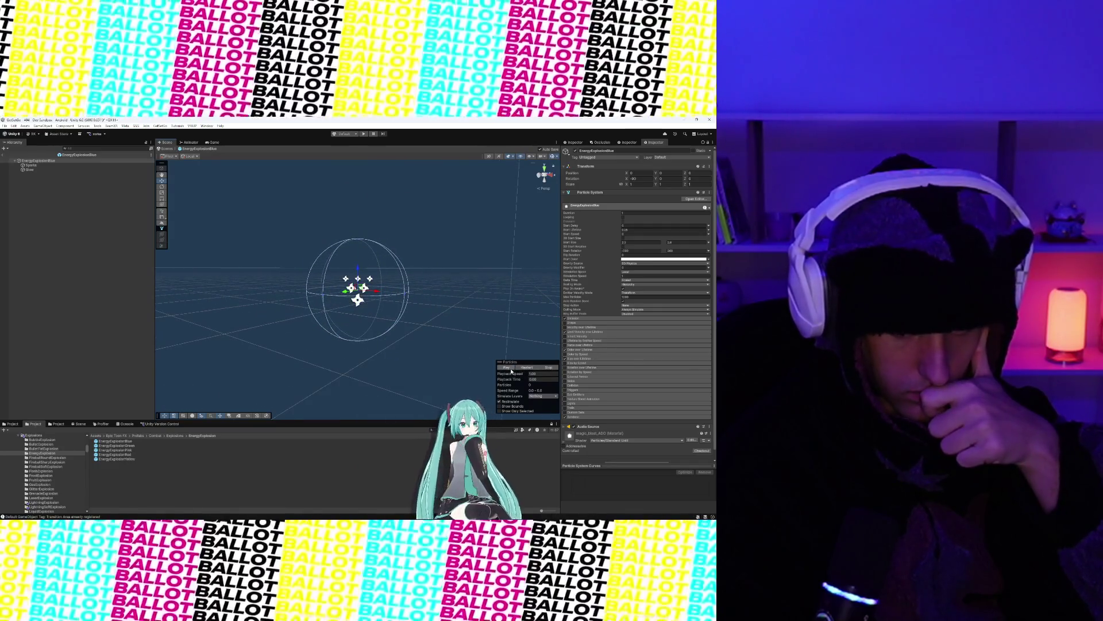
scroll(448, 354, up, 2)
scroll(449, 354, down, 2)
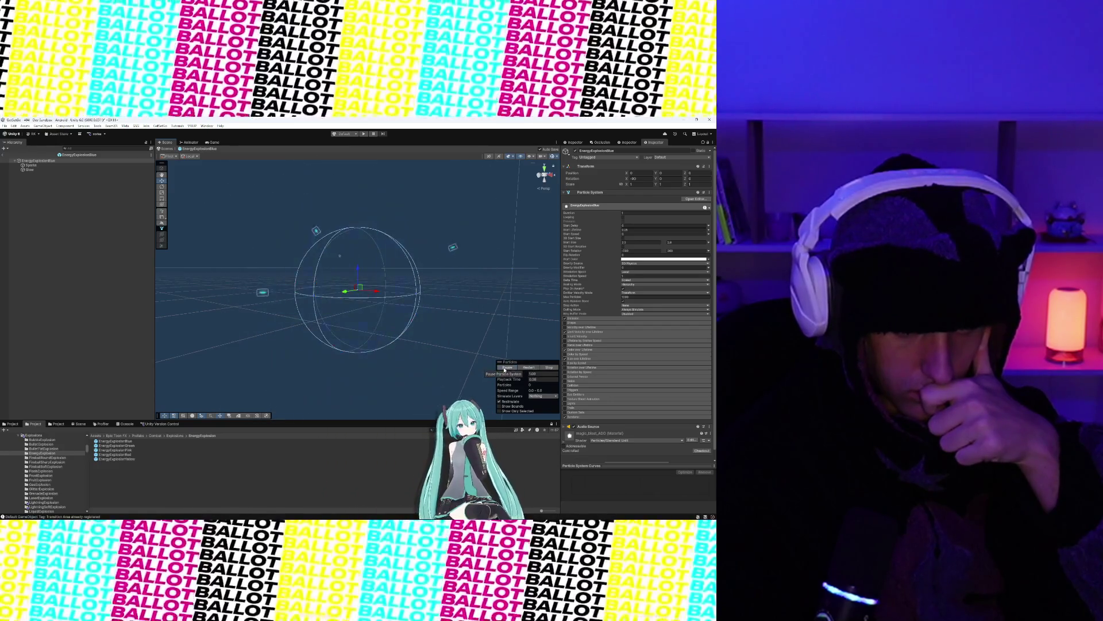
click(504, 370)
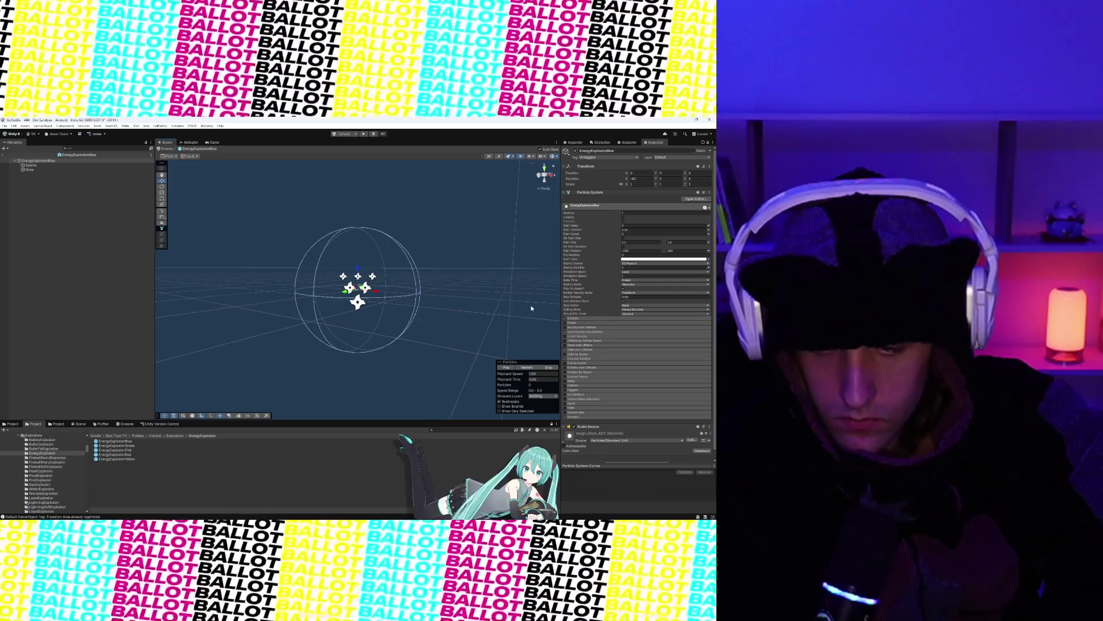
click(121, 442)
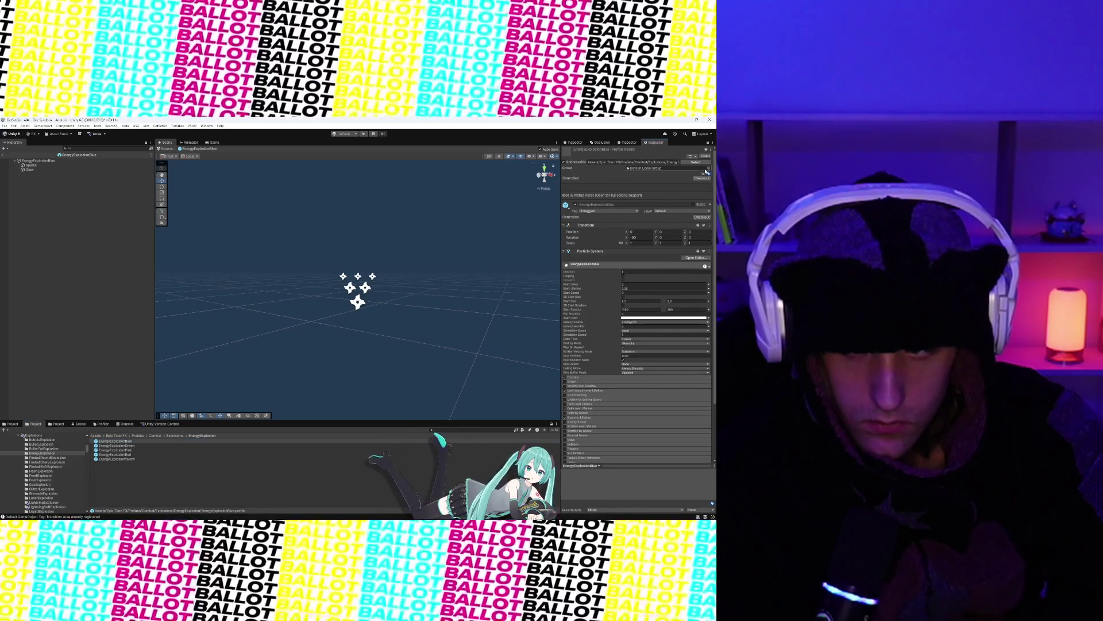
Step: Keep the prefab in Default Local Group and update addressable keys with GUID suffixes
click(707, 170)
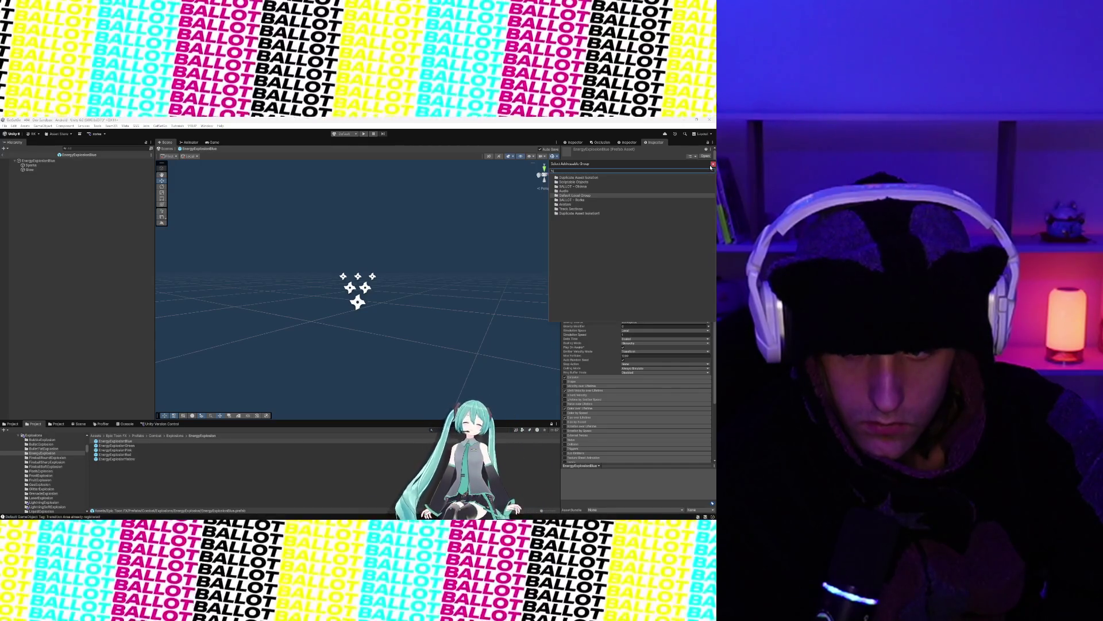
click(712, 166)
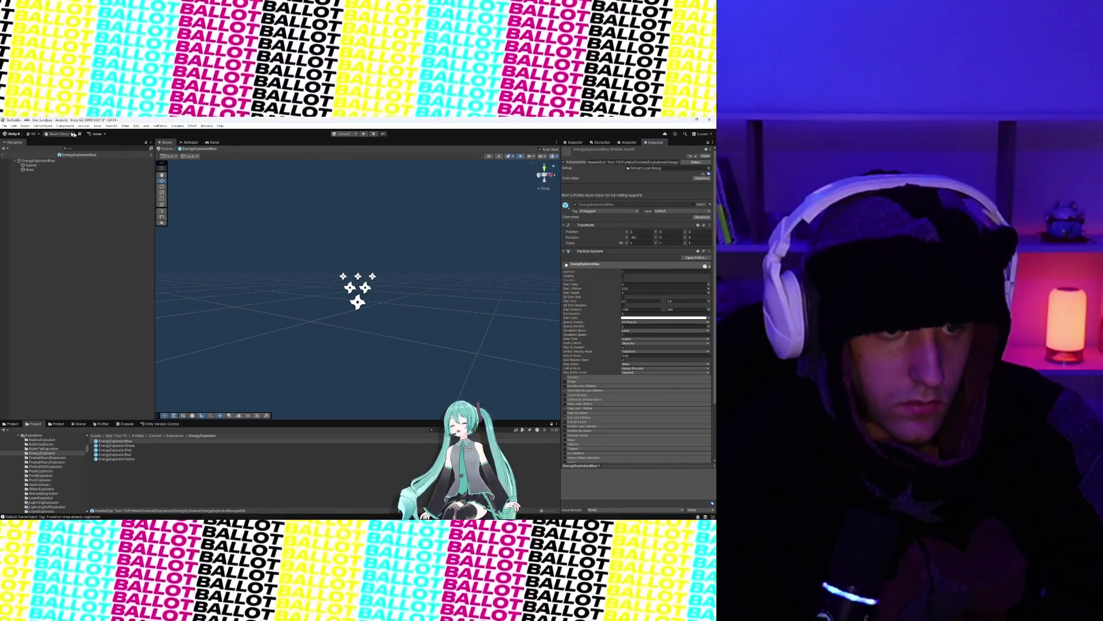
click(44, 126)
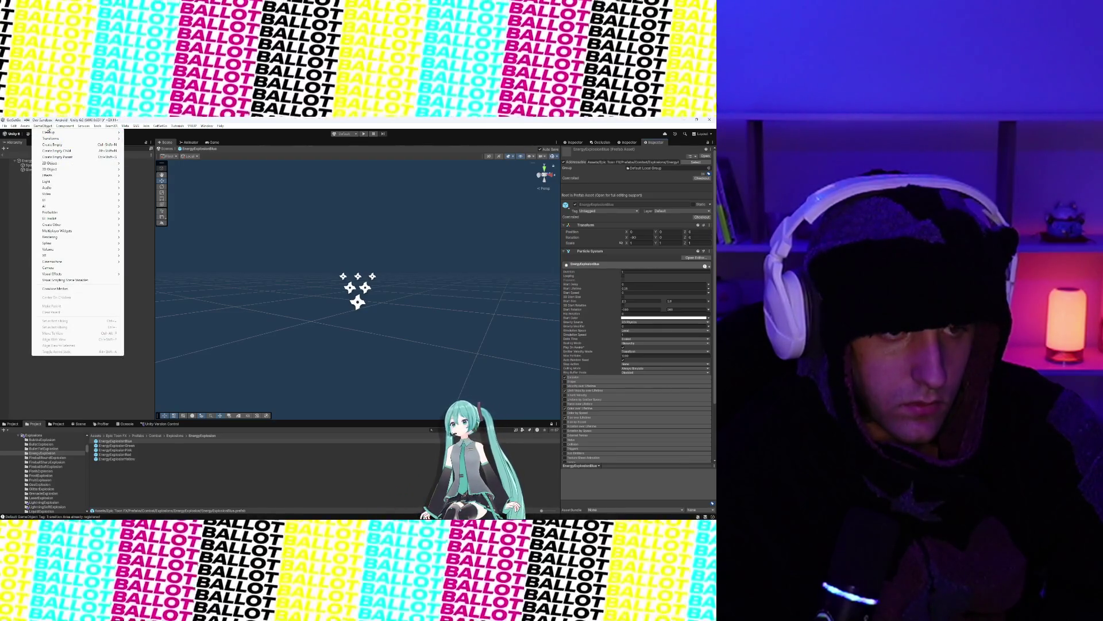
click(36, 129)
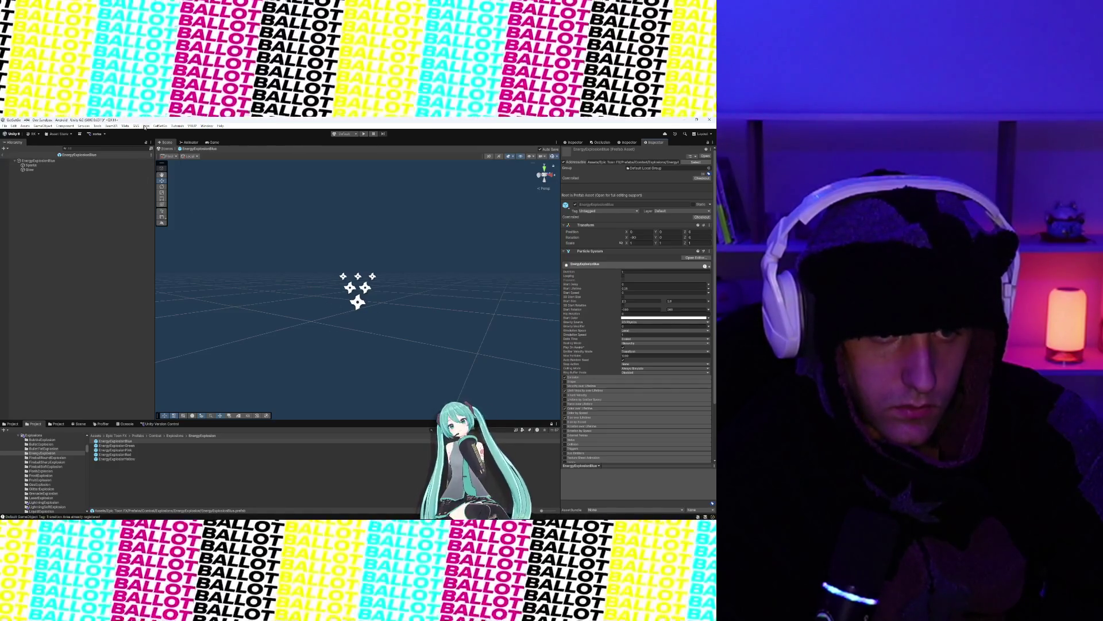
click(98, 126)
click(144, 290)
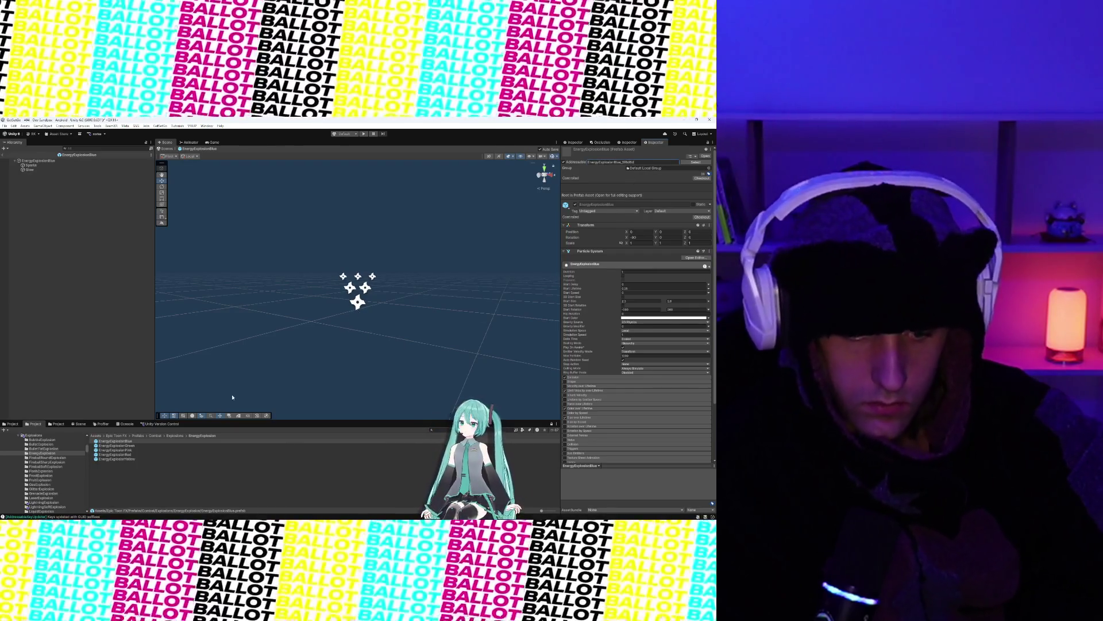
Step: Reselect EnergyExplosionBlue and play its burst in the scene to confirm it still works
click(133, 450)
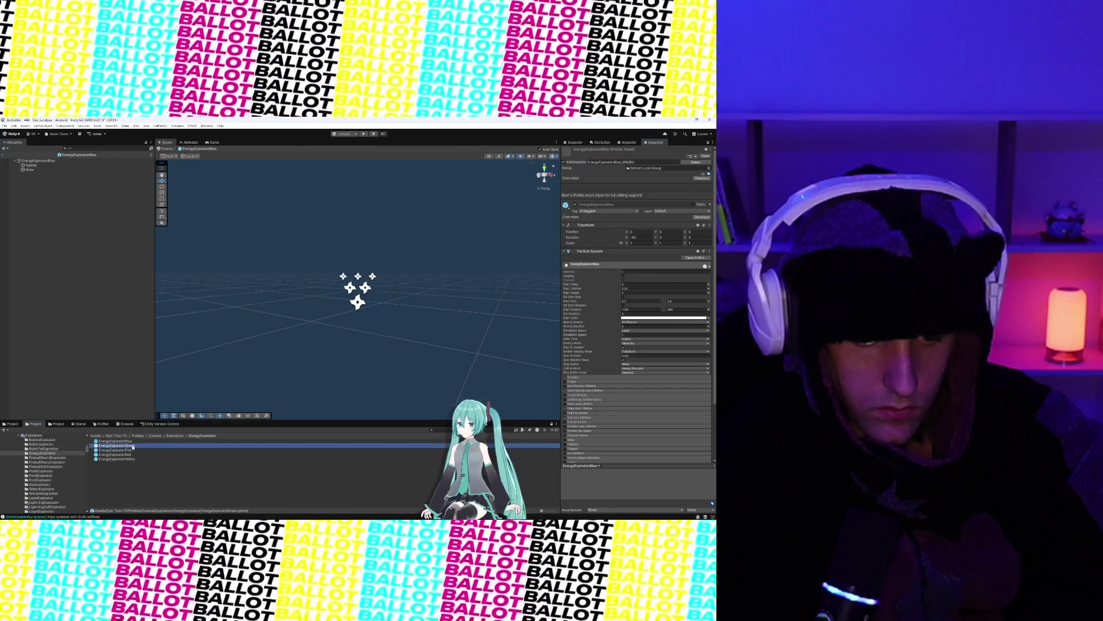
click(121, 440)
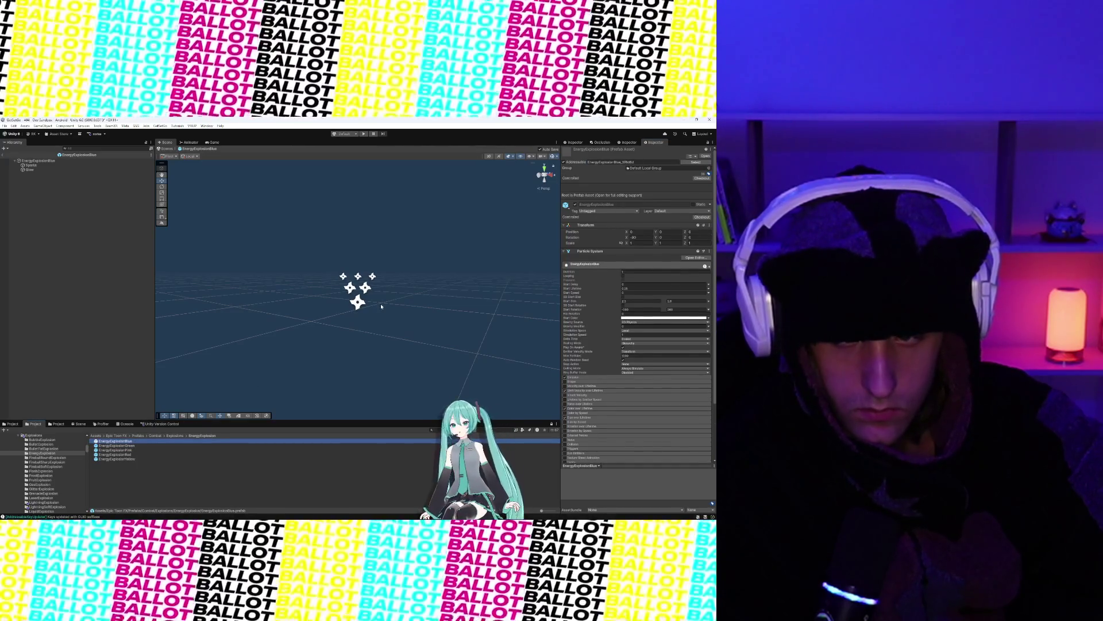
click(358, 303)
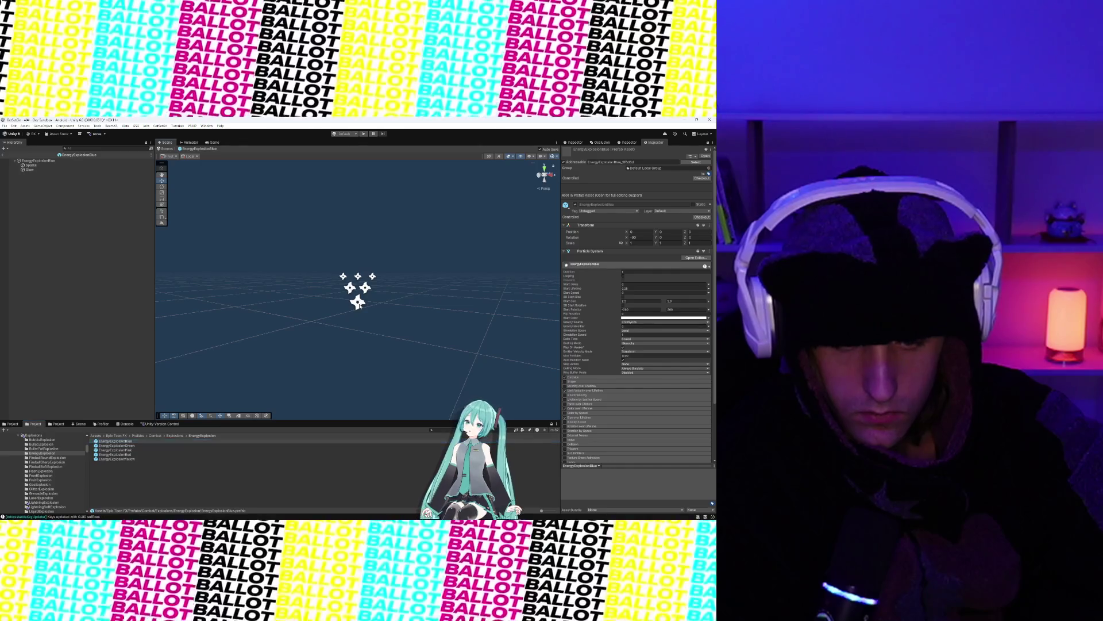
click(506, 367)
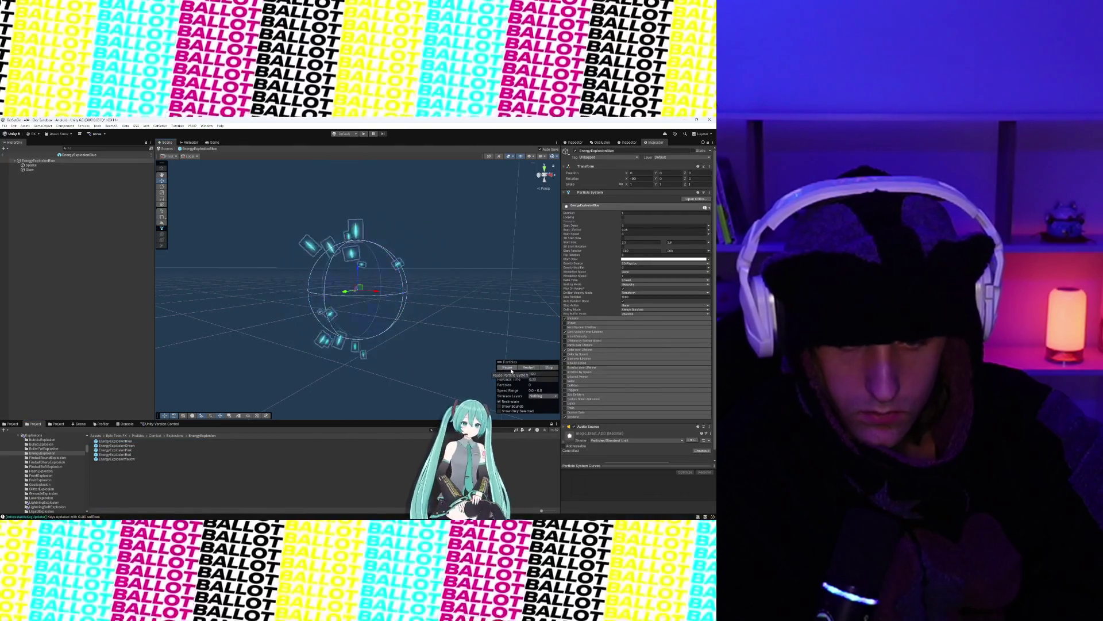
click(126, 441)
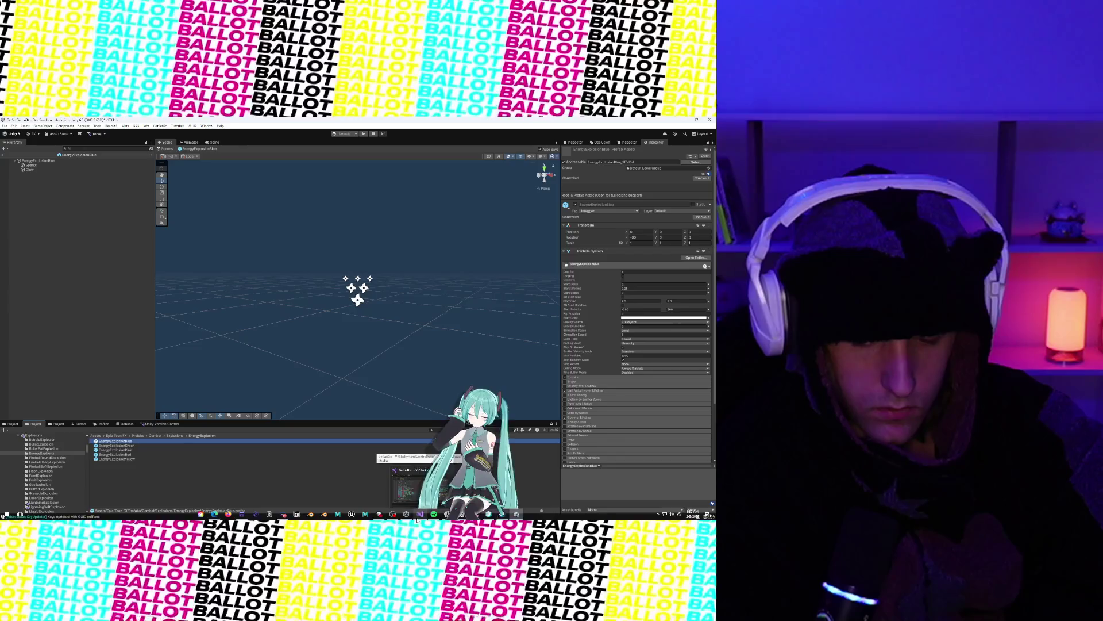
click(419, 515)
Step: Search the script for fancyEnterVfx and jump to its next usage
scroll(293, 365, up, 3)
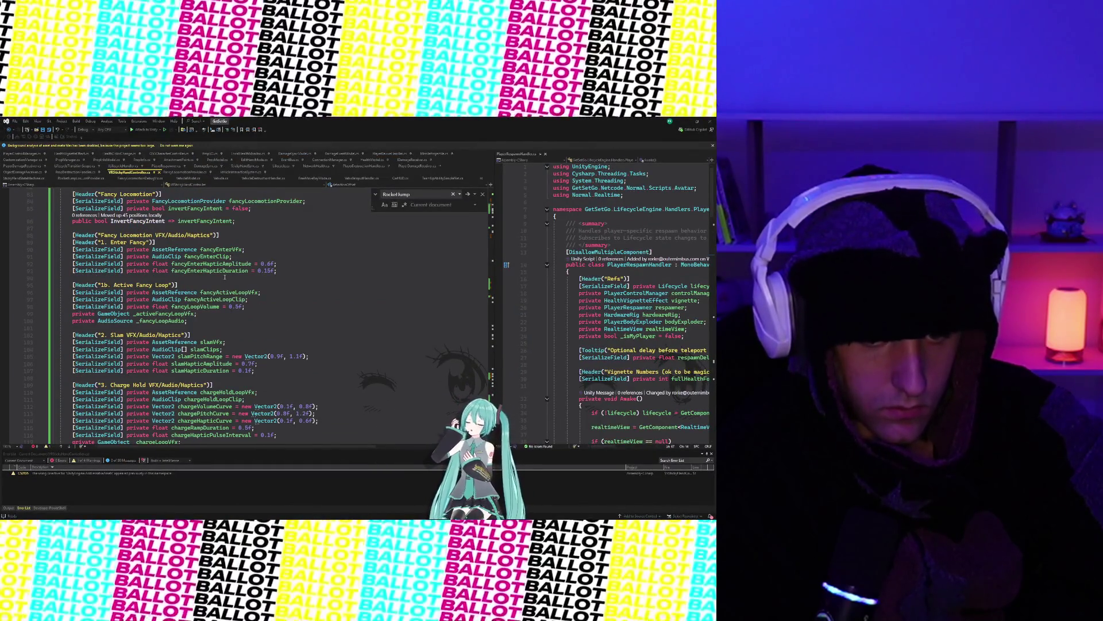
mouse_move(204, 249)
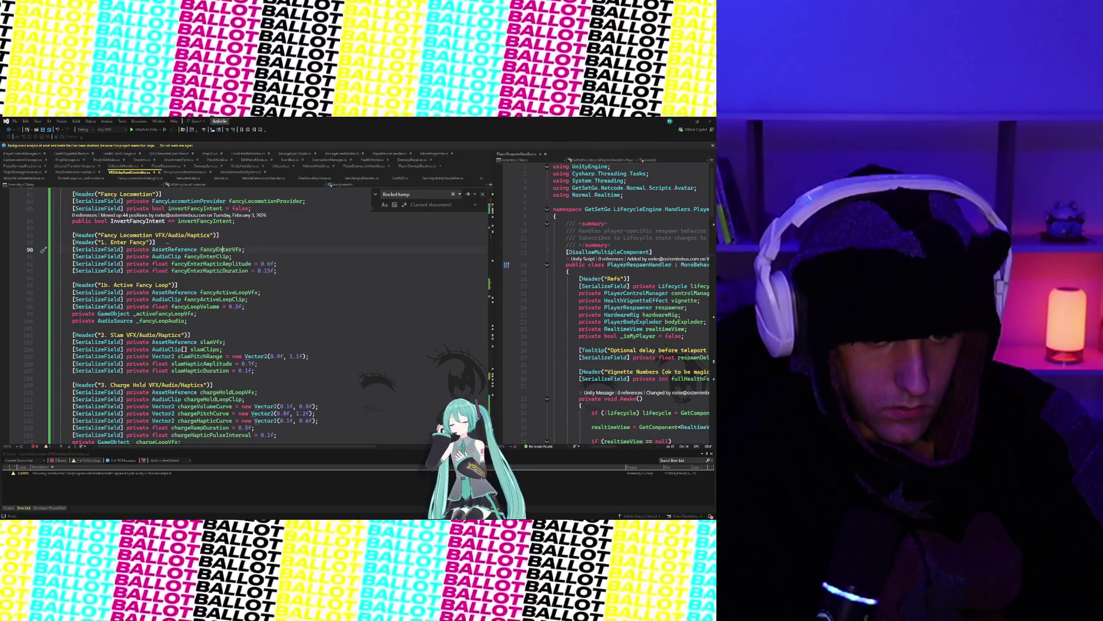
scroll(343, 269, up, 3)
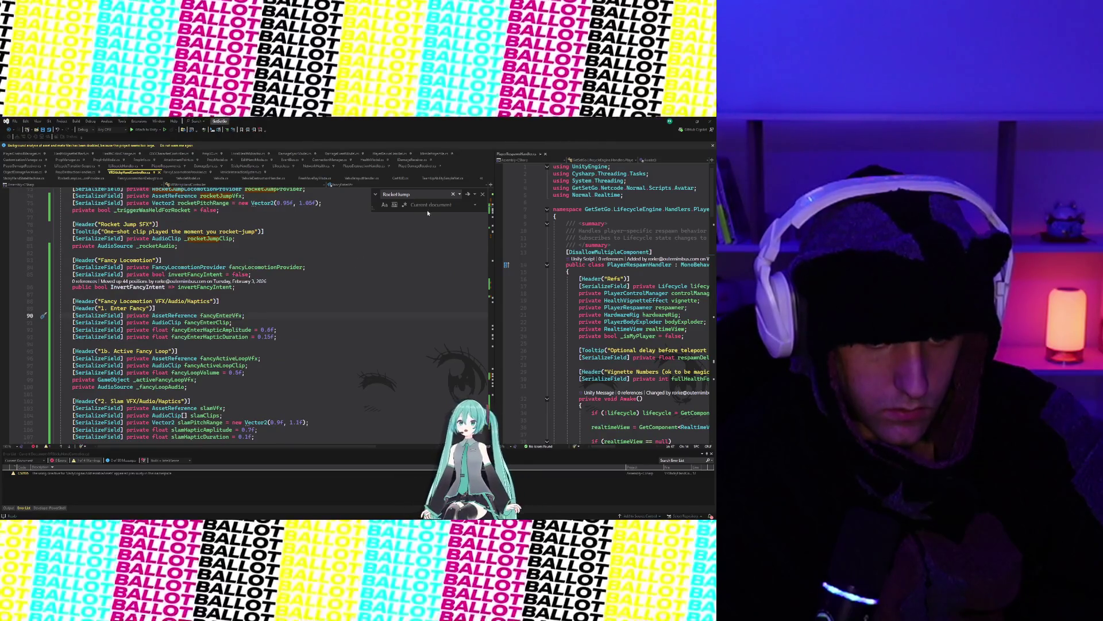
click(421, 196)
key(ctrl+a)
text(fa)
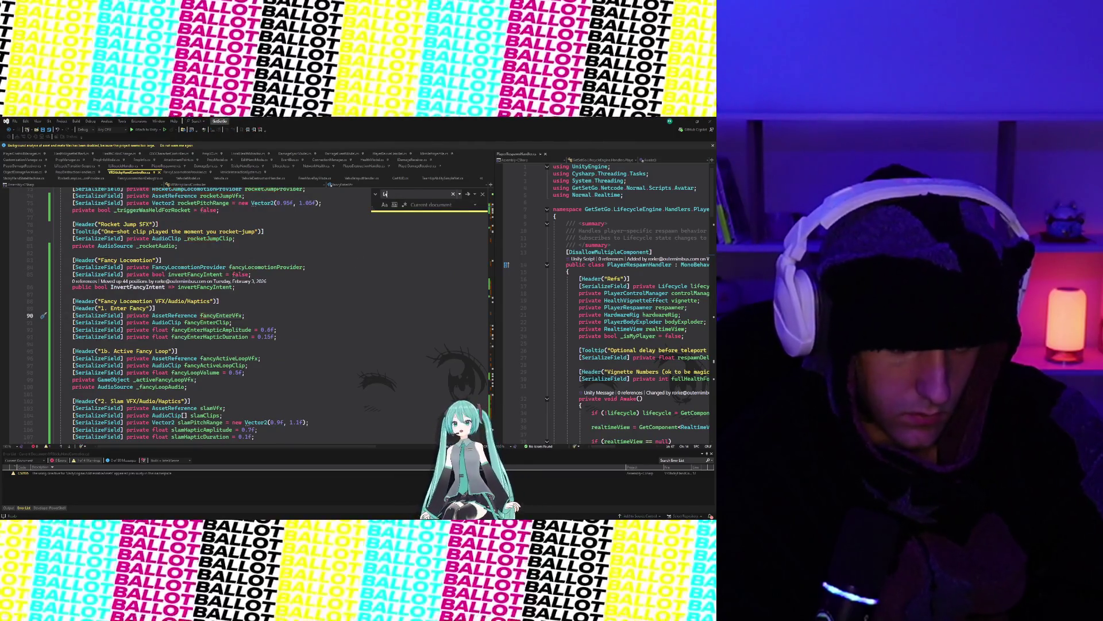
text(ncy)
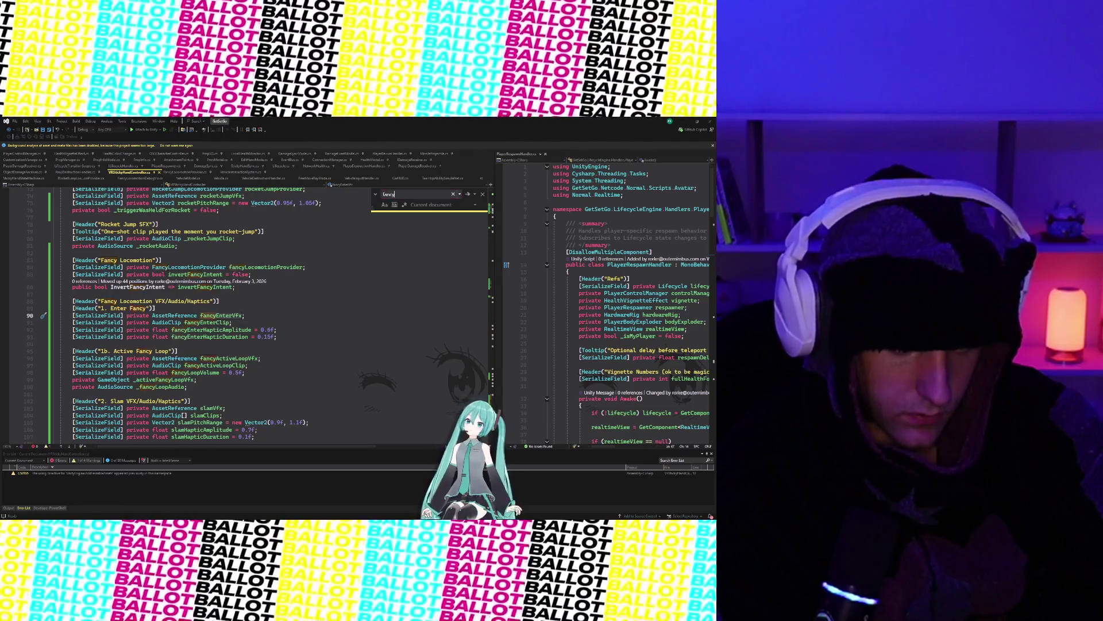
text(EnterVfx)
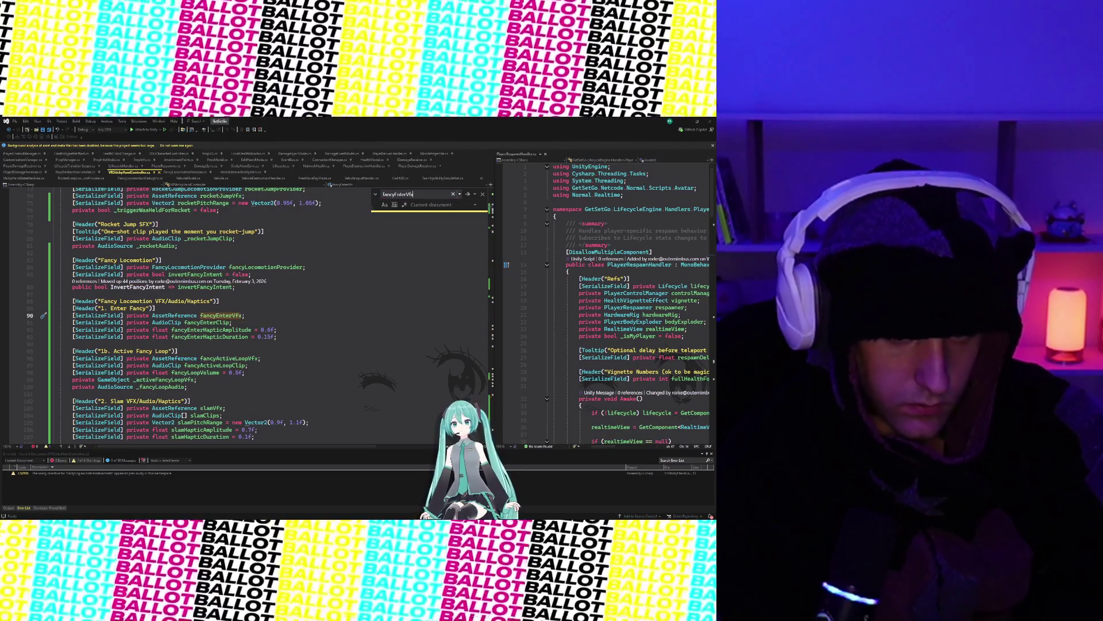
click(467, 194)
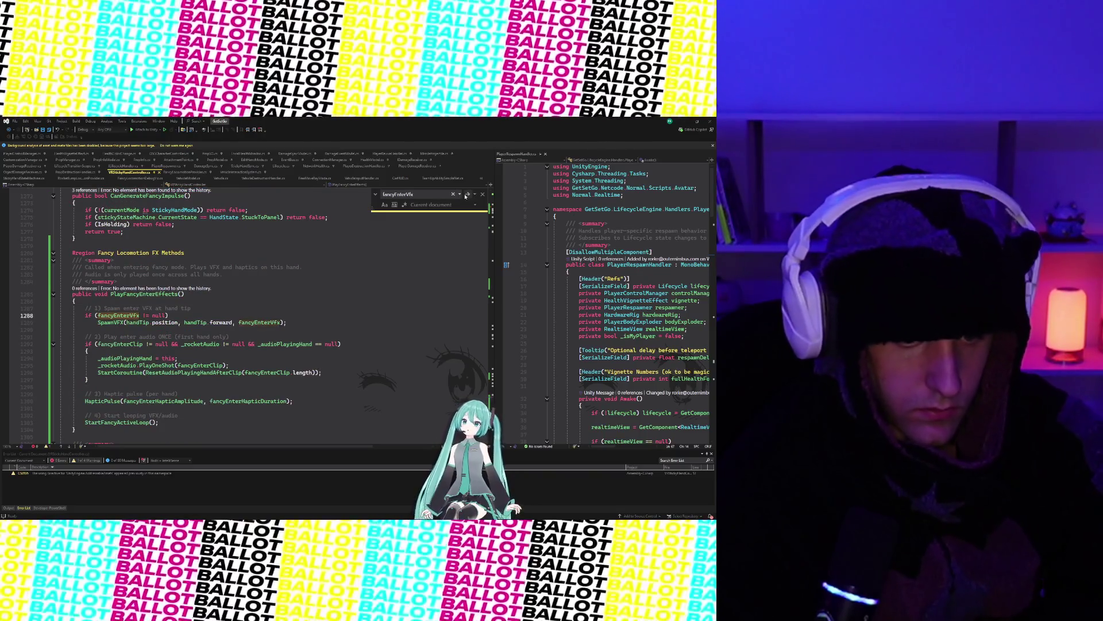
Step: Go to the SpawnVFX method definition, then return to Unity
click(99, 325)
key(F12)
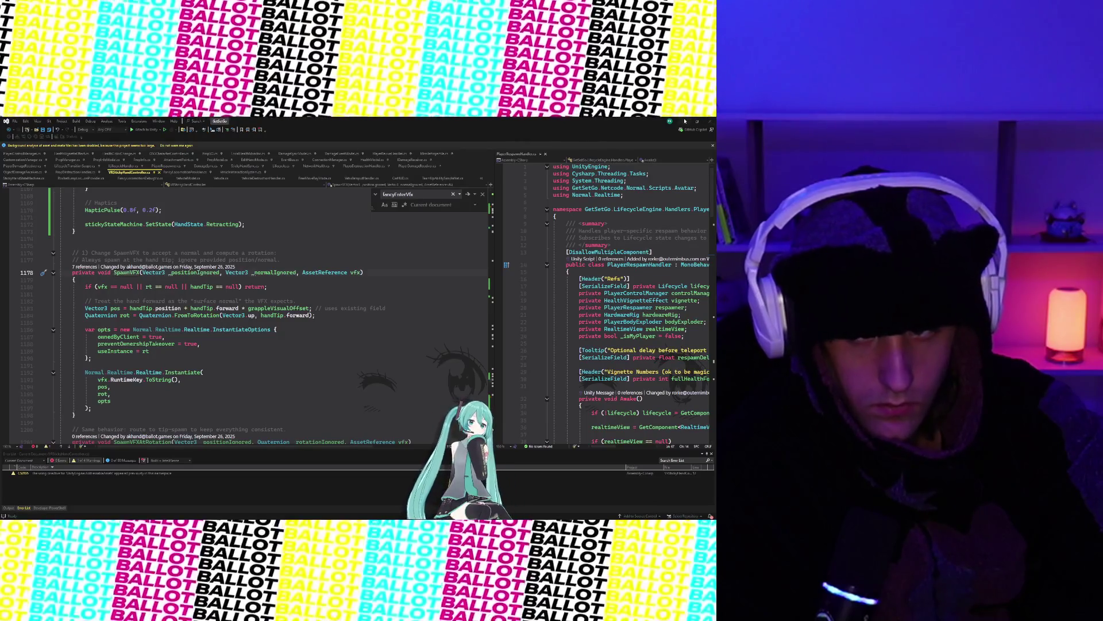
key(alt+Tab)
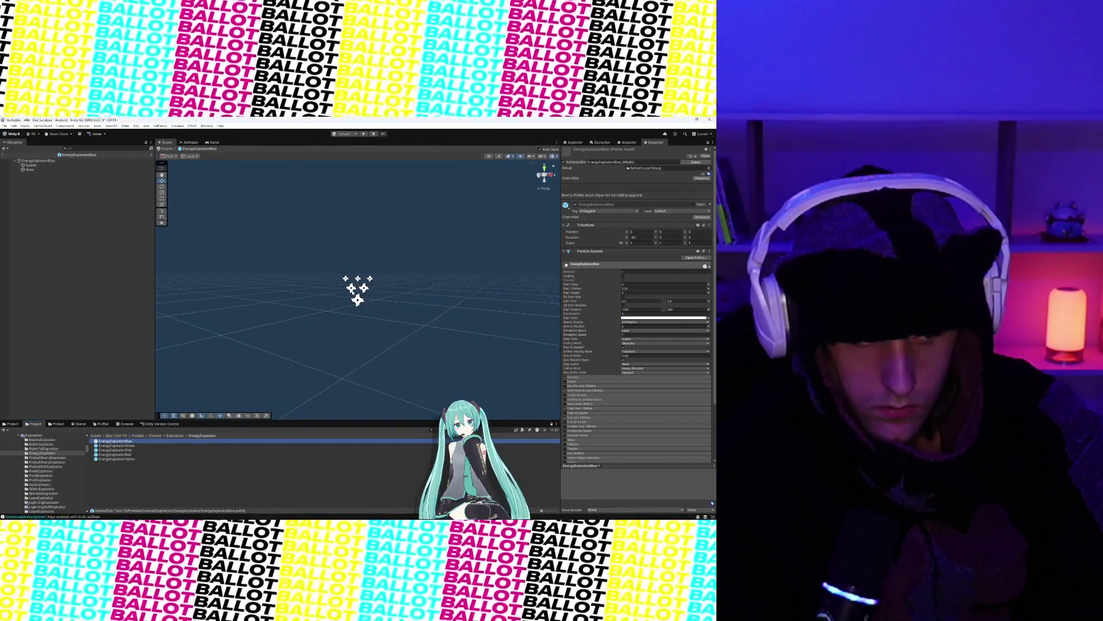
Step: Add a Realtime View component to the EnergyExplosionBlue prefab
scroll(598, 294, down, 3)
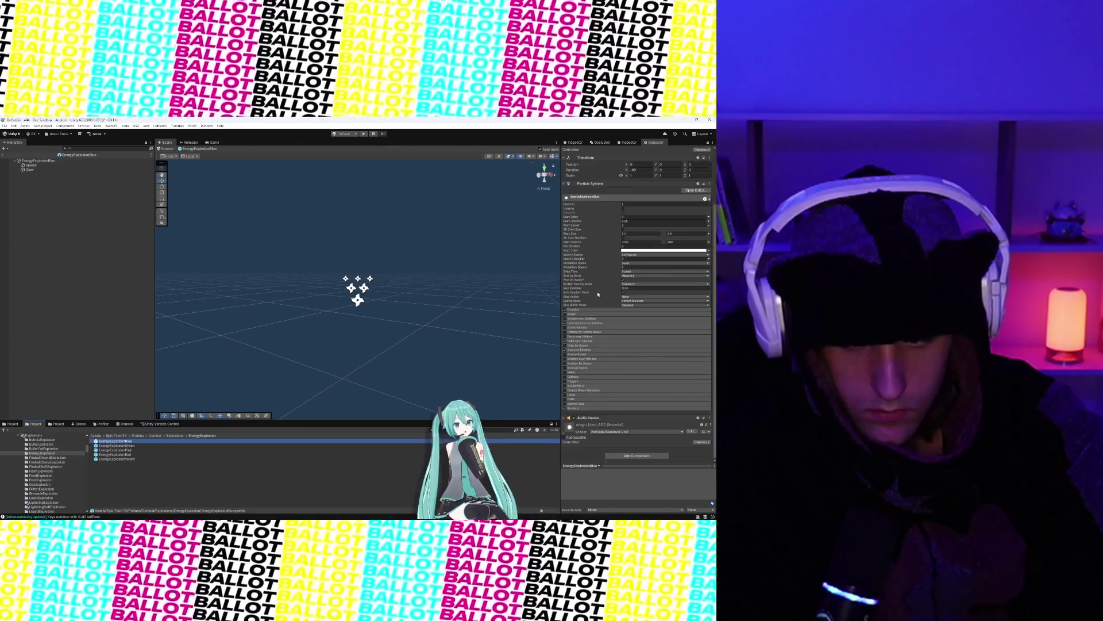
scroll(598, 294, up, 3)
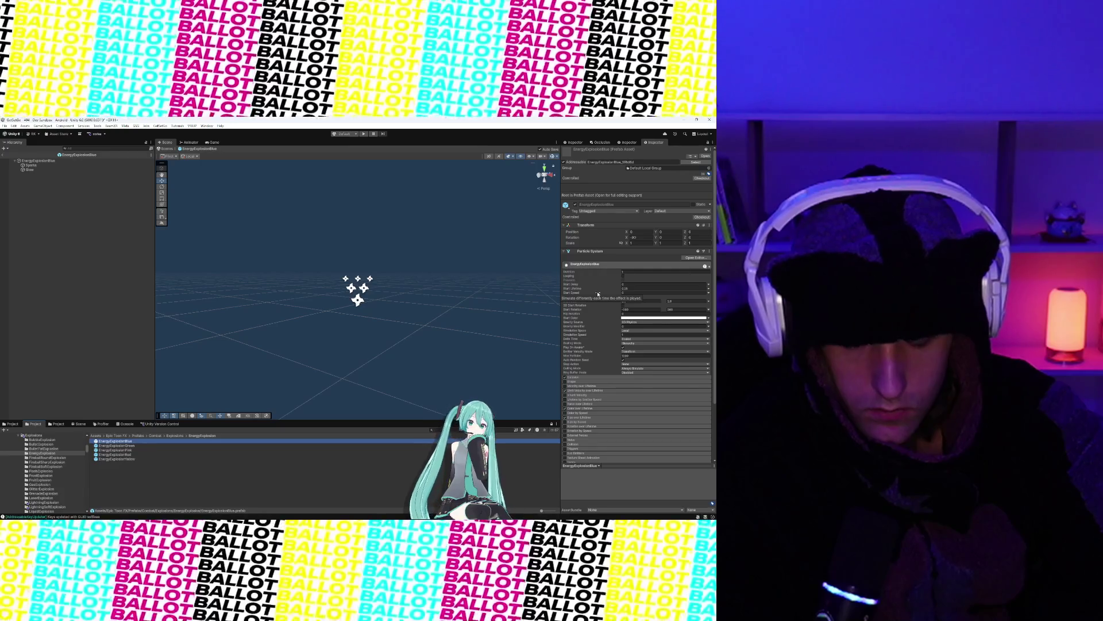
scroll(597, 294, down, 3)
click(632, 455)
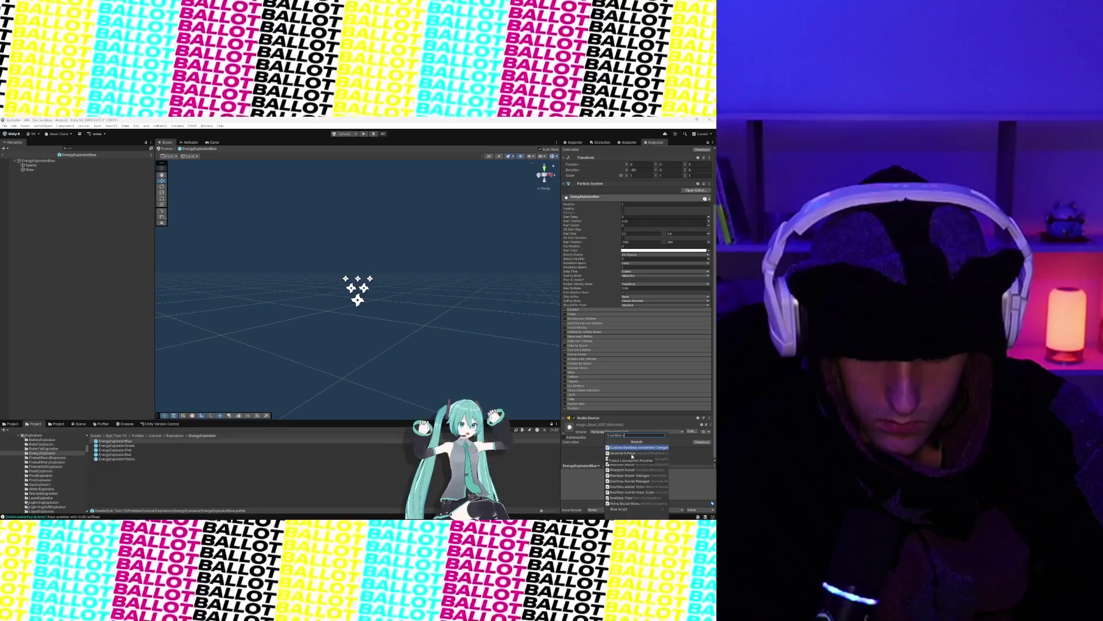
key(Return)
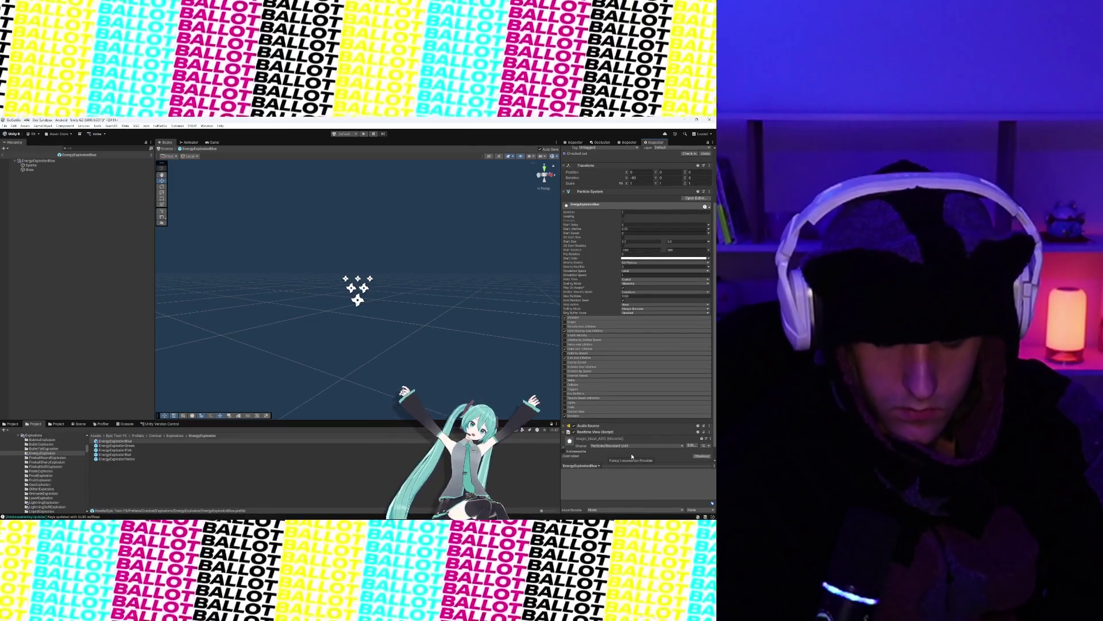
Step: Add a Realtime Transform component by searching 'real' in the component list
click(632, 456)
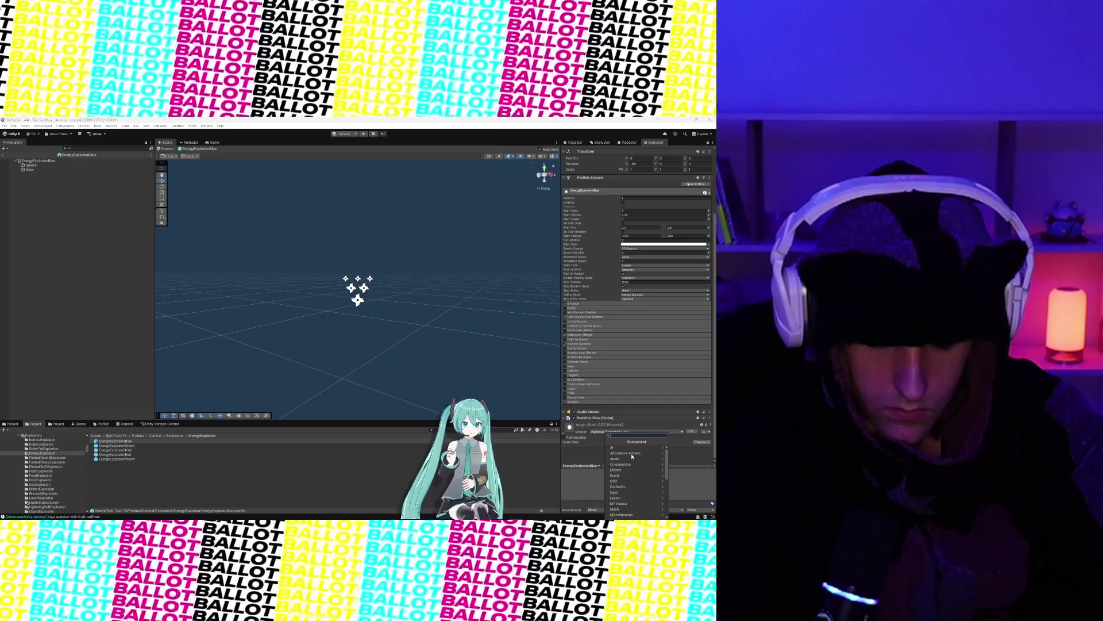
click(566, 418)
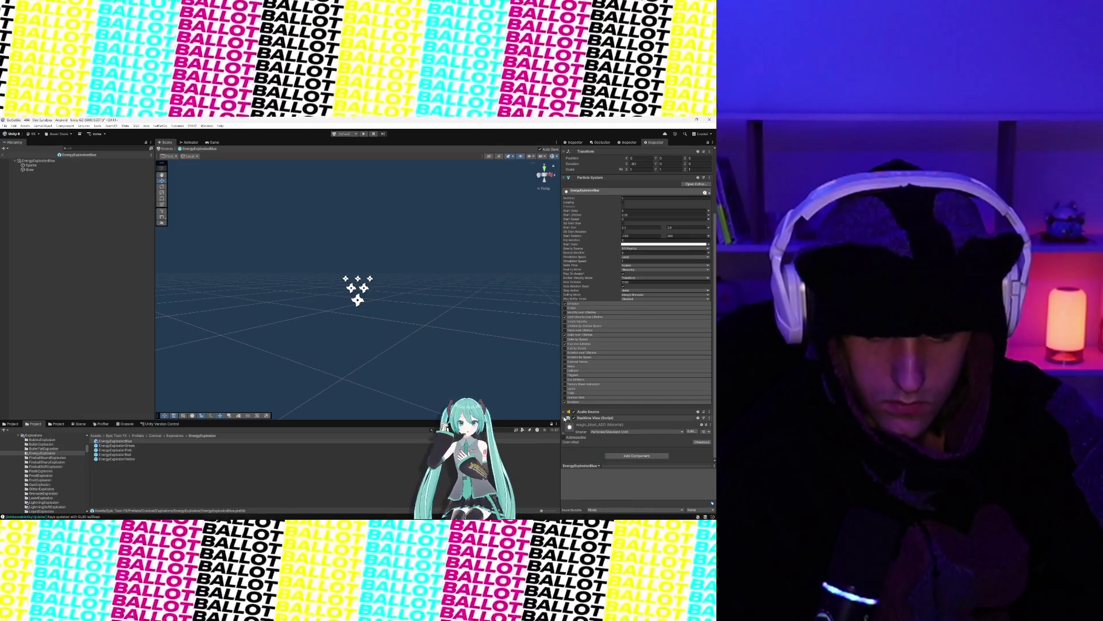
scroll(573, 422, down, 2)
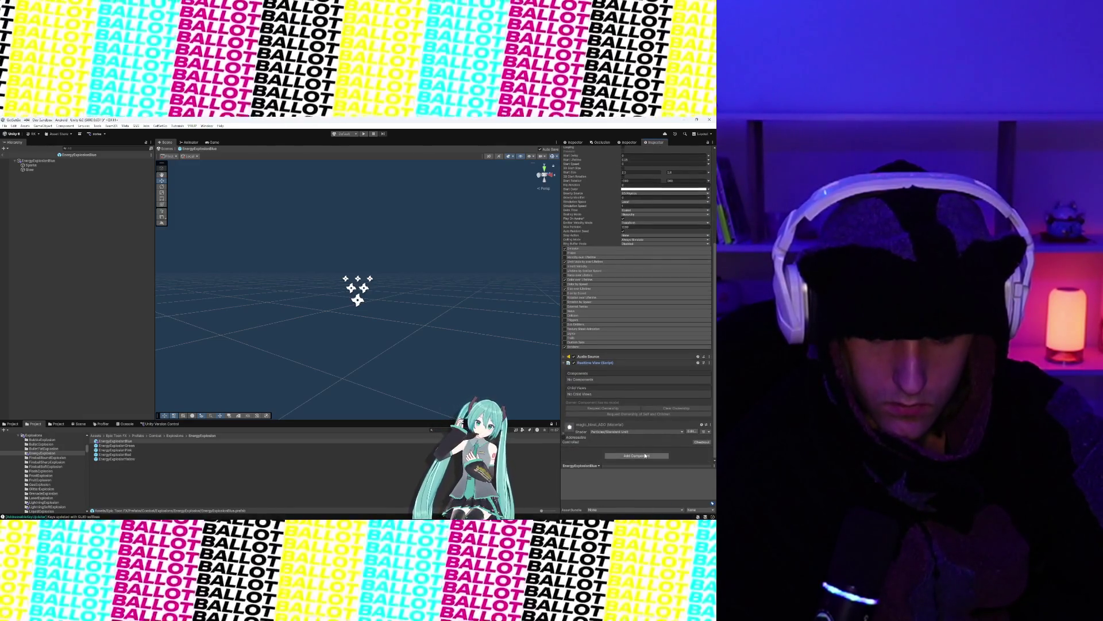
click(646, 456)
text(realtime tr)
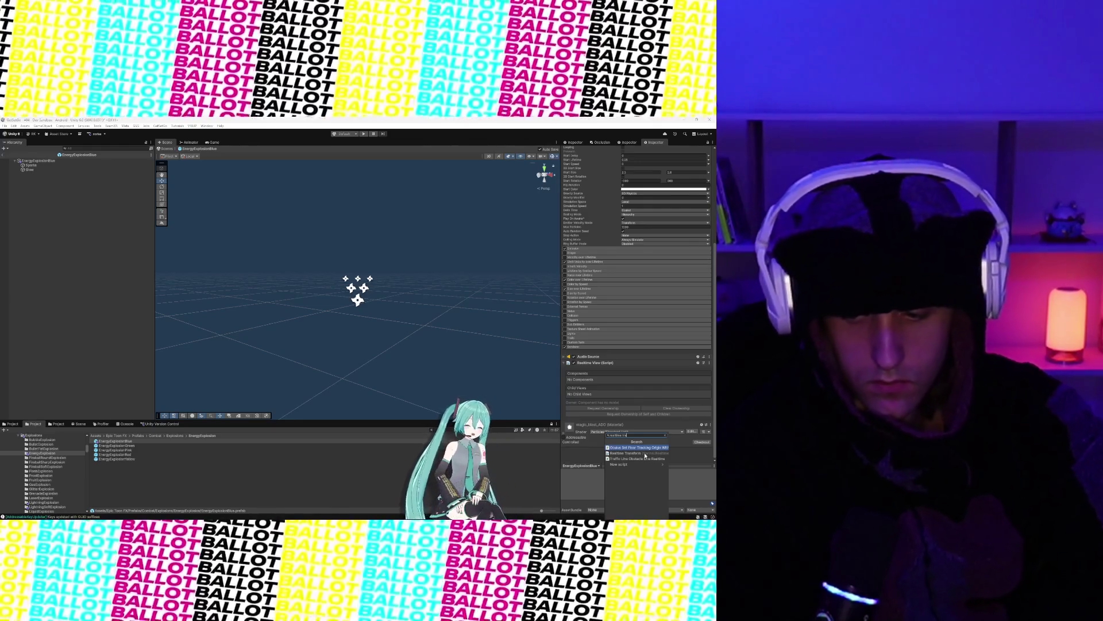
click(634, 454)
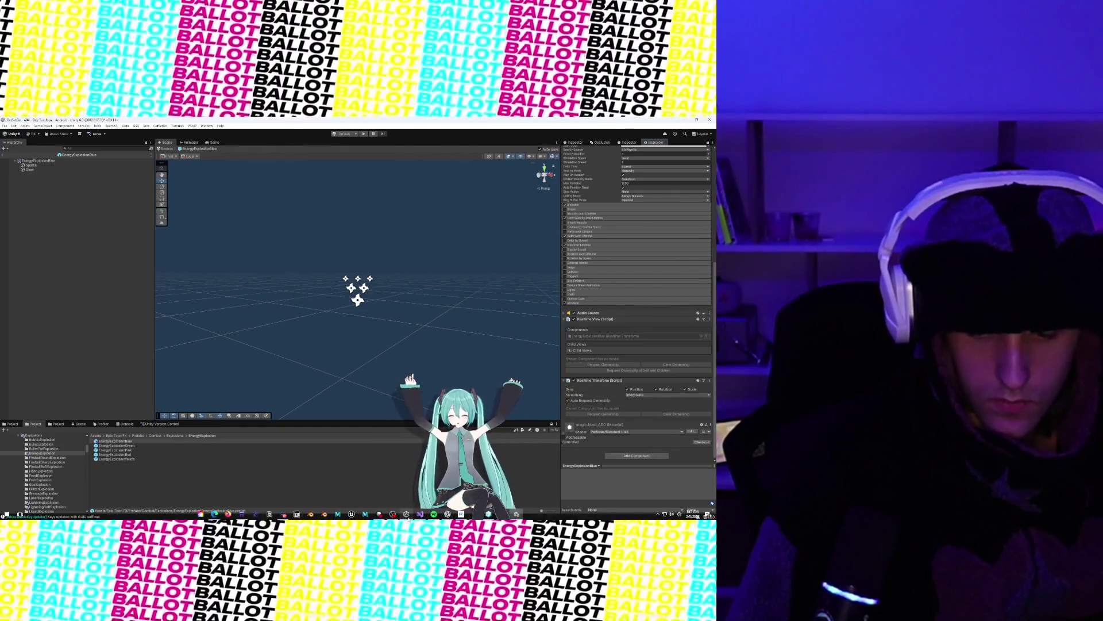
click(420, 514)
Step: Scroll VRStickyHandController.cs to the Fancy Locomotion VFX, Audio and Haptics field headers
scroll(343, 378, down, 5)
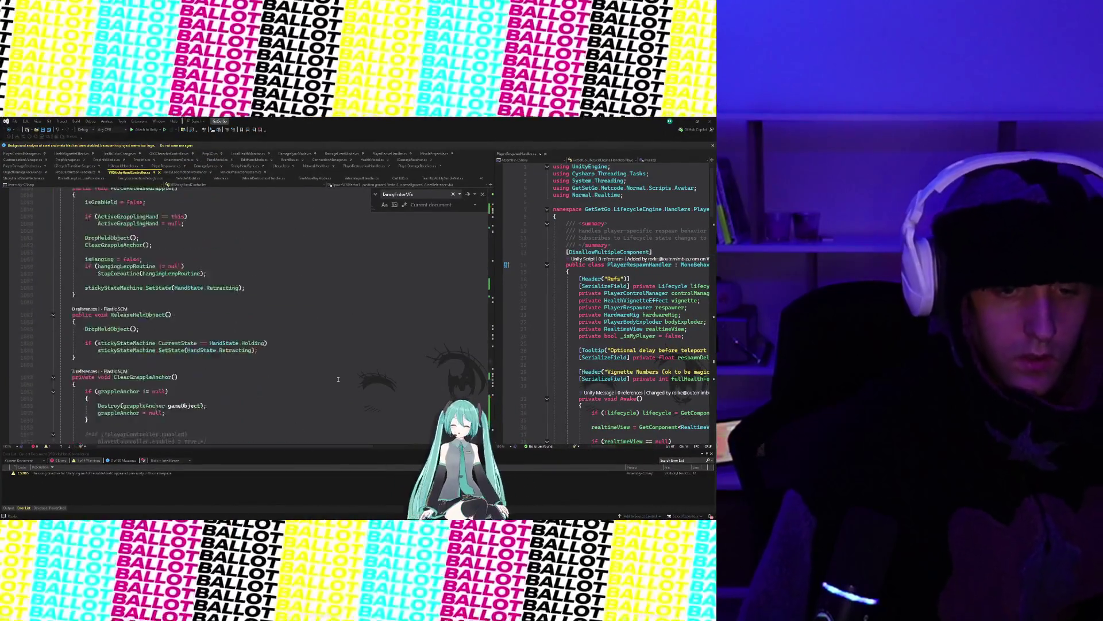
scroll(343, 378, down, 10)
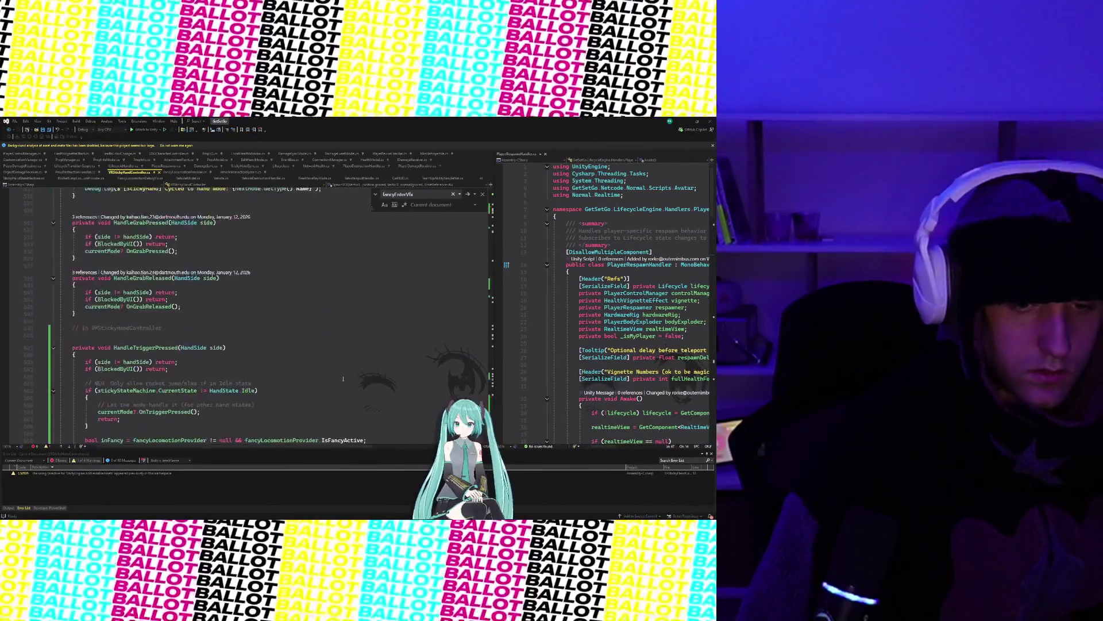
scroll(343, 379, up, 20)
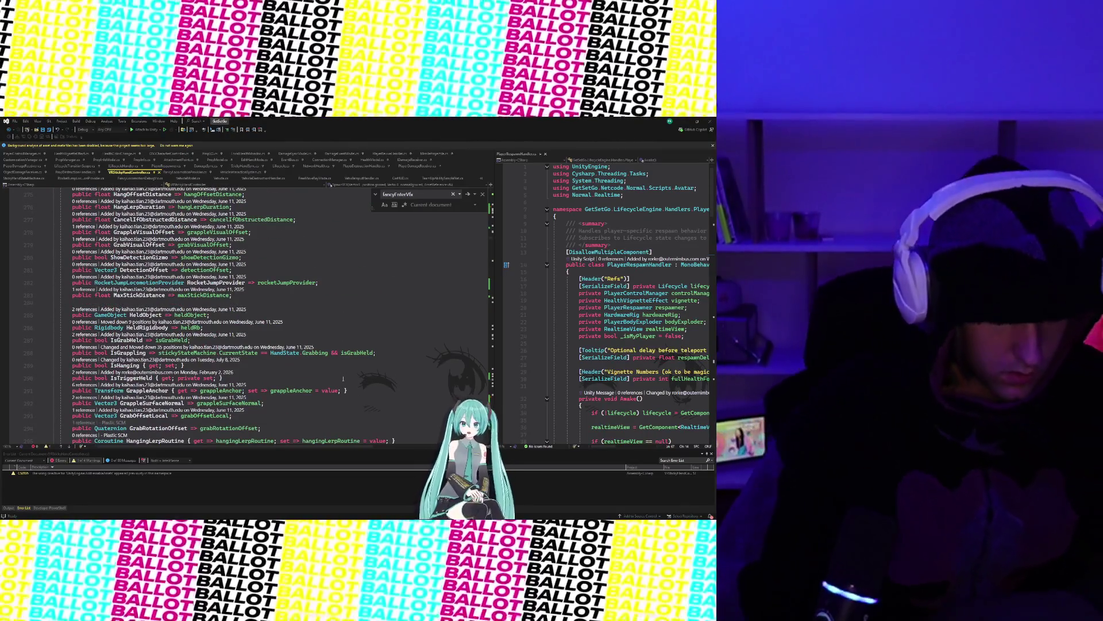
scroll(375, 394, up, 3)
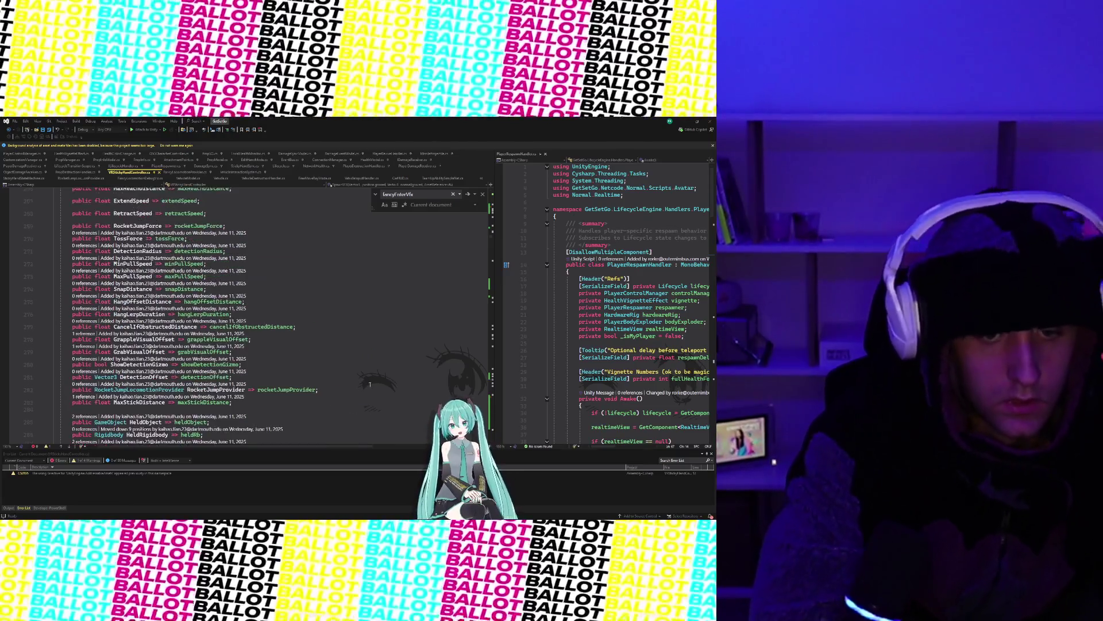
scroll(368, 379, up, 14)
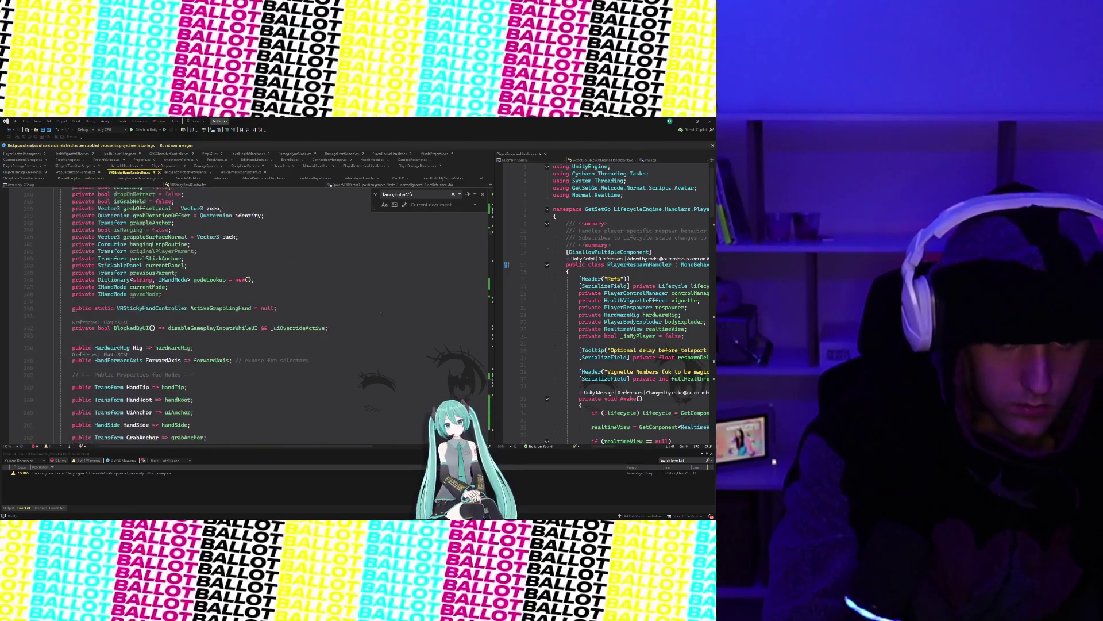
scroll(357, 368, up, 20)
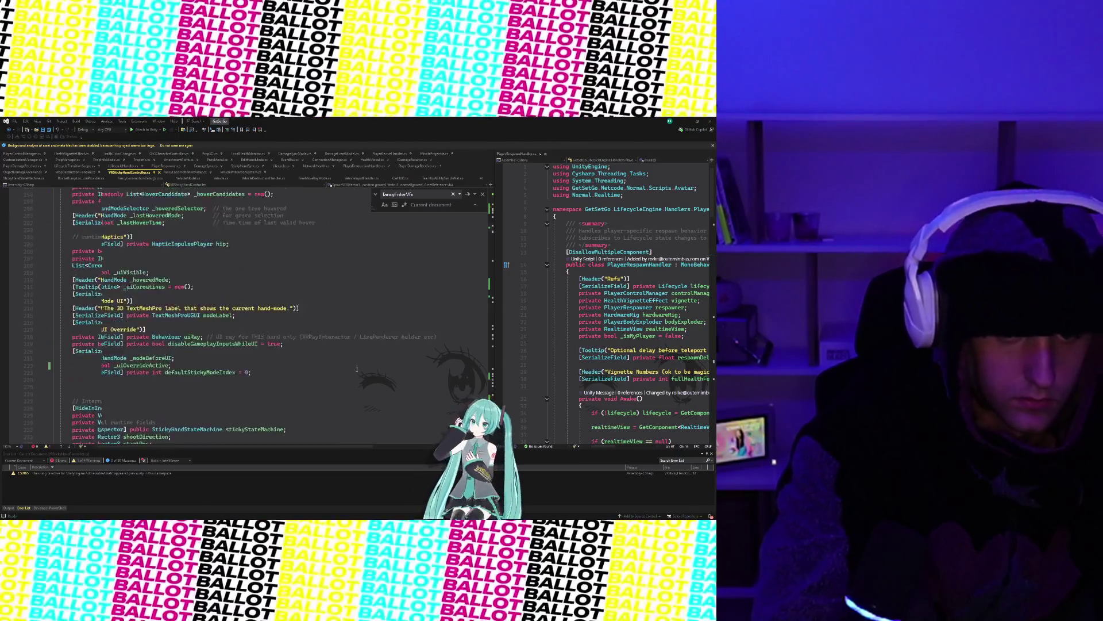
scroll(356, 370, up, 10)
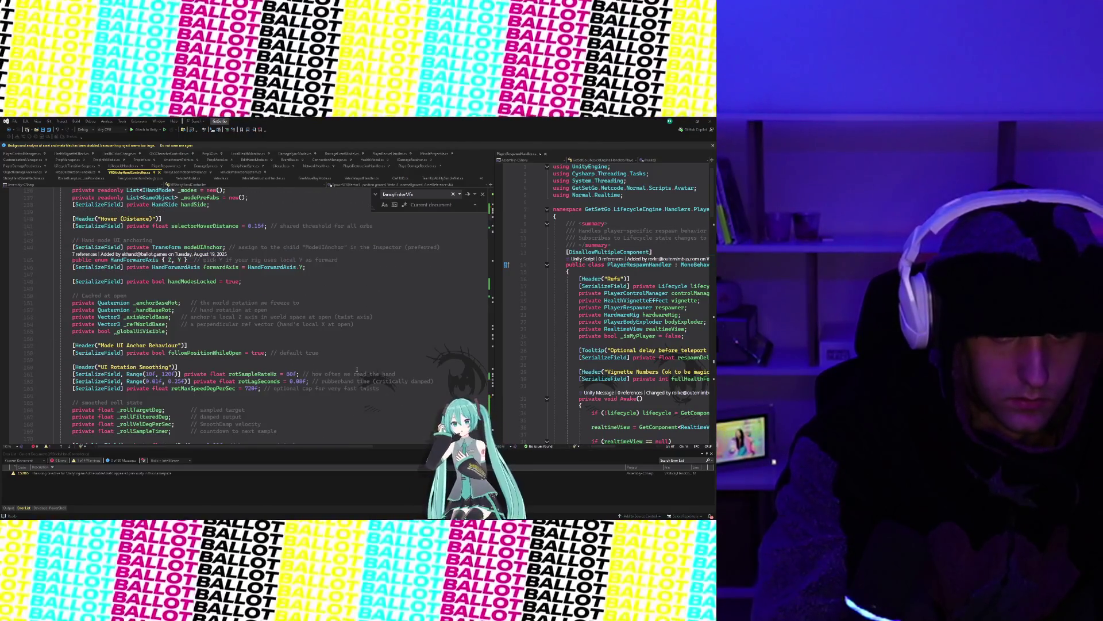
scroll(357, 369, up, 14)
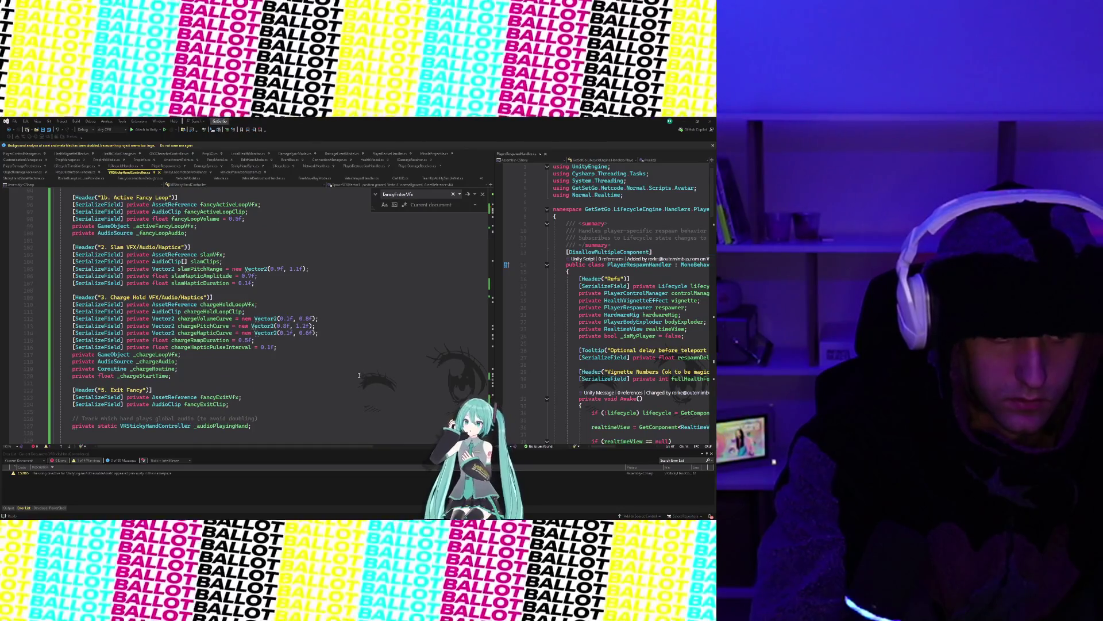
scroll(361, 379, down, 3)
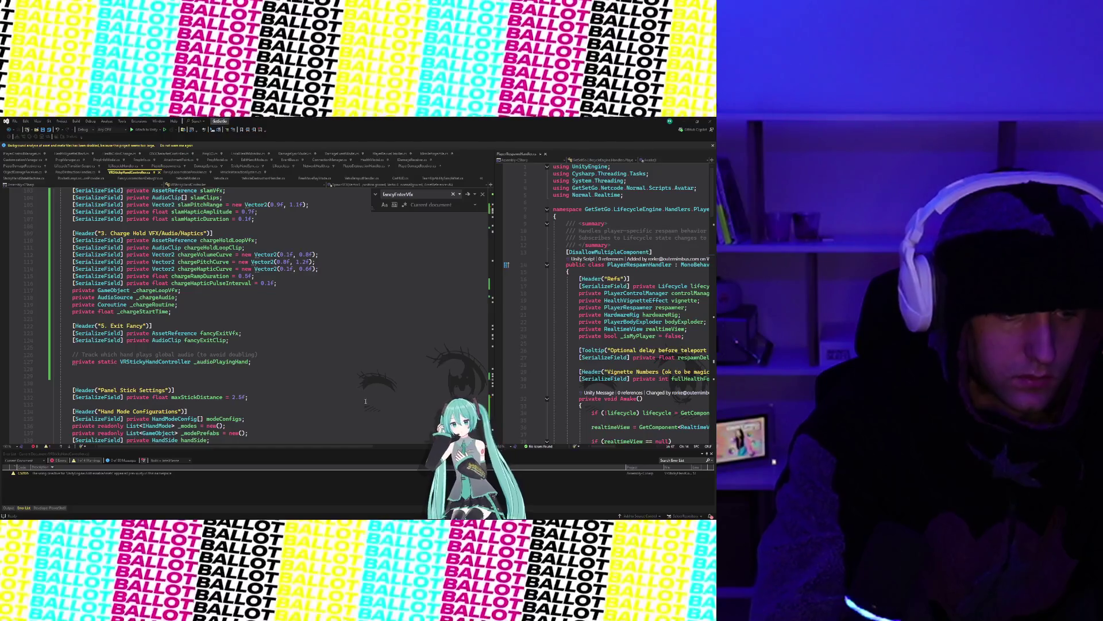
scroll(366, 402, down, 3)
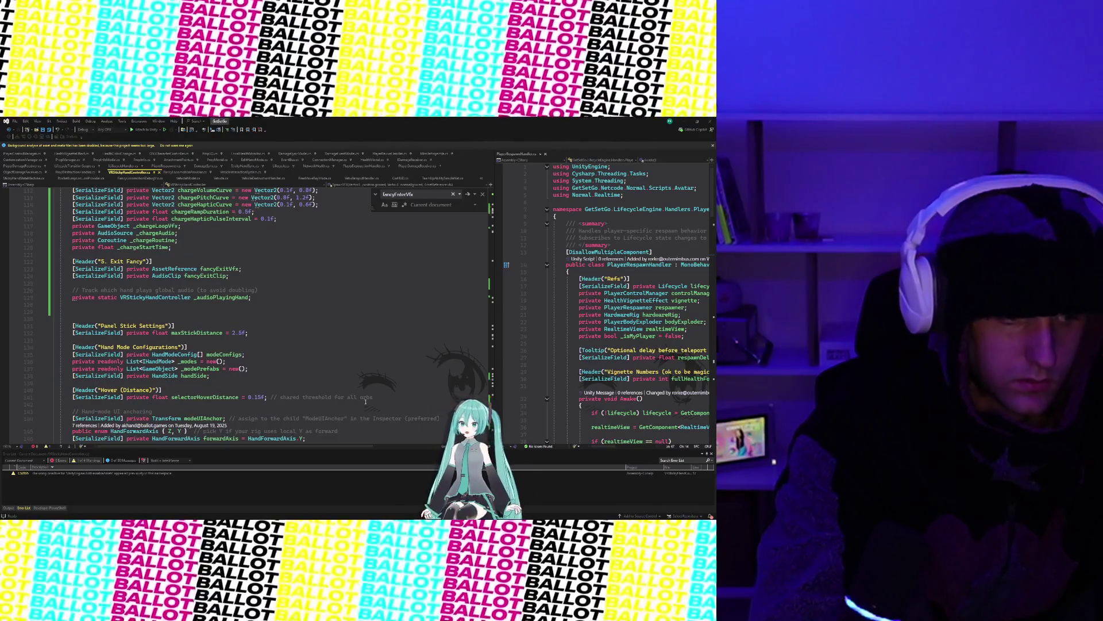
scroll(365, 402, down, 1)
scroll(366, 402, down, 3)
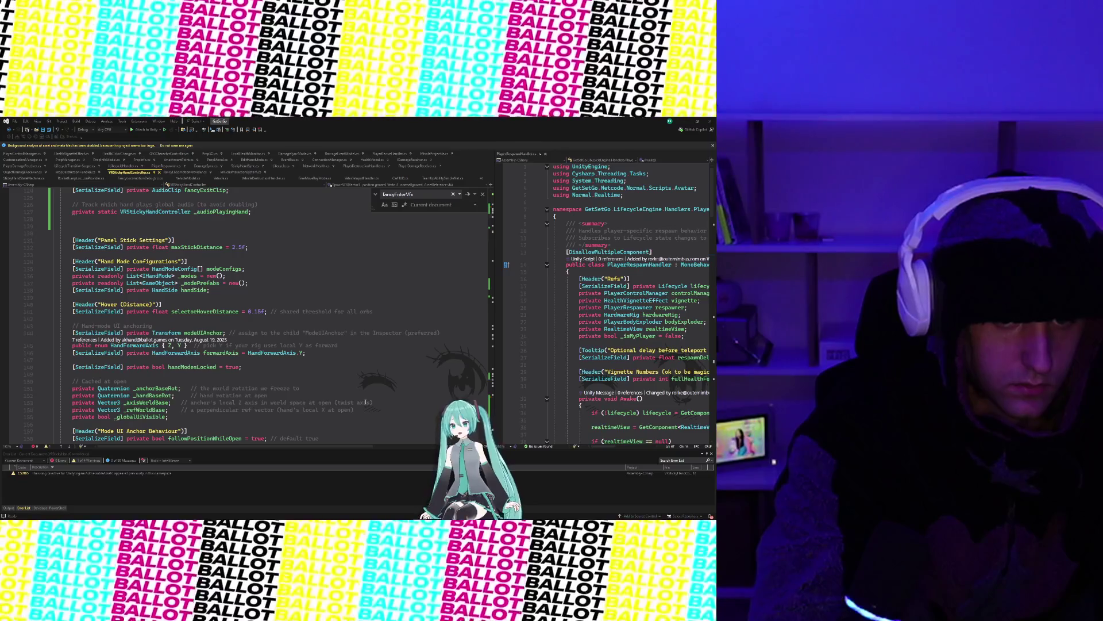
scroll(366, 402, down, 4)
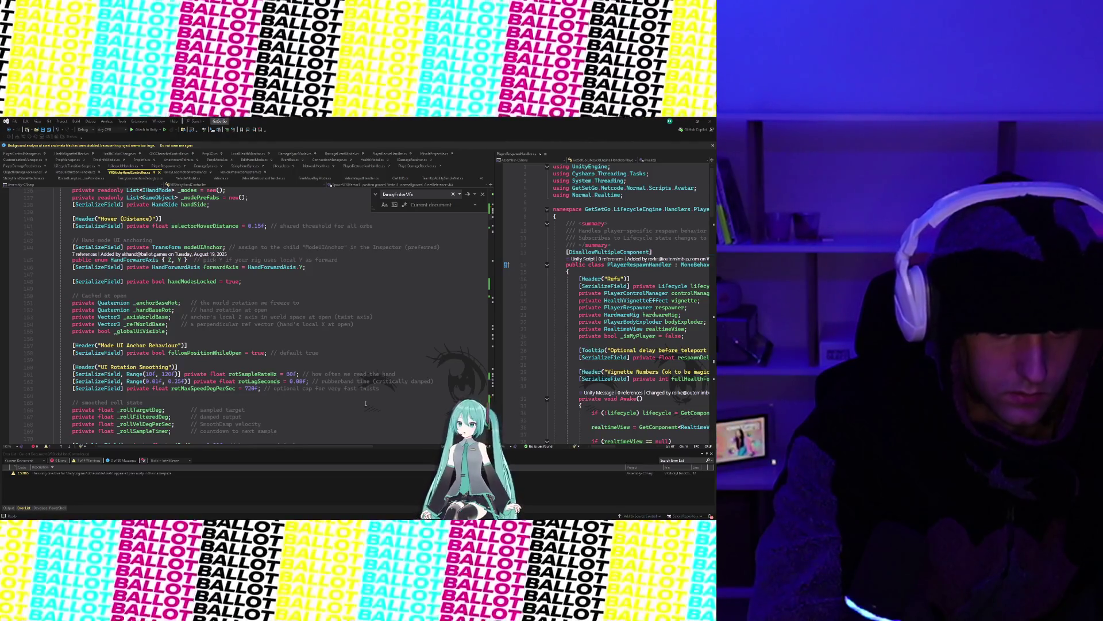
scroll(366, 403, down, 4)
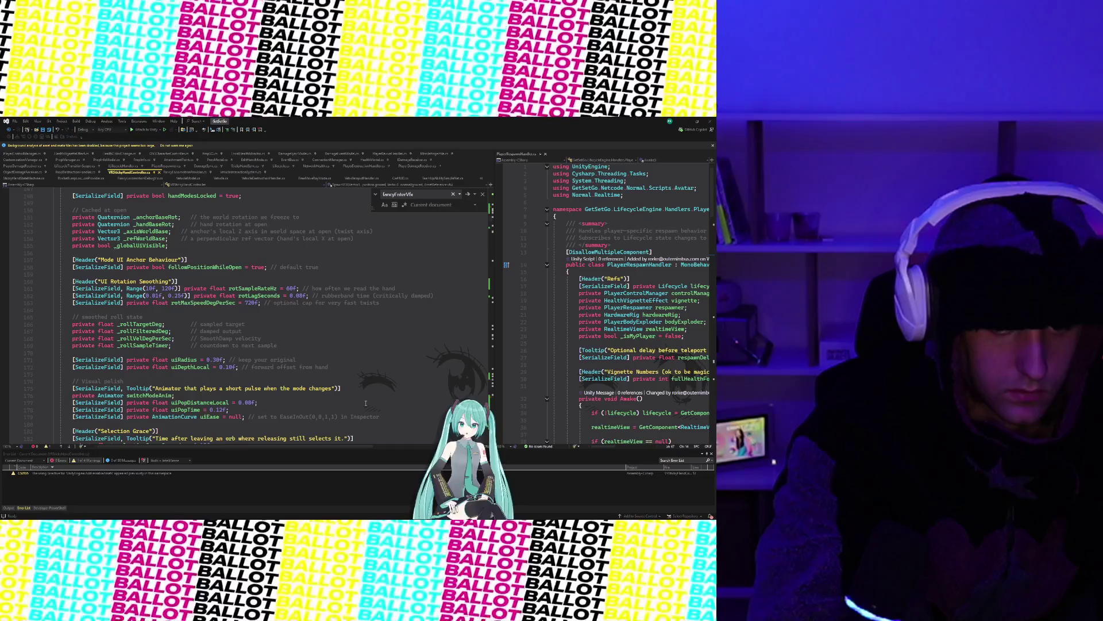
scroll(365, 403, up, 15)
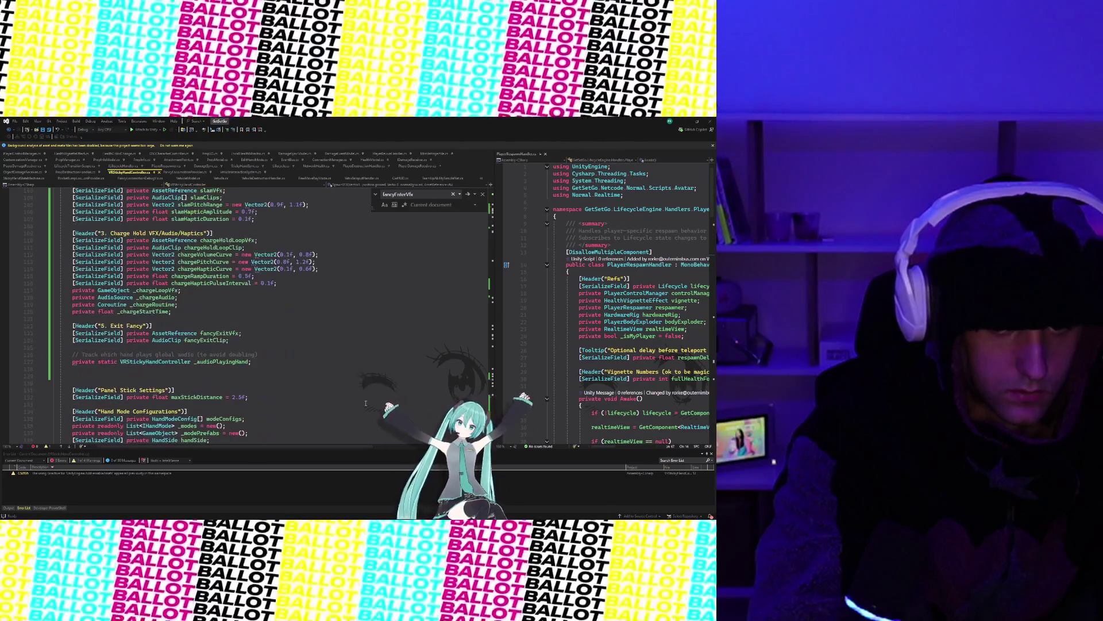
scroll(366, 402, up, 9)
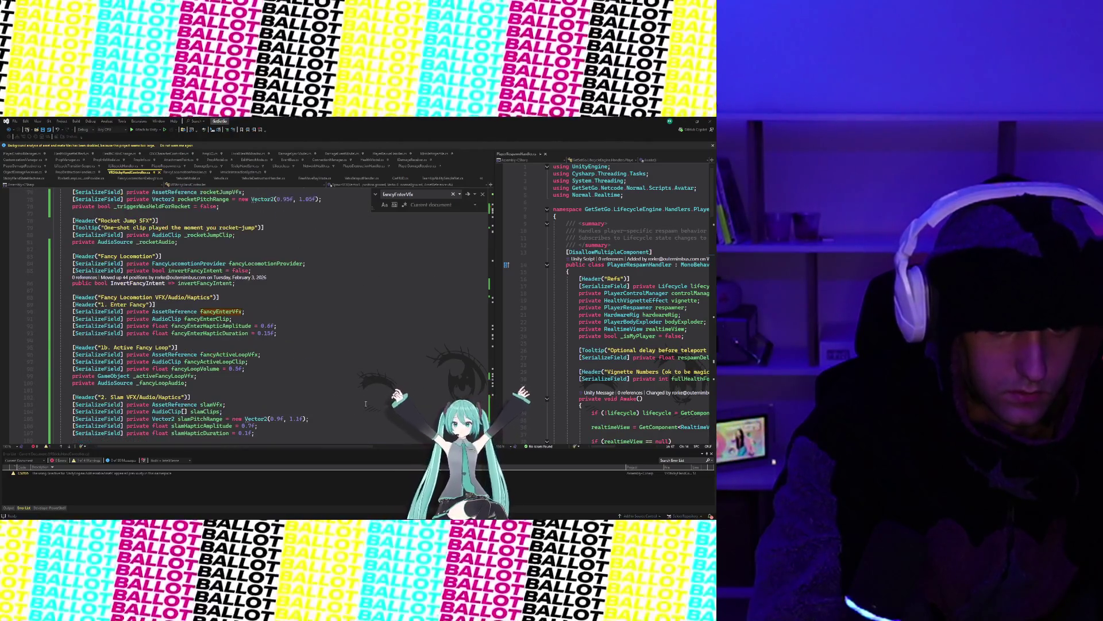
scroll(365, 403, down, 2)
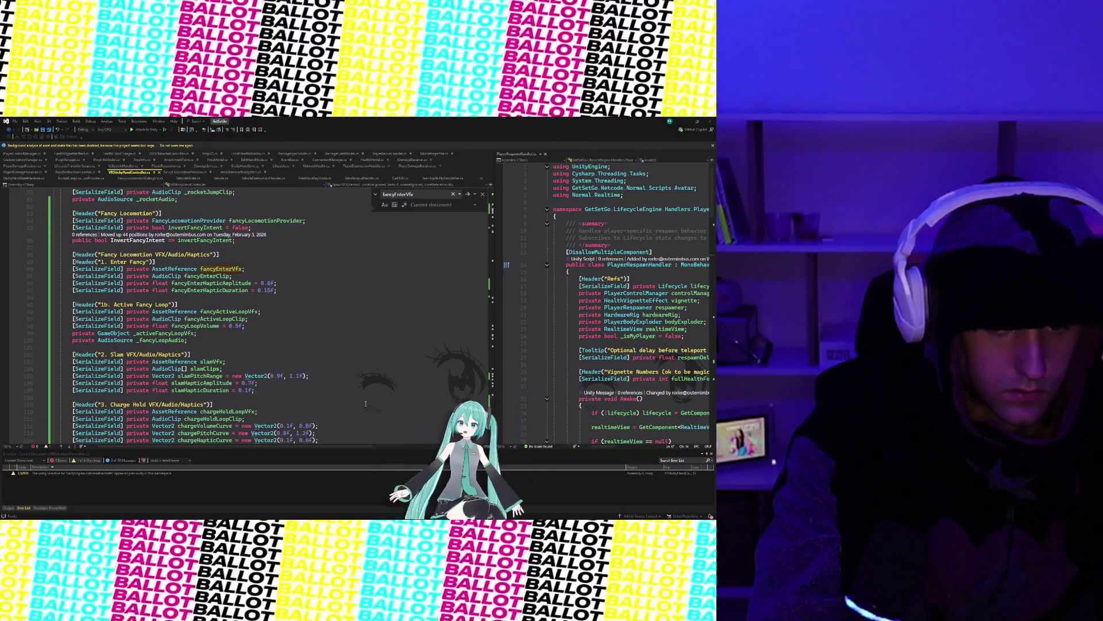
mouse_move(409, 517)
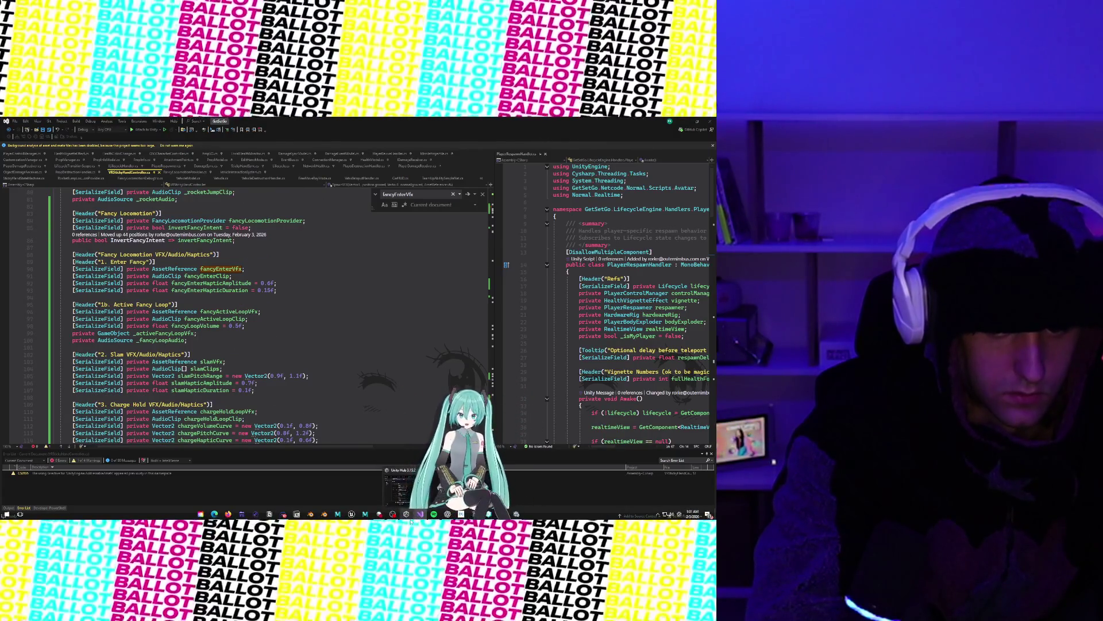
scroll(299, 425, down, 1)
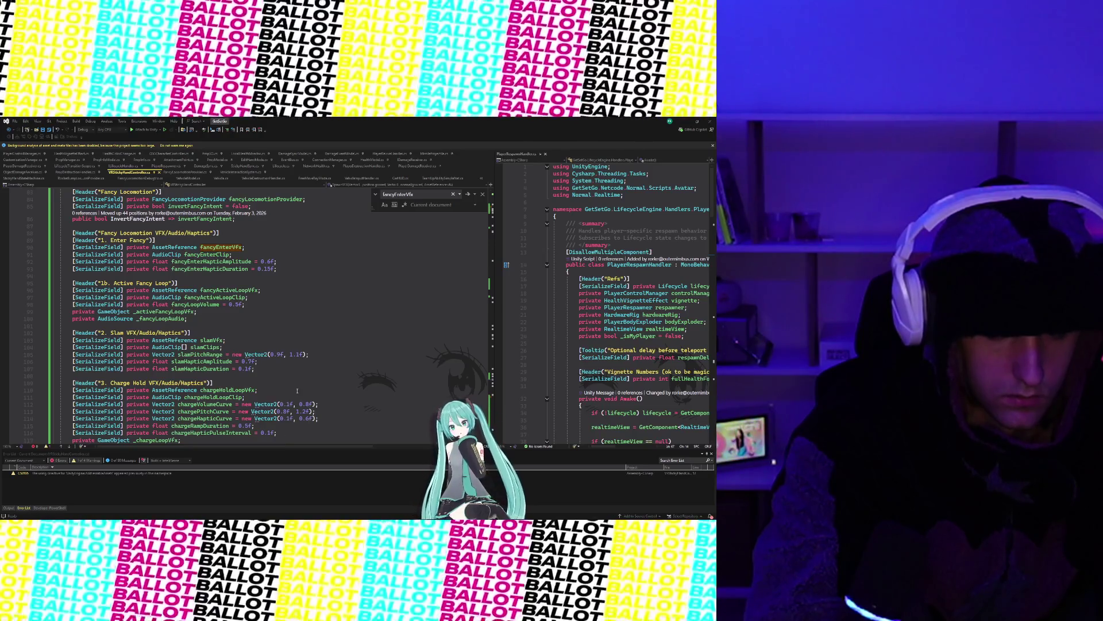
mouse_move(214, 514)
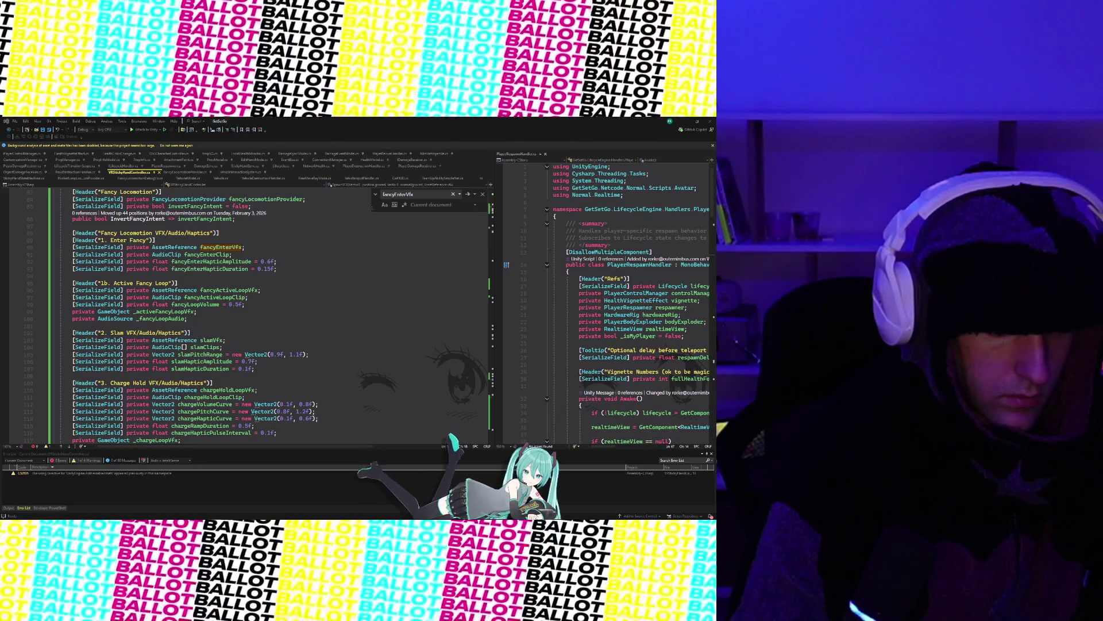
Step: Scroll to the Fancy Enter fields and select fancyEnterVfx's type for replacement
scroll(218, 439, down, 4)
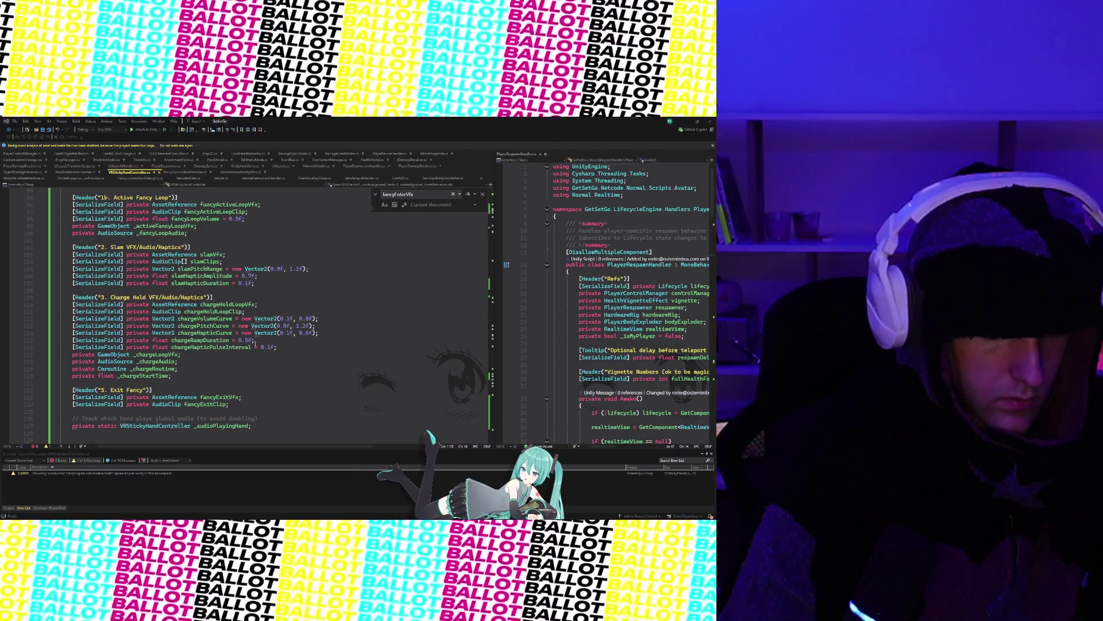
scroll(255, 342, up, 6)
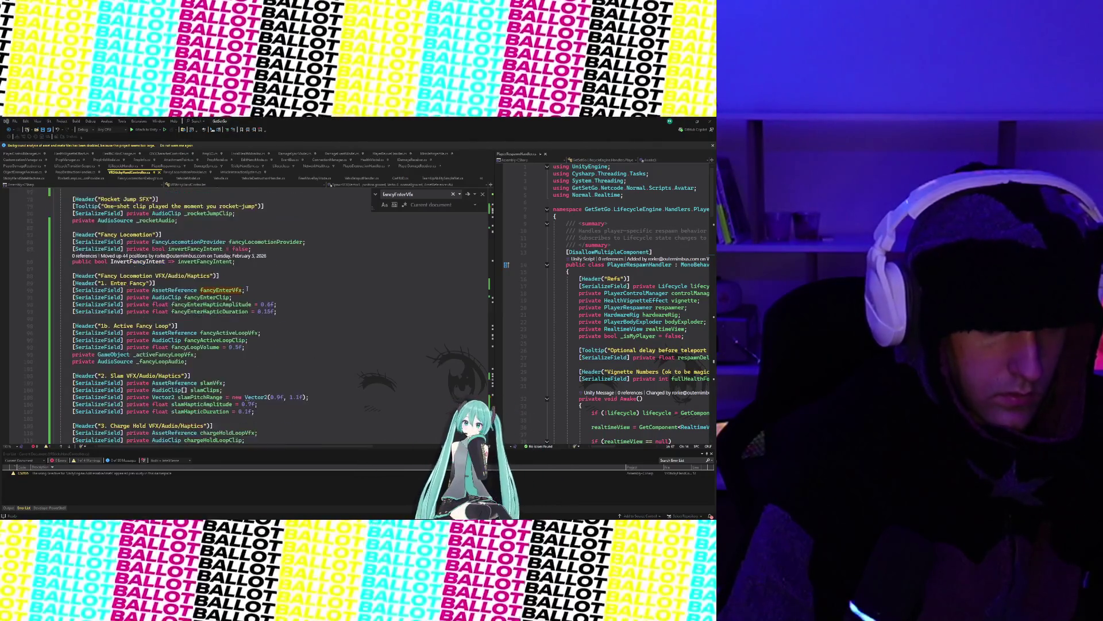
scroll(247, 289, up, 2)
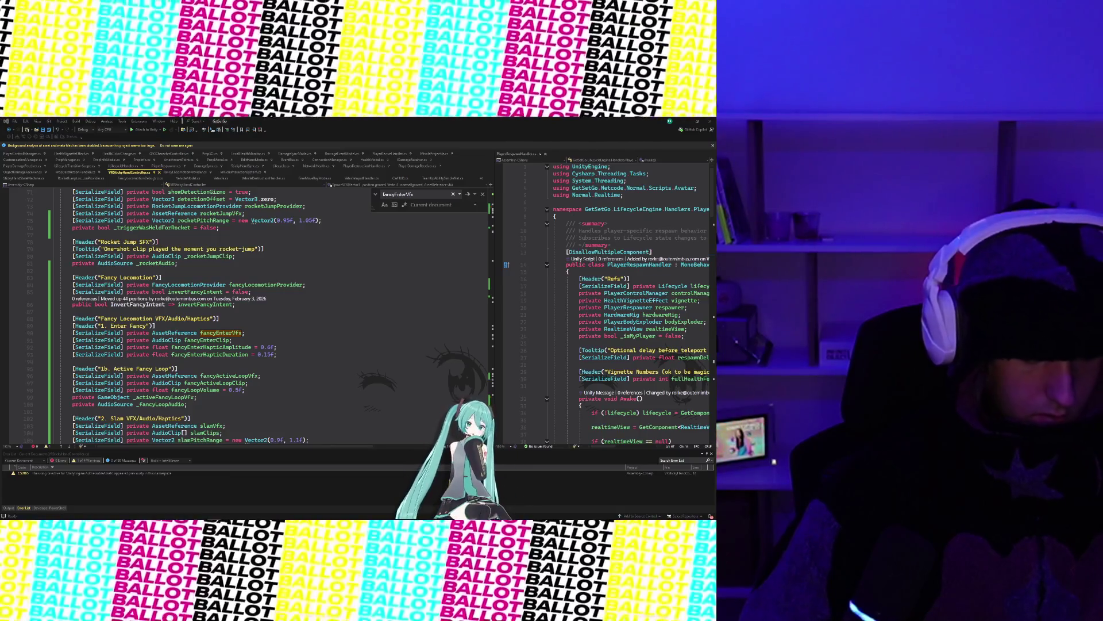
scroll(274, 330, down, 3)
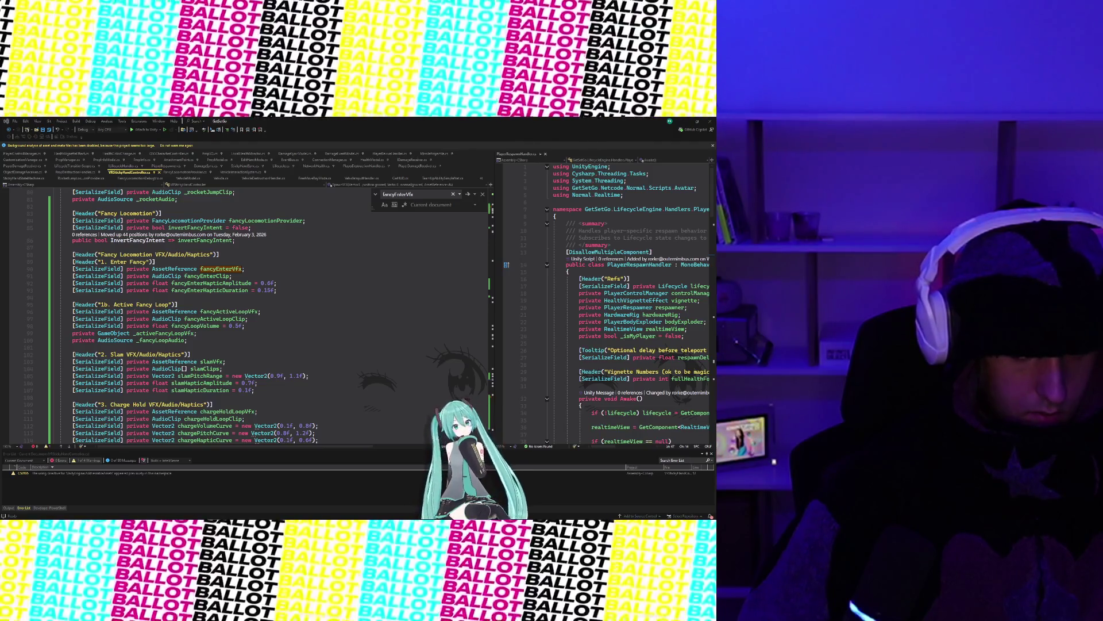
scroll(148, 409, down, 2)
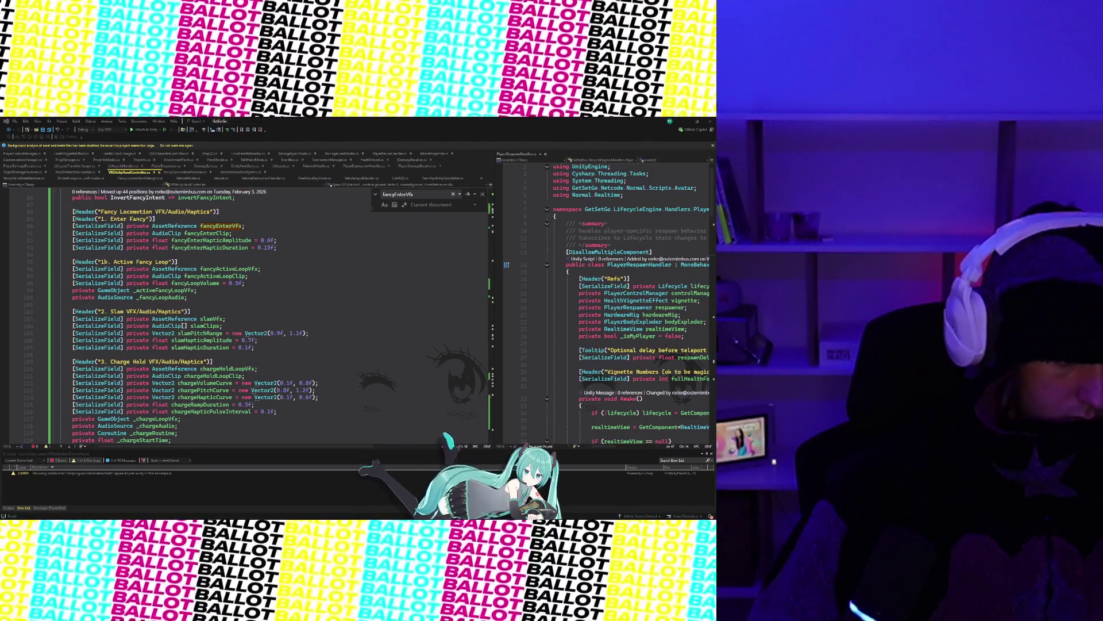
scroll(230, 356, down, 3)
scroll(230, 356, up, 5)
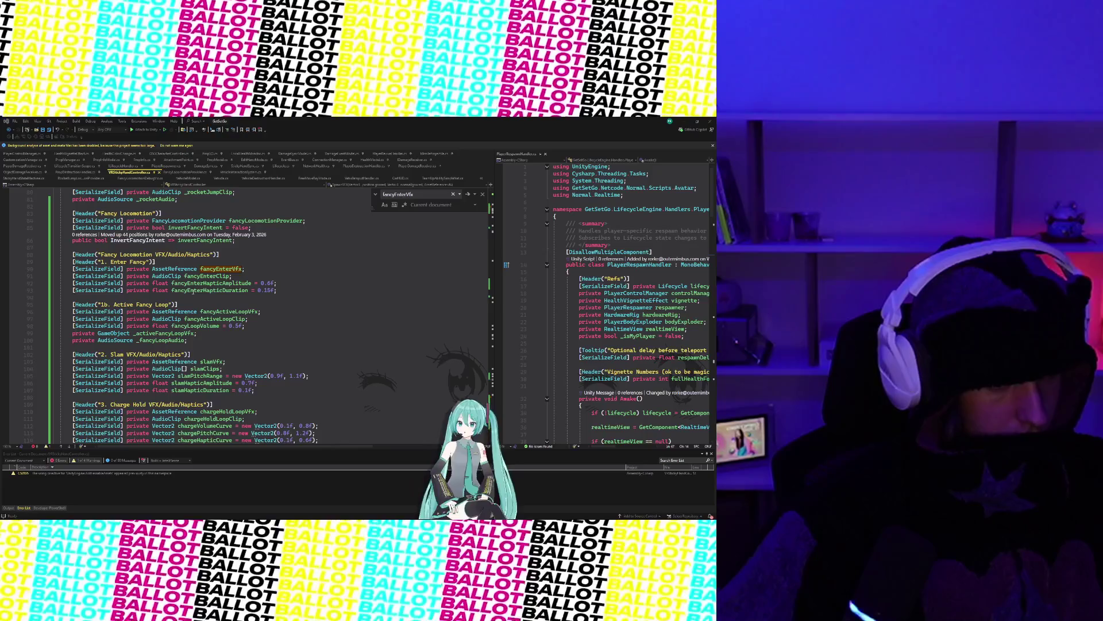
double_click(171, 268)
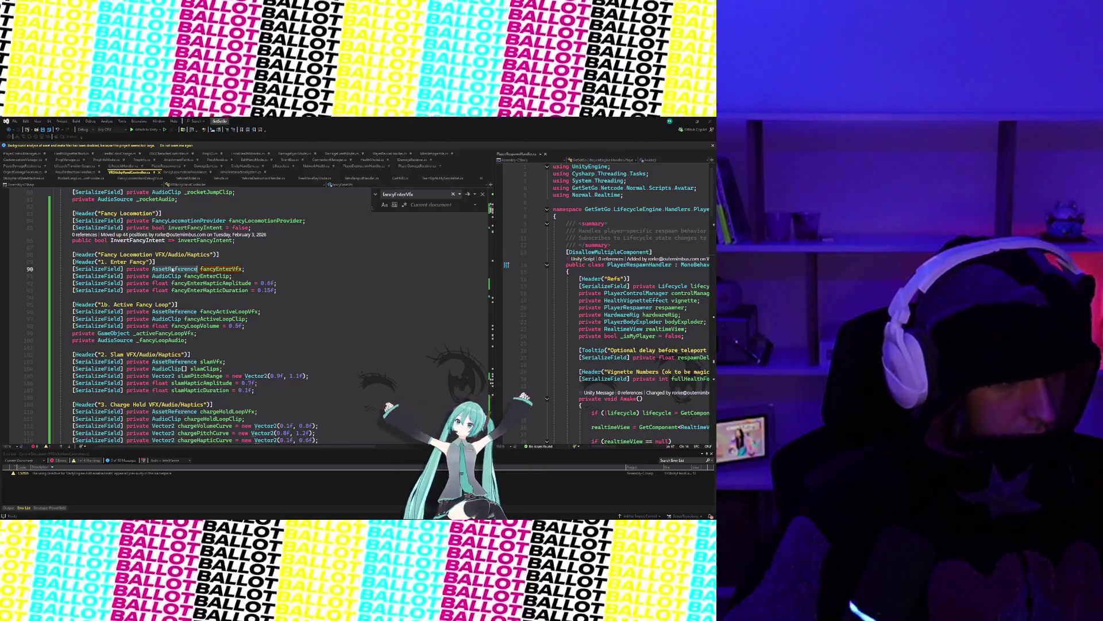
Step: Retype fancyEnterVfx, fancyActiveLoopVfx and chargeHoldLoopVfx as ParticleSystem
text(ParticleSystem)
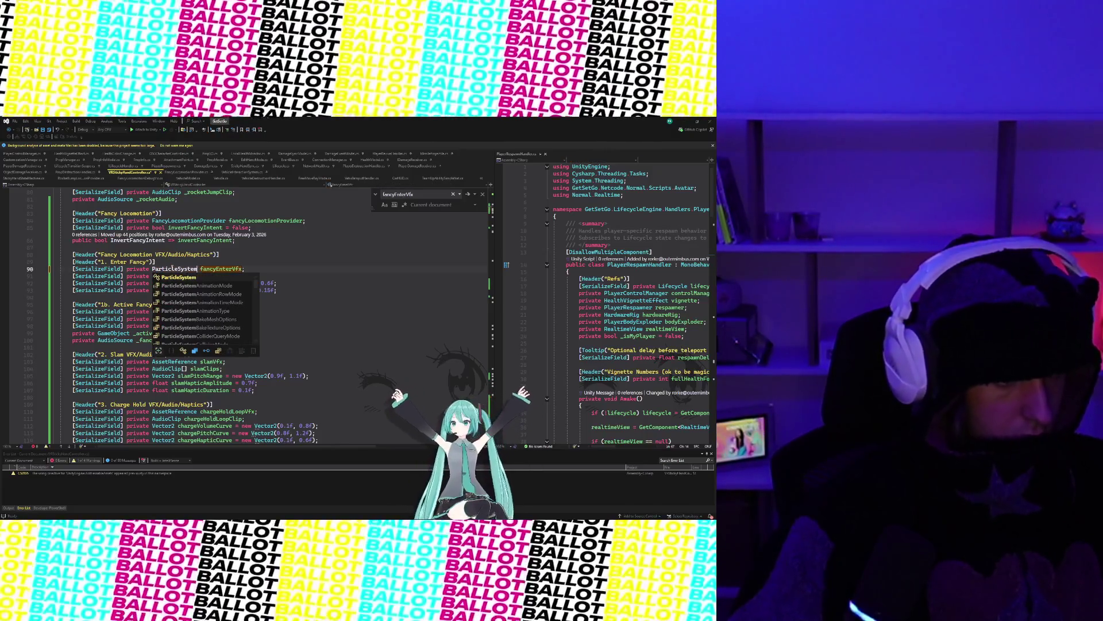
key(Escape)
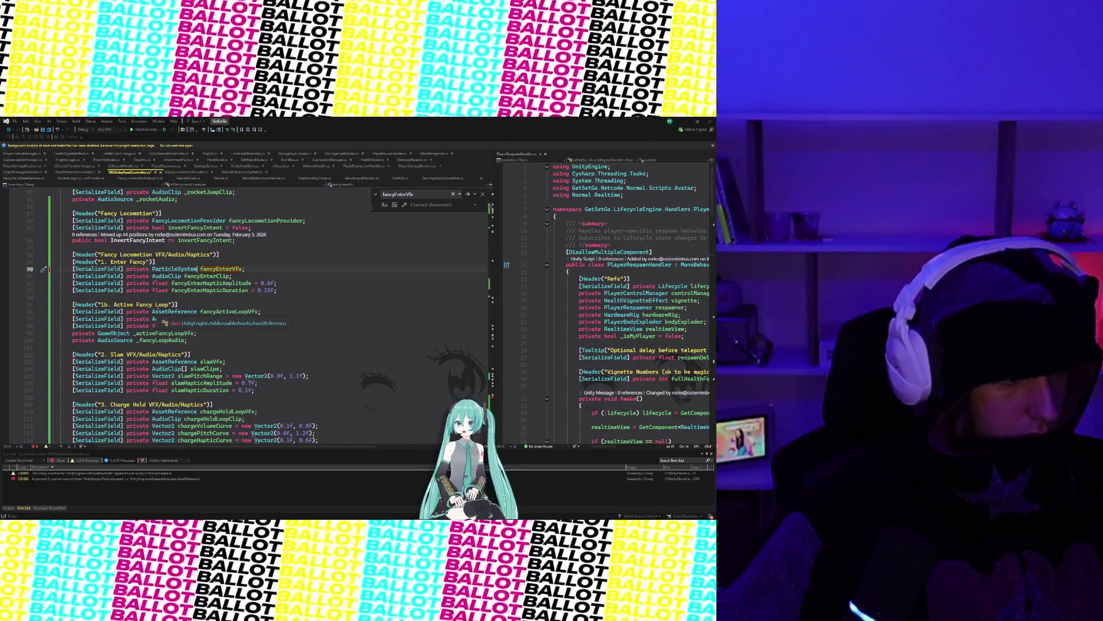
double_click(169, 311)
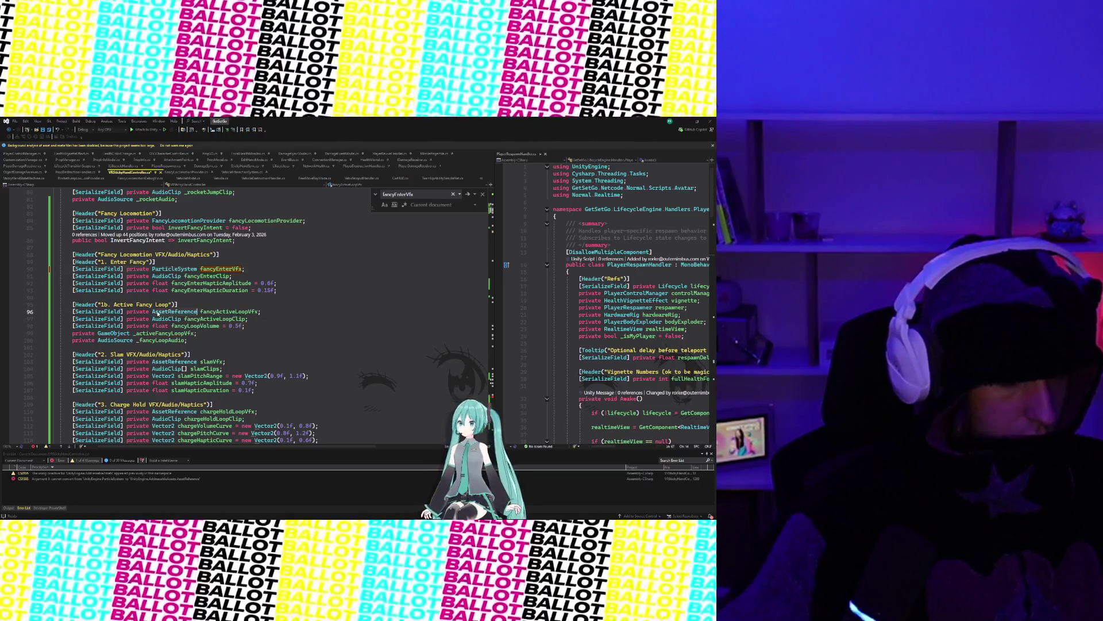
text(ParticleSystem)
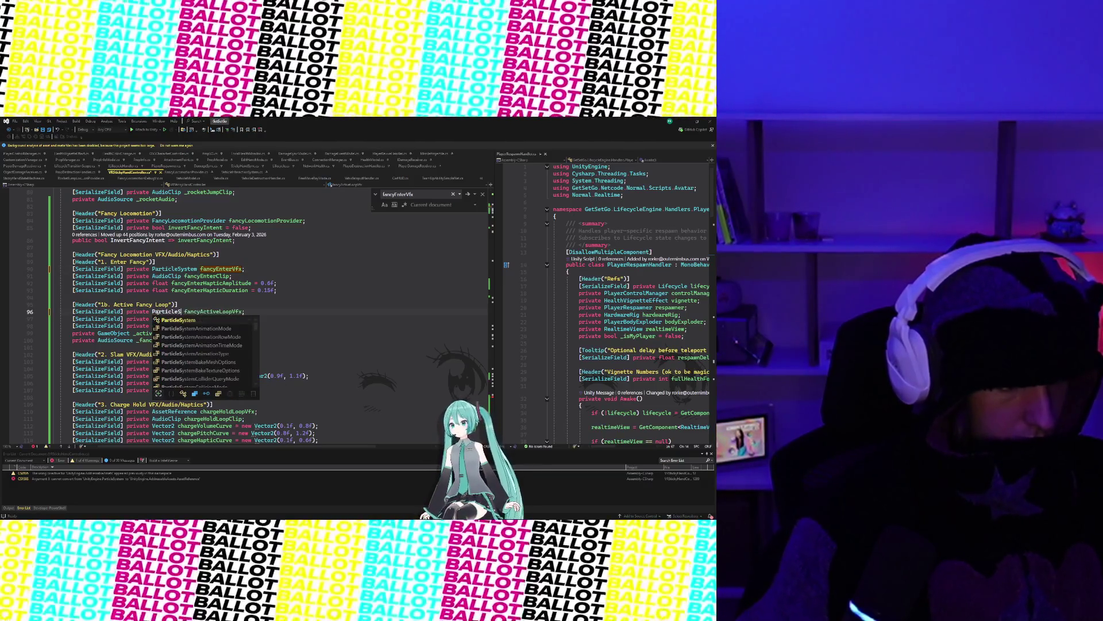
key(Escape)
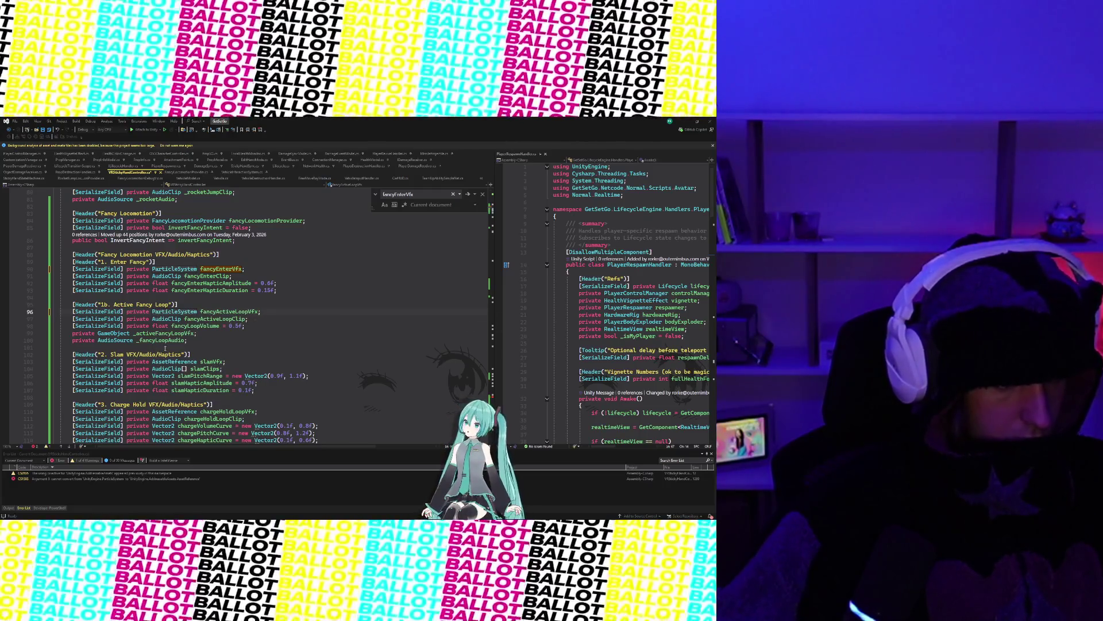
scroll(165, 349, down, 2)
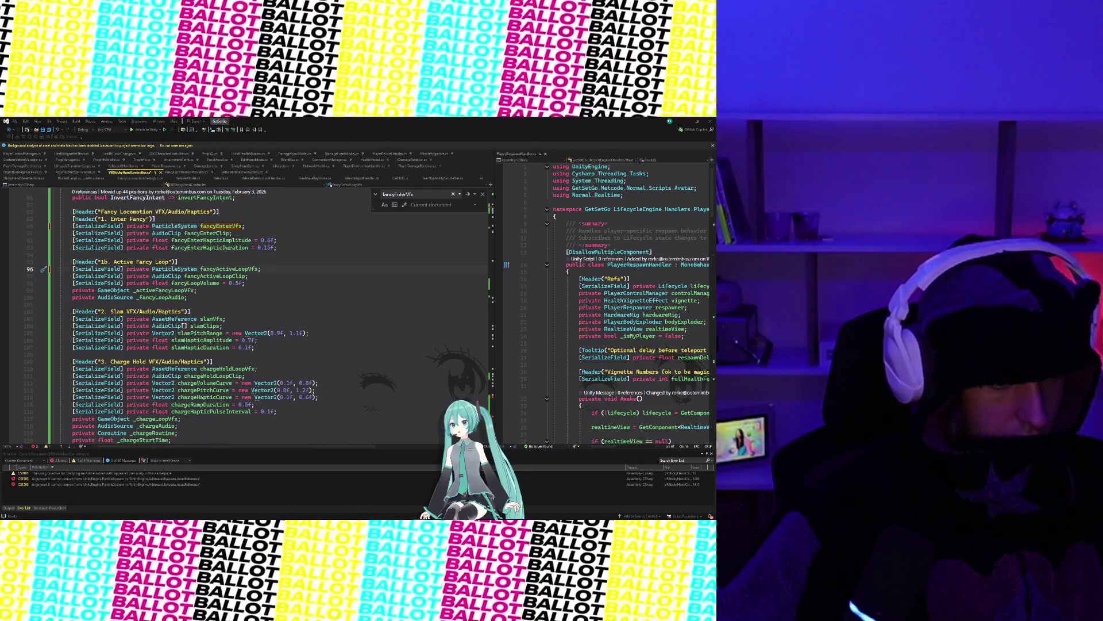
scroll(174, 371, down, 1)
double_click(172, 348)
text(ParticleS)
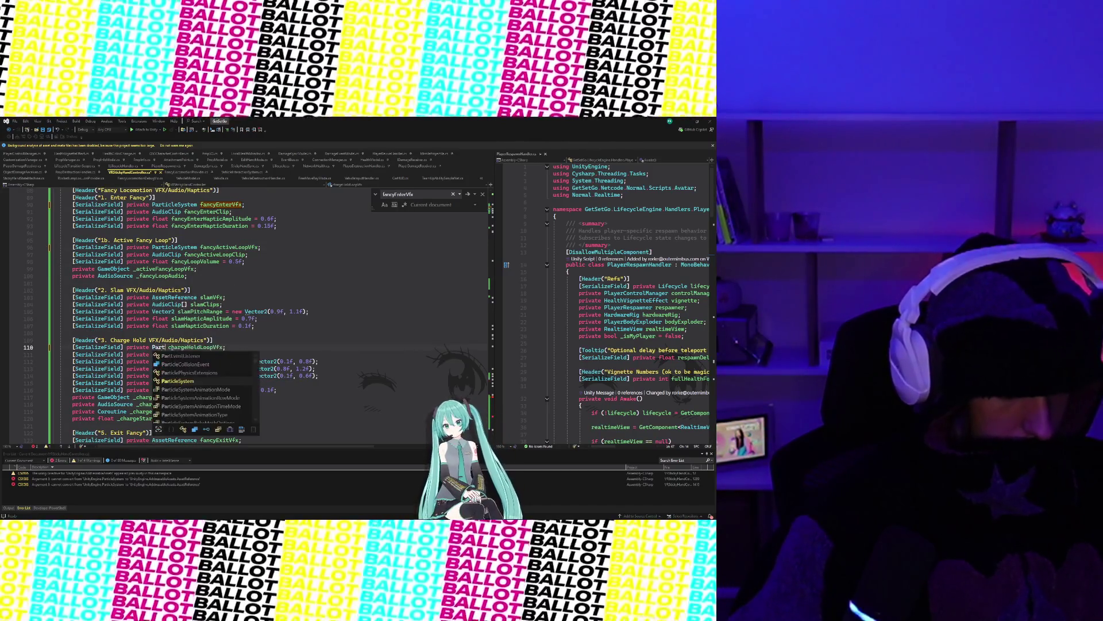
text(ystem)
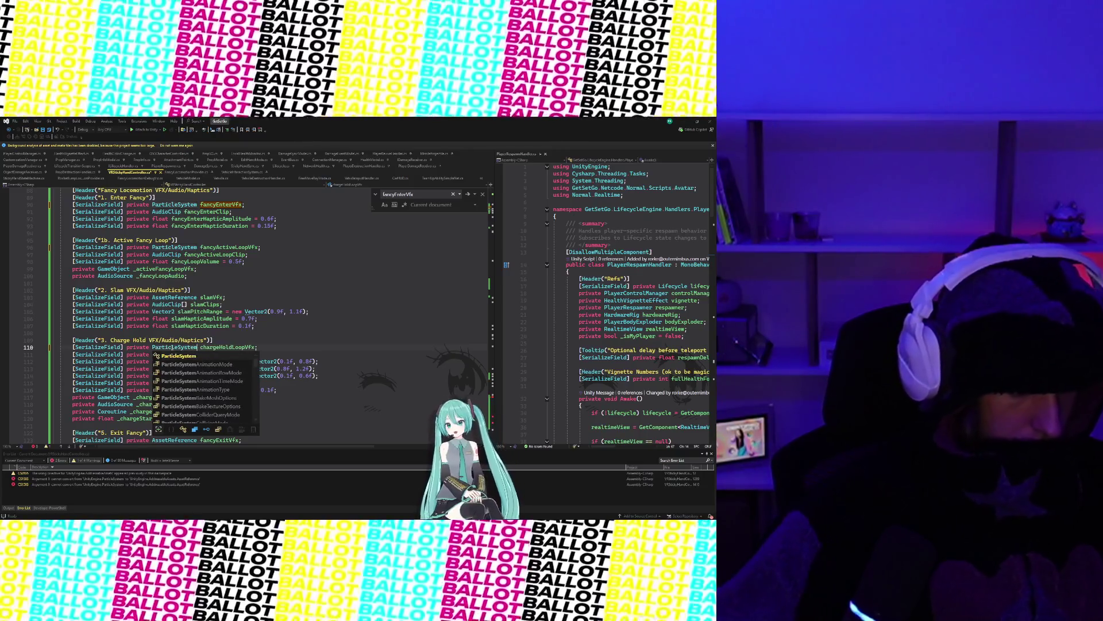
key(Tab)
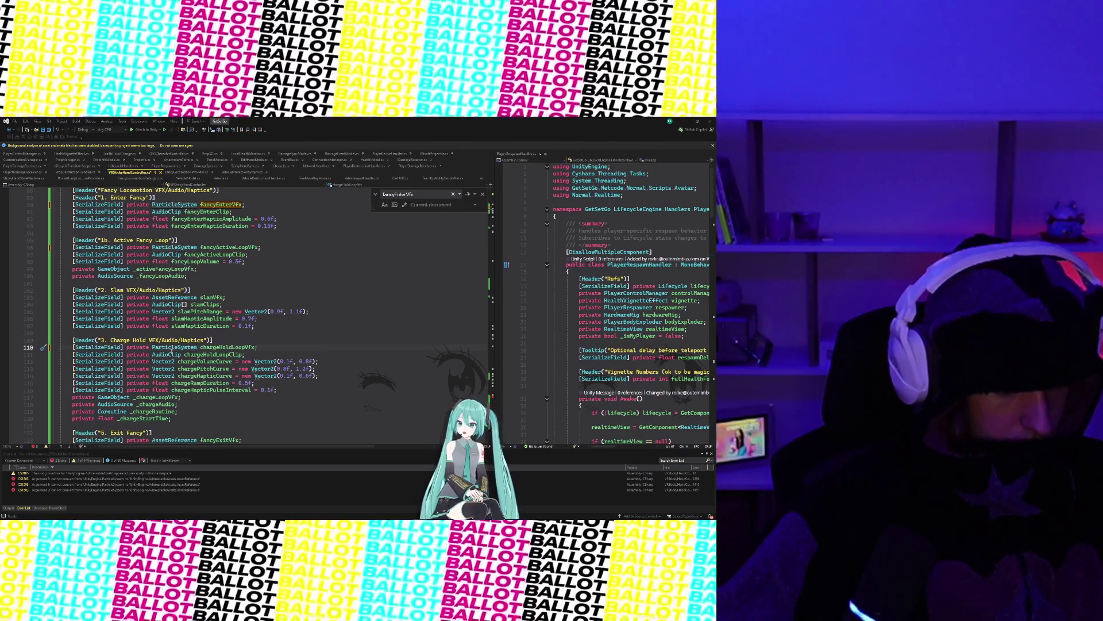
Step: Delete the slamClips array declaration, restoring the accidentally removed slam pitch and haptic fields
click(63, 305)
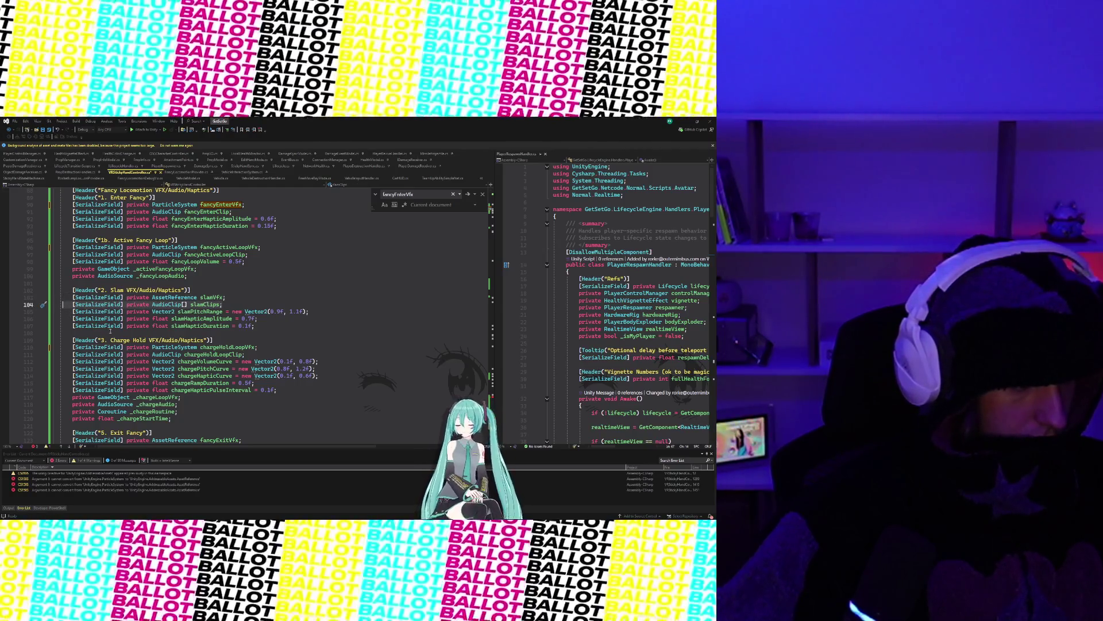
key(shift+End)
key(Delete)
key(BackSpace)
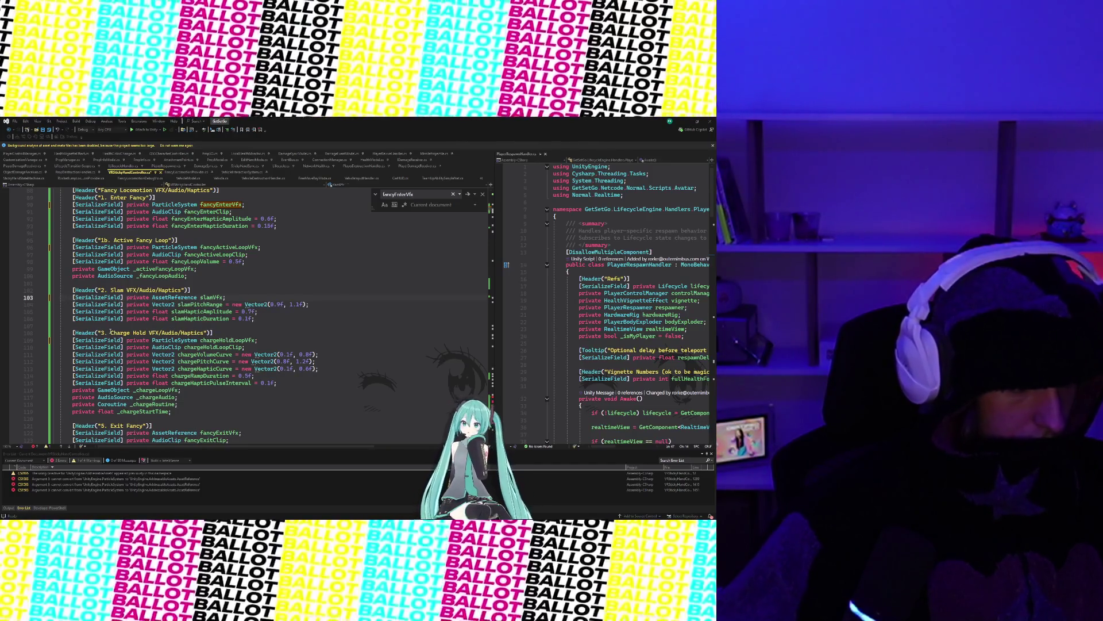
drag(282, 315, 51, 308)
key(Delete)
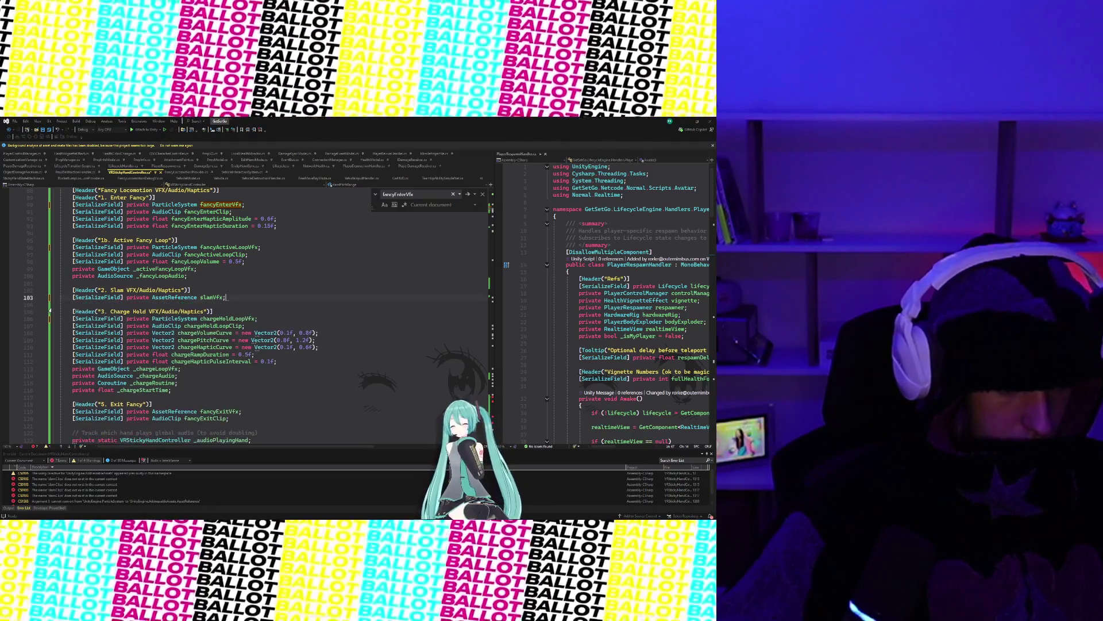
key(Tab)
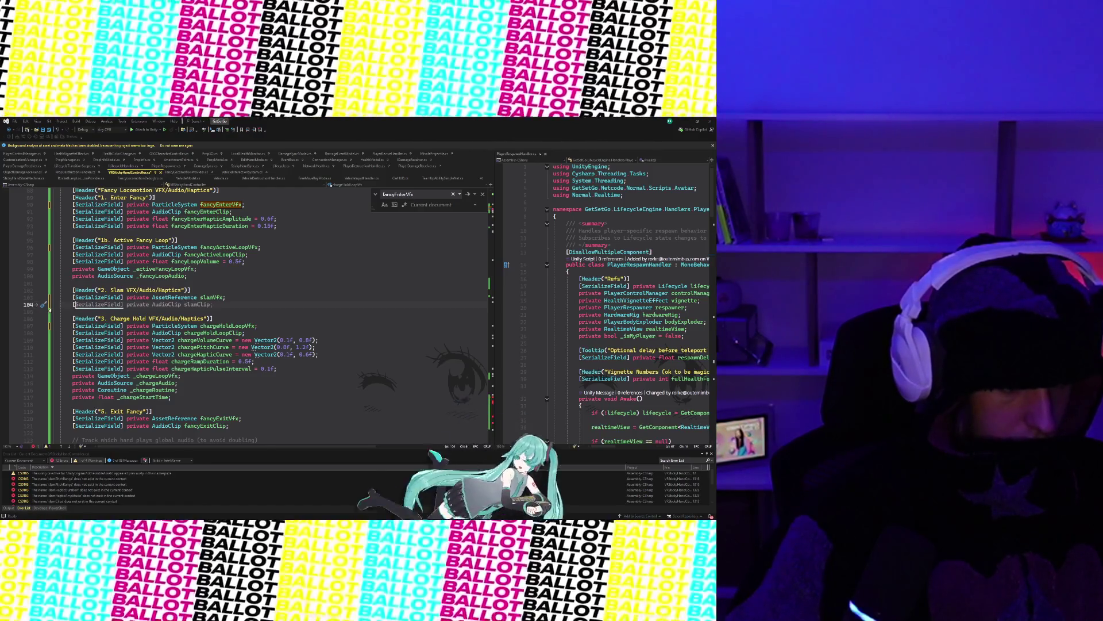
key(ctrl+z)
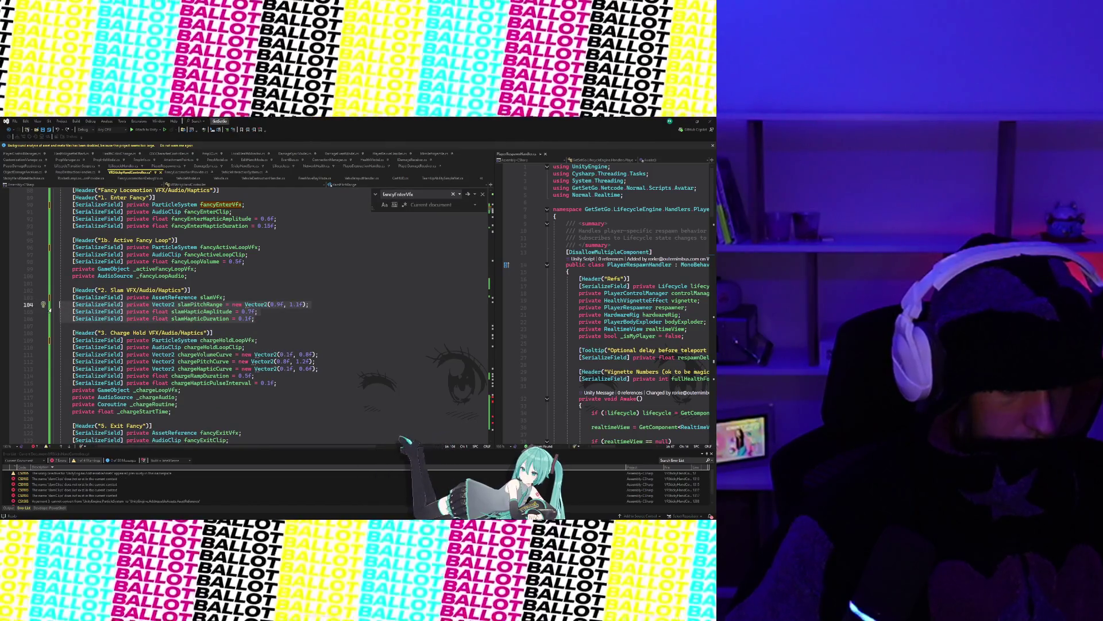
Step: Replace slamPitchRange with the suggested single [SerializeField] slamClip field and start another slam float
click(58, 304)
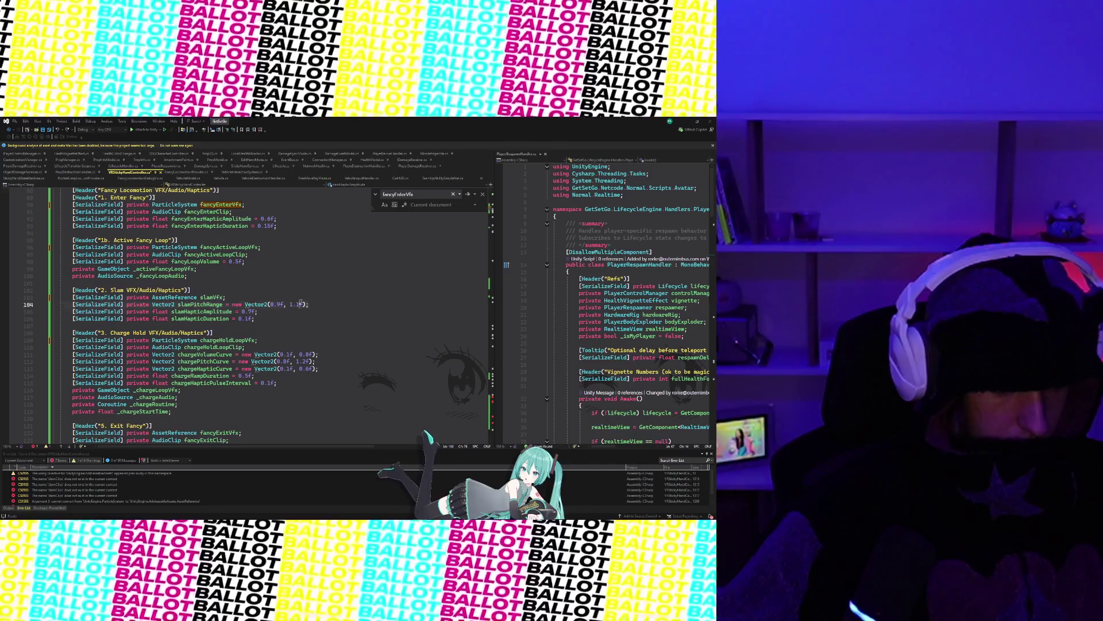
key(ctrl+x)
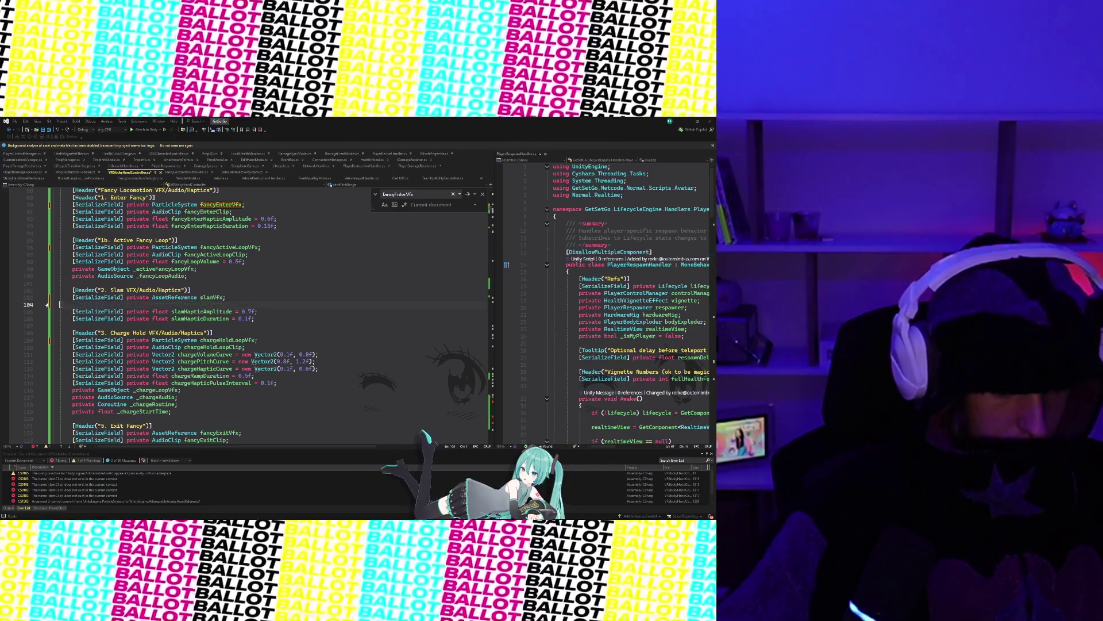
text([SerializeField)
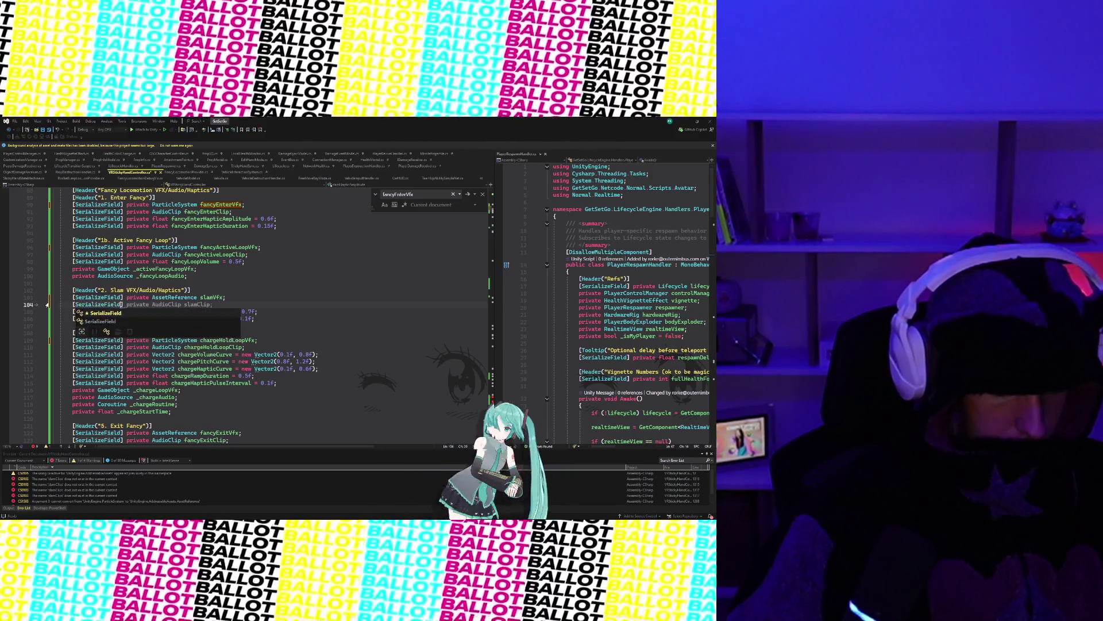
key(Tab)
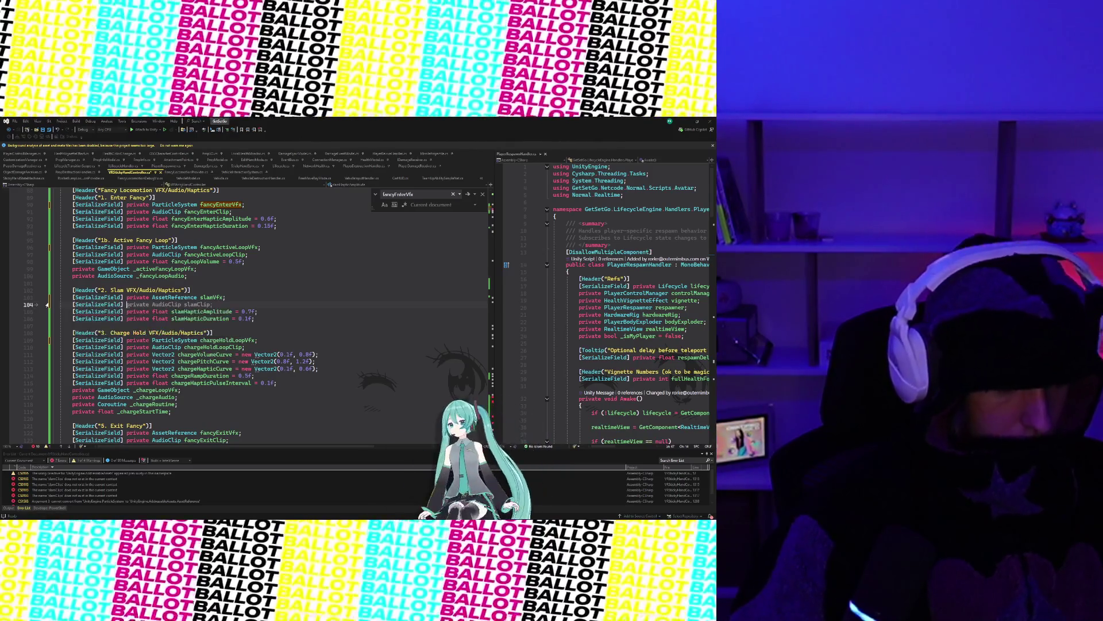
text(private float slam)
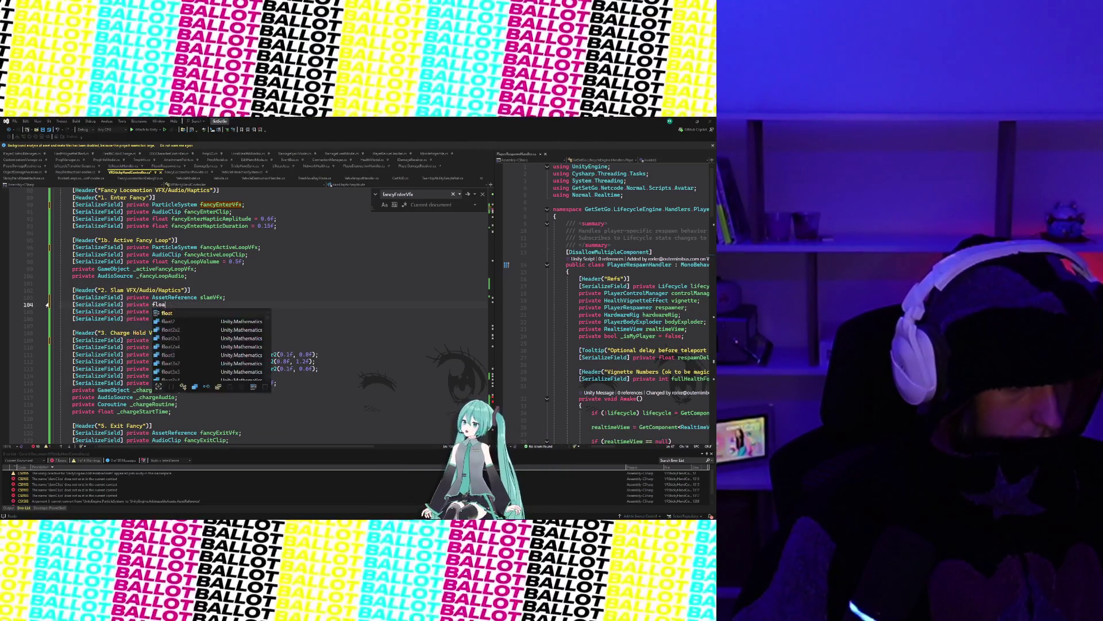
Step: Complete the slamVfxOffset = 0.1f field and move down to the Exit Fancy fields
key(Tab)
click(226, 325)
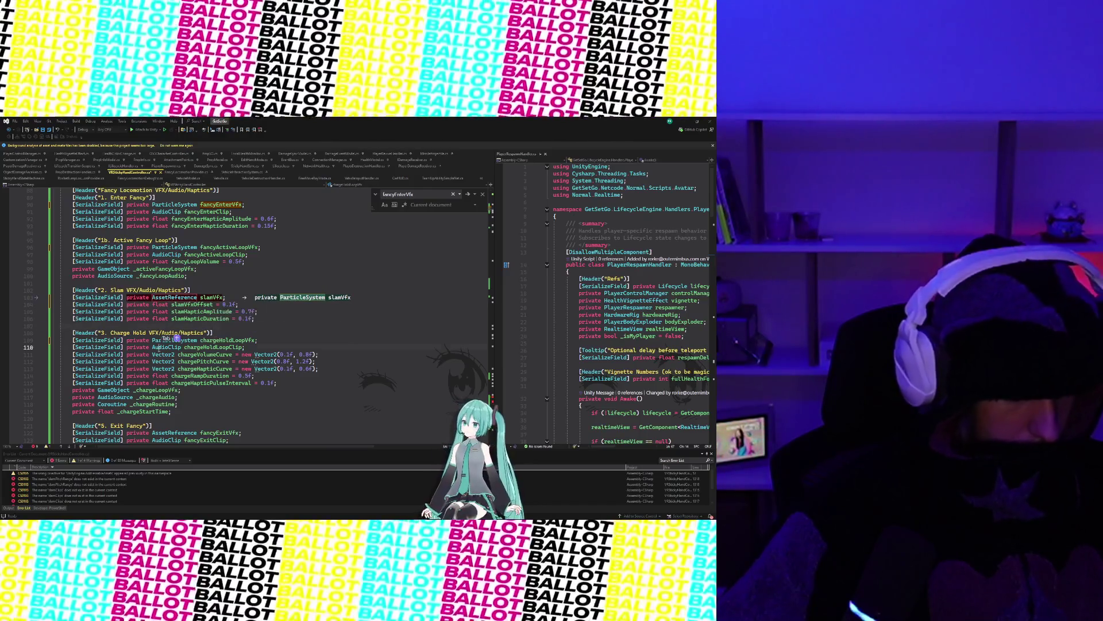
click(161, 347)
scroll(165, 341, down, 2)
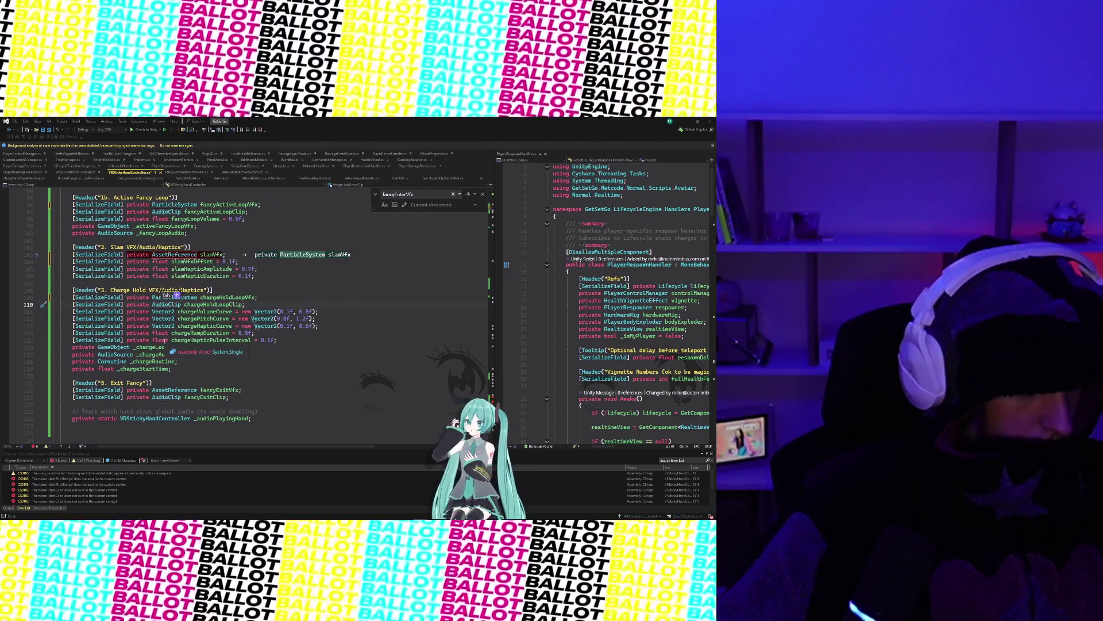
scroll(165, 342, down, 1)
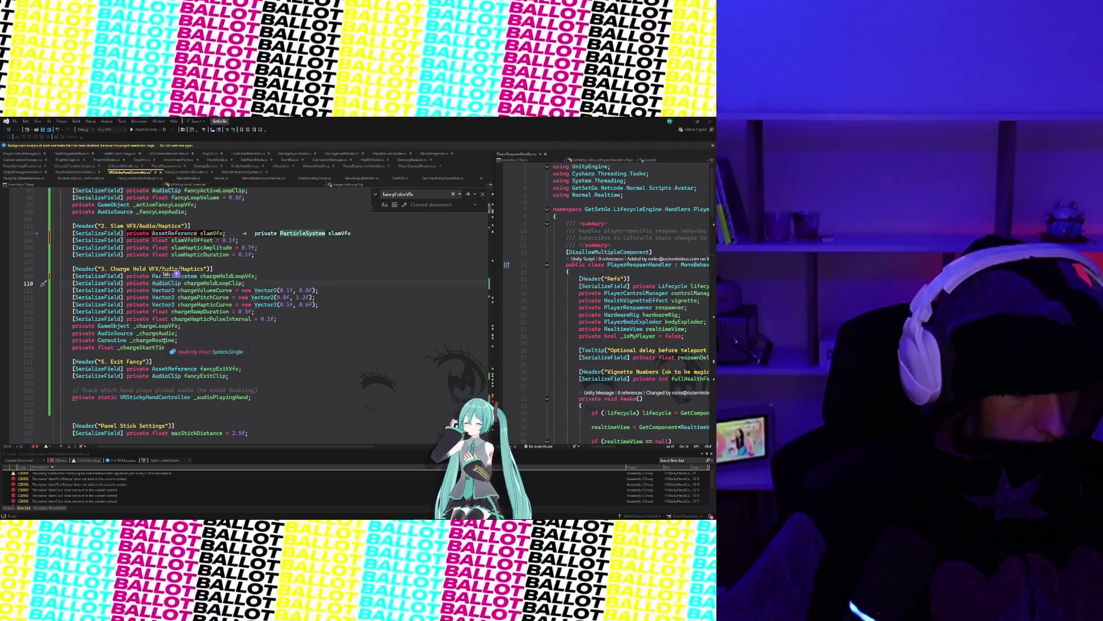
scroll(211, 301, down, 1)
key(Tab)
Step: Change the fancyExitVfx type from AssetReference to ParticleSystem
double_click(174, 347)
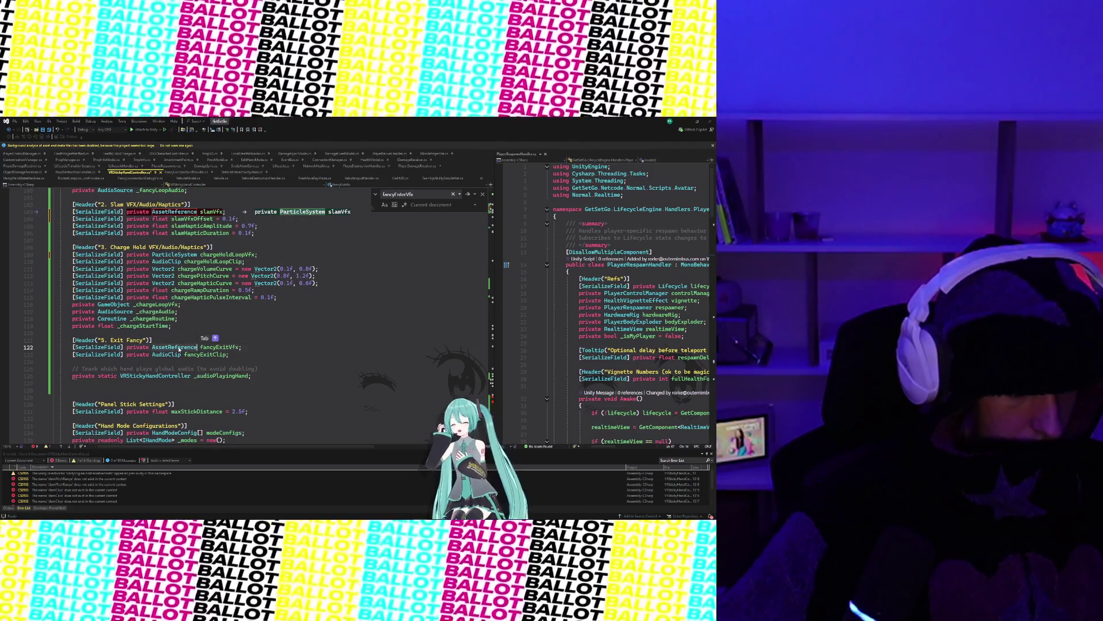
text(private Par)
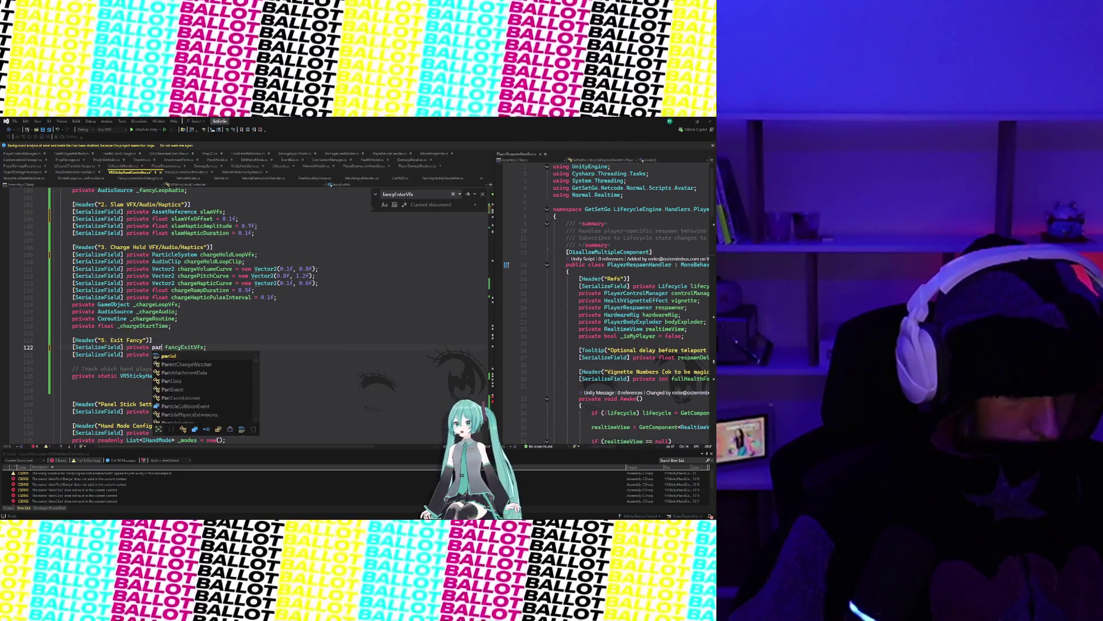
text(ticleSystem)
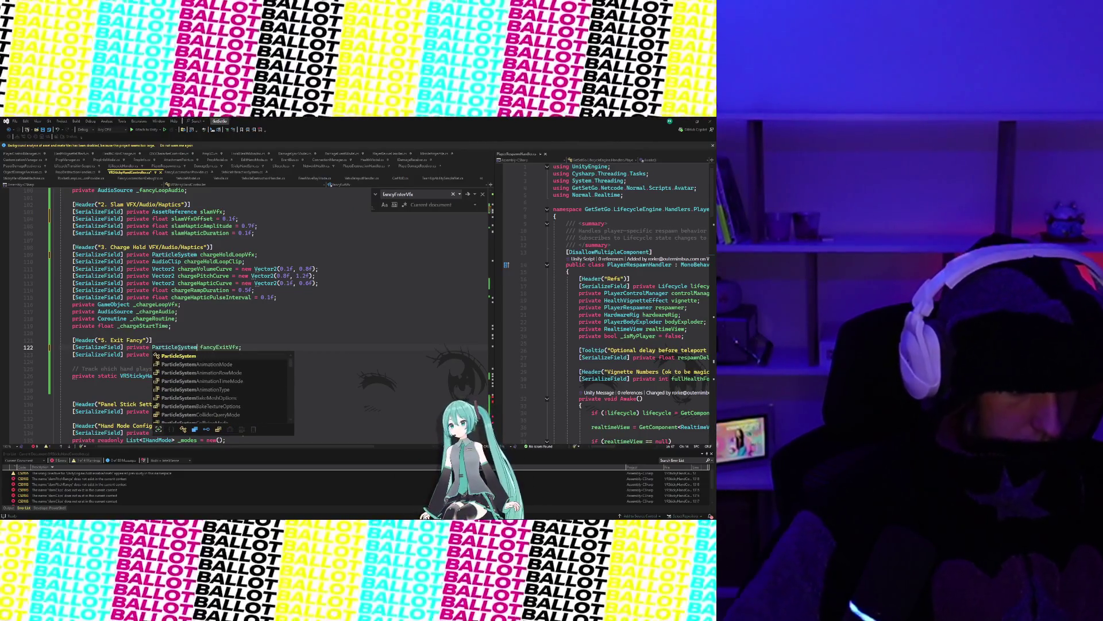
key(Tab)
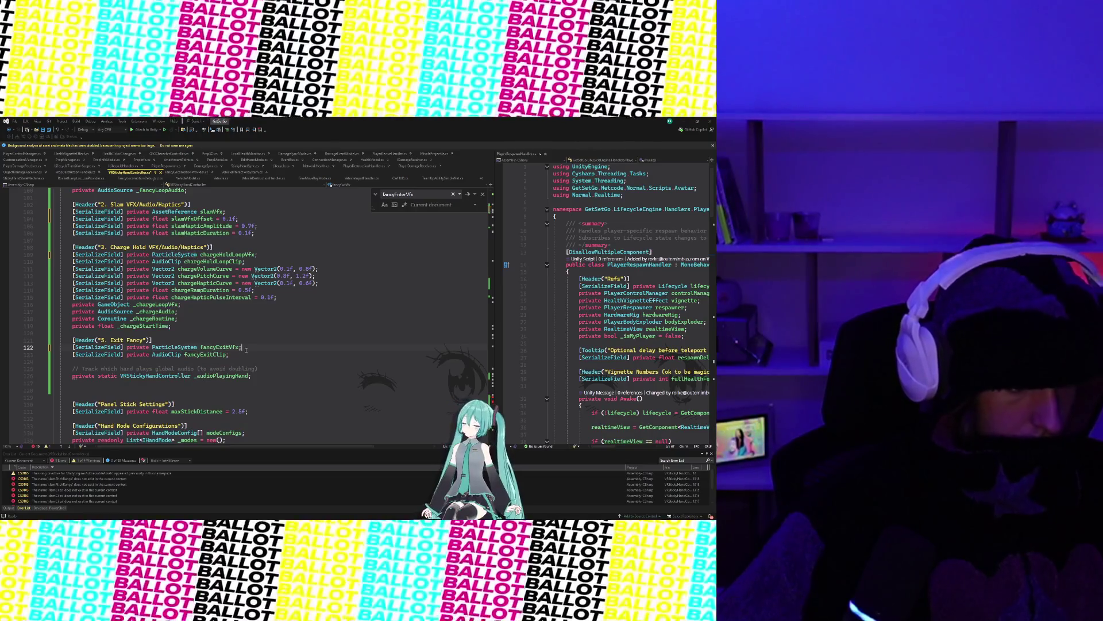
click(246, 349)
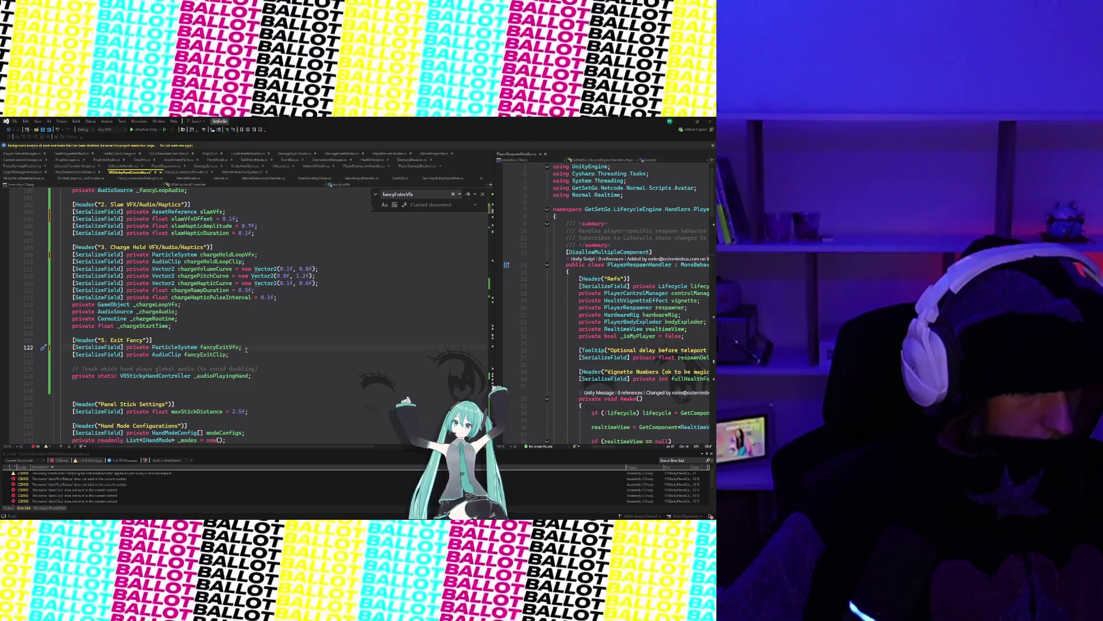
scroll(246, 349, up, 3)
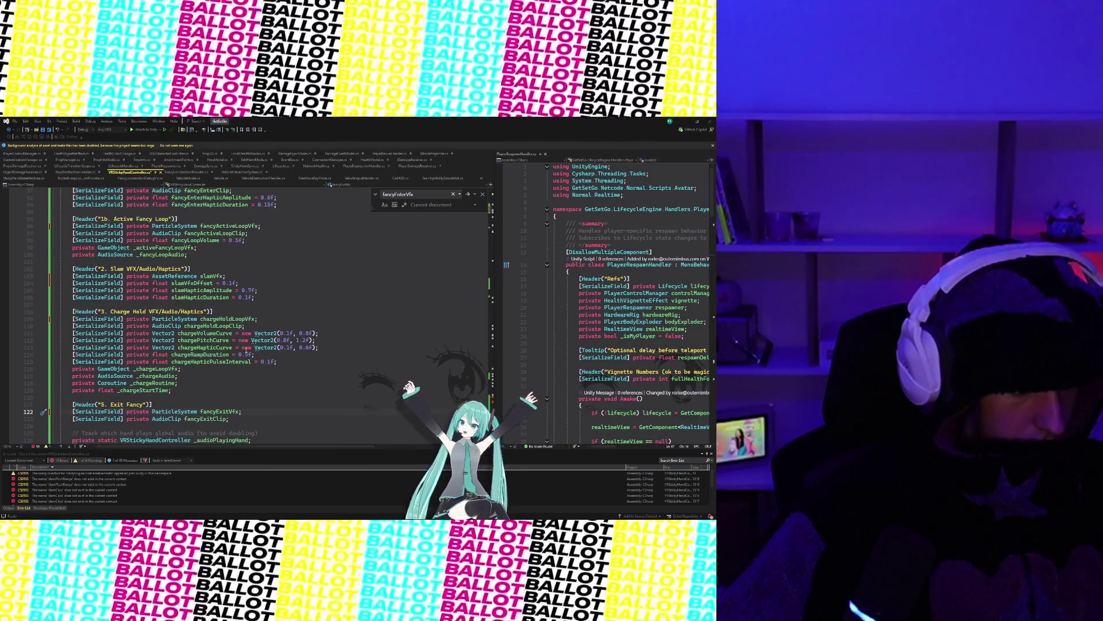
Step: Delete the rocketPitchRange line beneath the Rocket Jump audio fields
scroll(246, 349, up, 8)
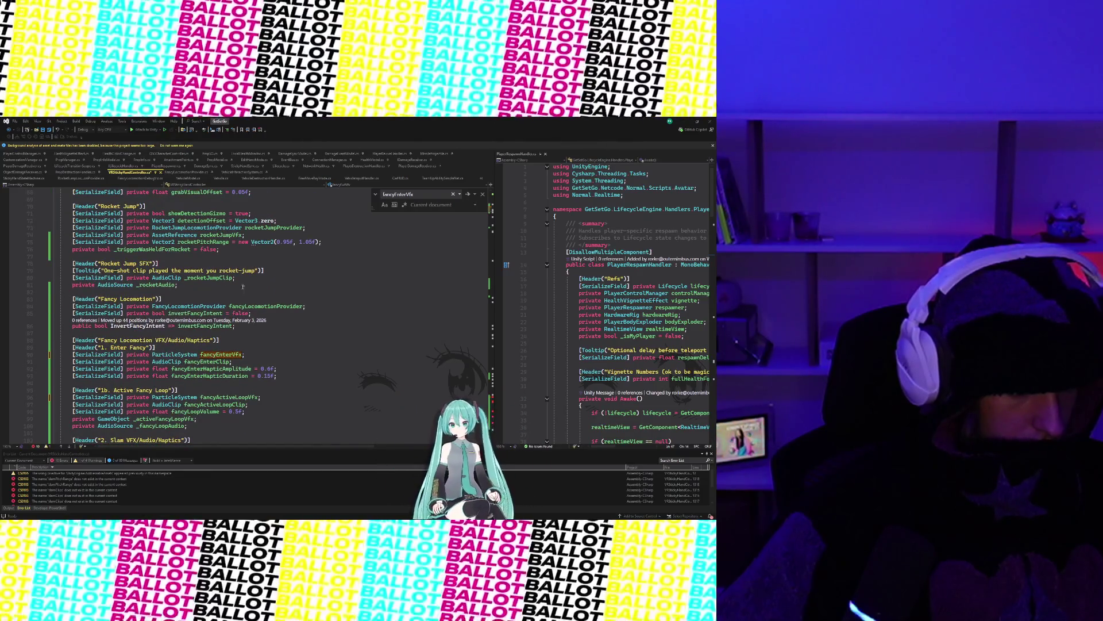
click(44, 275)
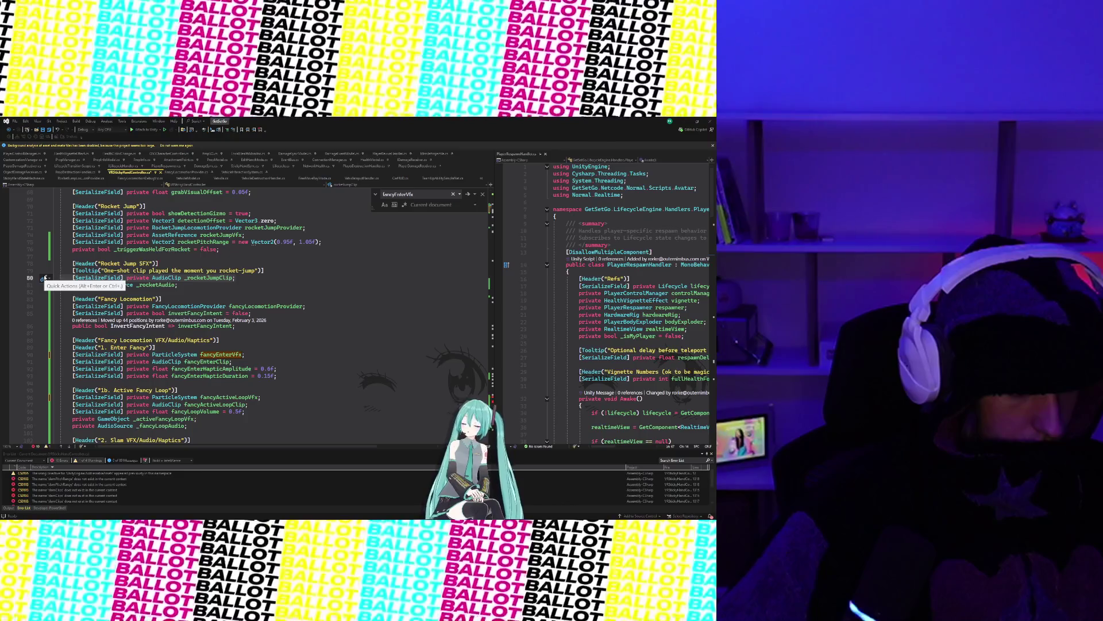
click(163, 291)
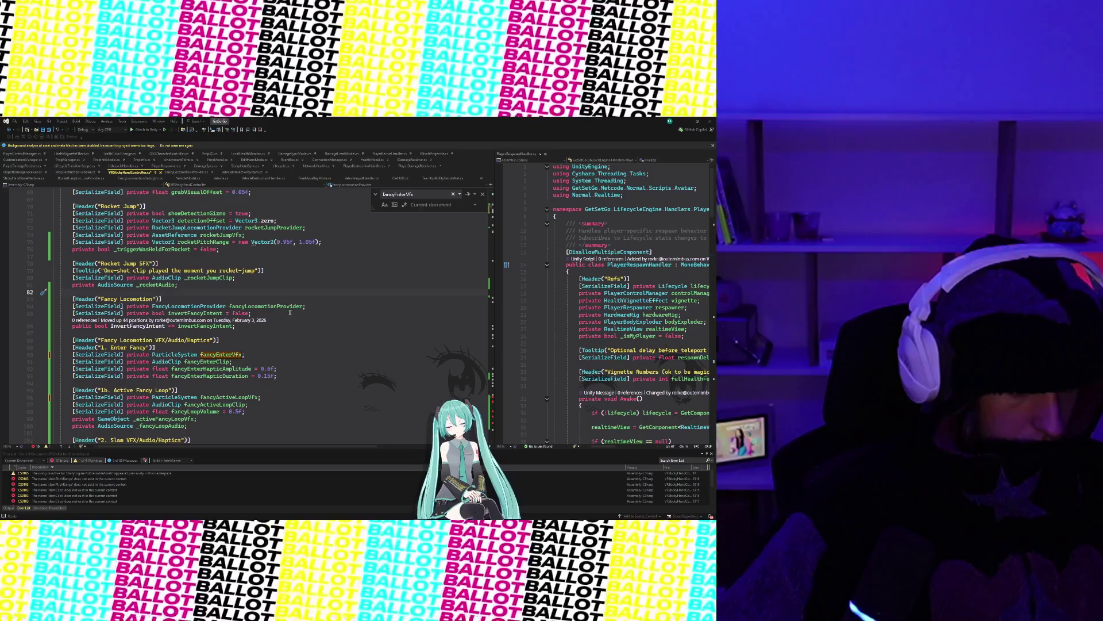
scroll(310, 306, up, 3)
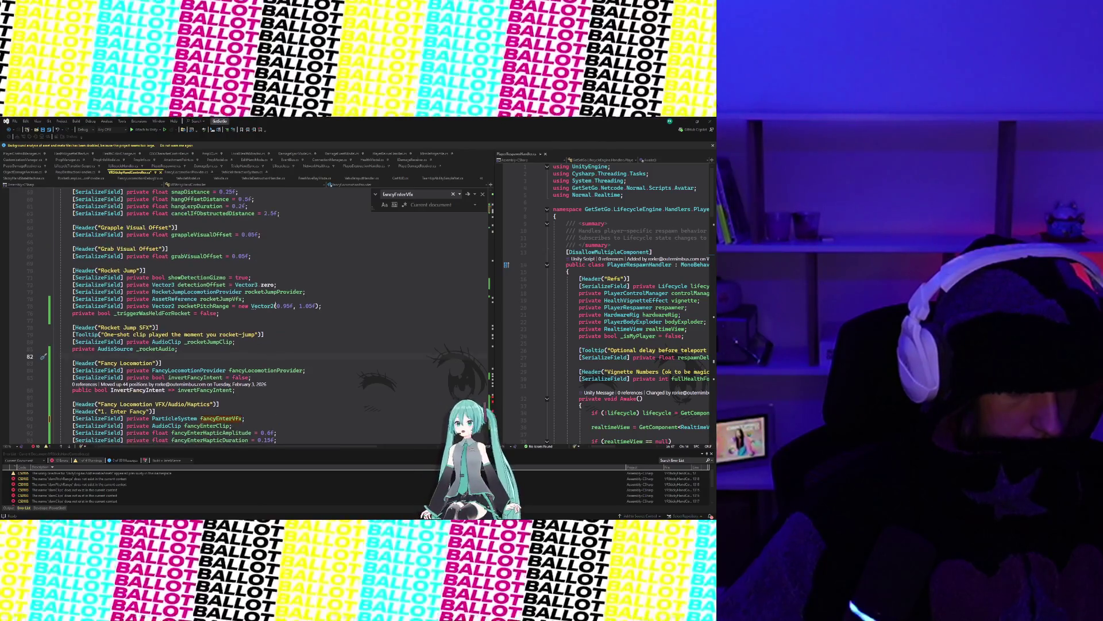
mouse_move(329, 307)
mouse_down()
mouse_move(173, 300)
mouse_move(247, 300)
mouse_up()
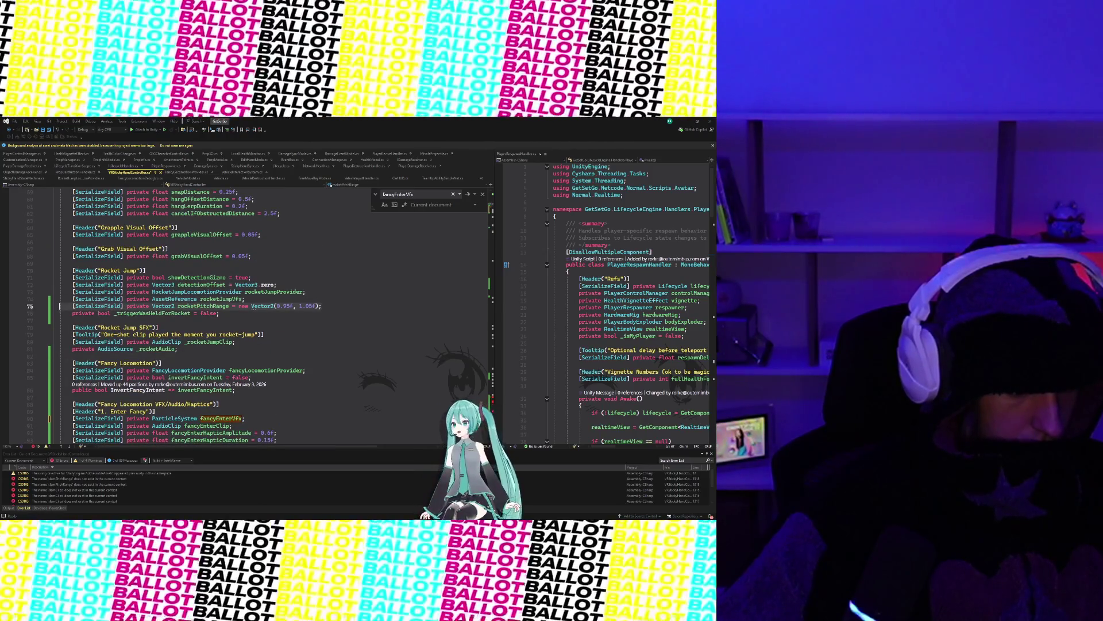
key(BackSpace)
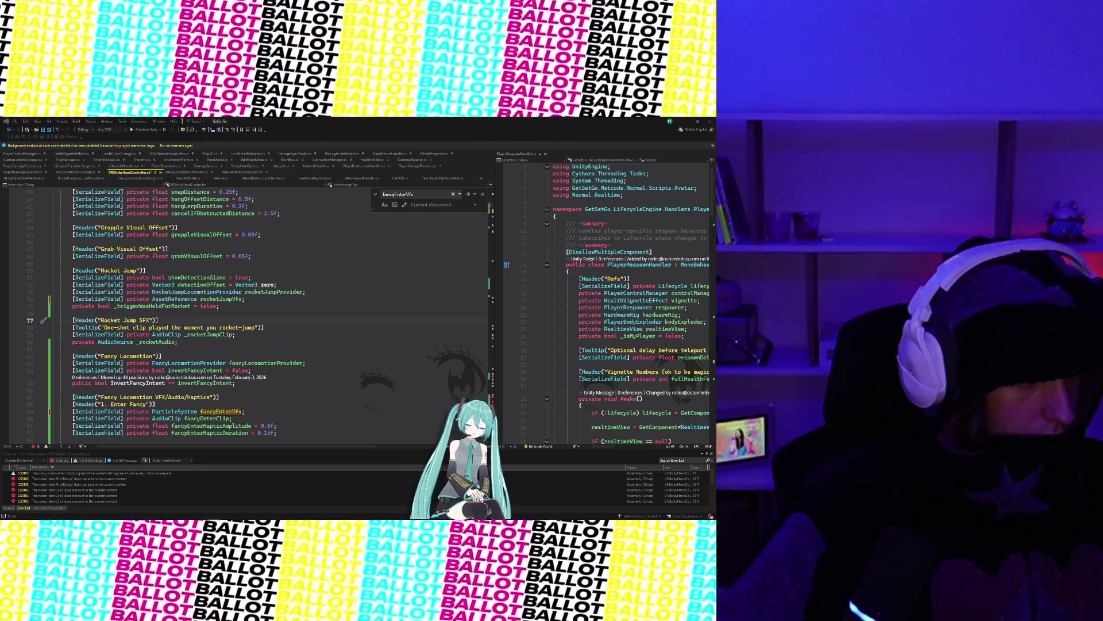
scroll(423, 404, down, 9)
click(423, 404)
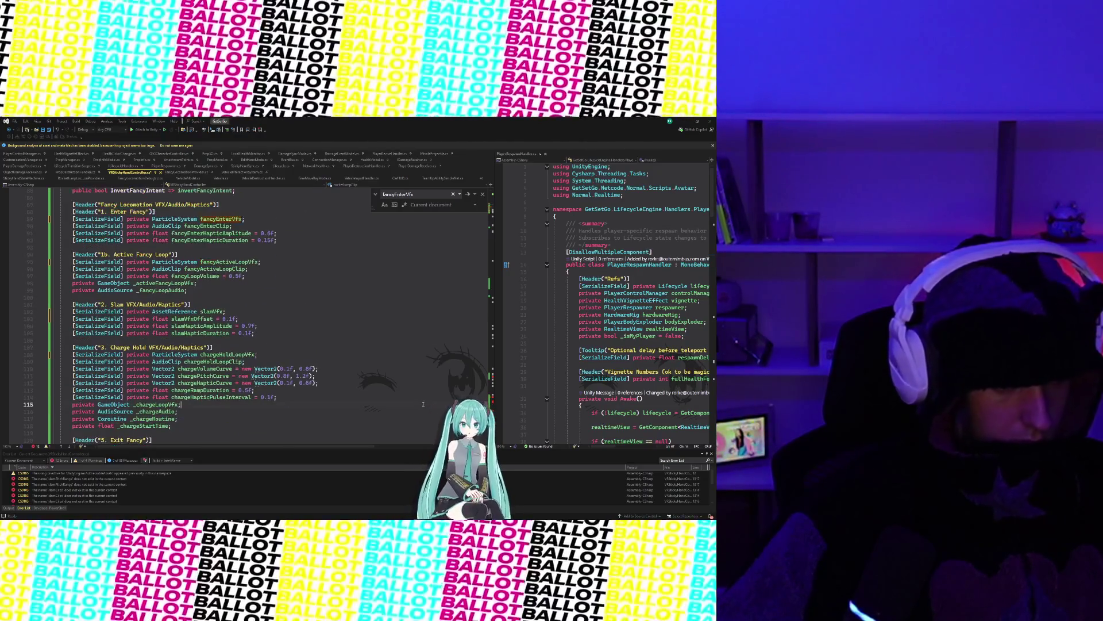
Step: Search the script for 'PlayF' to reach the PlayFancyEnterEffects method
key(ctrl+f)
text(Player)
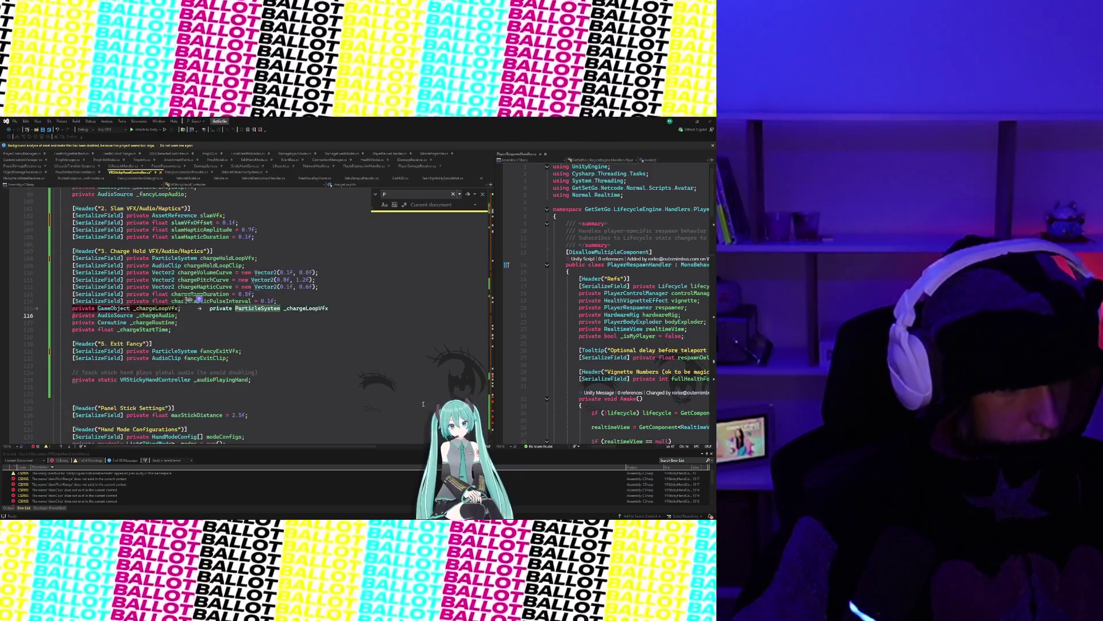
key(BackSpace)
key(BackSpace)
text(F)
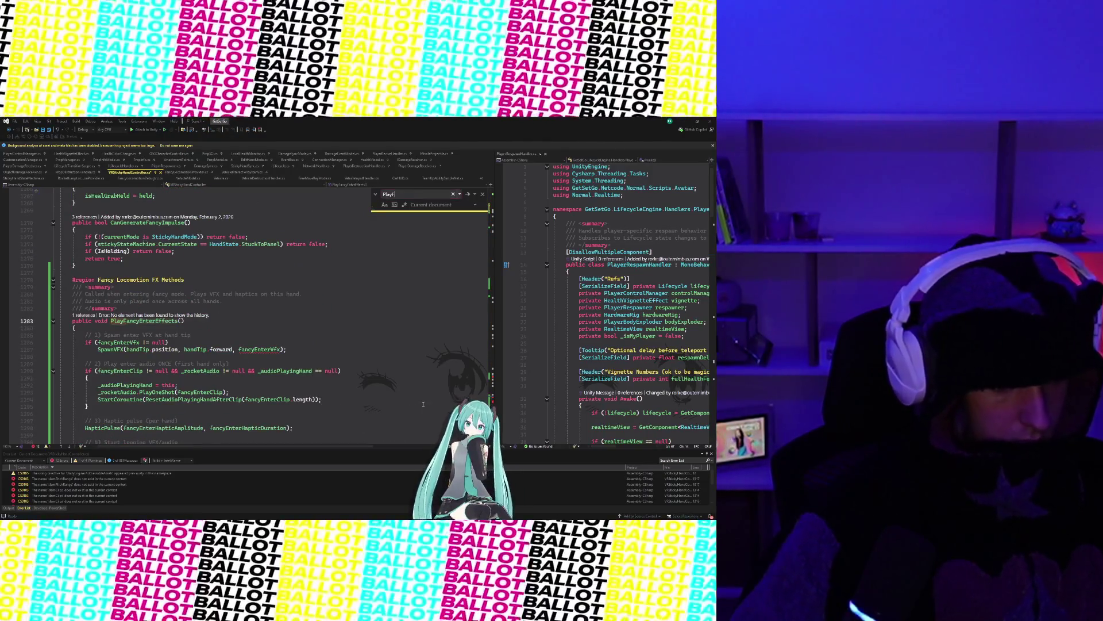
click(75, 328)
drag(75, 335, 101, 364)
Step: Read the PlayFancyEnterEffects summary and the PlaySlamEffects body
scroll(181, 319, down, 1)
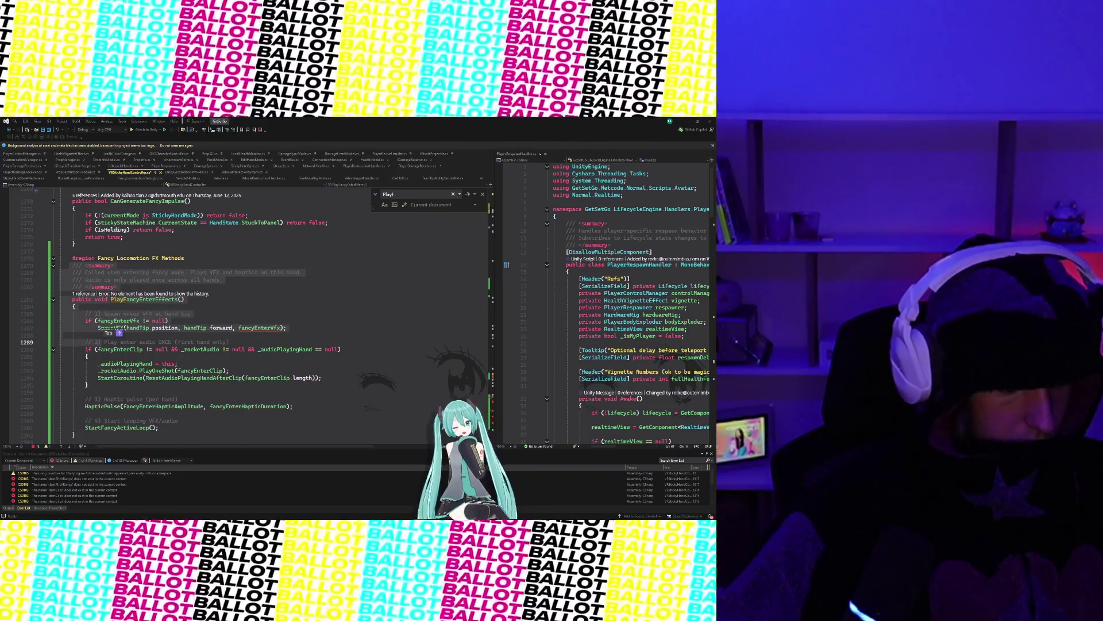
click(147, 265)
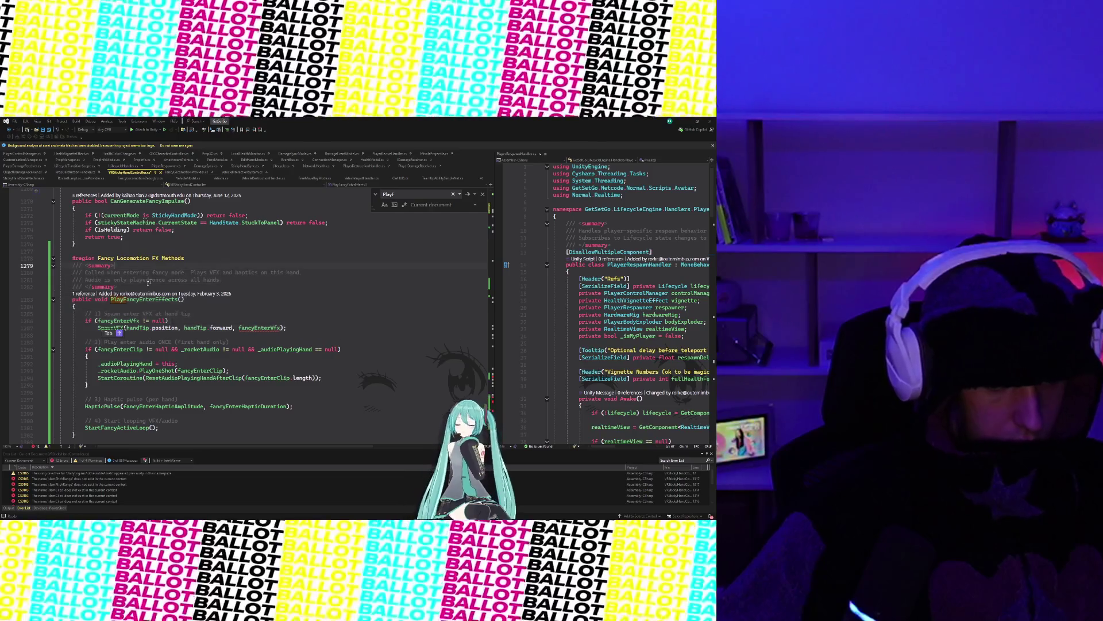
scroll(76, 265, down, 7)
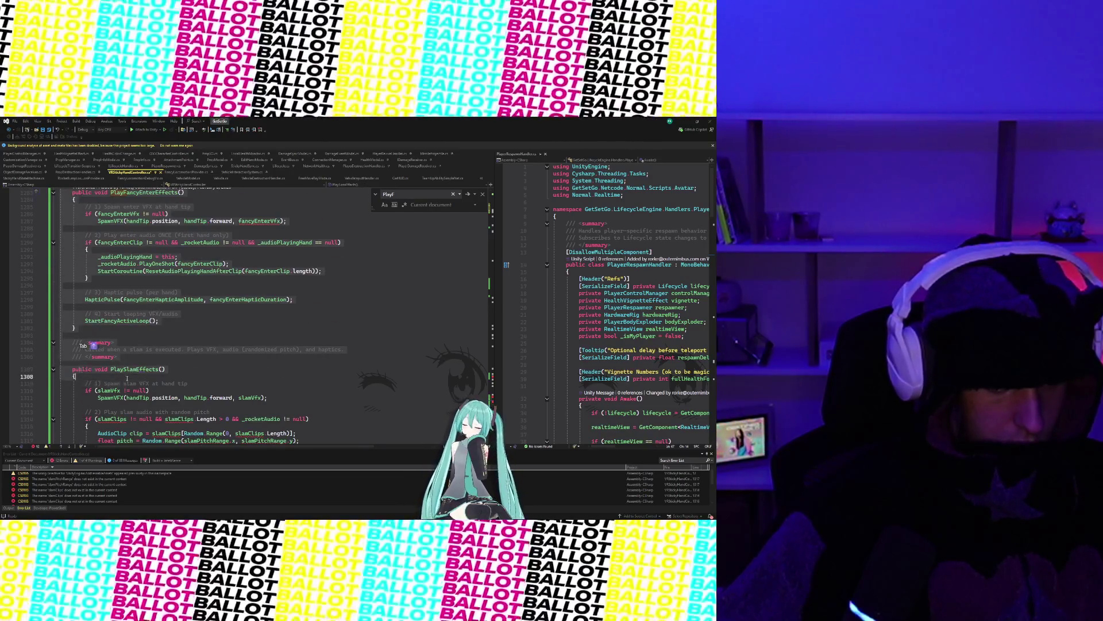
click(131, 369)
scroll(131, 369, down, 5)
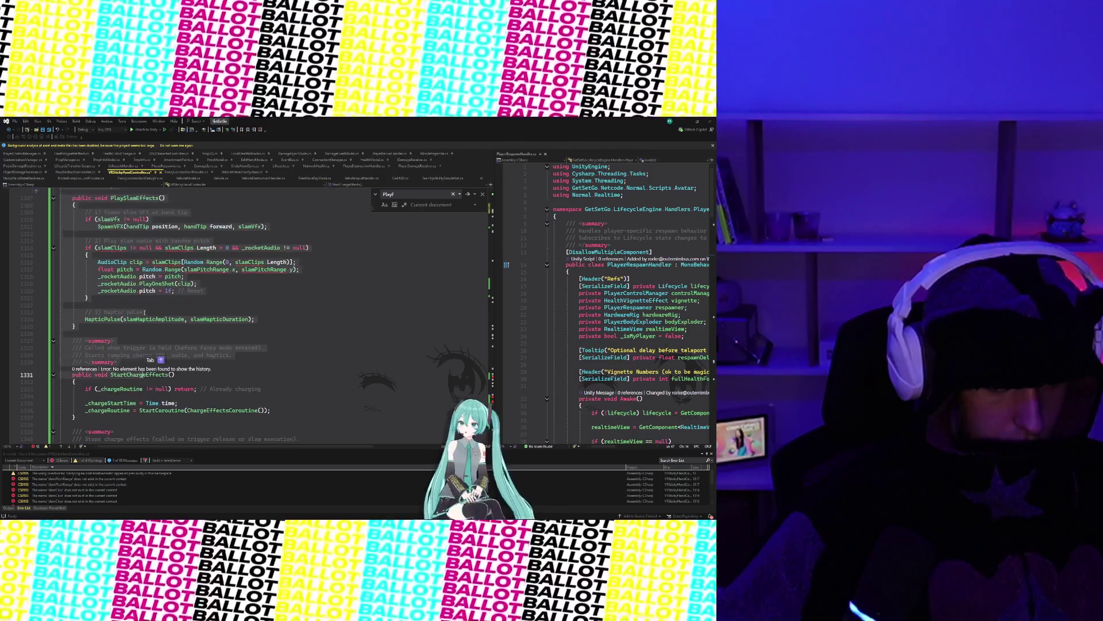
scroll(138, 262, up, 4)
click(136, 283)
Step: Review the enter haptic pulse, the StartFancyActiveLoop call and the charge and exit effect methods
scroll(136, 283, up, 5)
click(131, 321)
key(Down)
key(Down)
key(Down)
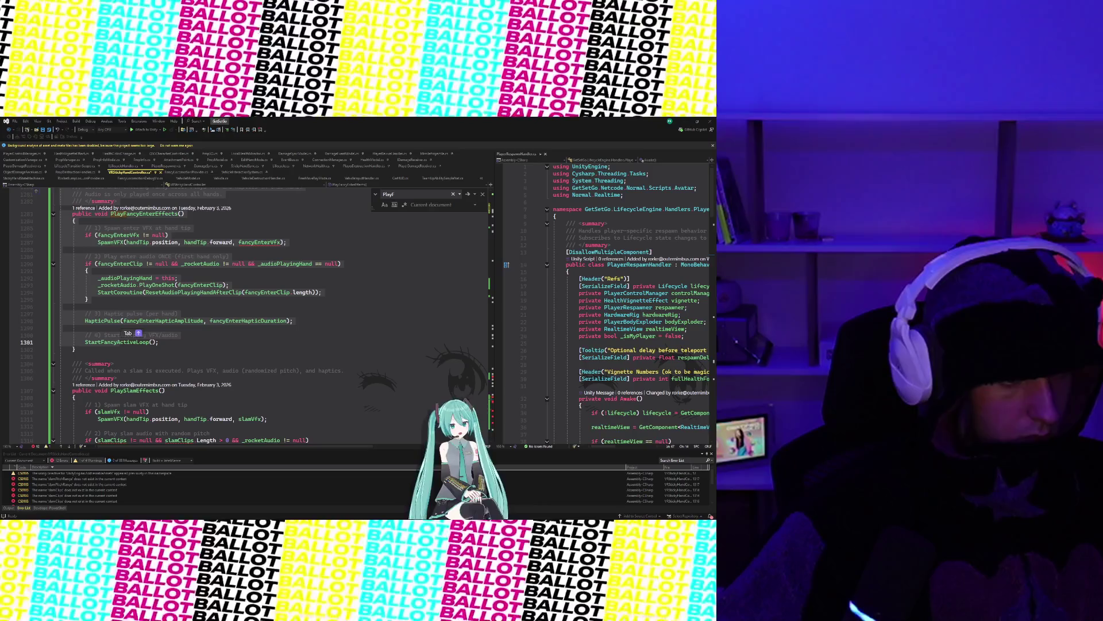
scroll(247, 316, down, 18)
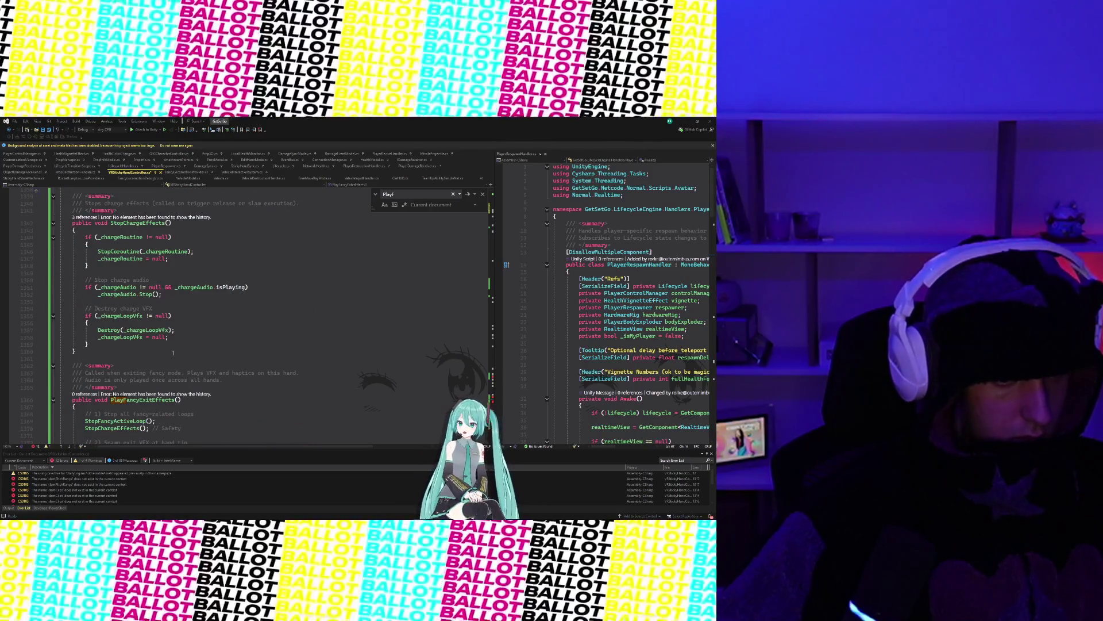
scroll(173, 356, down, 3)
scroll(173, 355, down, 5)
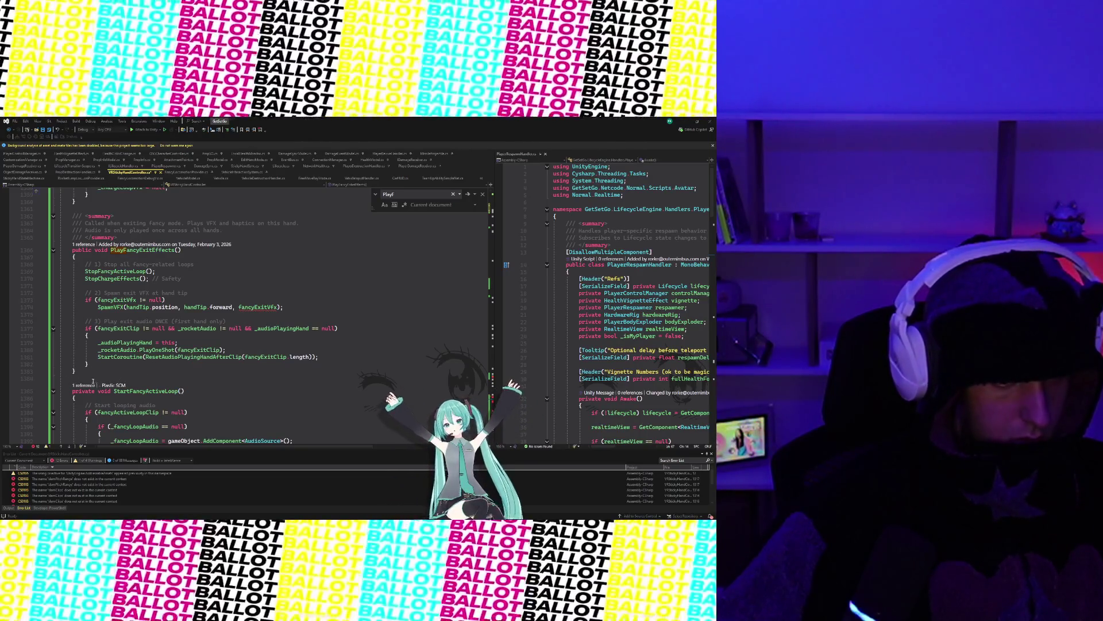
scroll(86, 368, up, 18)
scroll(82, 351, up, 10)
click(67, 280)
Step: Accept the suggested comment about audio playing once and review PlayFancyExitEffects' stop-loops section
key(Tab)
key(Tab)
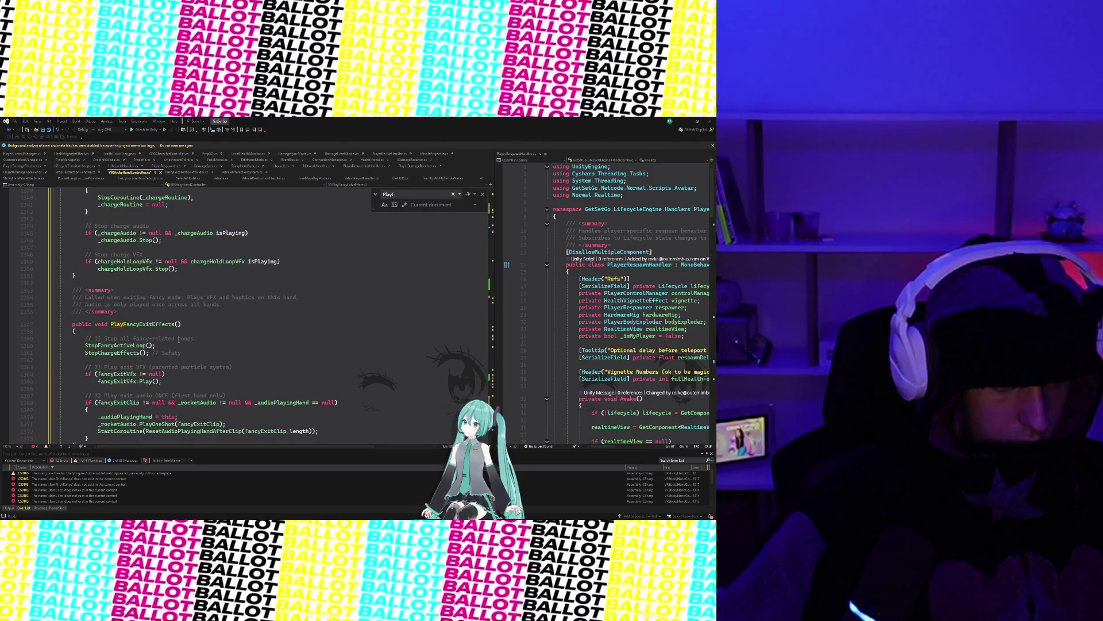
click(194, 339)
scroll(198, 360, down, 5)
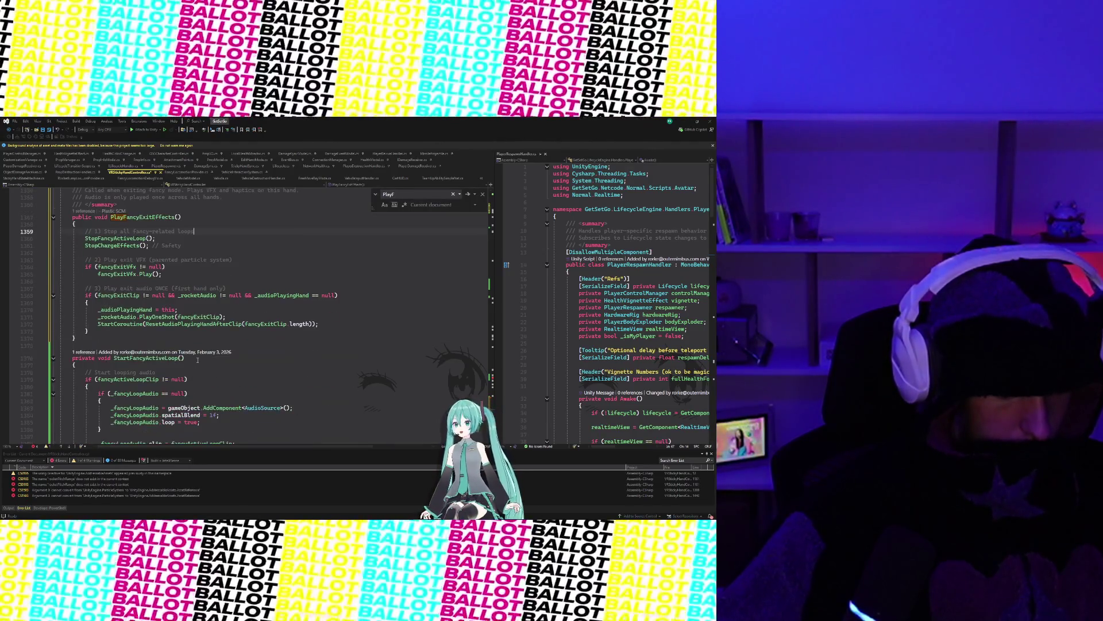
scroll(198, 360, down, 2)
scroll(198, 360, down, 7)
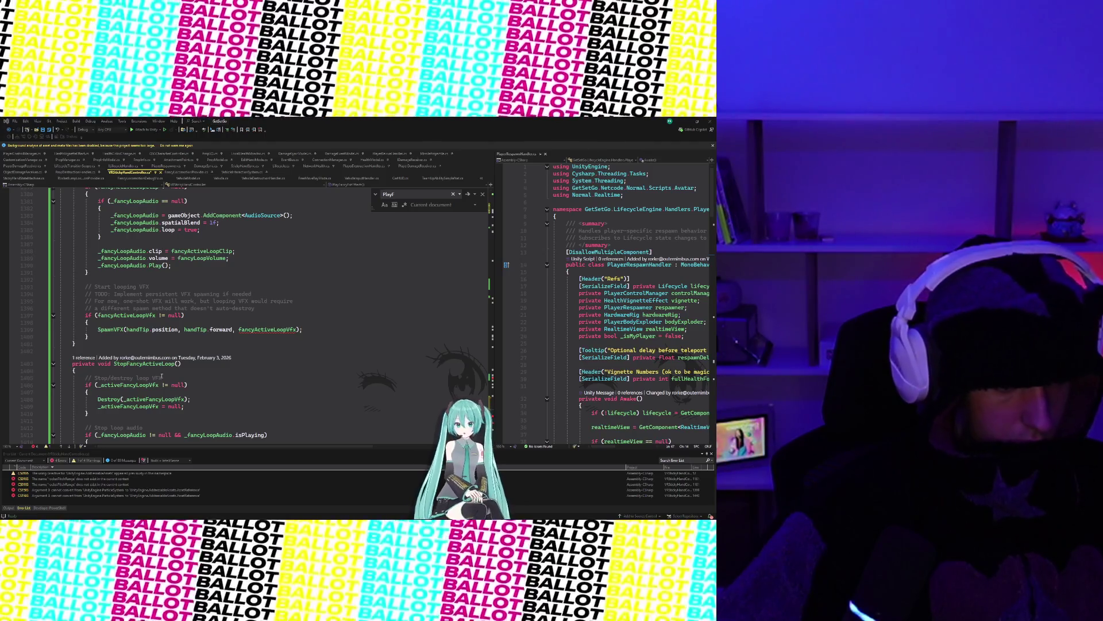
Step: Read through StartFancyActiveLoop and the charge coroutine to its end
scroll(159, 390, up, 3)
scroll(159, 390, up, 3)
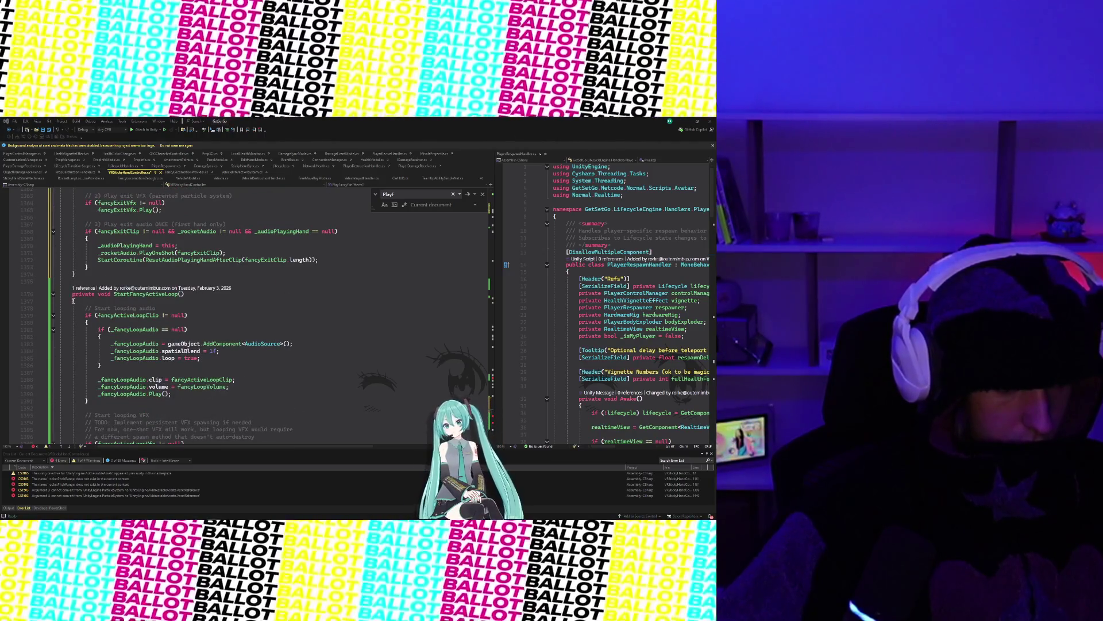
scroll(158, 390, down, 13)
scroll(132, 379, down, 13)
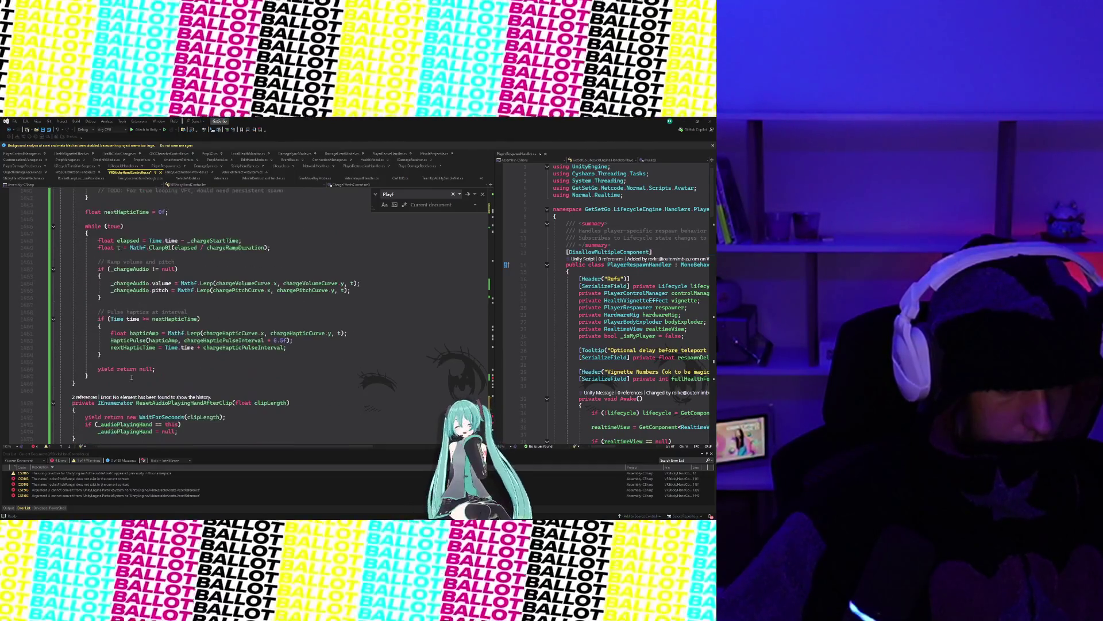
scroll(132, 377, down, 3)
click(128, 378)
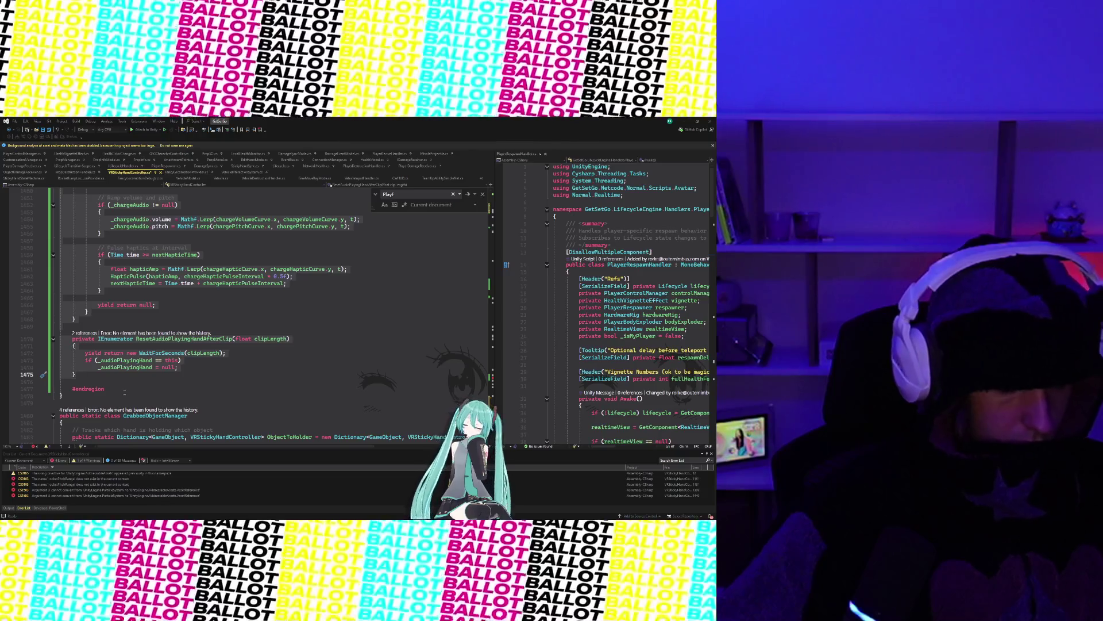
Step: Review ResetAudioPlayingHandAfterClip, then jump to the rocketPitchRange error in TryRocketJump
scroll(119, 395, up, 3)
scroll(124, 392, down, 5)
click(75, 338)
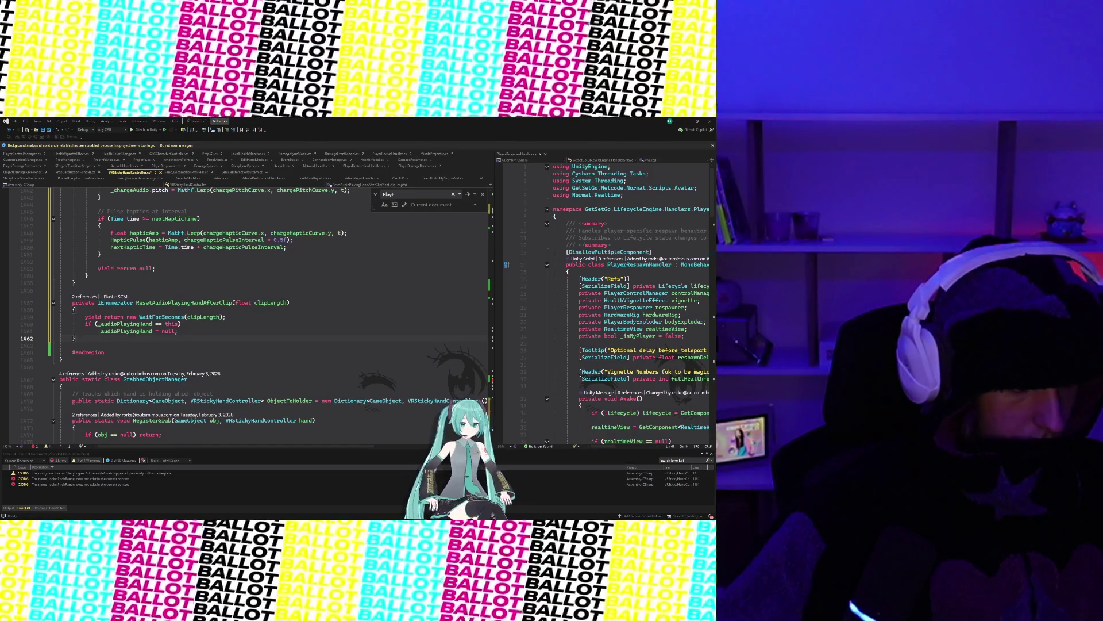
scroll(219, 402, up, 15)
double_click(112, 484)
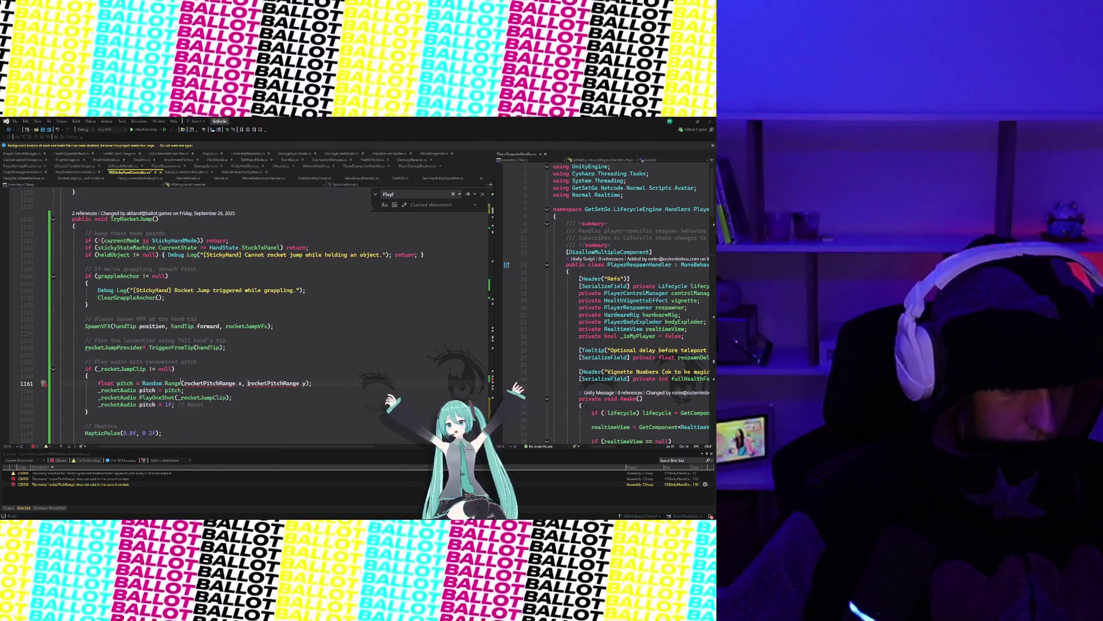
Step: Delete TryRocketJump's randomized-pitch rocket audio block and its blank lines, then save the script
click(248, 382)
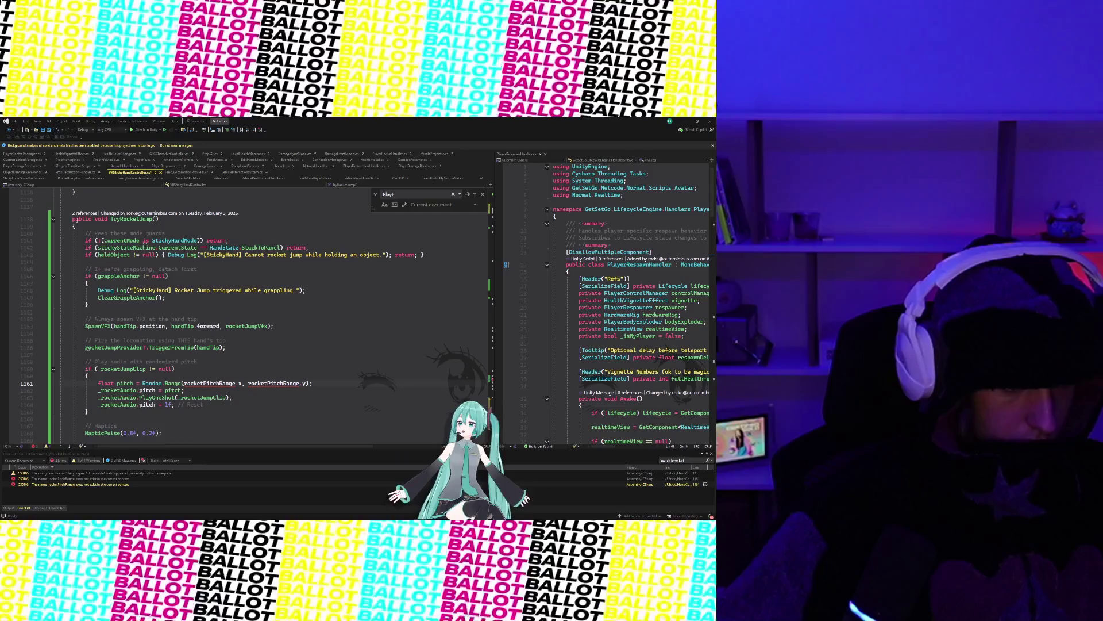
scroll(172, 345, down, 3)
click(135, 382)
click(133, 389)
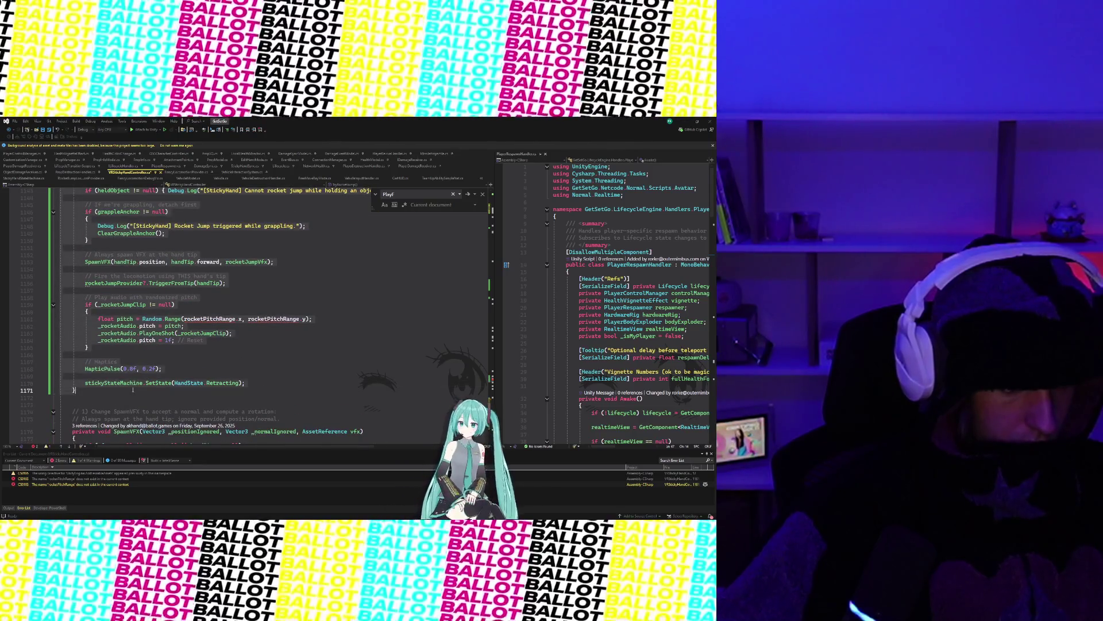
key(ctrl+f)
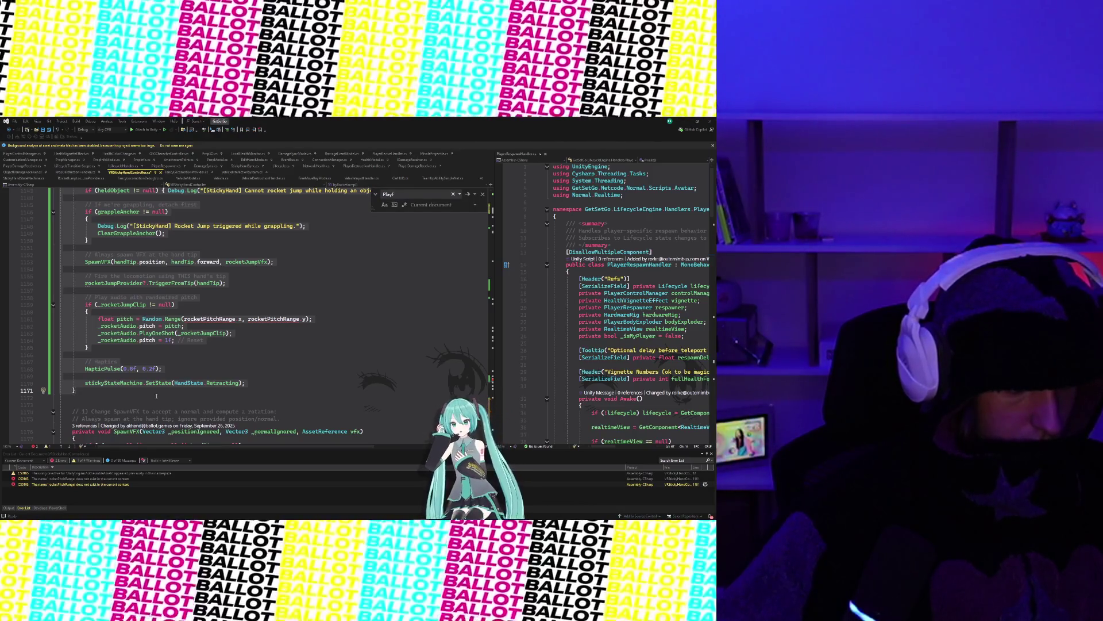
key(ctrl+z)
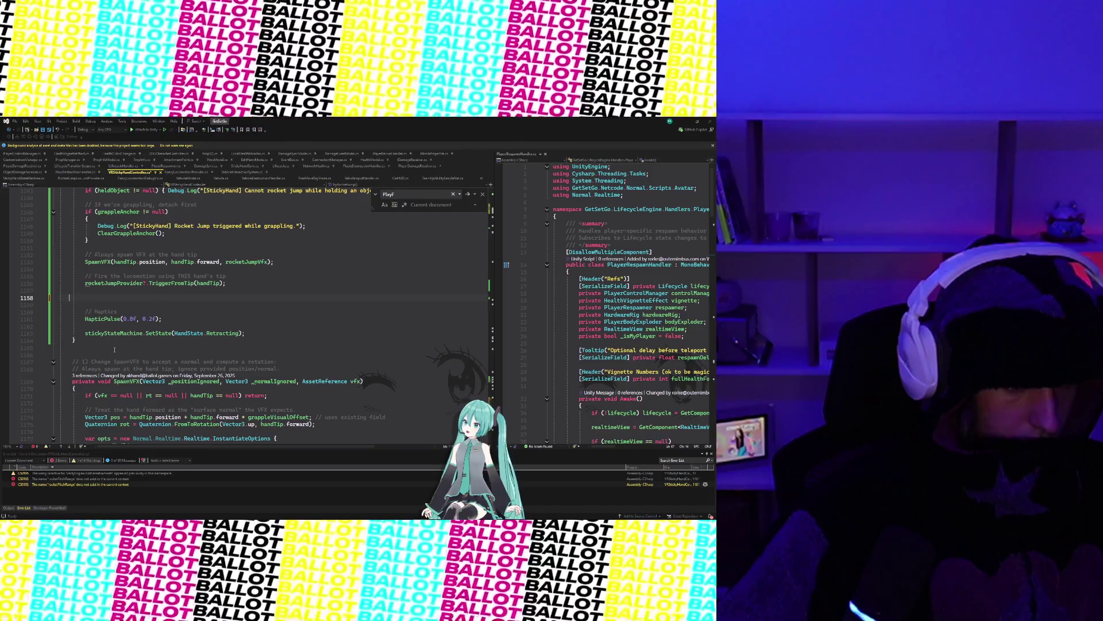
key(BackSpace)
key(BackSpace)
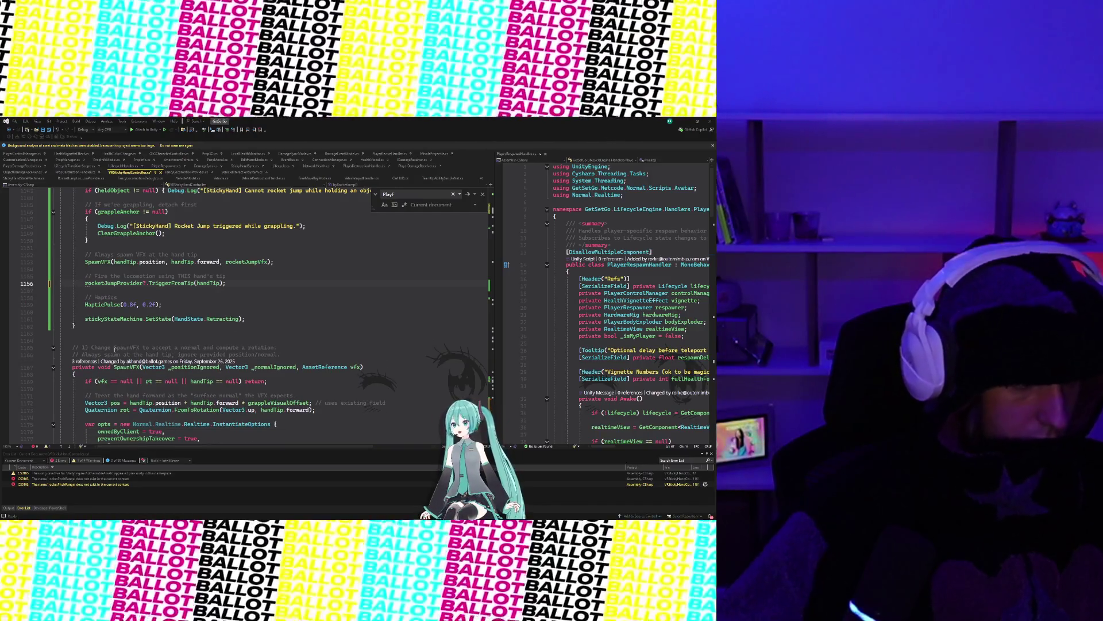
scroll(309, 355, up, 2)
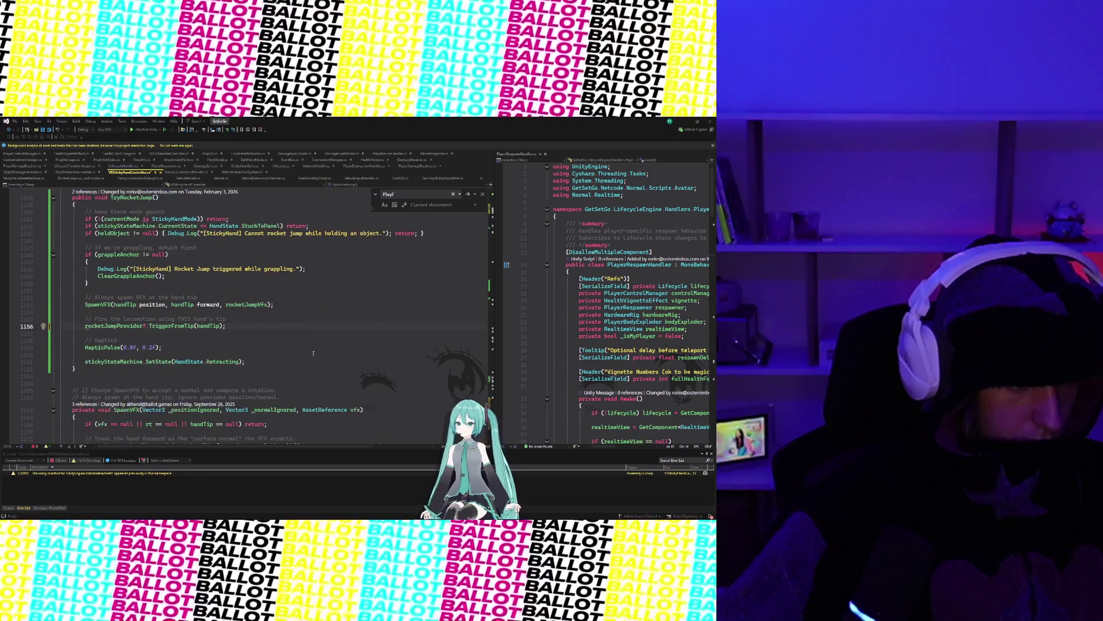
key(ctrl+s)
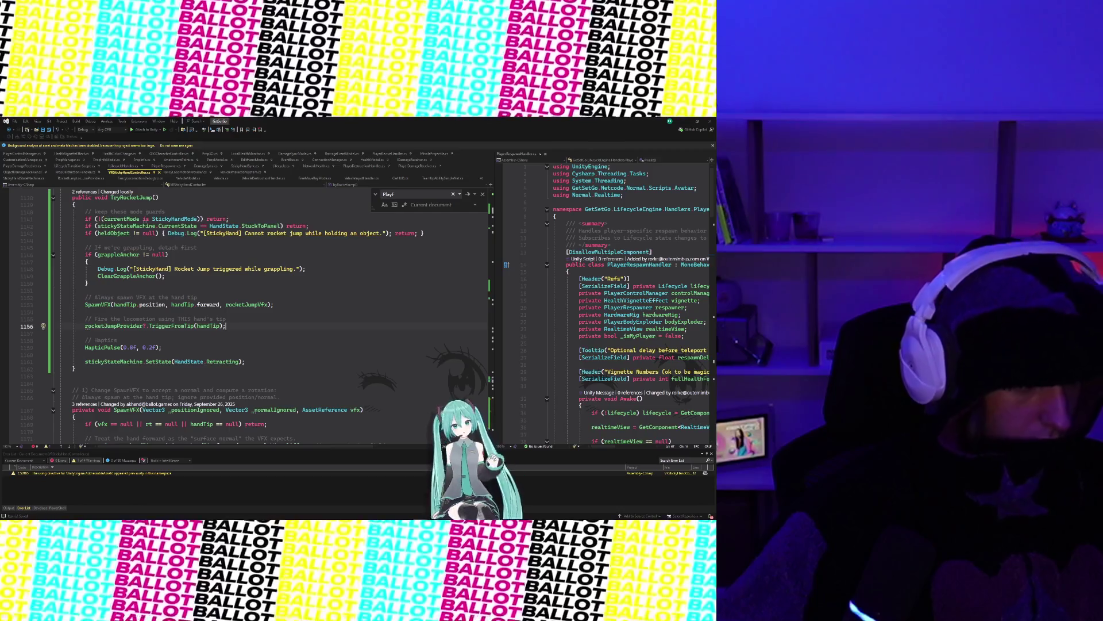
scroll(66, 351, up, 4)
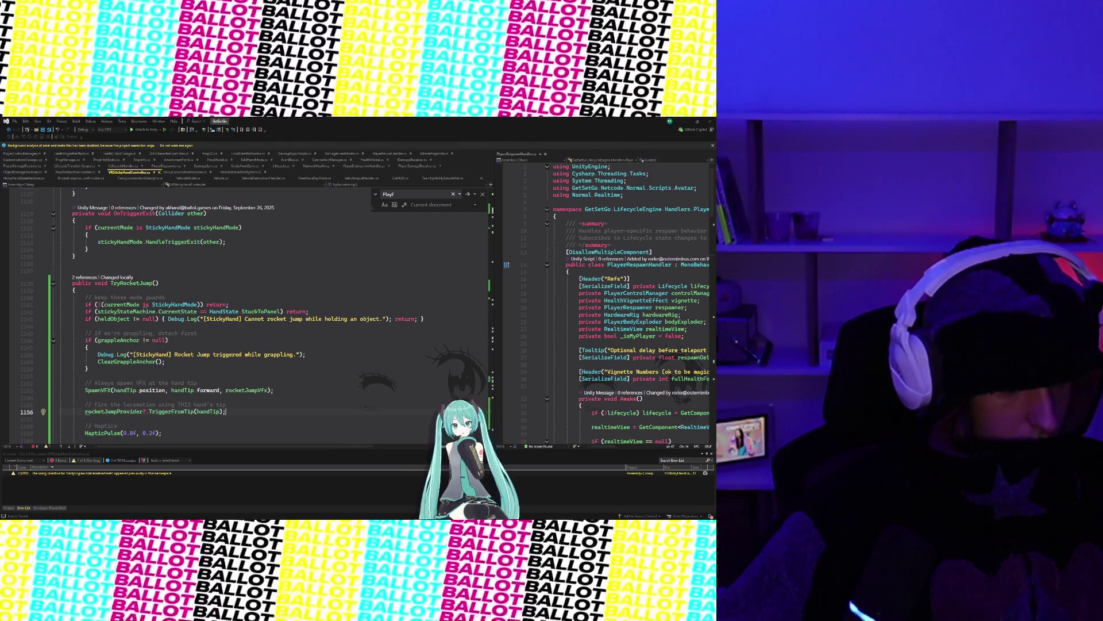
Step: Look over the hand-controller script's field declarations, then minimize Rider to bring Unity forward
scroll(360, 340, up, 20)
scroll(360, 340, up, 20)
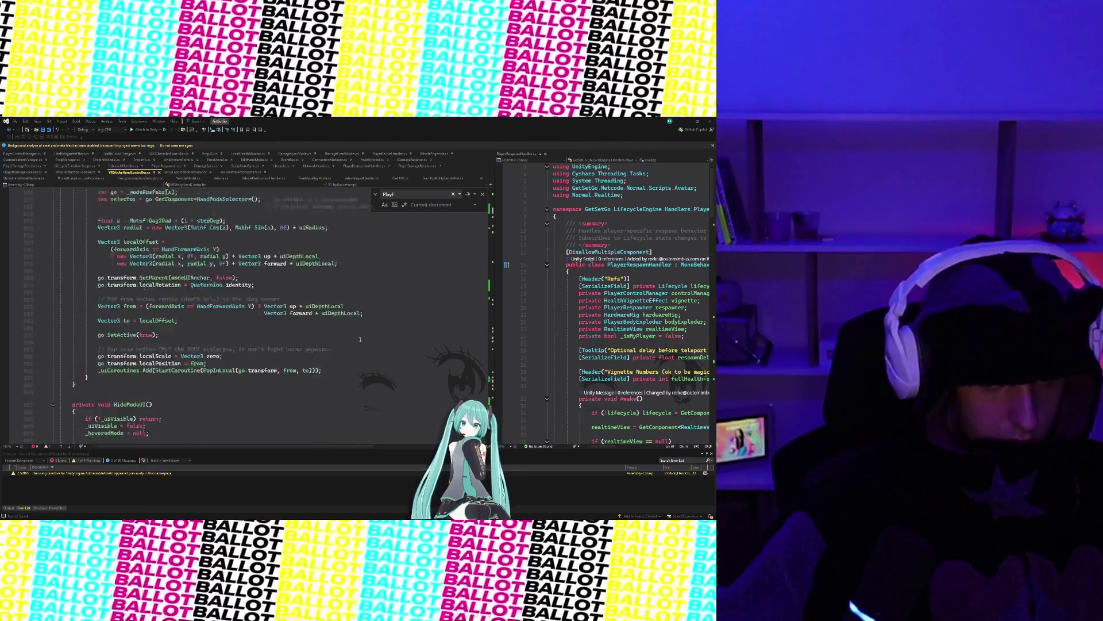
scroll(360, 340, up, 20)
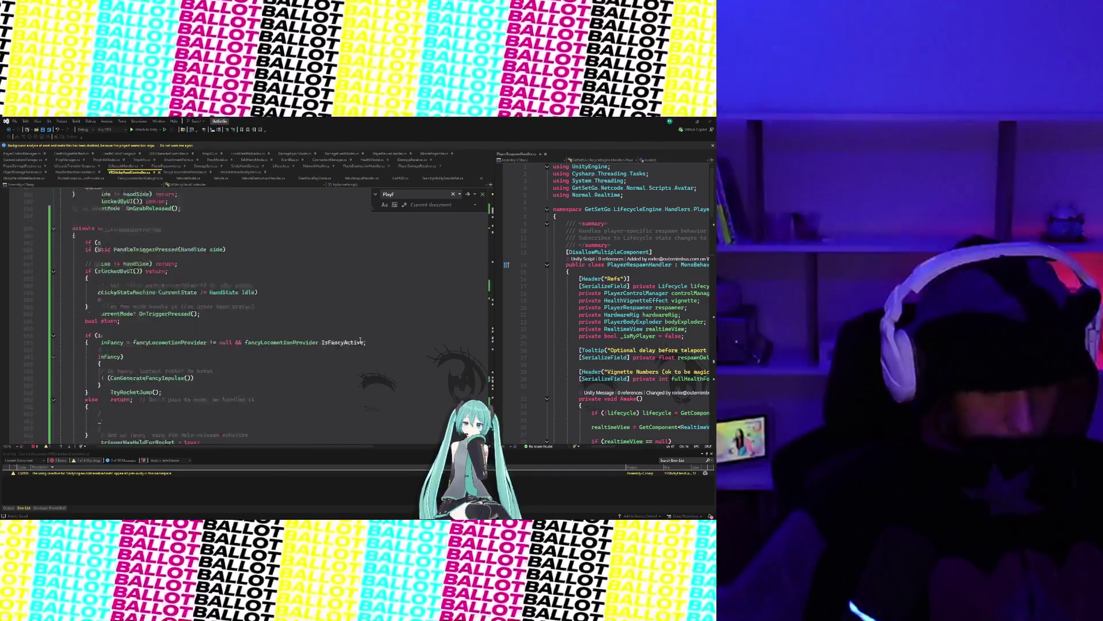
scroll(360, 340, up, 15)
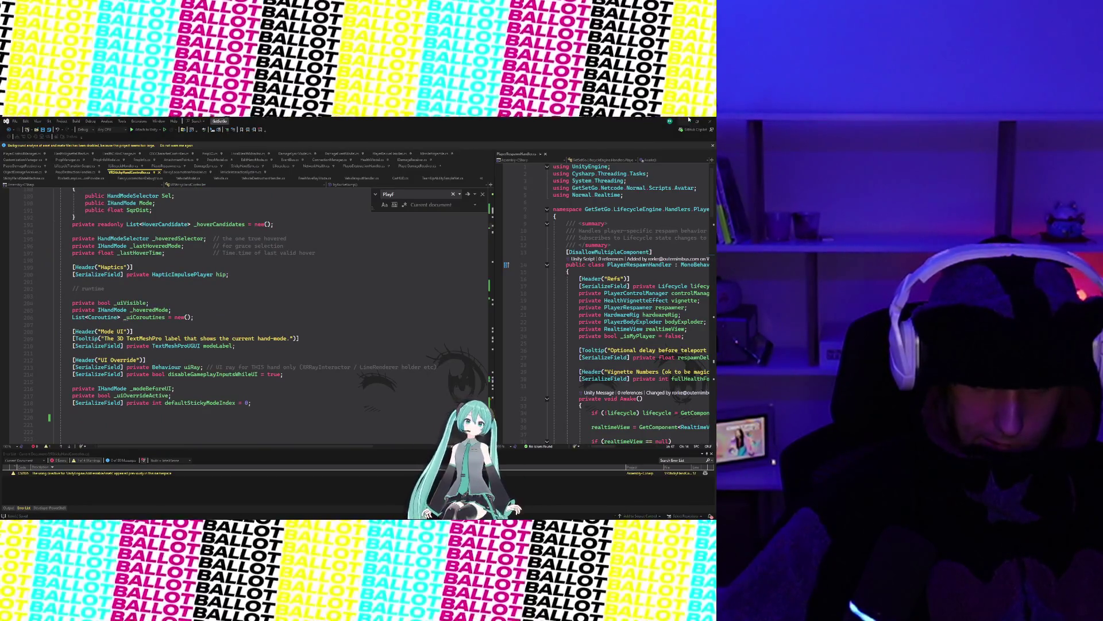
click(689, 119)
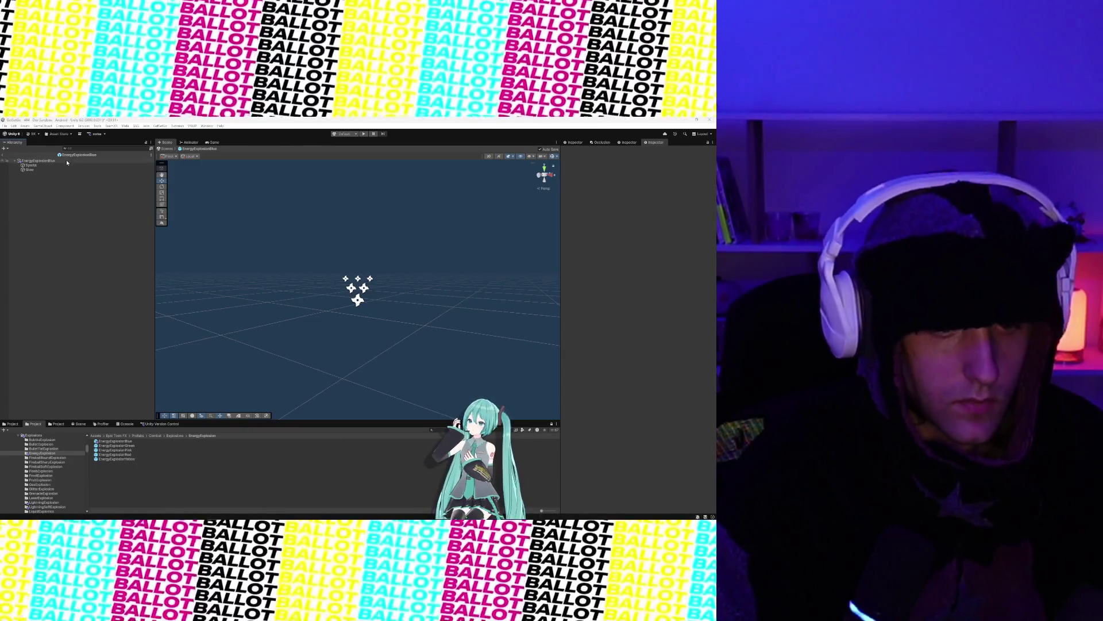
Step: Select EnergyExplosionBlue, expand its Audio Source, and reveal the assigned clip in the Sound folder
click(58, 161)
scroll(625, 394, down, 3)
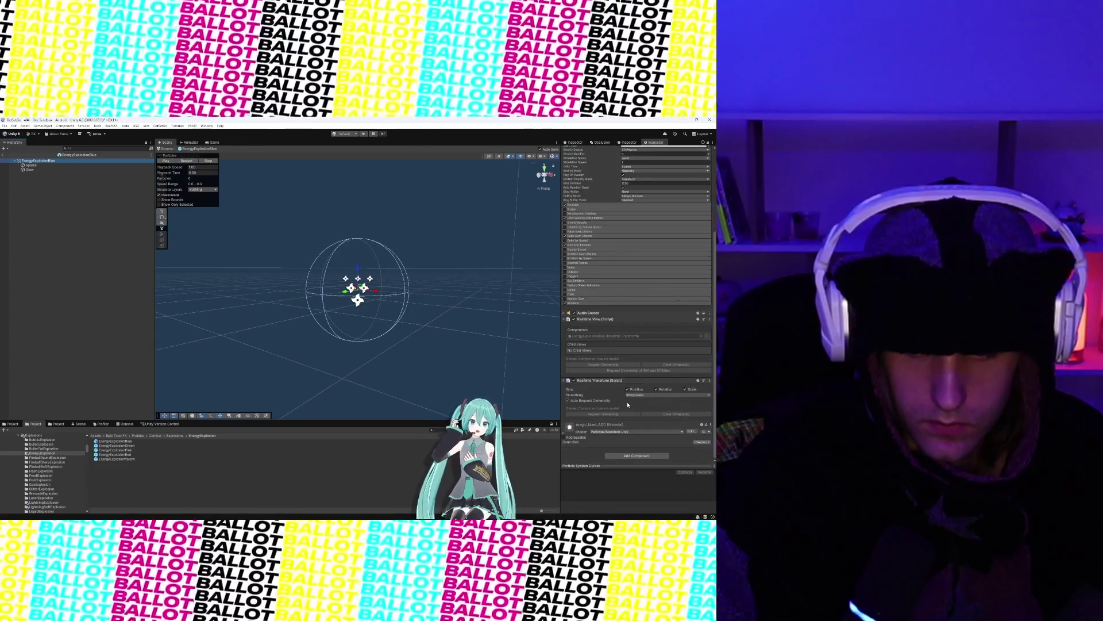
click(565, 313)
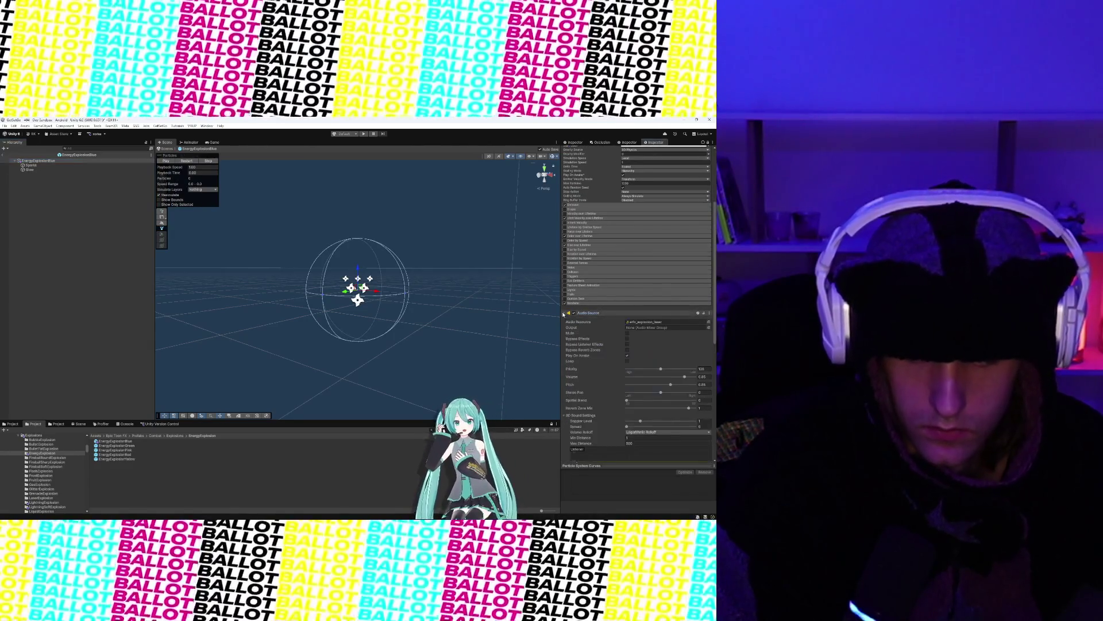
click(661, 323)
click(58, 424)
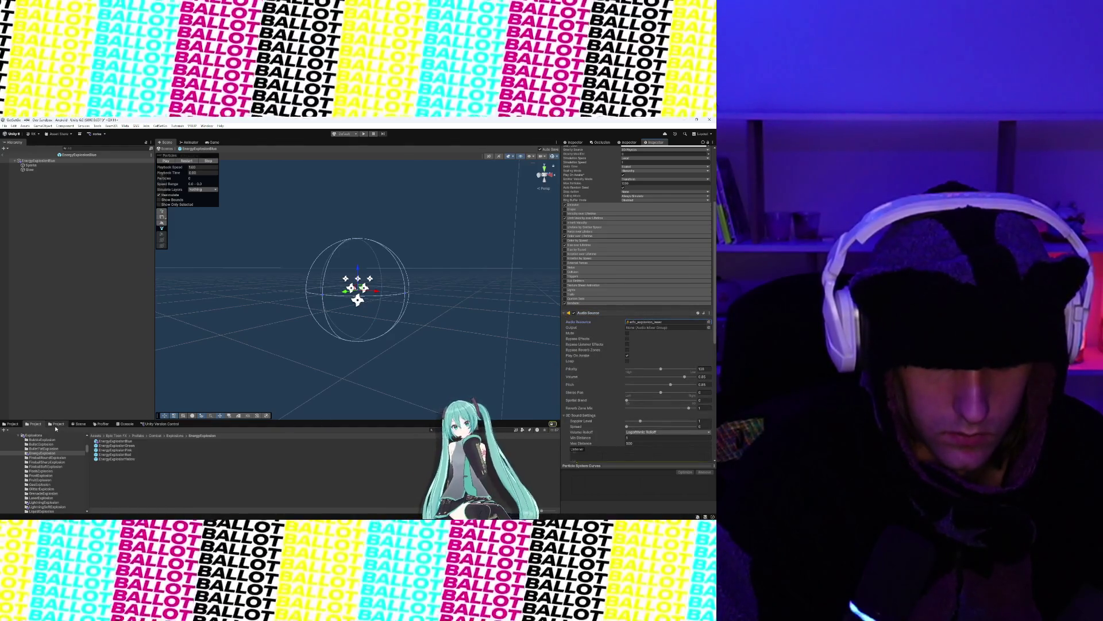
click(629, 323)
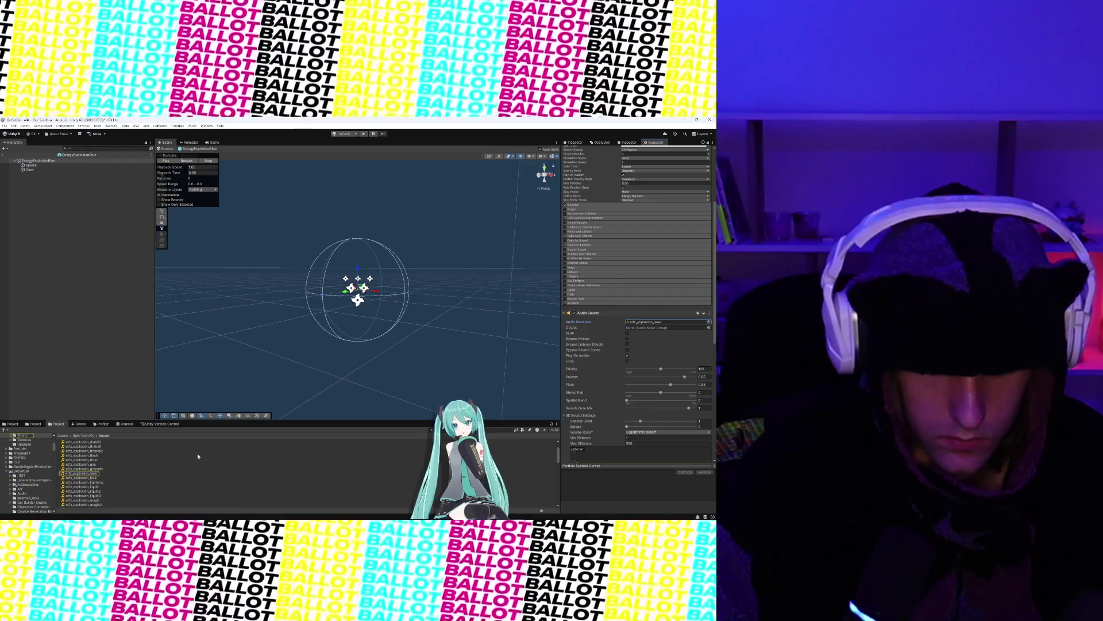
Step: Audition the laser, lightning, magic, magic2, mystic, flash, fireball2, bullet and bubble explosion sounds
click(91, 474)
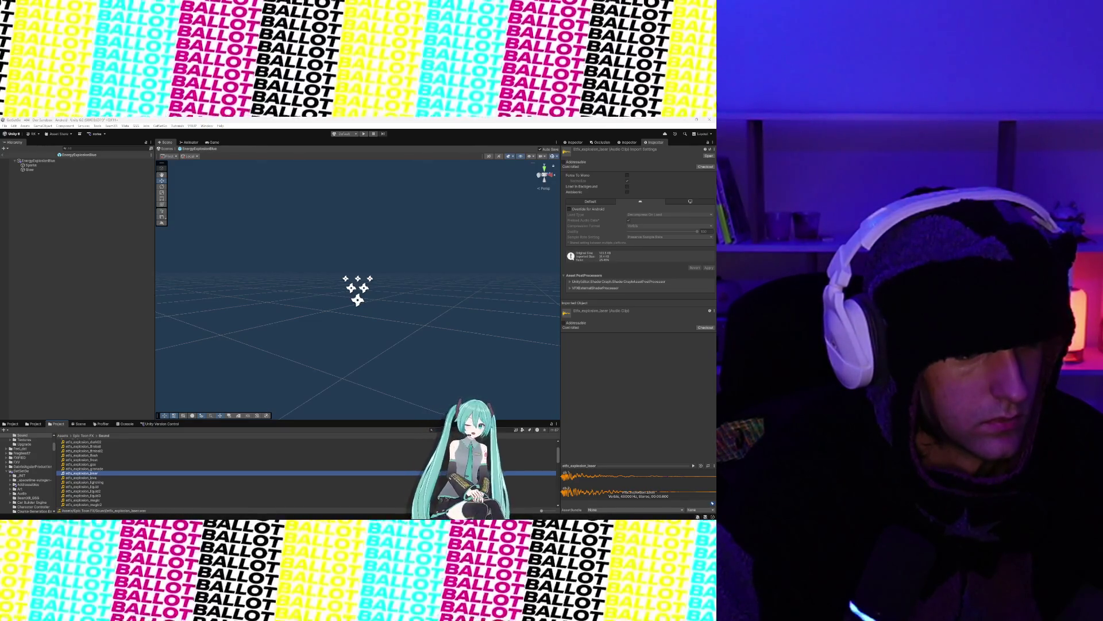
click(95, 483)
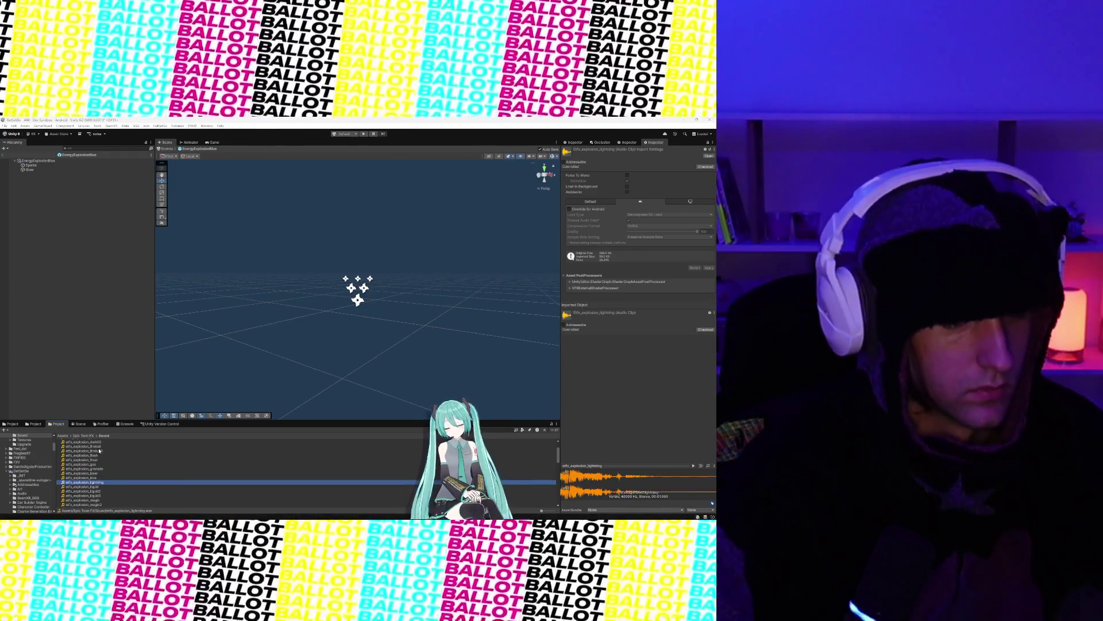
click(89, 500)
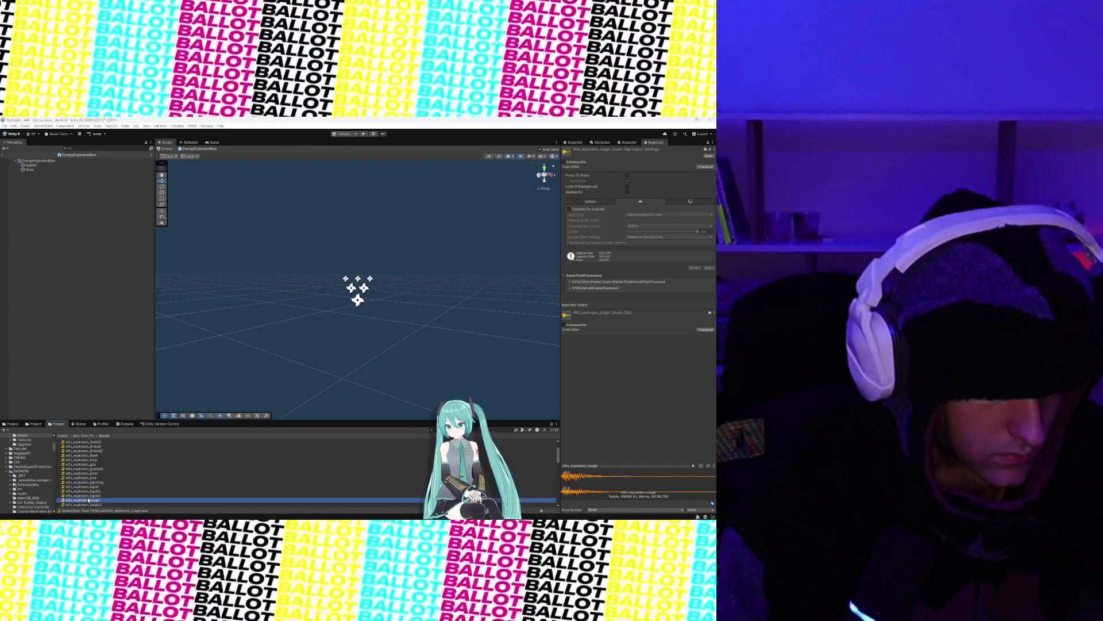
scroll(114, 478, down, 3)
click(113, 471)
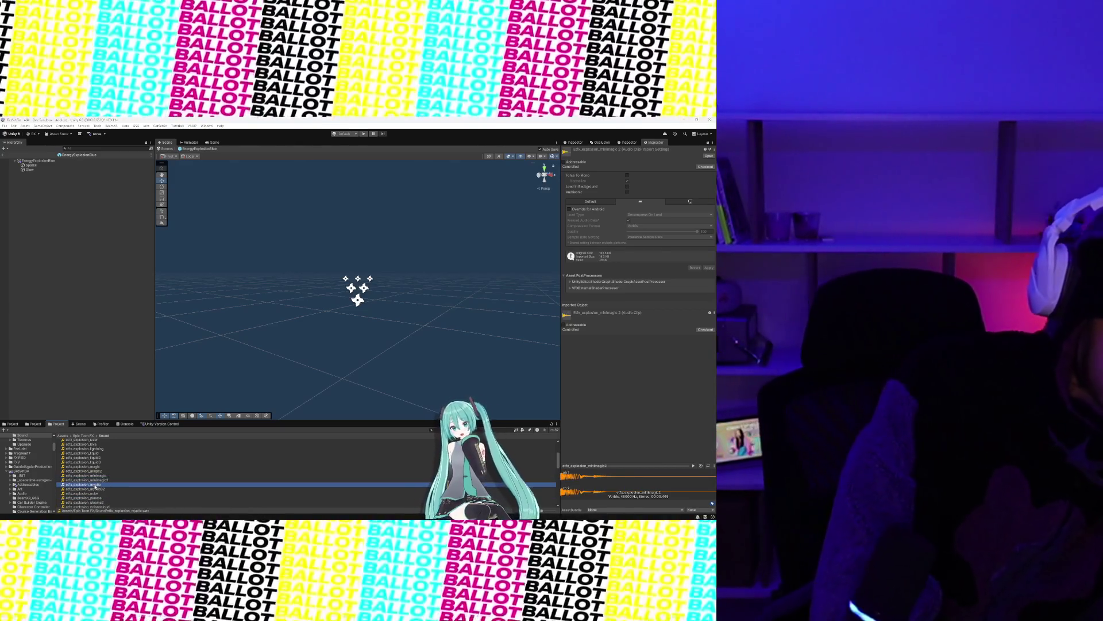
click(95, 485)
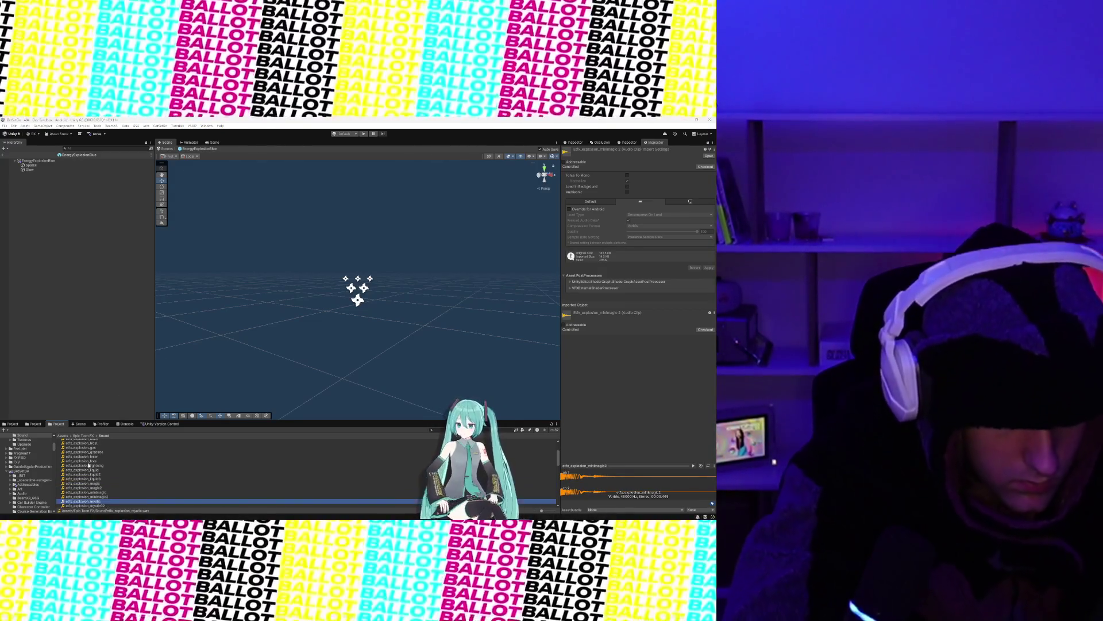
scroll(92, 463, up, 3)
click(85, 471)
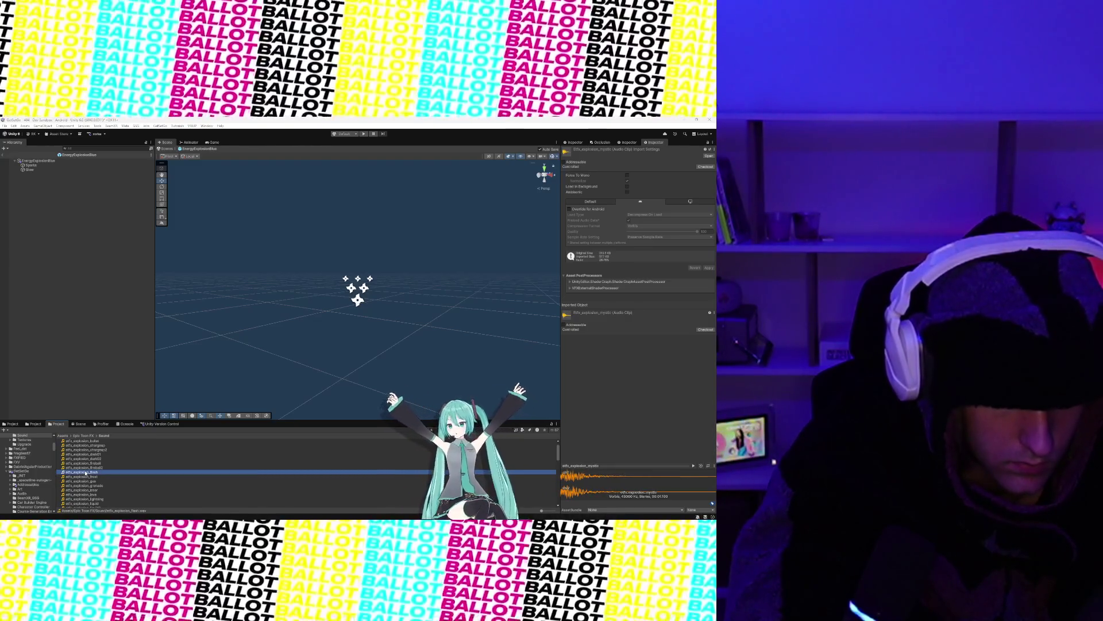
click(87, 468)
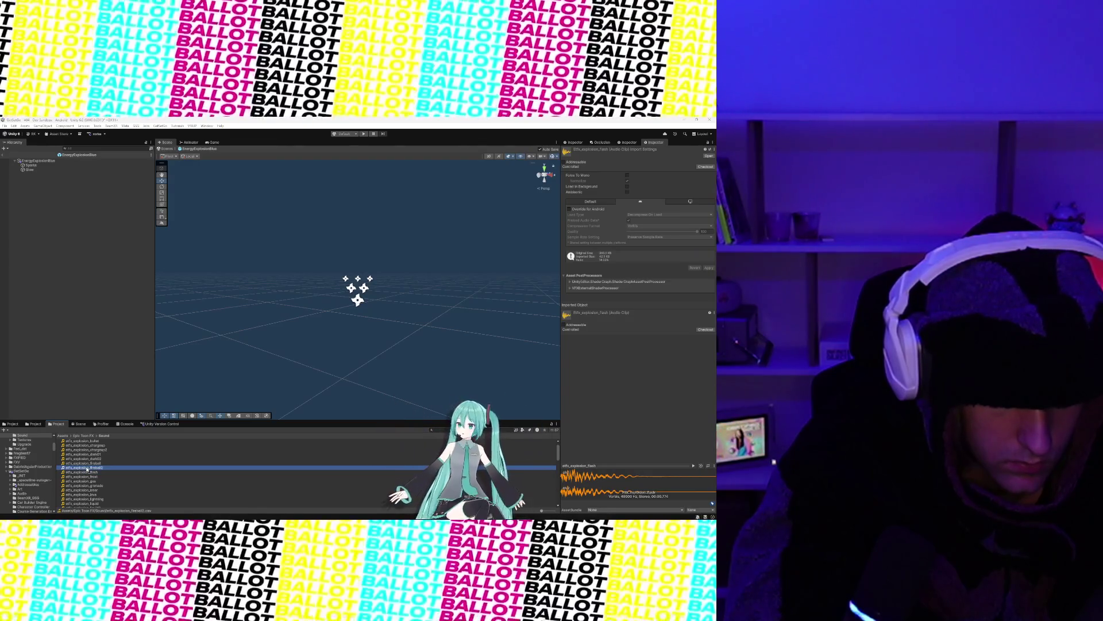
scroll(86, 469, up, 1)
click(85, 451)
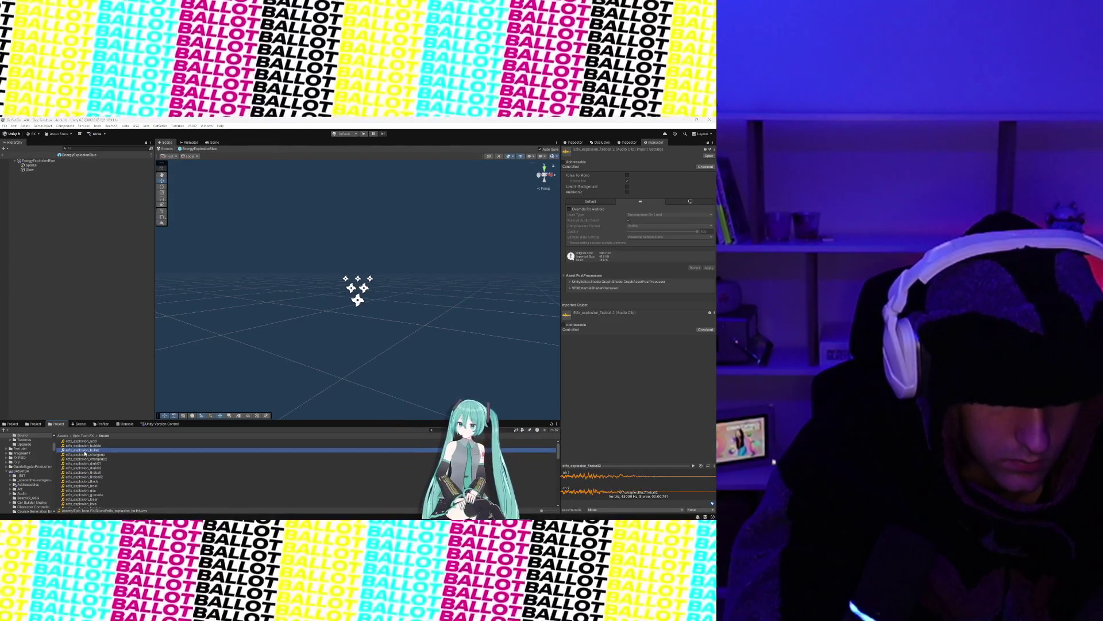
key(Up)
Step: Audition impact_metal01, shoot_bubble, shoot_fireball and shoot_energy01–04, then reselect the EnergyExplosionBlue effect
scroll(85, 476, down, 8)
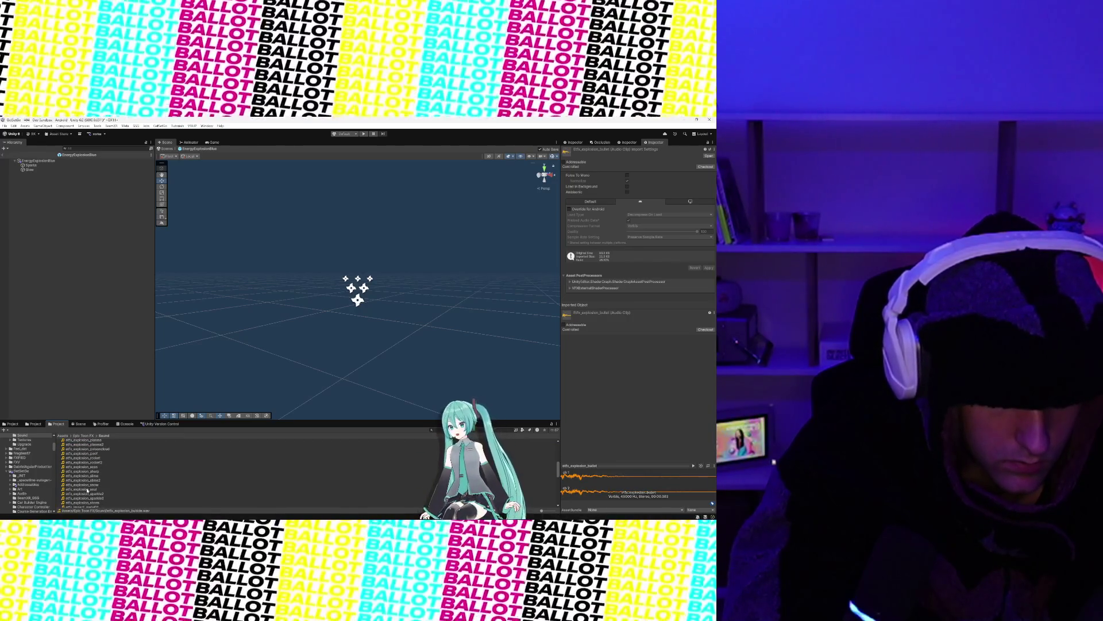
scroll(88, 490, down, 2)
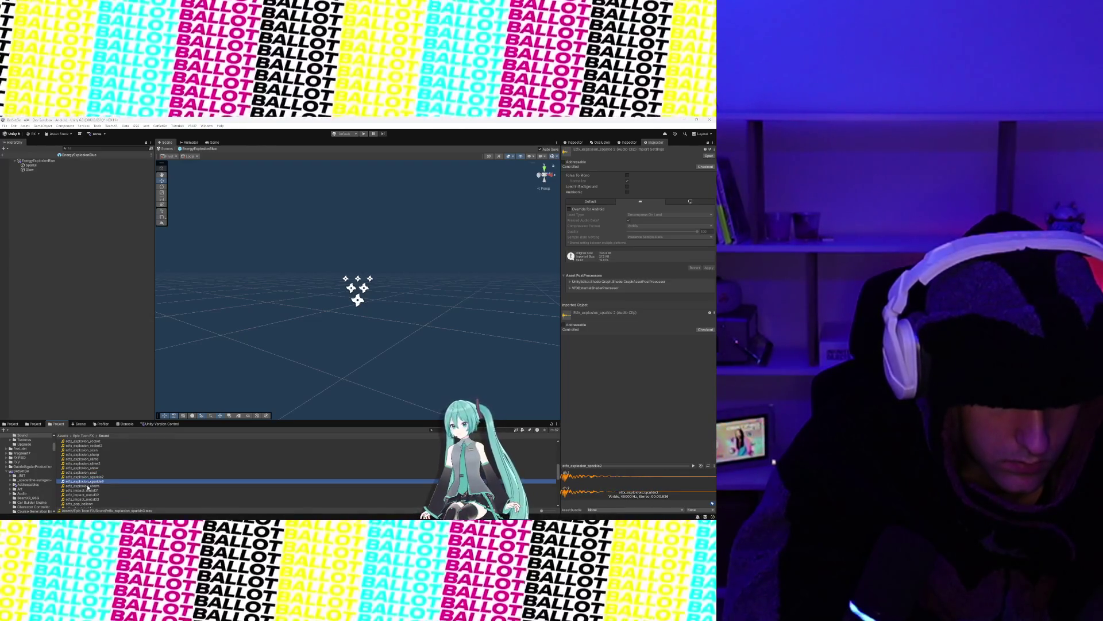
scroll(88, 487, down, 2)
click(87, 473)
scroll(88, 475, down, 2)
click(88, 474)
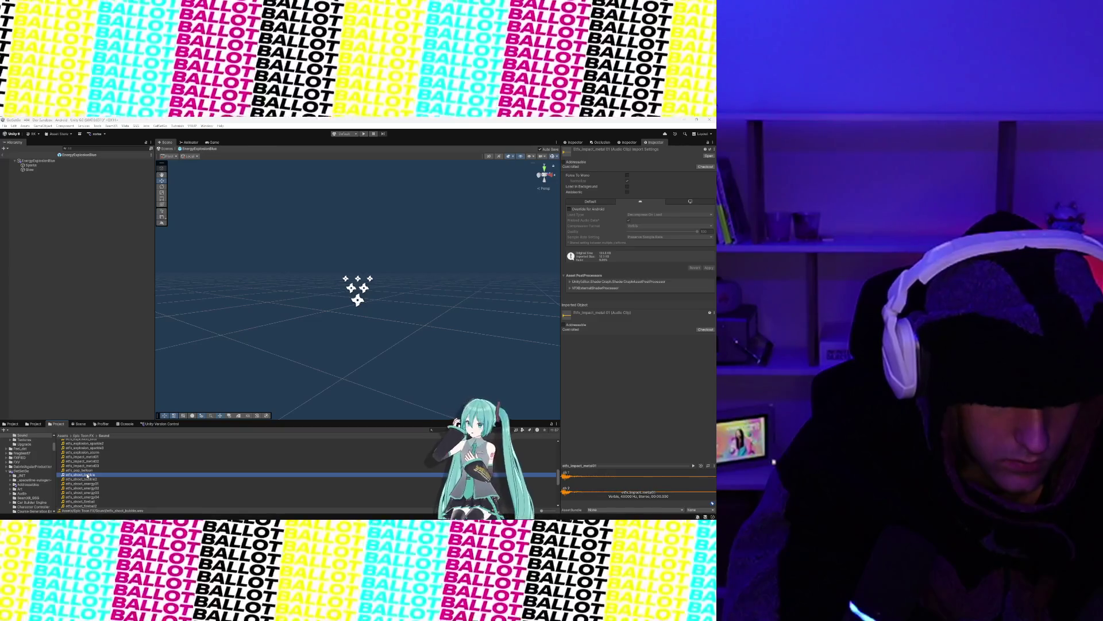
scroll(87, 475, down, 4)
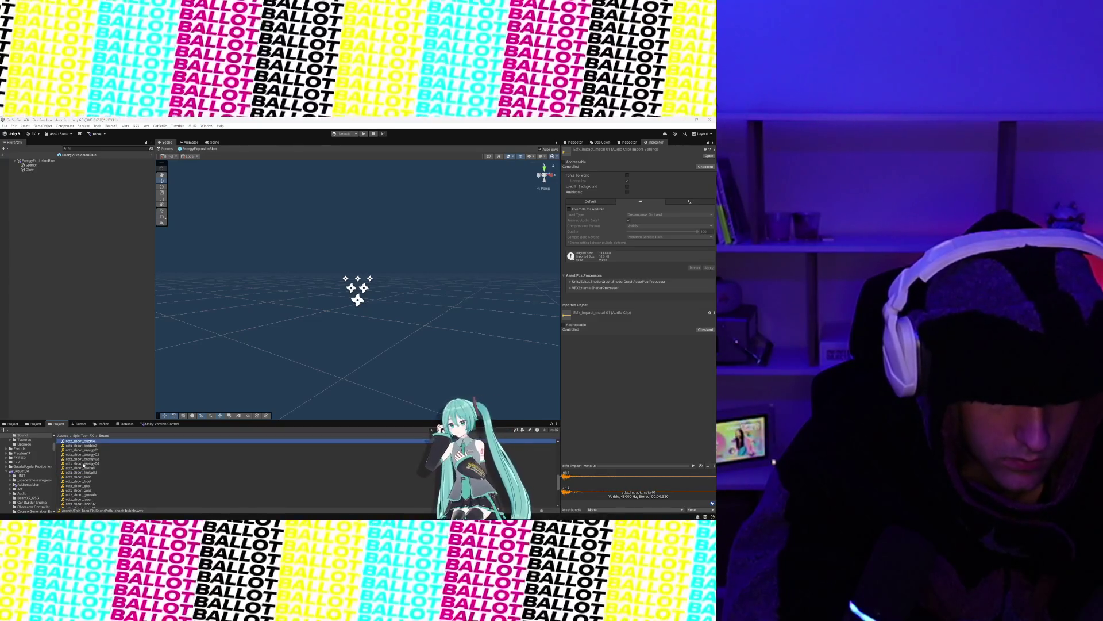
click(84, 469)
click(84, 451)
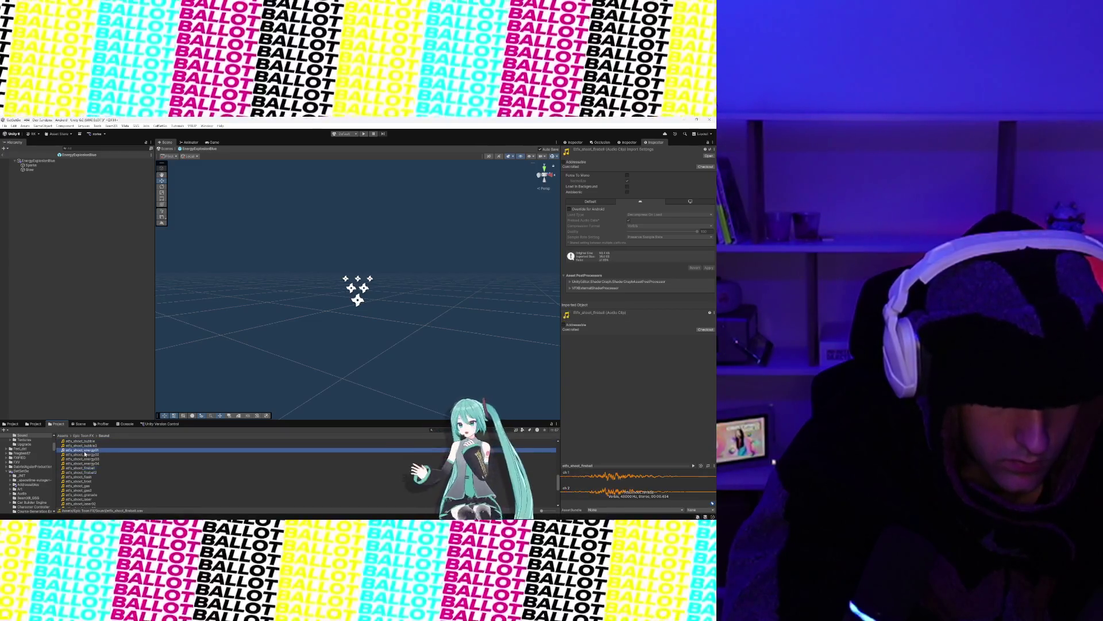
click(85, 454)
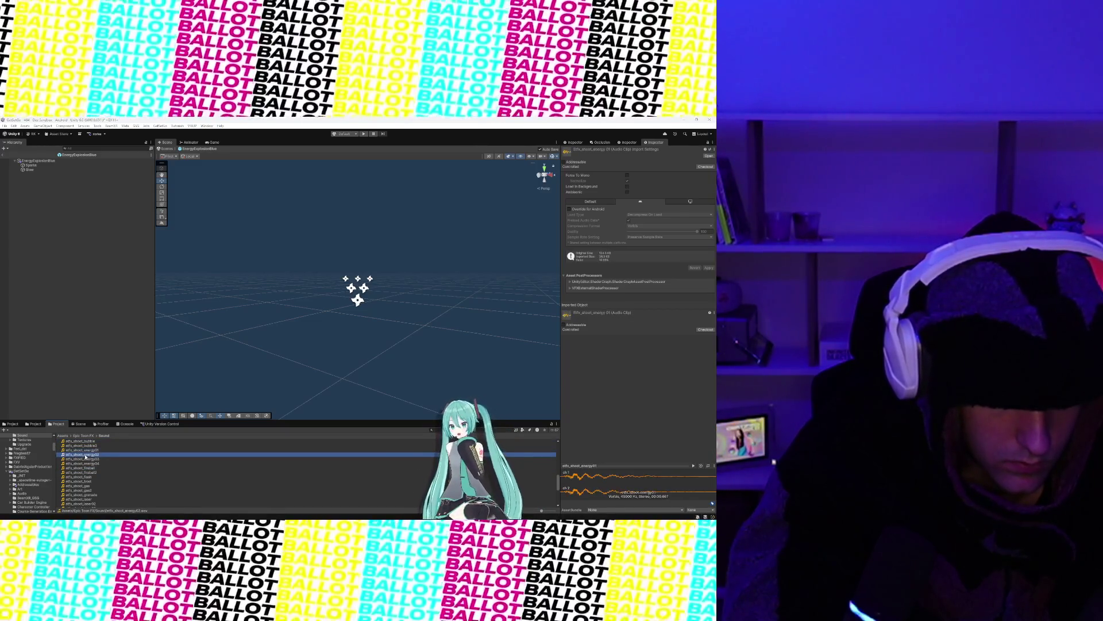
click(86, 459)
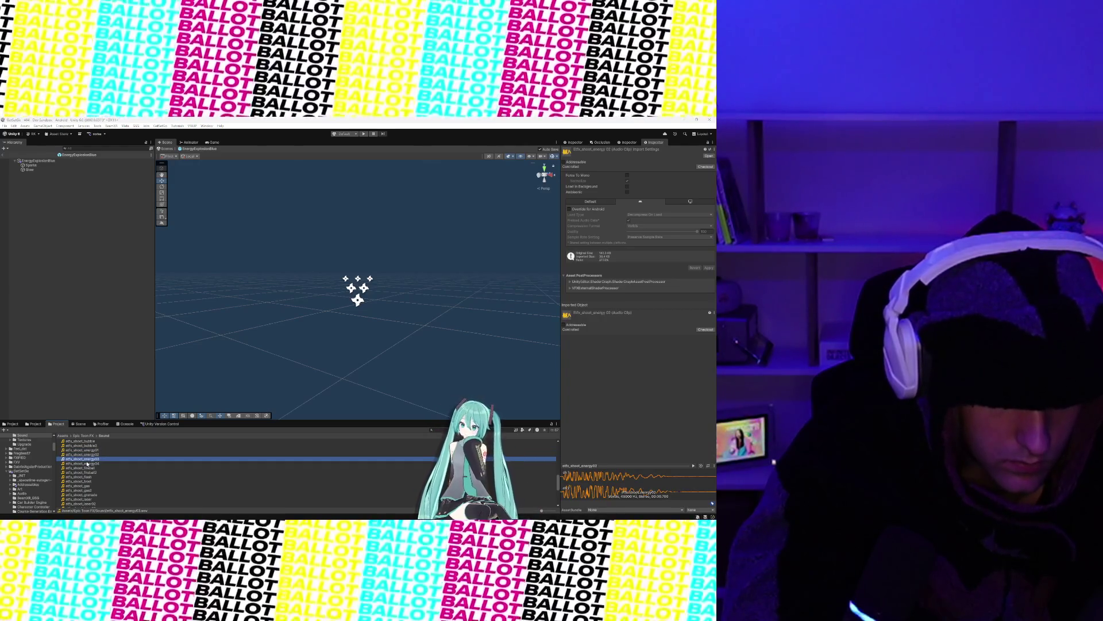
click(88, 463)
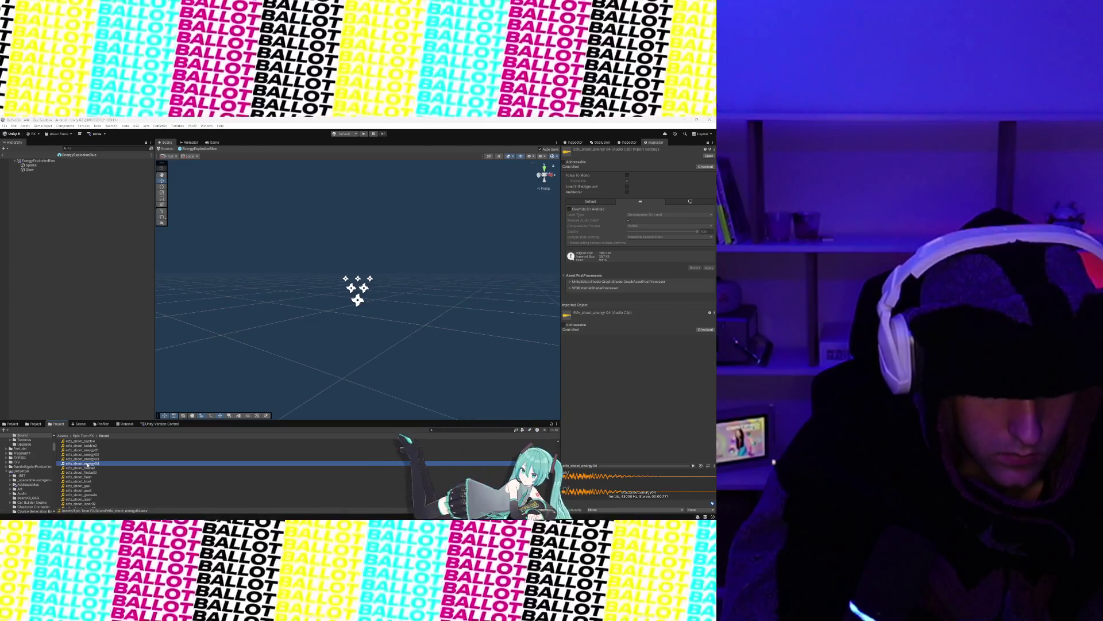
click(87, 460)
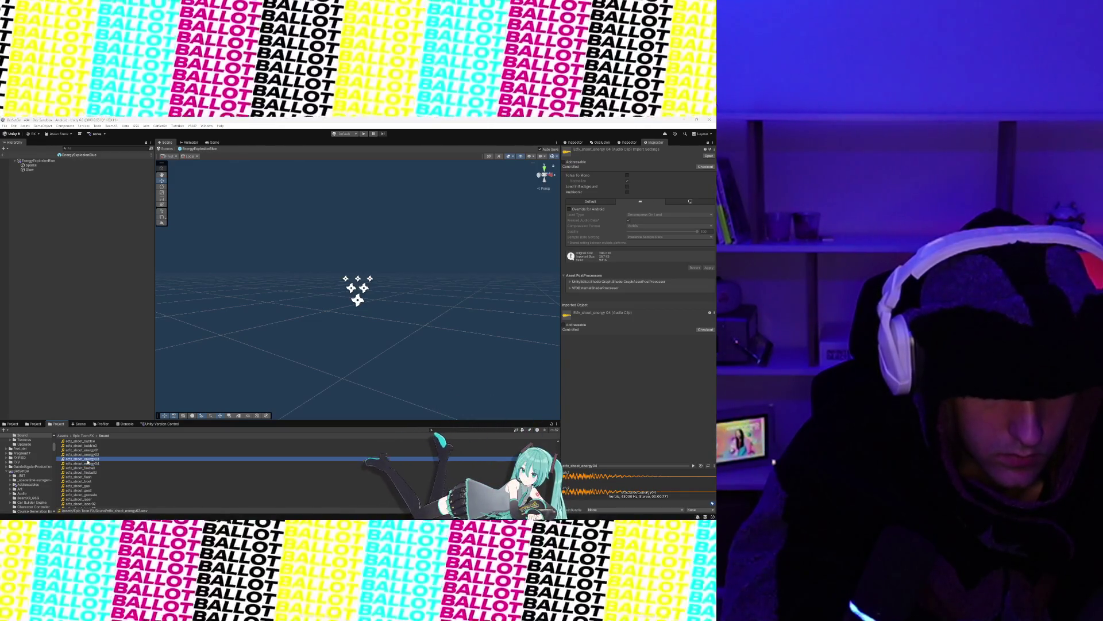
click(87, 464)
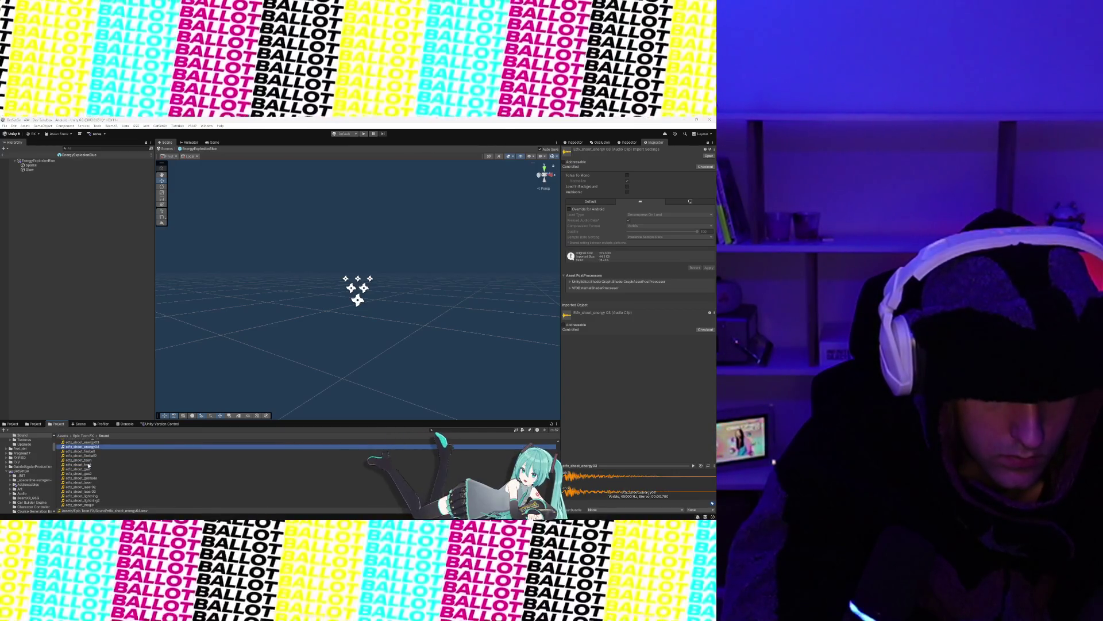
scroll(88, 465, up, 2)
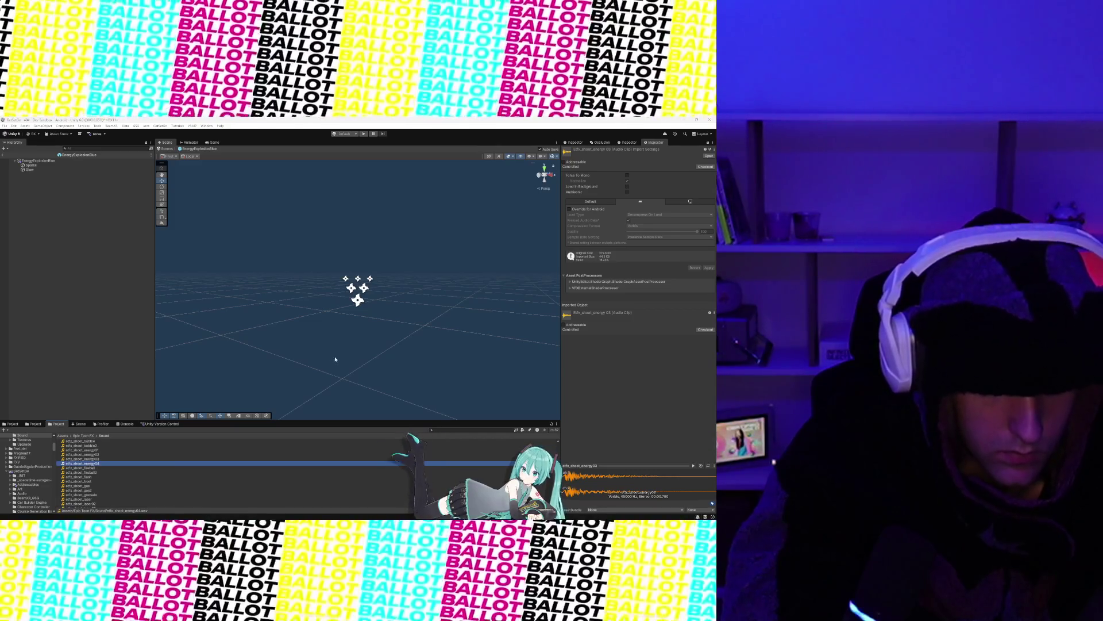
click(358, 294)
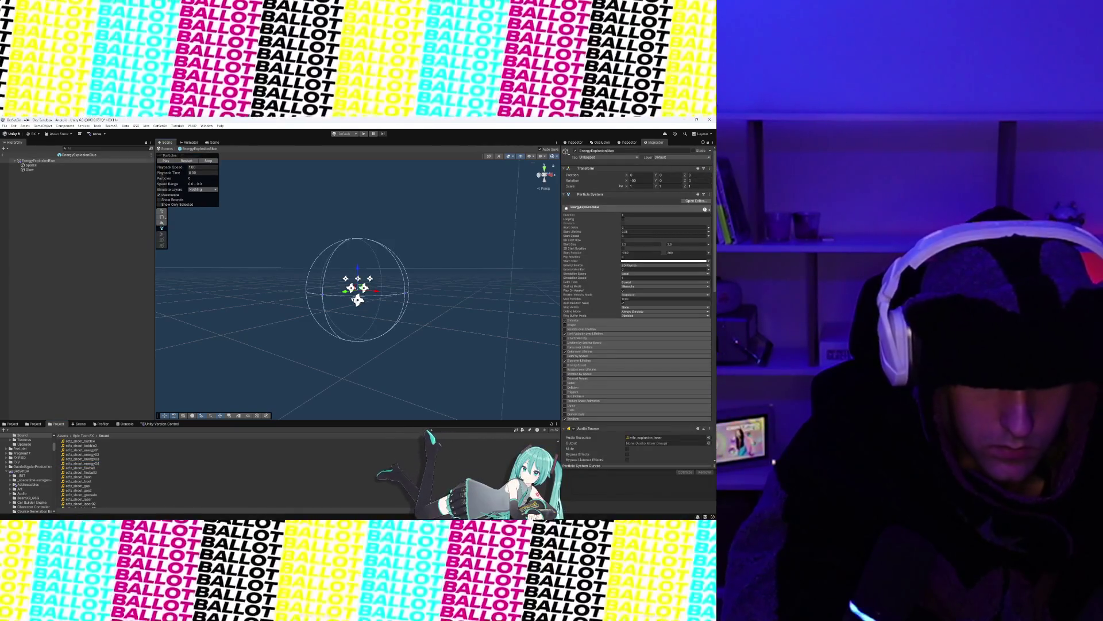
Step: Assign elfx_shoot_energy04 to the Audio Resource field, then preview elfx_shoot_rocket02
scroll(97, 467, up, 1)
drag(80, 472, 667, 437)
scroll(92, 477, down, 5)
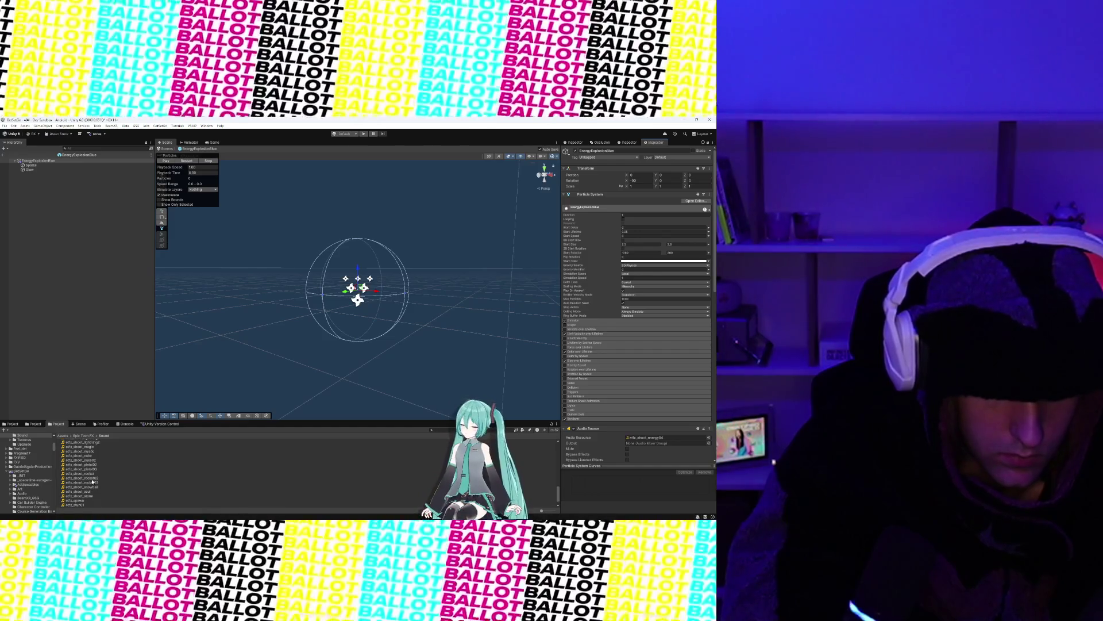
click(86, 478)
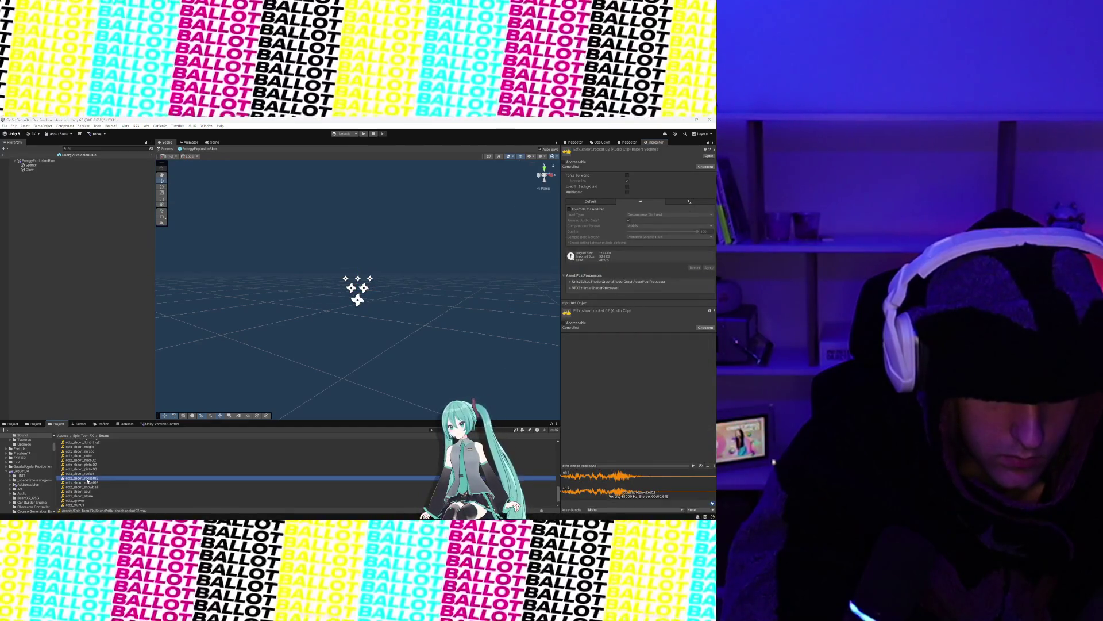
click(87, 483)
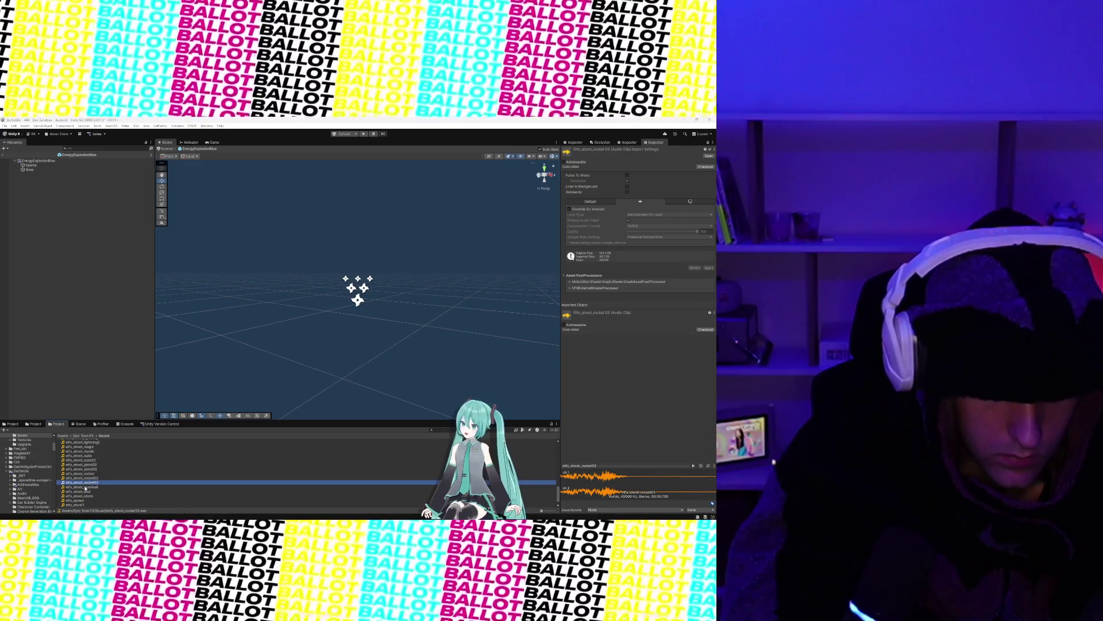
click(89, 459)
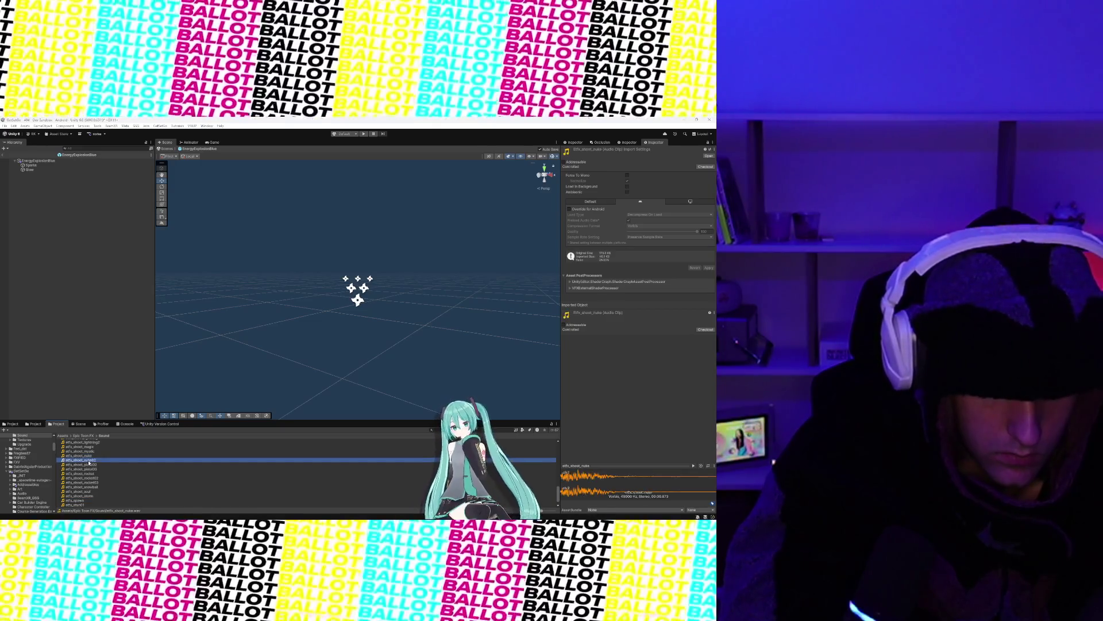
click(90, 464)
scroll(90, 482, down, 1)
click(86, 497)
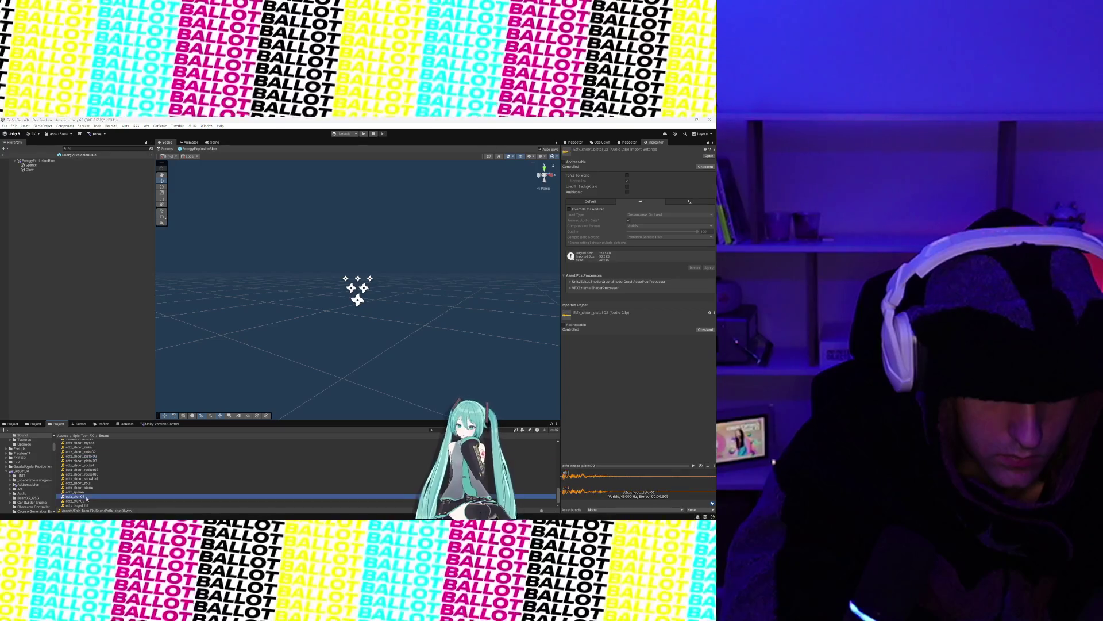
click(85, 501)
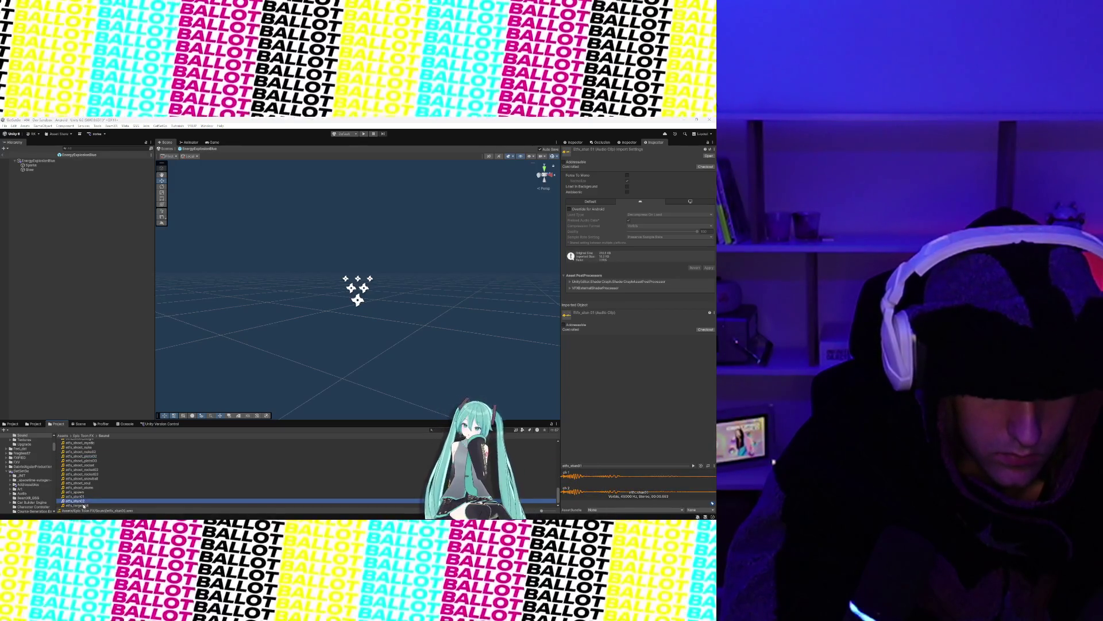
click(84, 505)
scroll(92, 474, up, 5)
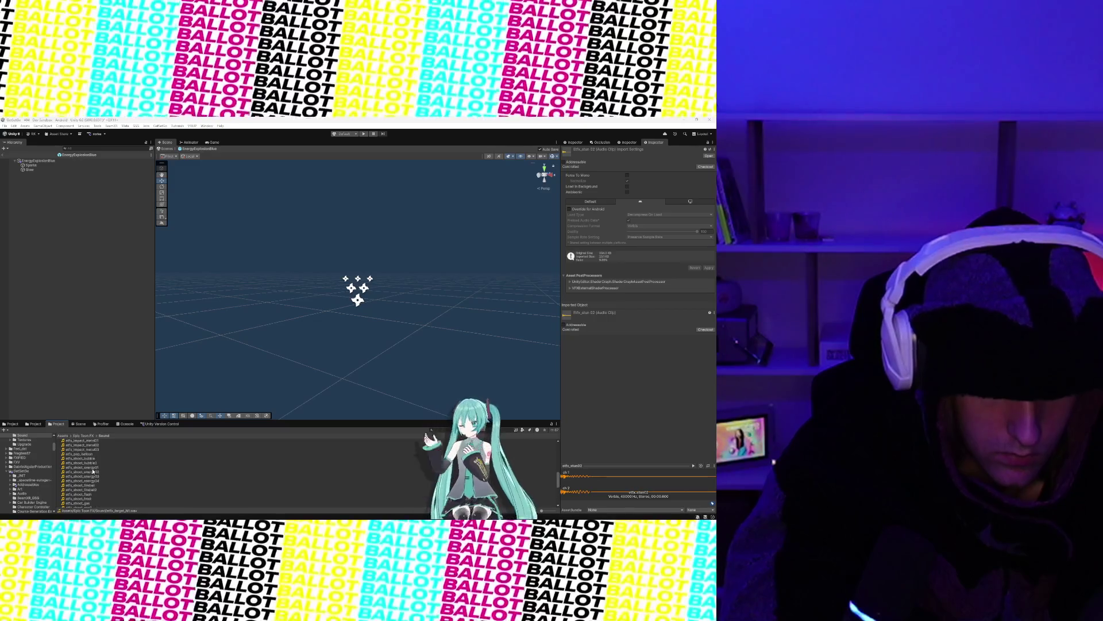
click(93, 468)
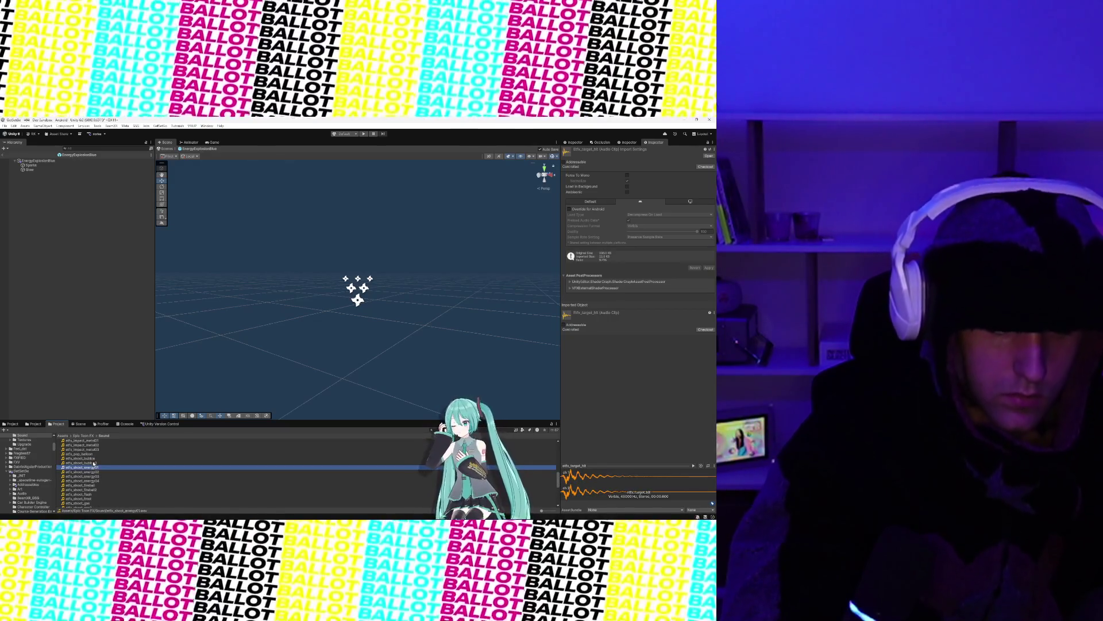
click(94, 463)
scroll(93, 463, up, 10)
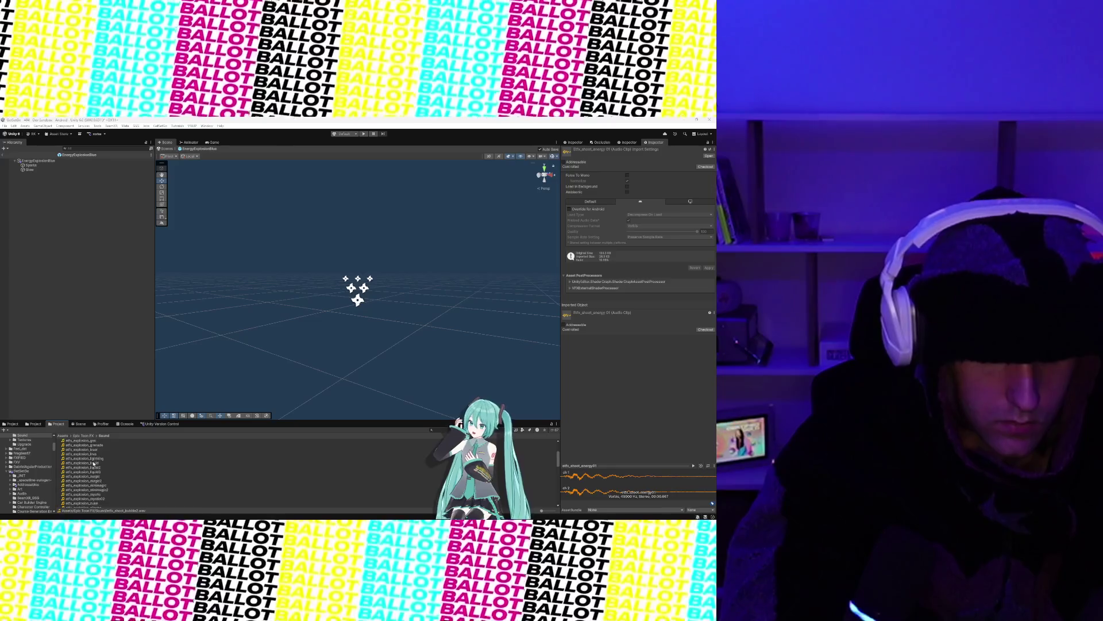
click(93, 458)
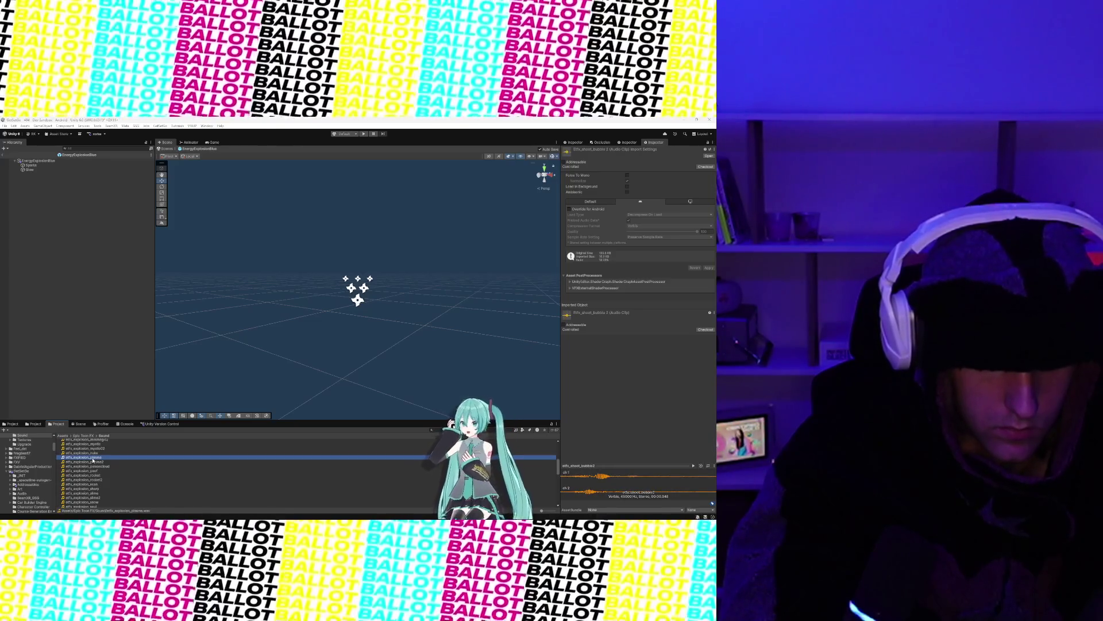
click(93, 462)
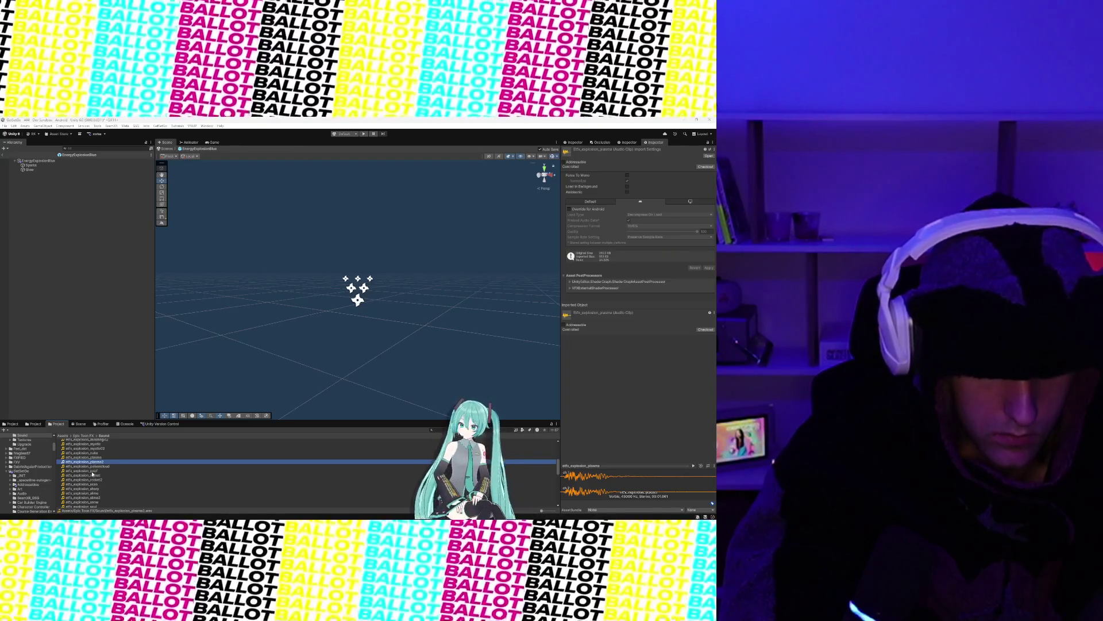
click(90, 476)
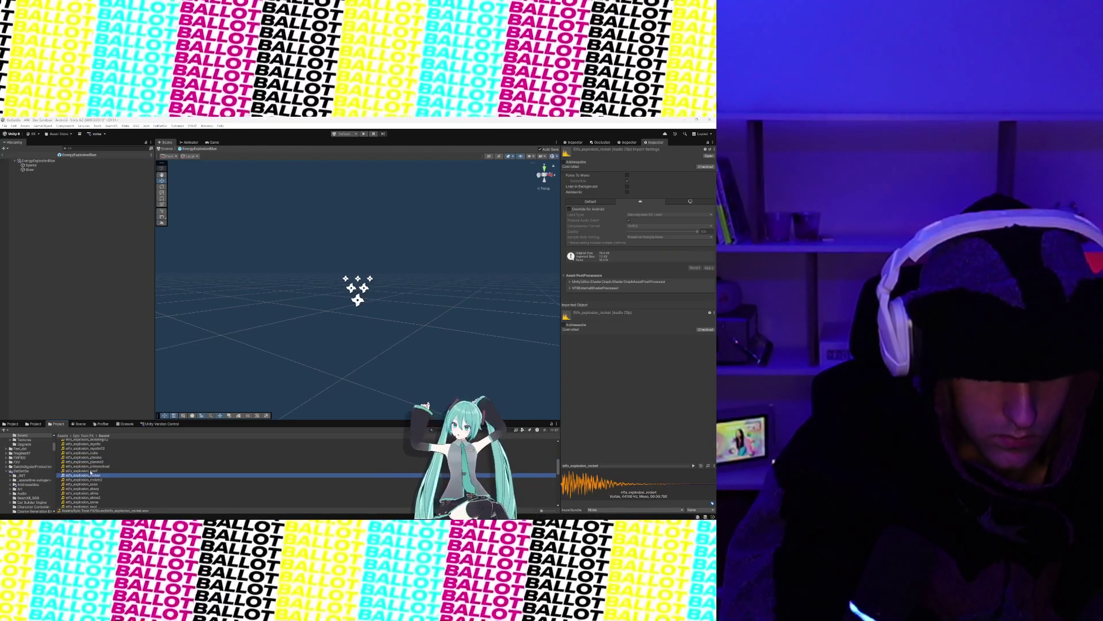
click(90, 471)
click(90, 467)
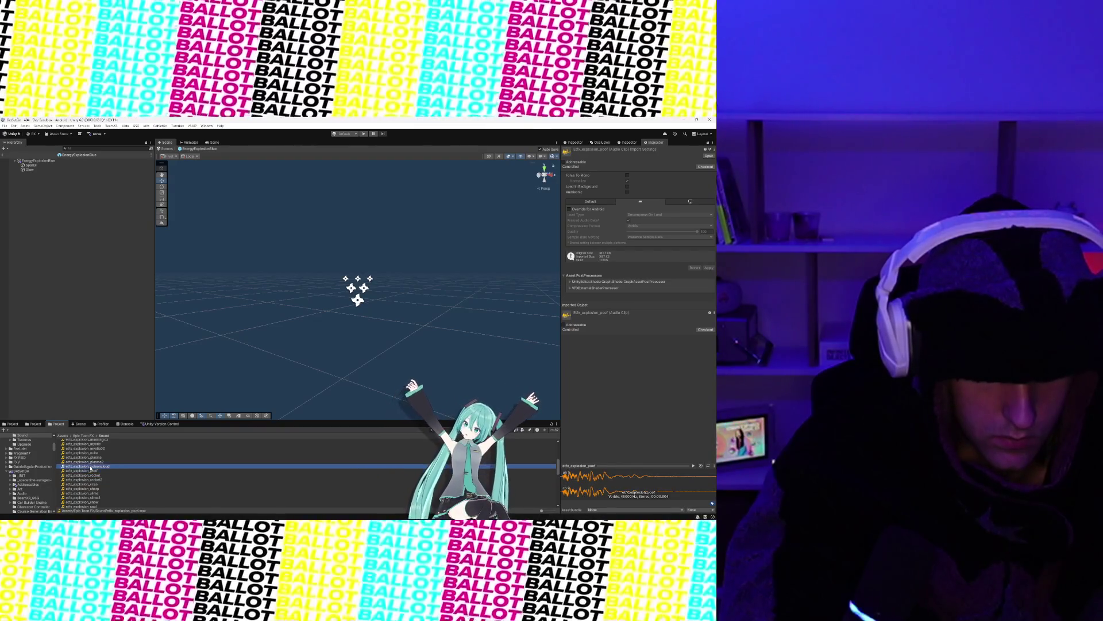
scroll(90, 469, up, 3)
scroll(90, 468, up, 2)
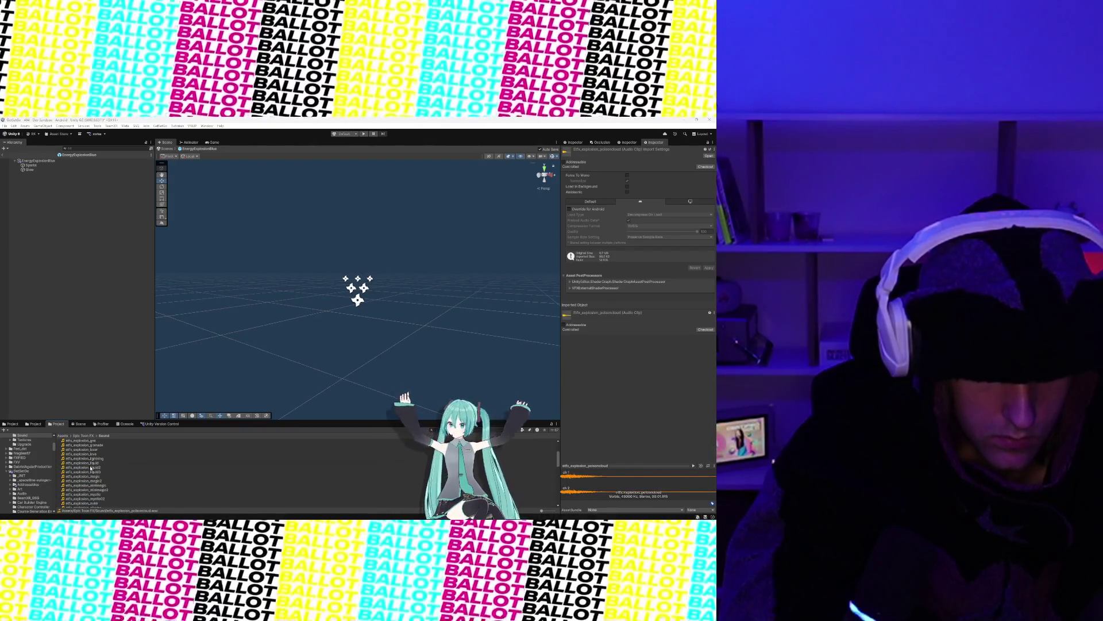
click(90, 454)
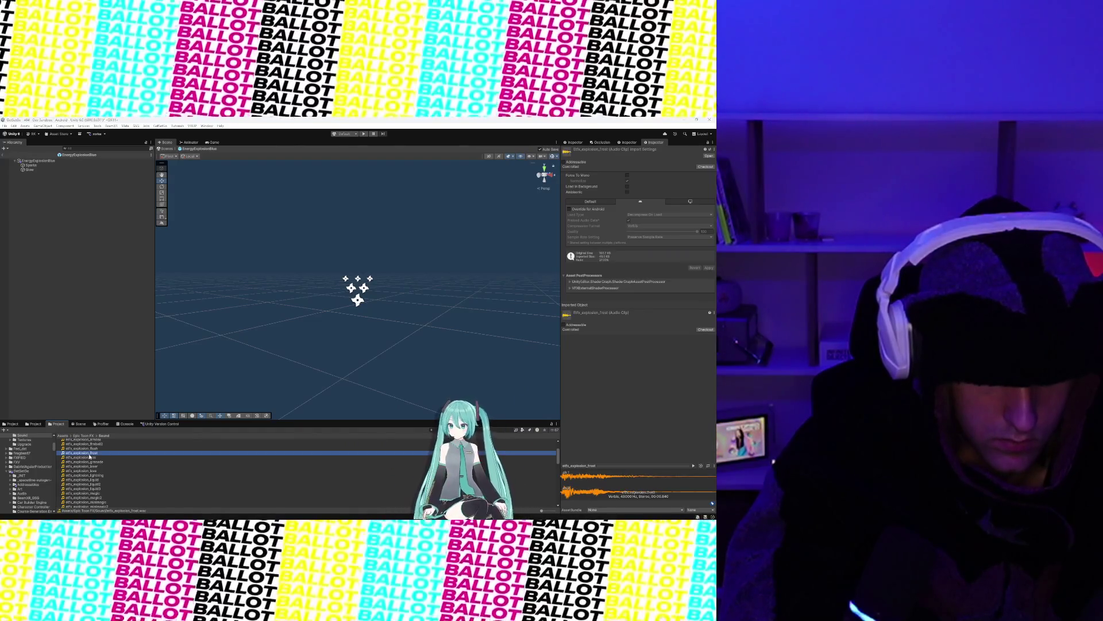
click(90, 457)
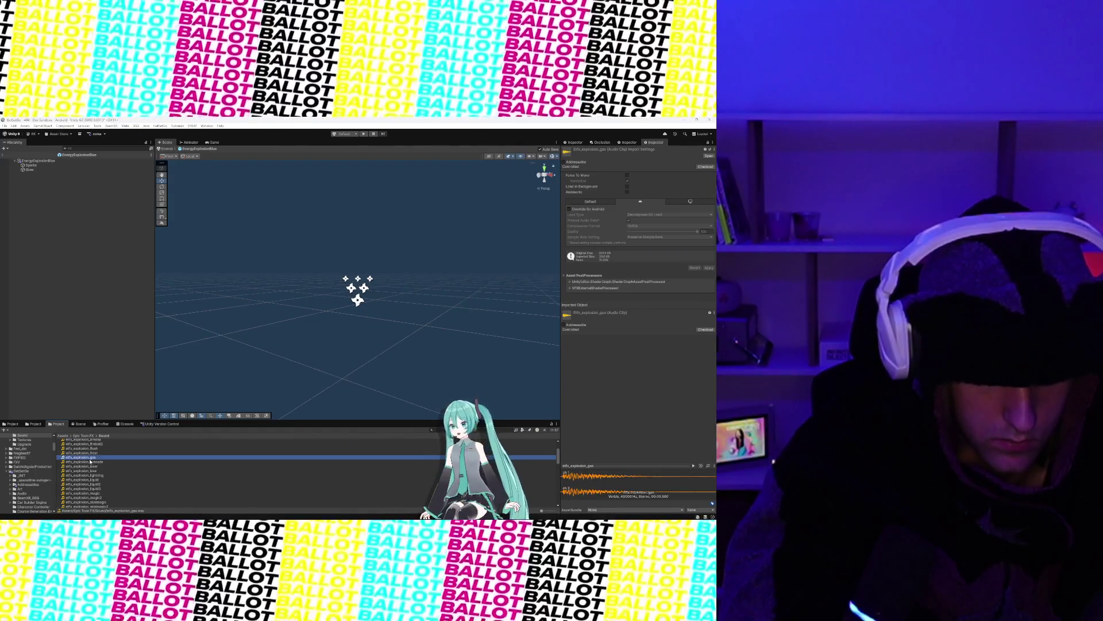
click(91, 462)
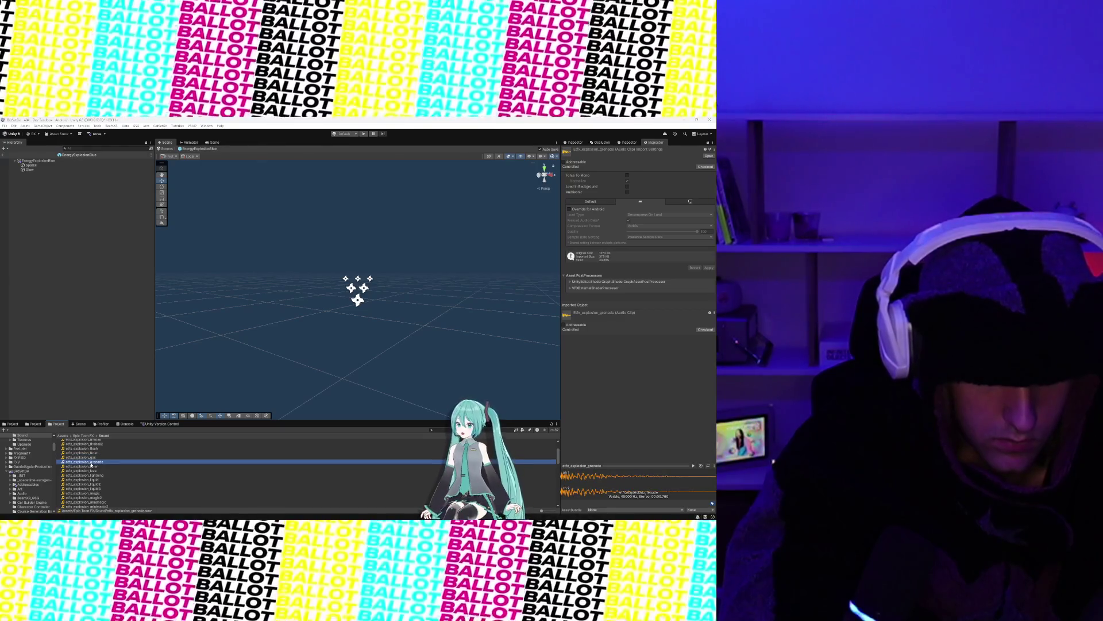
click(89, 457)
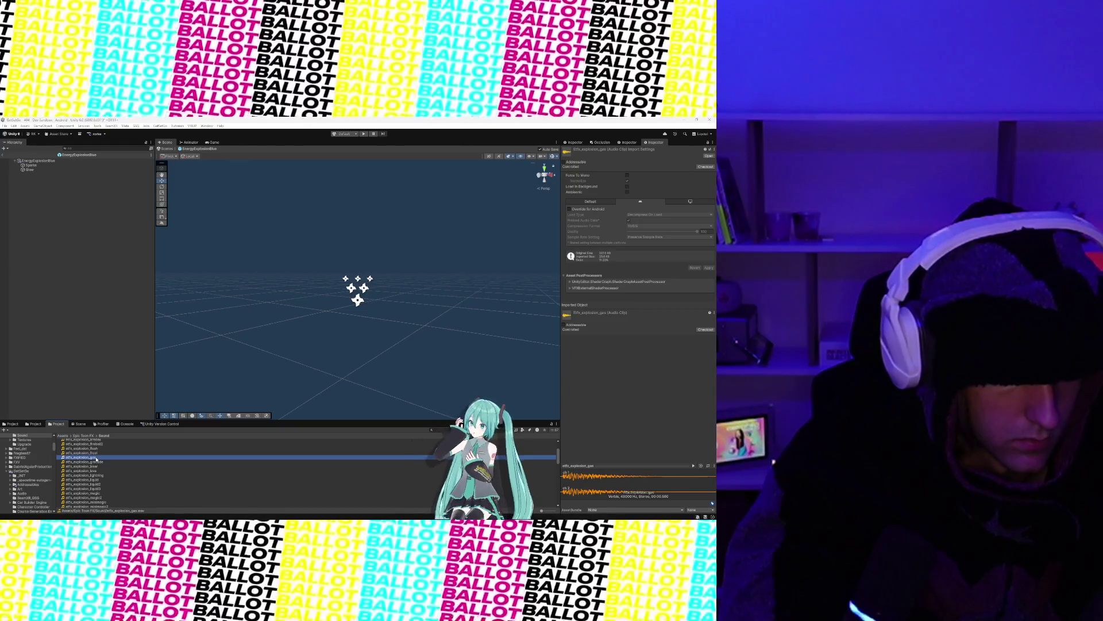
scroll(96, 460, up, 3)
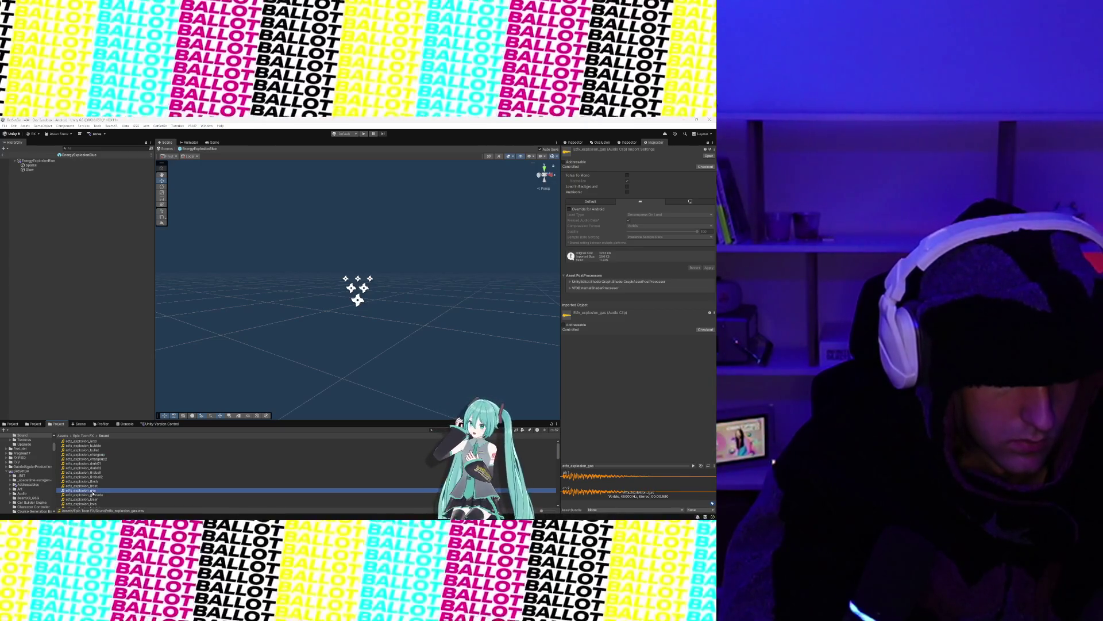
Step: Audition the acid, bullet, chargeup, bubble, flash, frost and gas elfx explosion clips
click(95, 441)
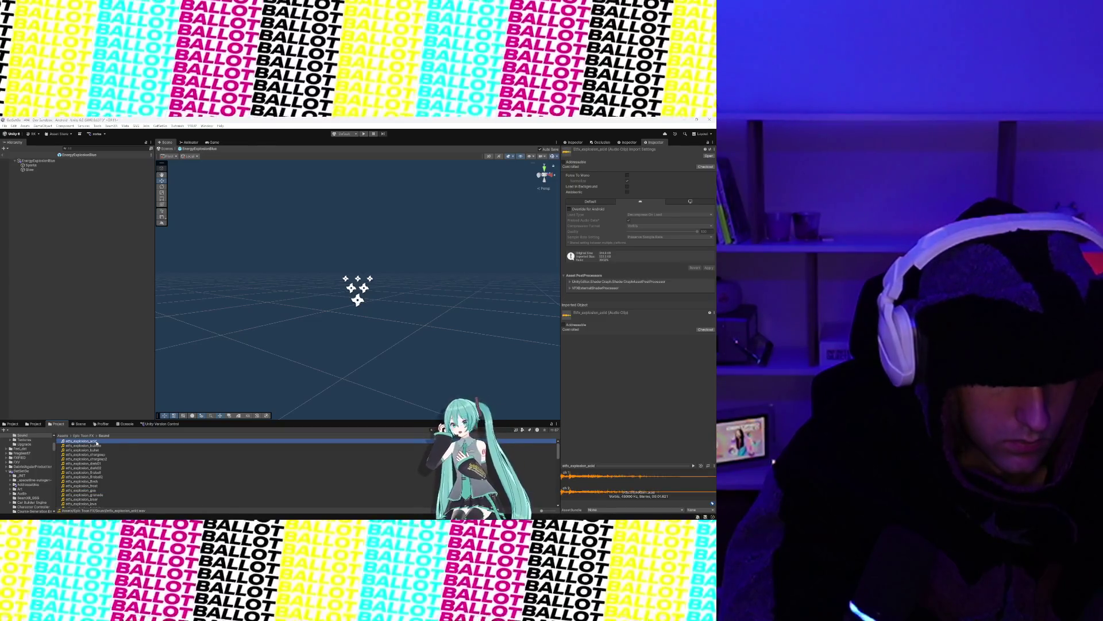
click(97, 450)
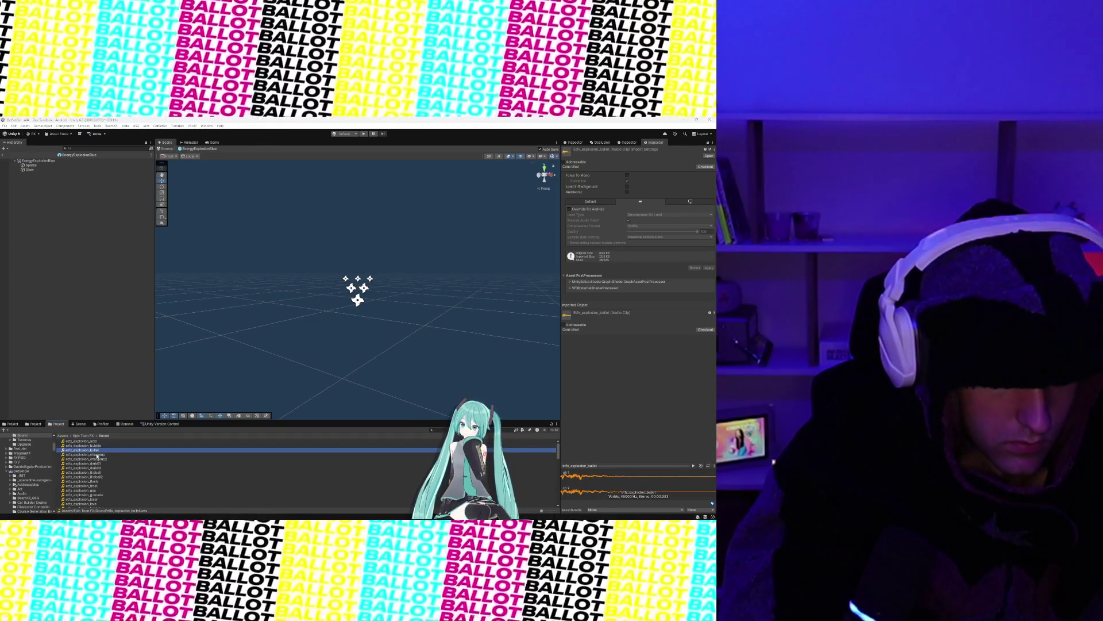
click(96, 455)
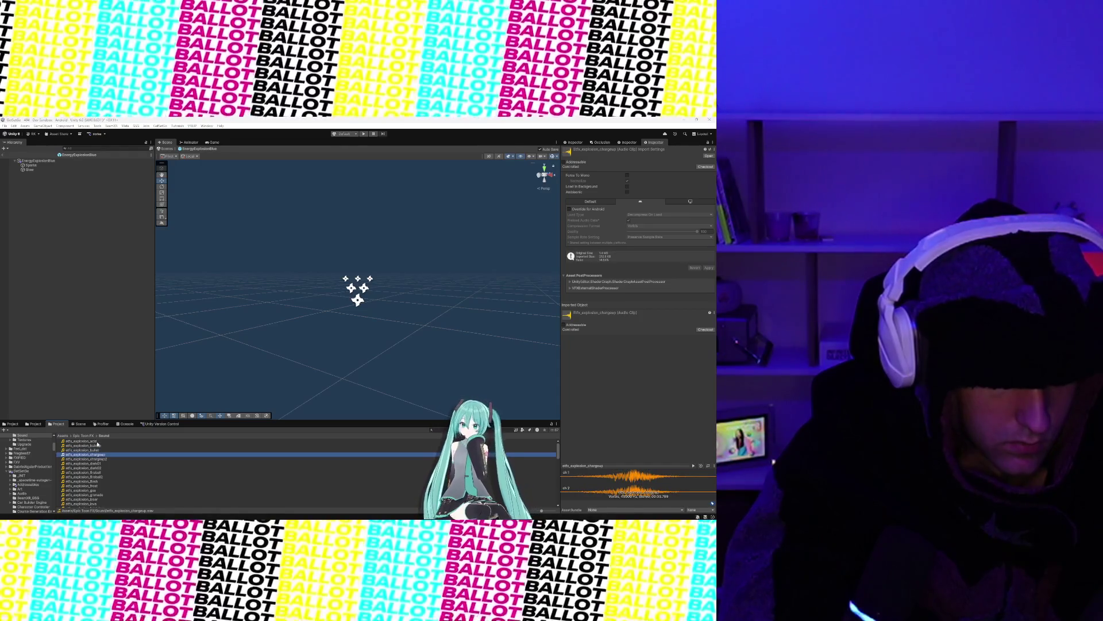
click(96, 441)
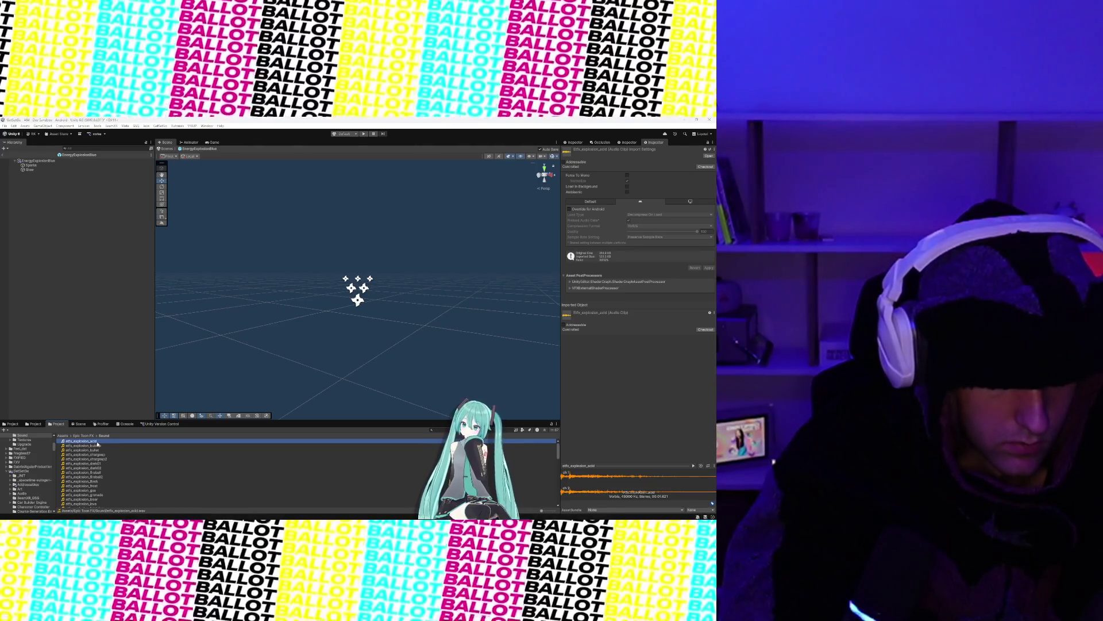
click(97, 446)
click(97, 451)
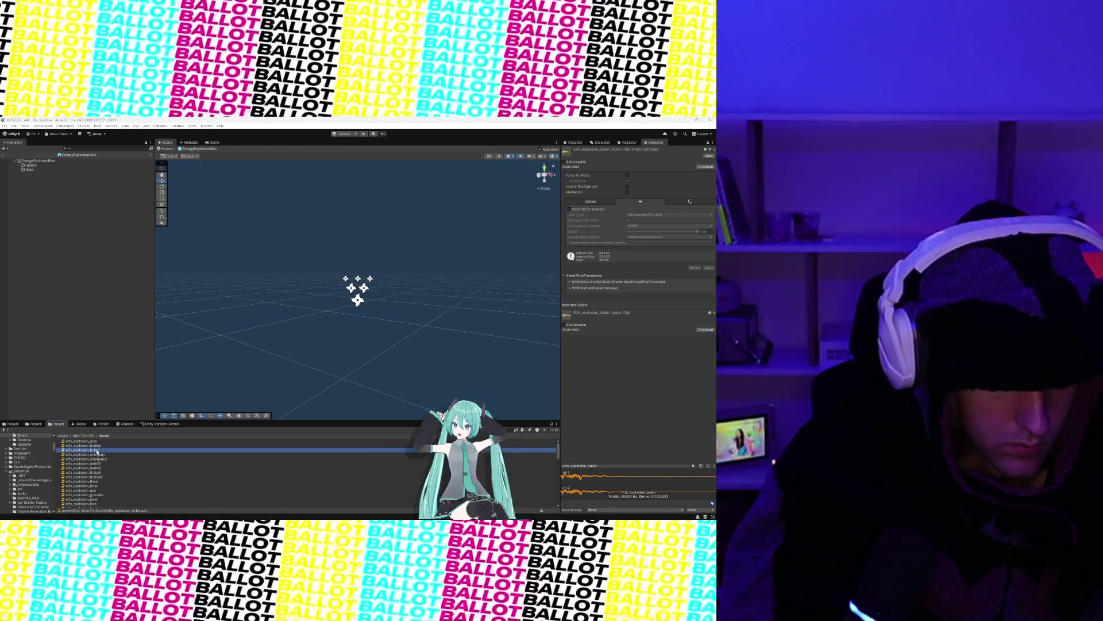
click(95, 481)
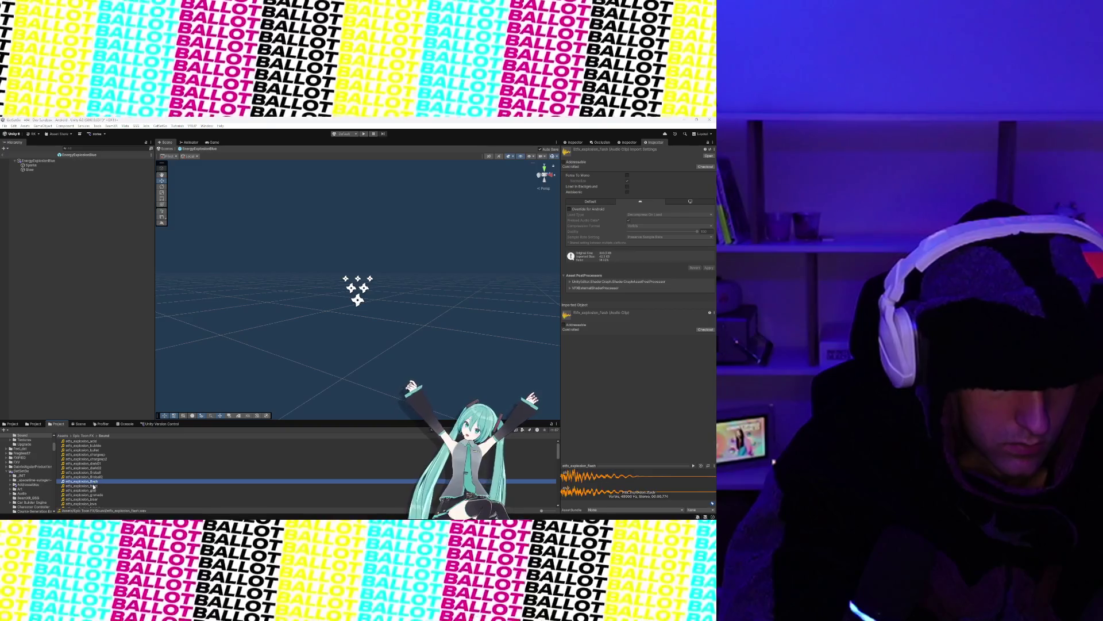
click(93, 486)
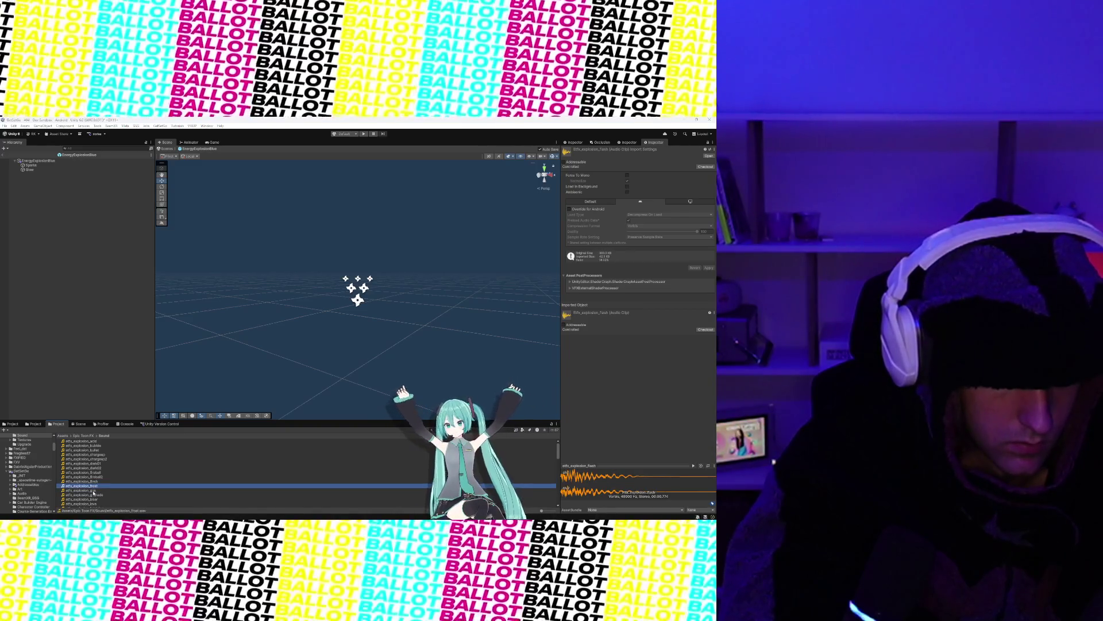
click(94, 490)
Step: Audition the lava, laser, magic, magic2, mystic2 and mystic elfx explosion clips
scroll(93, 488, down, 3)
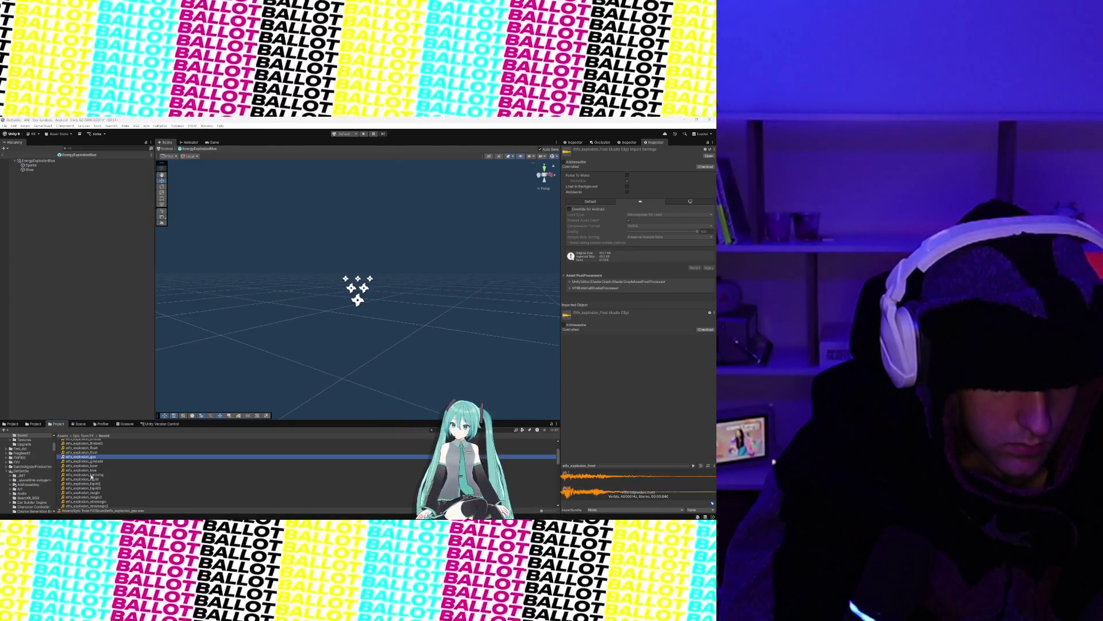
click(91, 470)
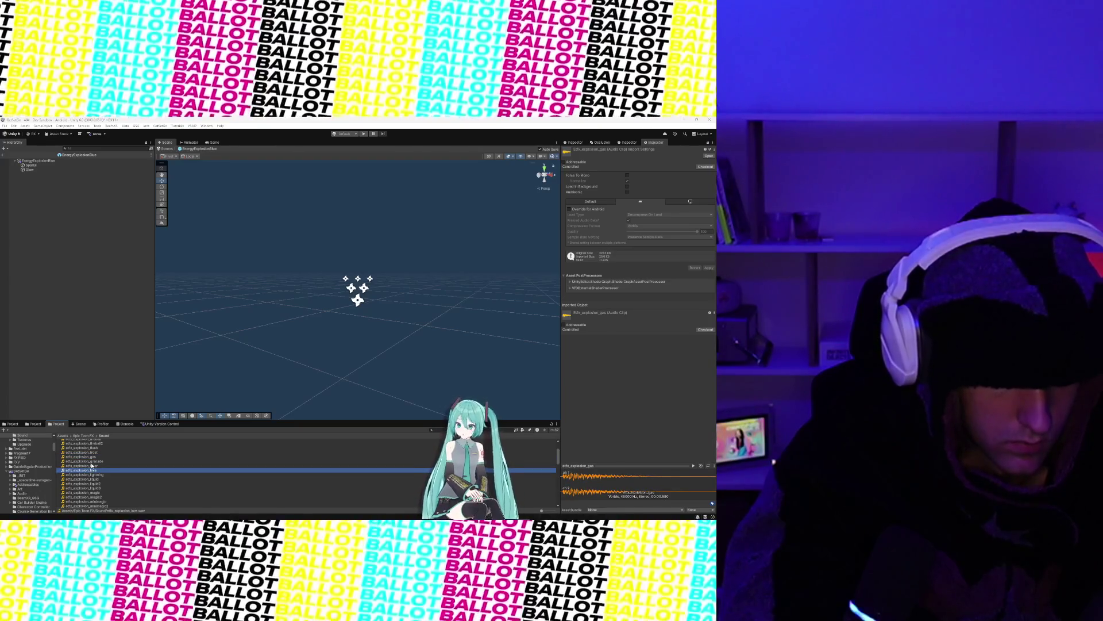
click(92, 466)
scroll(91, 477, down, 2)
click(90, 476)
click(90, 480)
scroll(90, 481, down, 2)
click(91, 481)
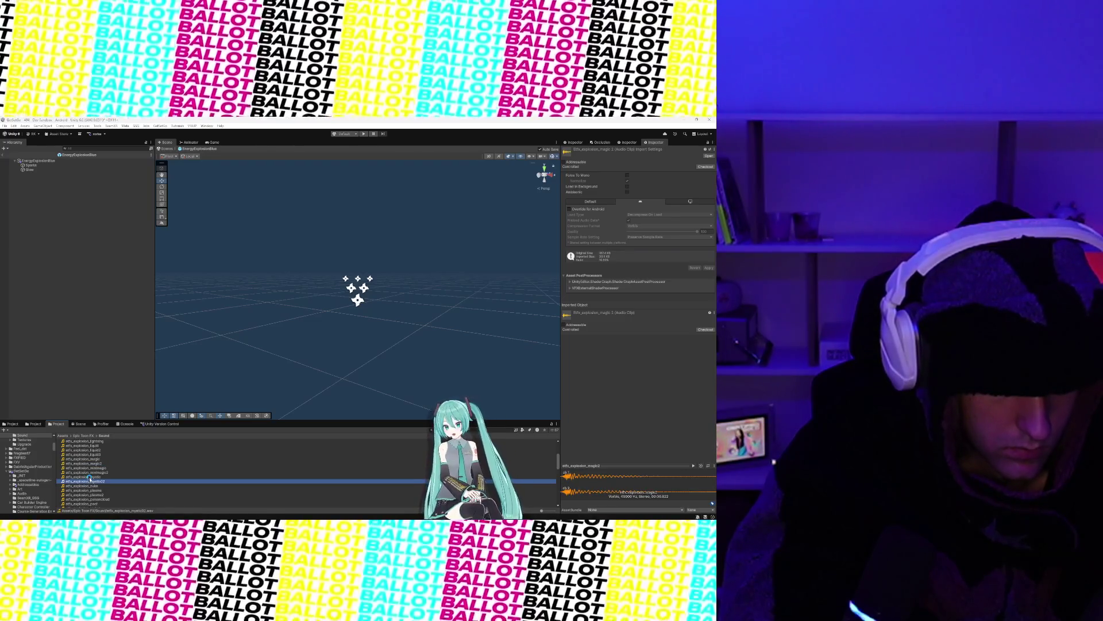
click(90, 477)
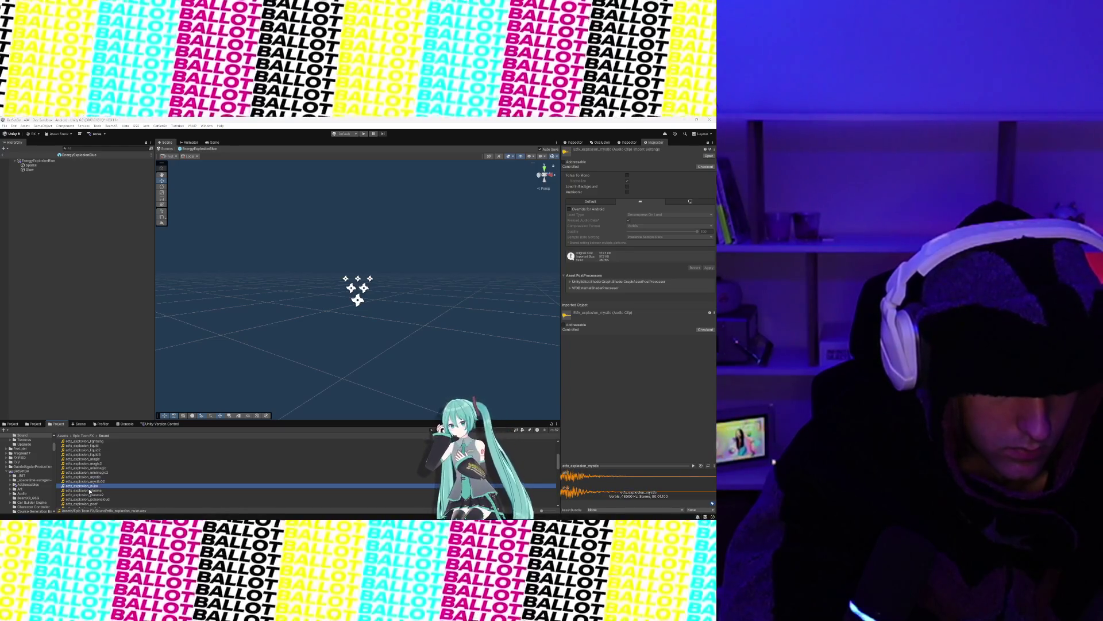
Step: Compare plasma and plasma2, settle on elfx_explosion_plasma, then reselect EnergyExplosionBlue
click(90, 490)
scroll(90, 491, down, 2)
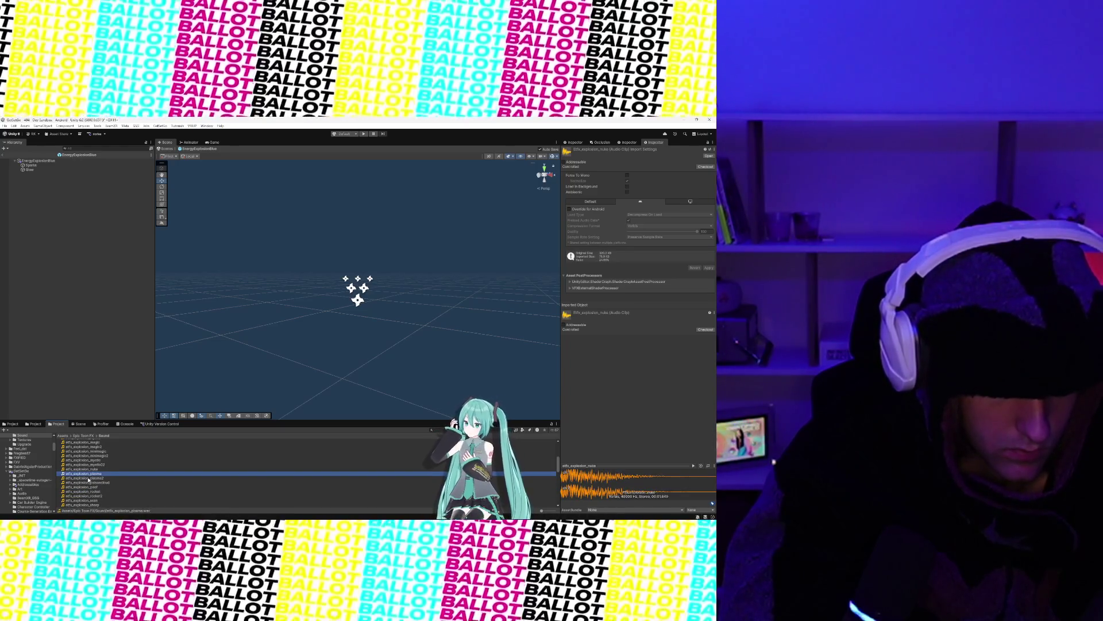
click(89, 478)
click(89, 473)
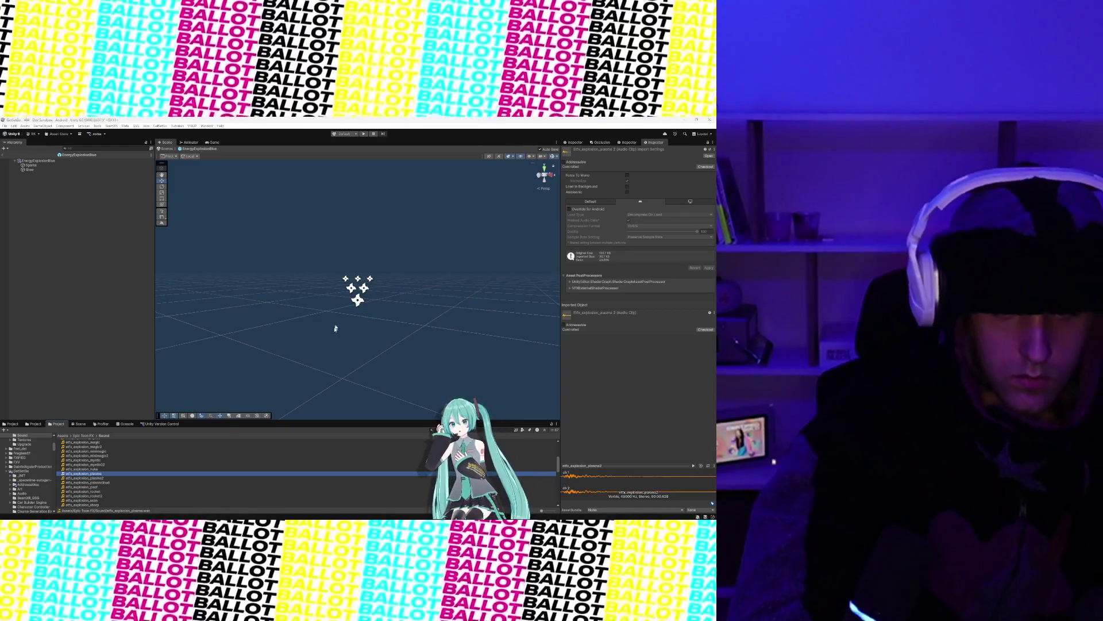
click(357, 290)
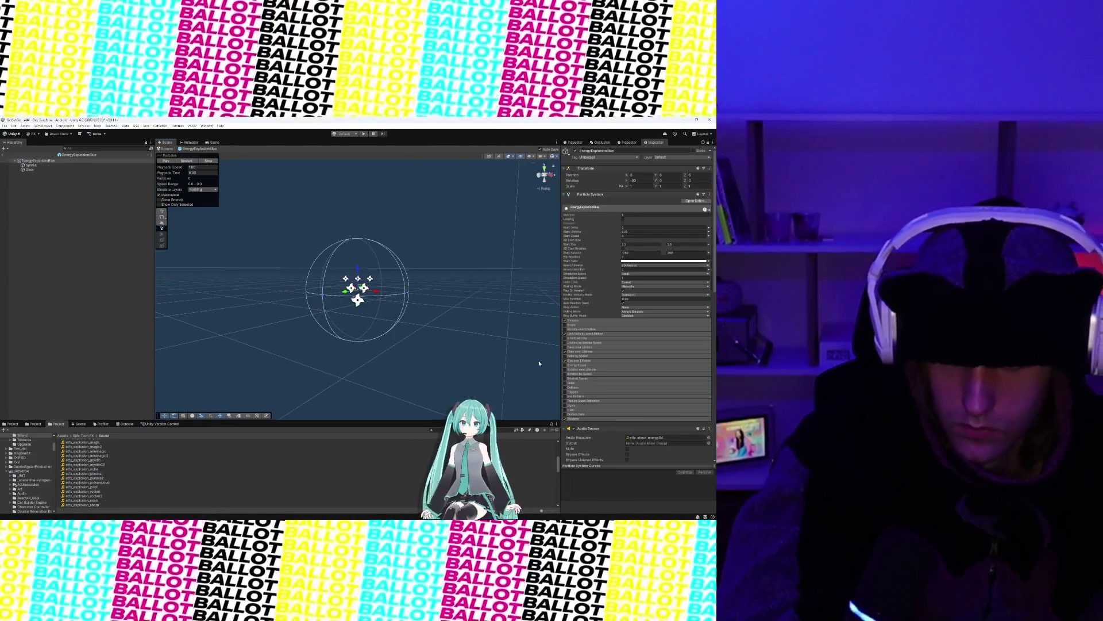
Step: Play the EnergyExplosionBlue particle preview and check its Audio Source's elfx_shoot_energy04 clip and Logarithmic Rolloff
click(164, 161)
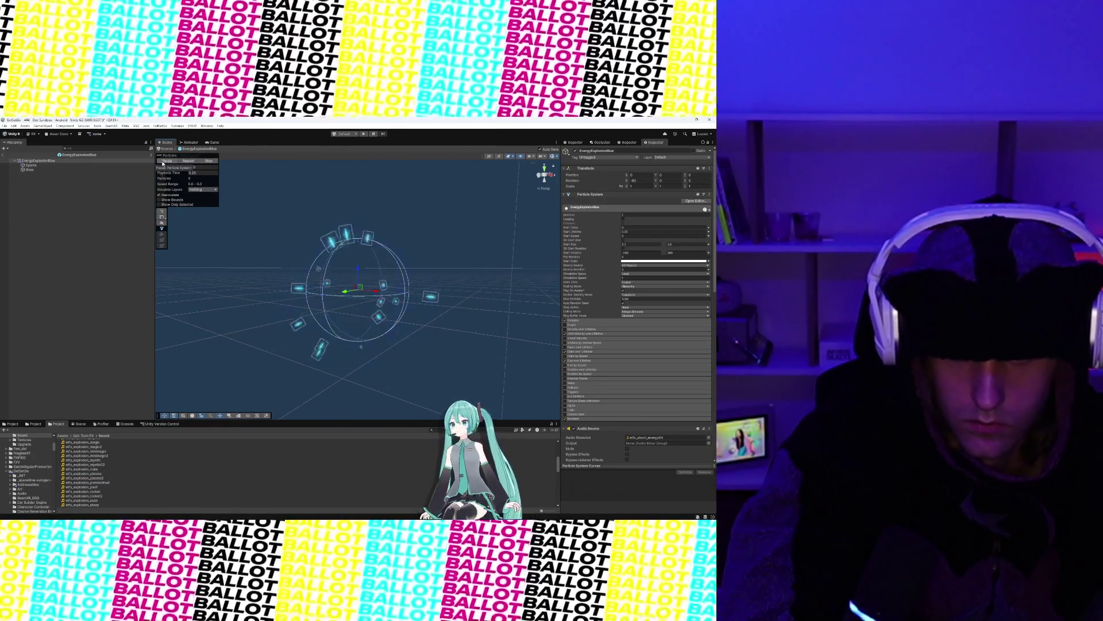
scroll(581, 447, down, 3)
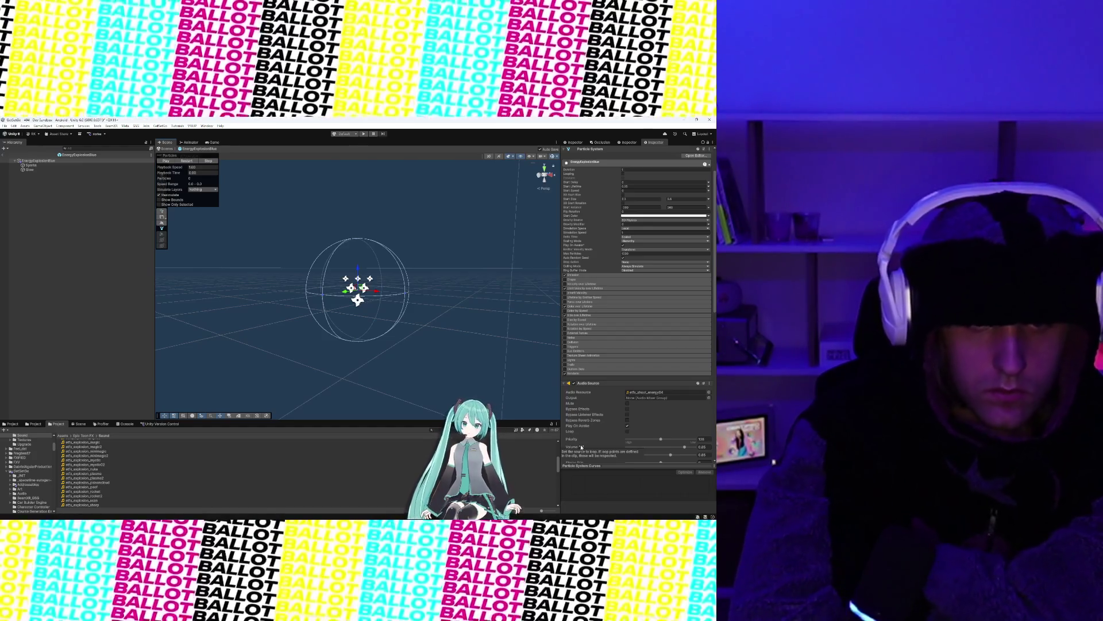
scroll(581, 447, down, 2)
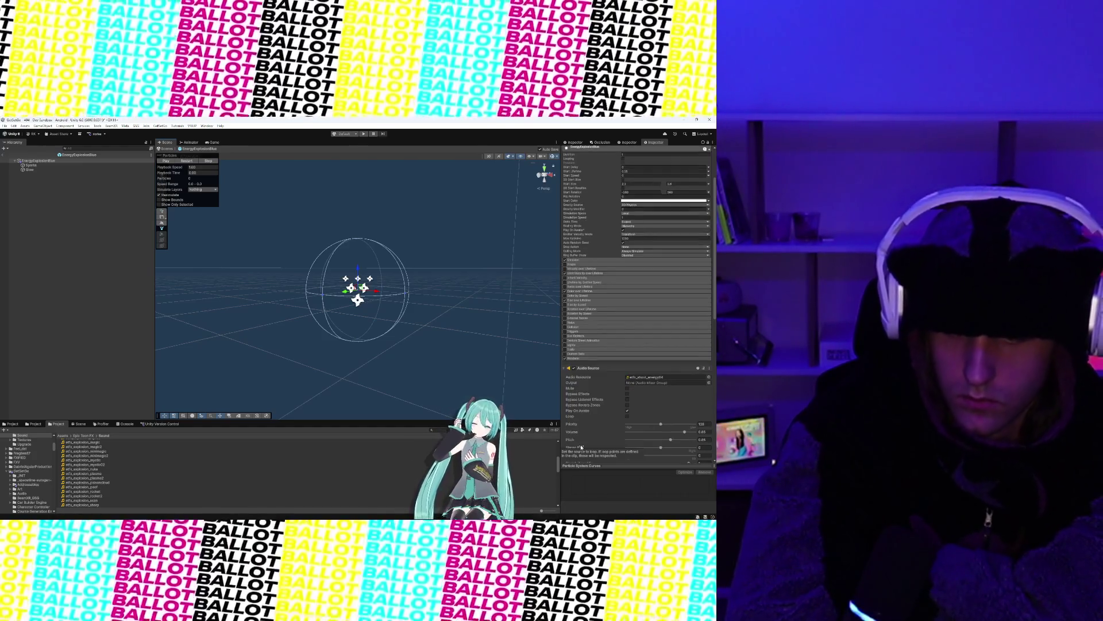
scroll(581, 447, down, 7)
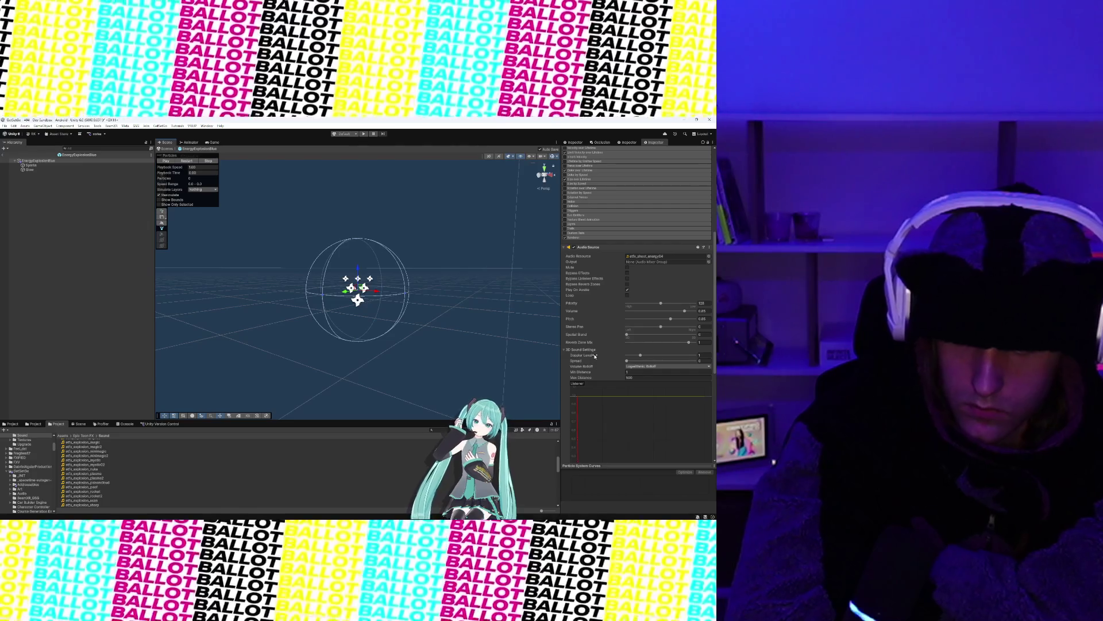
scroll(576, 397, down, 5)
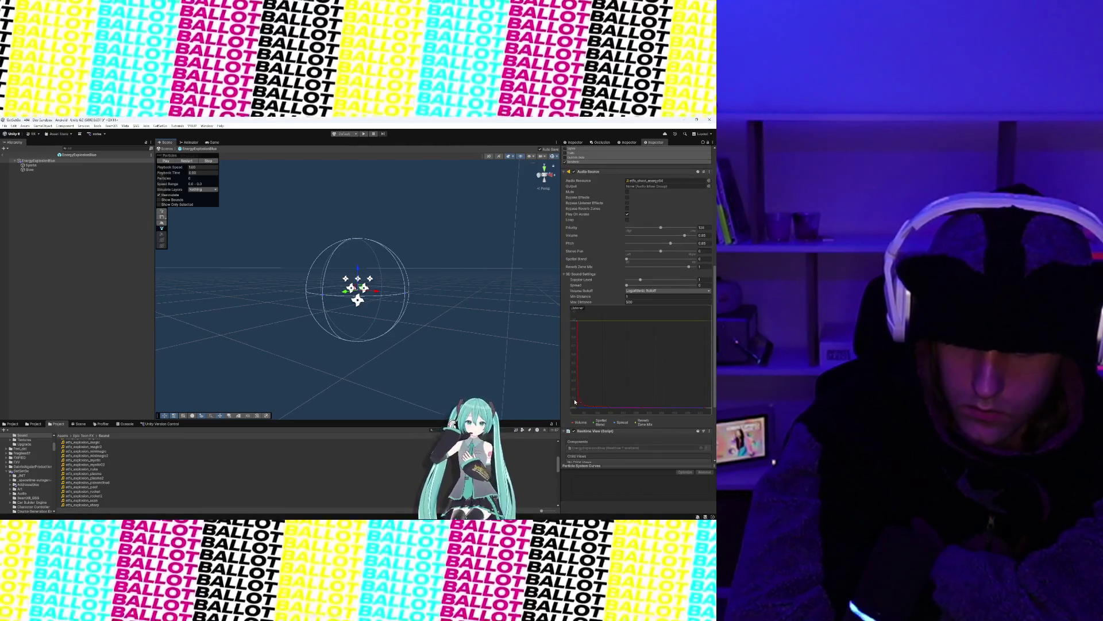
scroll(575, 401, up, 6)
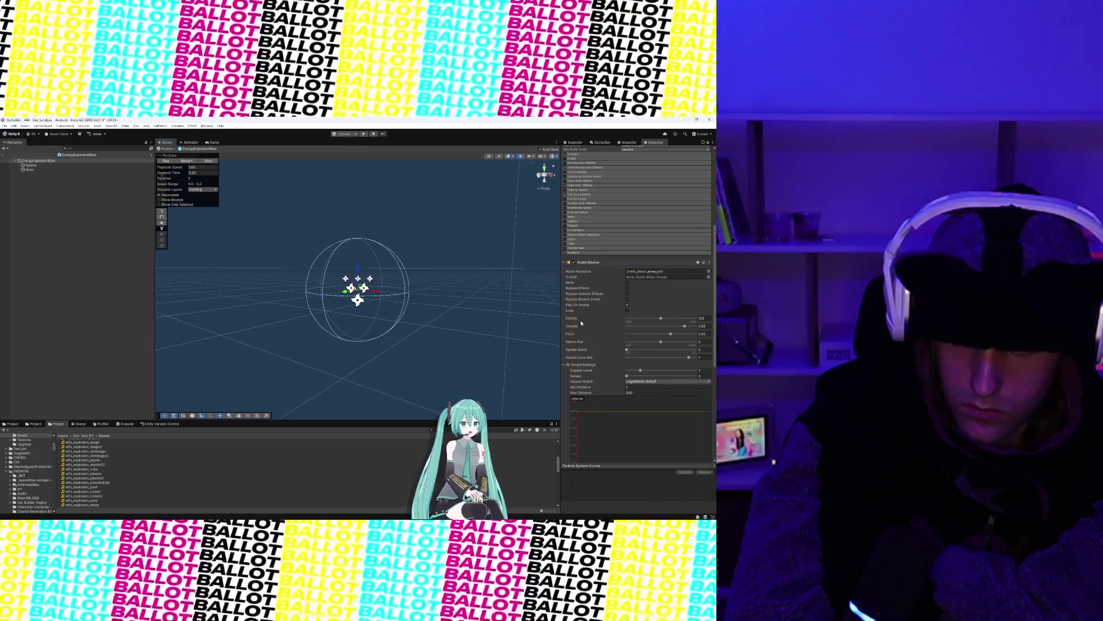
mouse_move(574, 318)
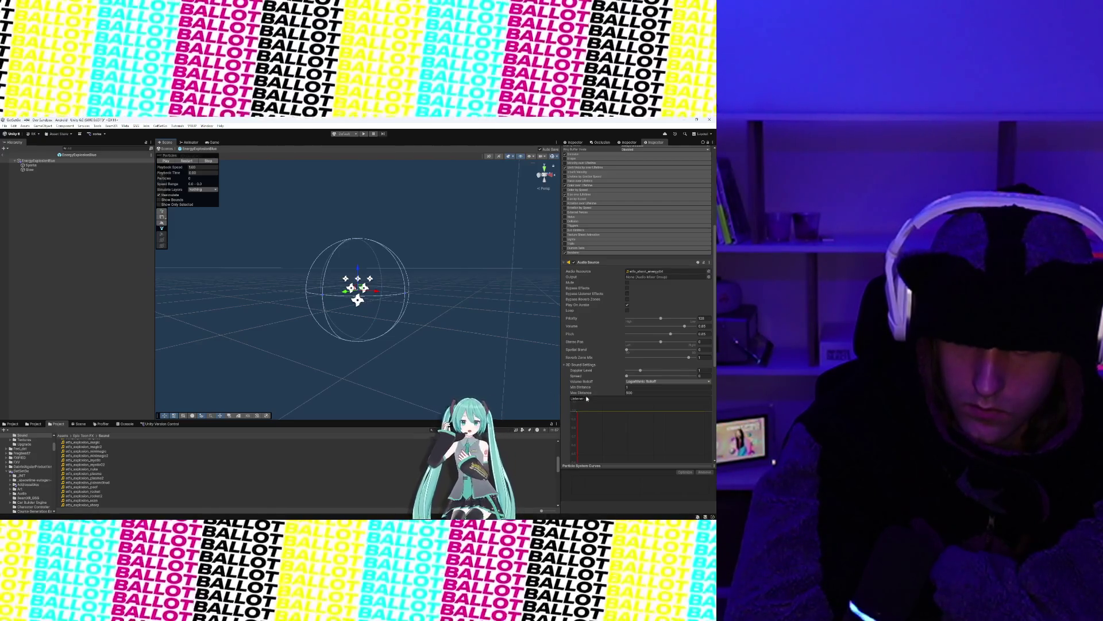
scroll(586, 403, down, 8)
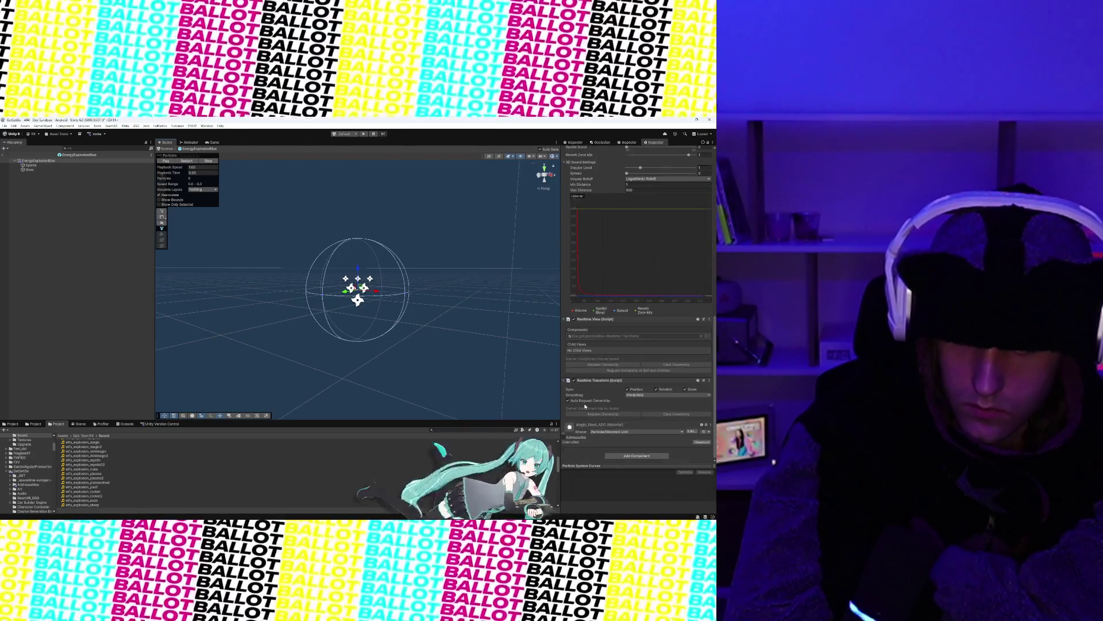
scroll(585, 407, up, 7)
scroll(584, 406, down, 7)
click(650, 457)
text(realtime tr)
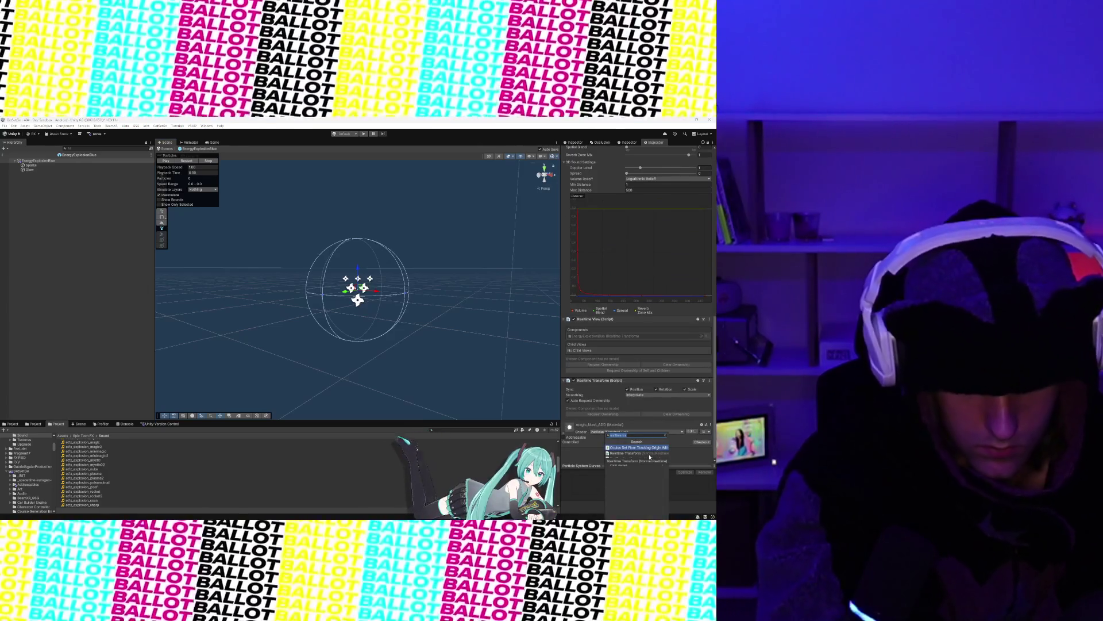
key(ctrl+a)
text(audio ran)
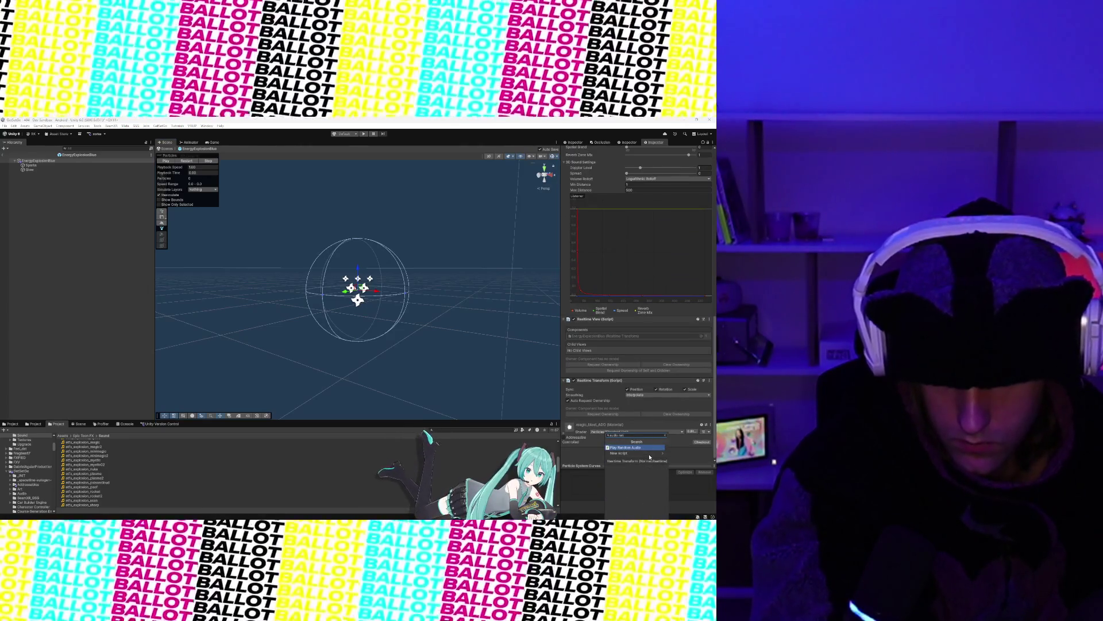
key(BackSpace)
key(BackSpace)
key(BackSpace)
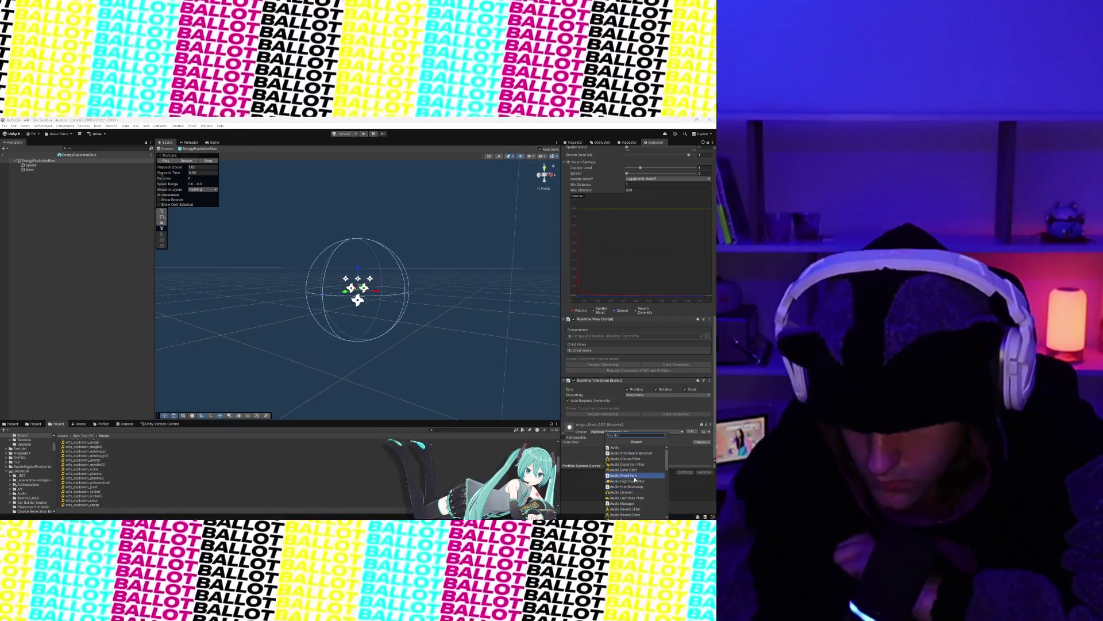
scroll(638, 488, down, 2)
scroll(641, 488, up, 3)
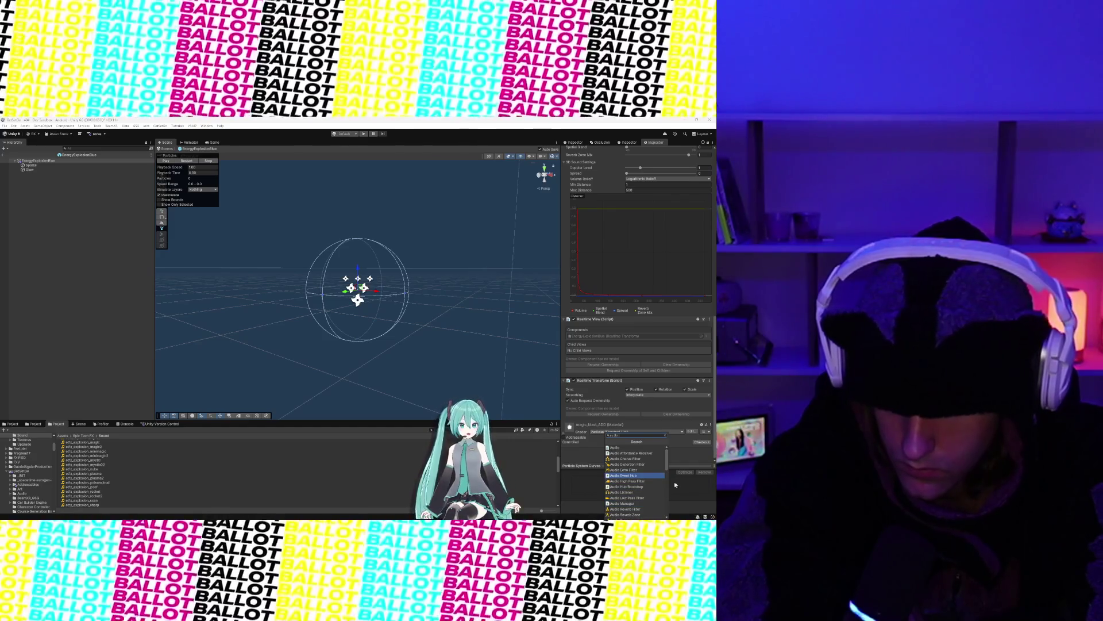
scroll(646, 485, down, 3)
scroll(646, 483, down, 3)
scroll(646, 483, down, 10)
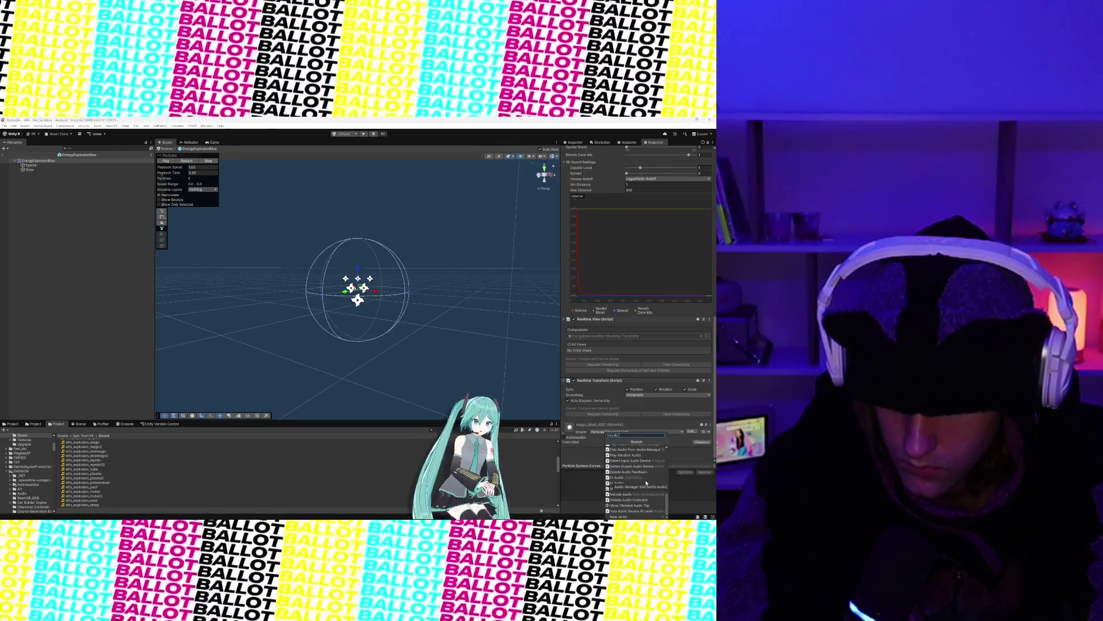
scroll(649, 483, up, 1)
scroll(653, 486, down, 2)
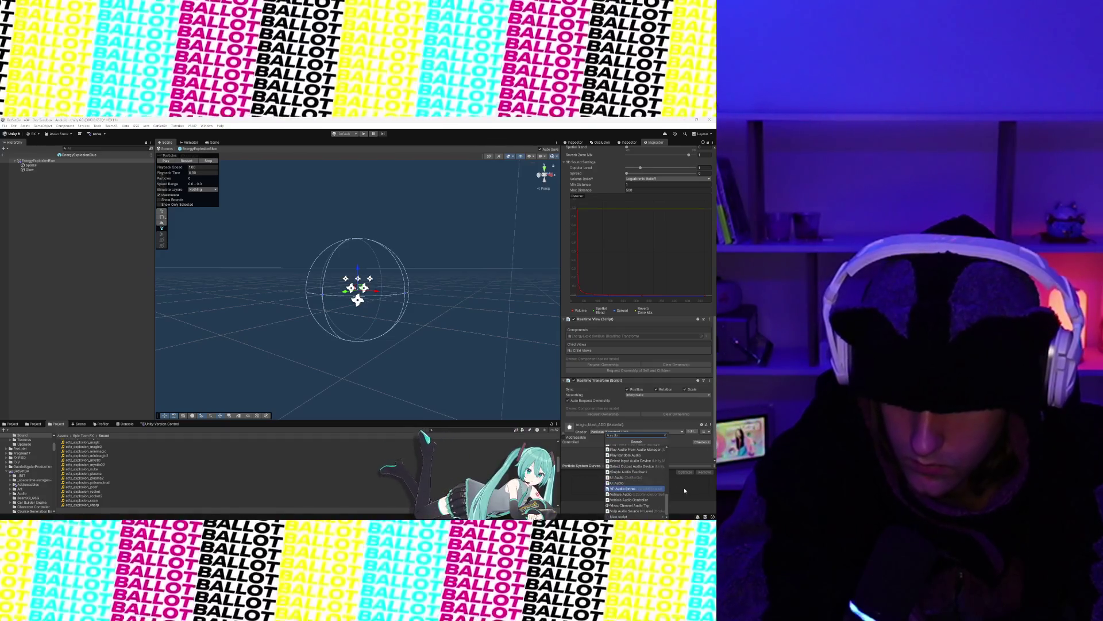
key(Escape)
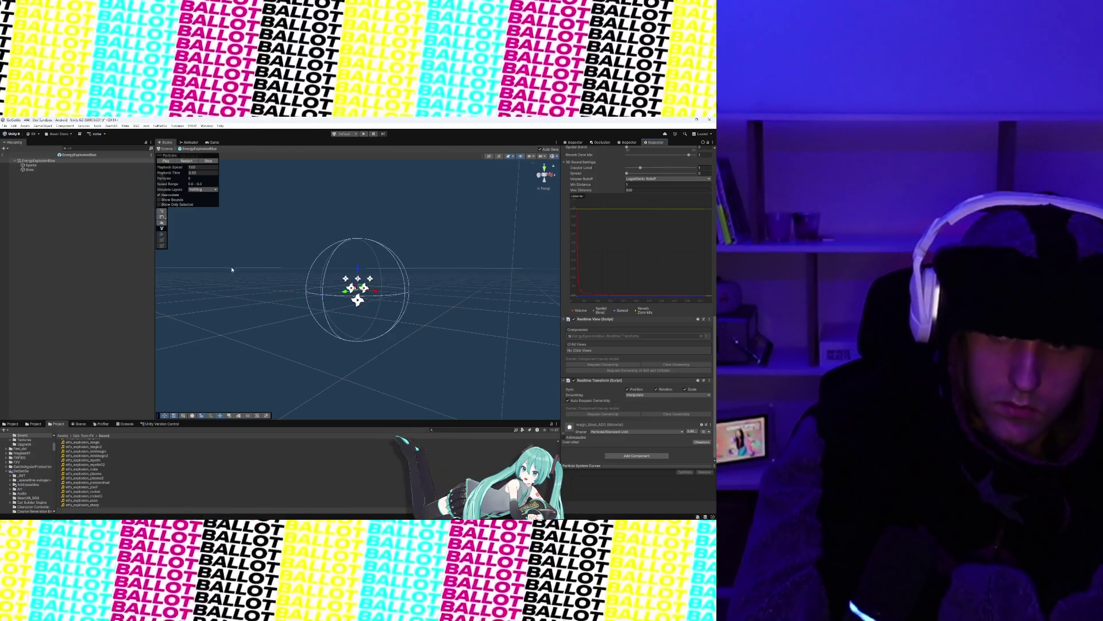
scroll(311, 250, down, 3)
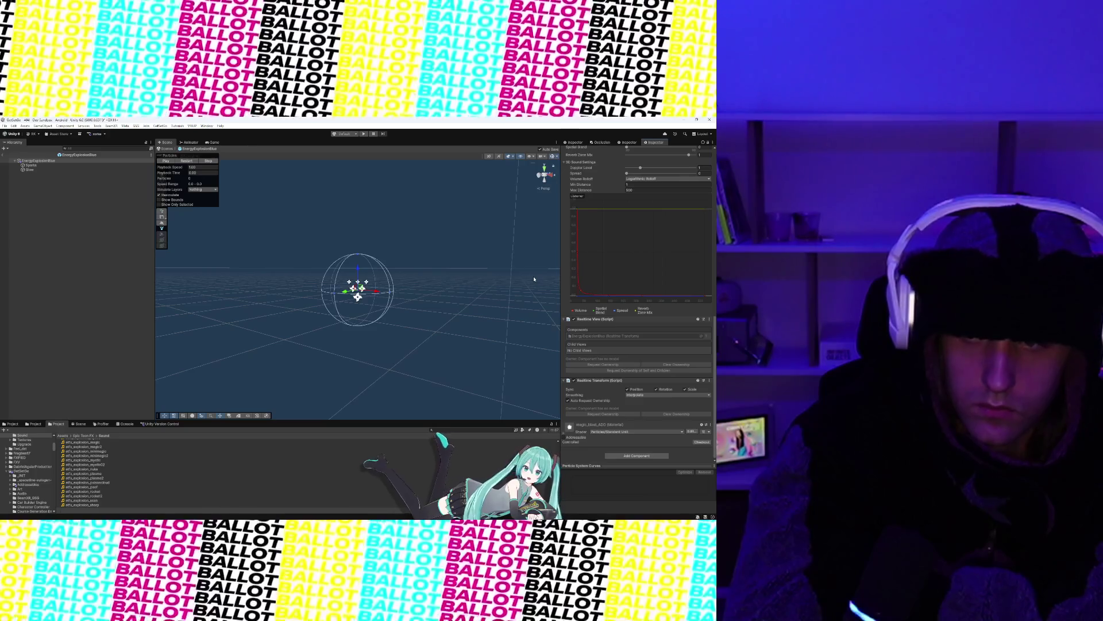
Step: Locate the EnergyExplosionBlue prefab in the Project, then exit prefab mode to the 404 Dev Sandbox scene
scroll(572, 288, up, 3)
scroll(571, 287, up, 3)
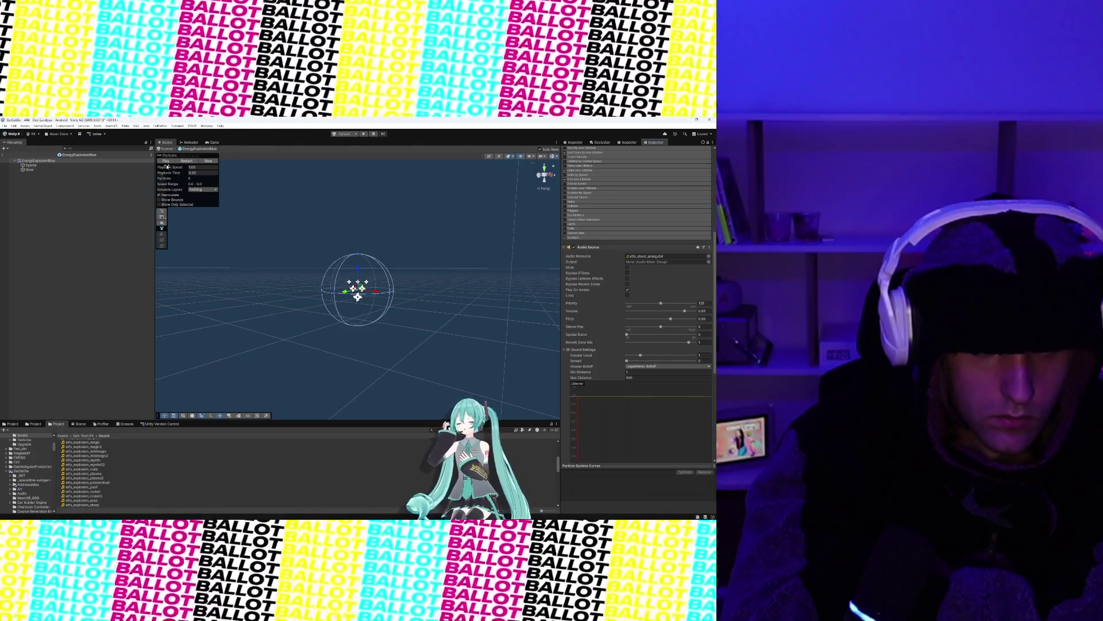
scroll(572, 338, up, 5)
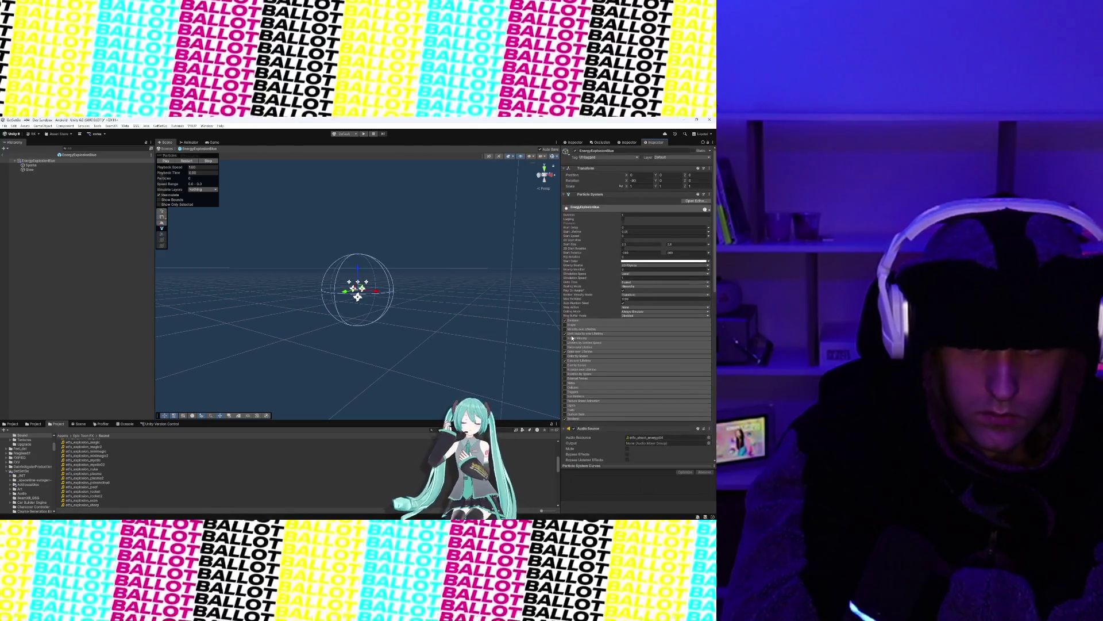
scroll(572, 338, up, 1)
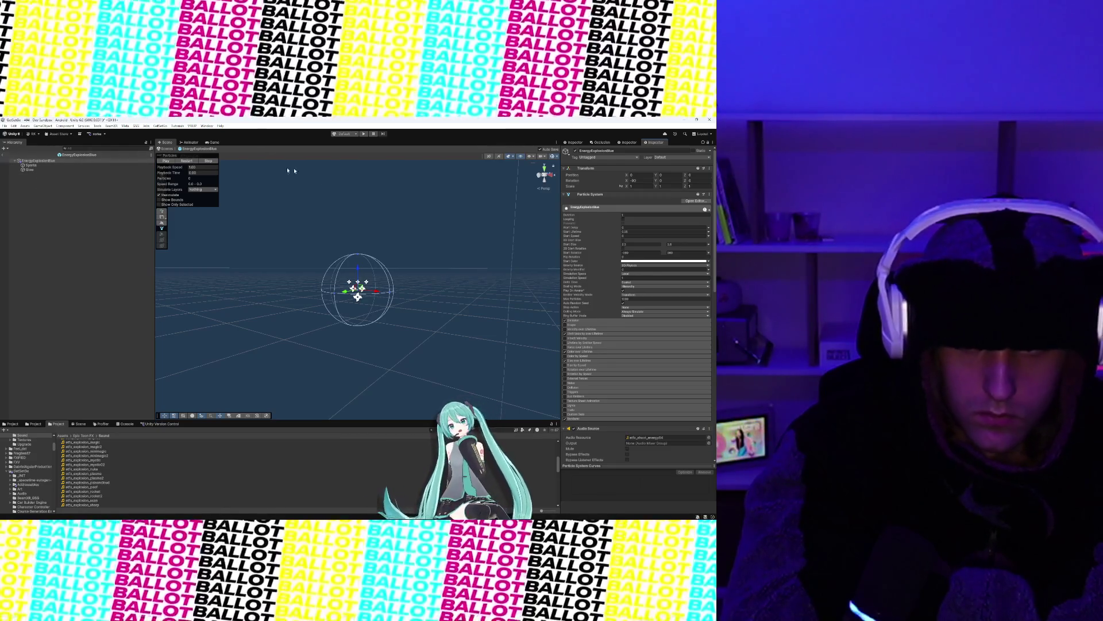
click(128, 156)
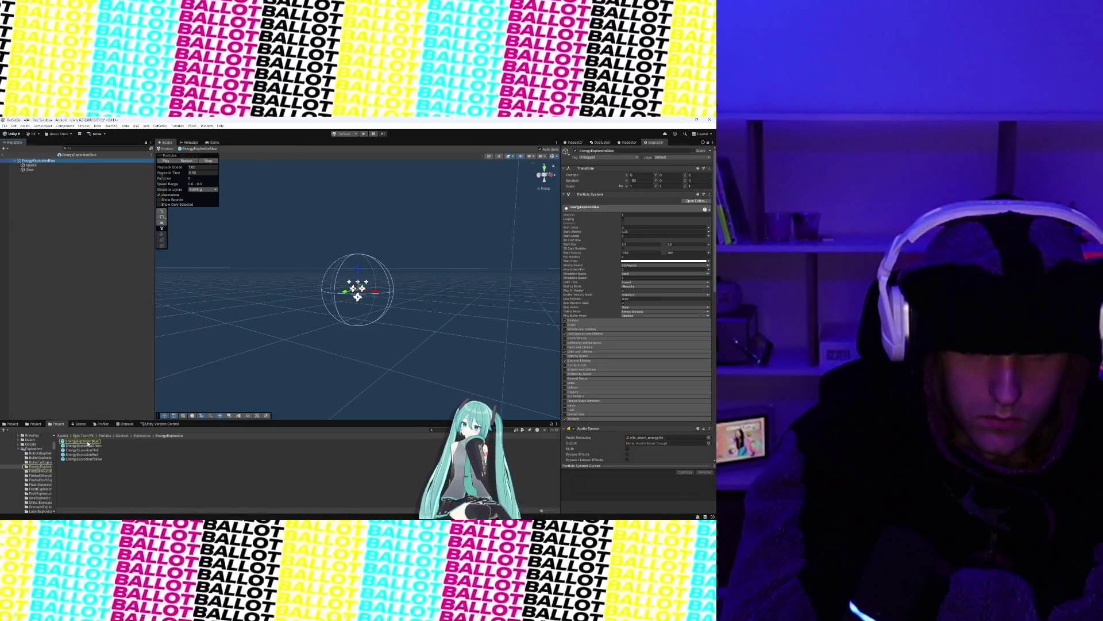
click(582, 351)
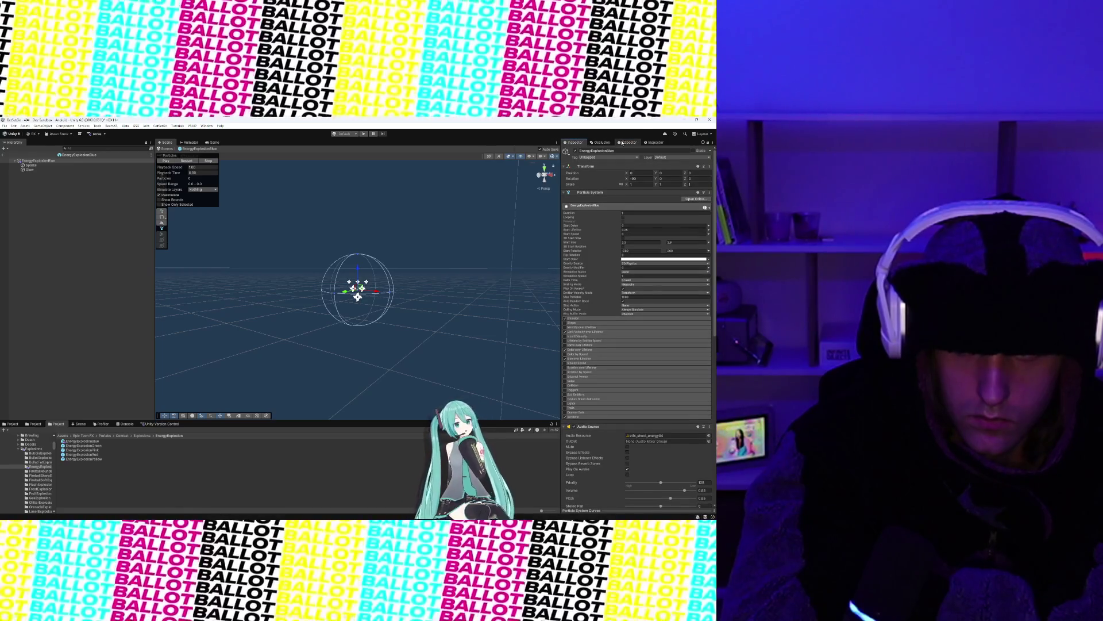
click(651, 142)
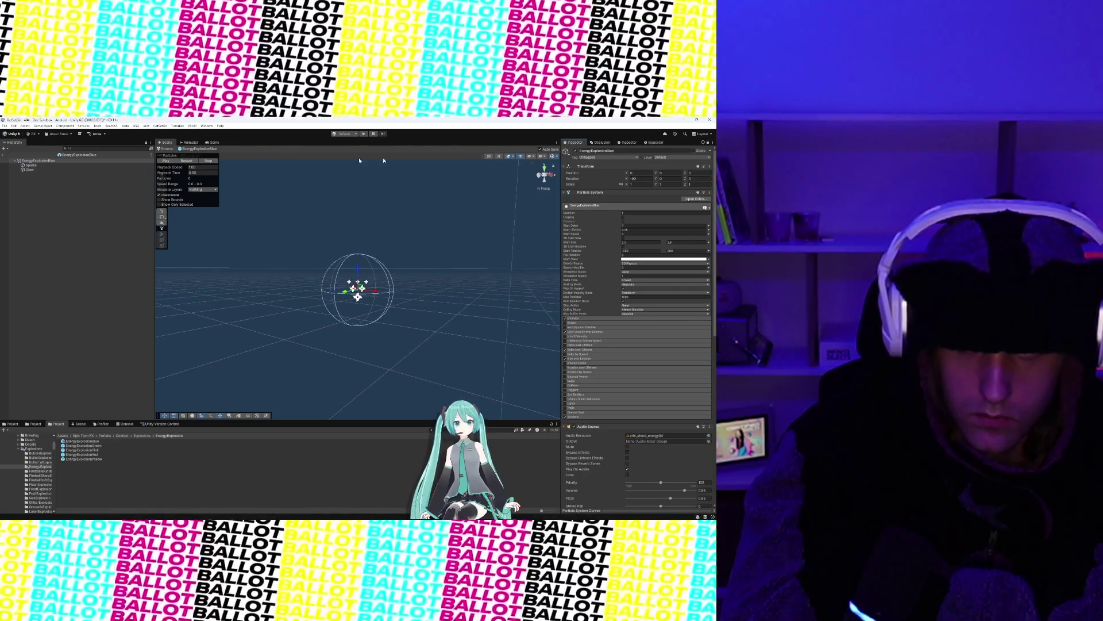
click(4, 156)
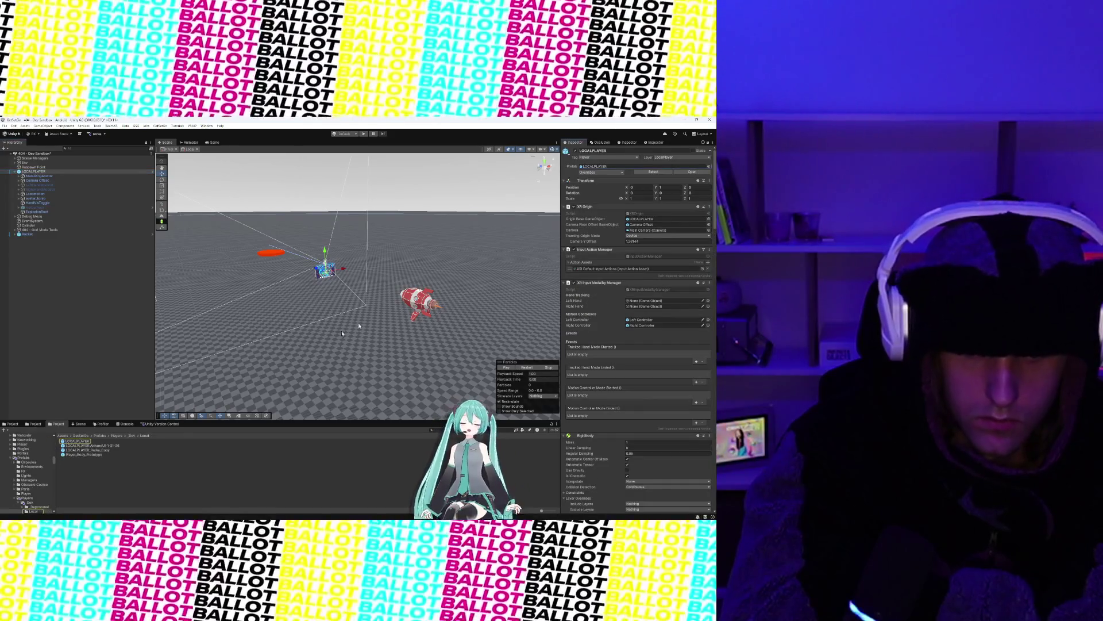
Step: After viewing LOCALPLAYER's properties, search the project for 'Energy Explosion Blue' and open that prefab
double_click(77, 441)
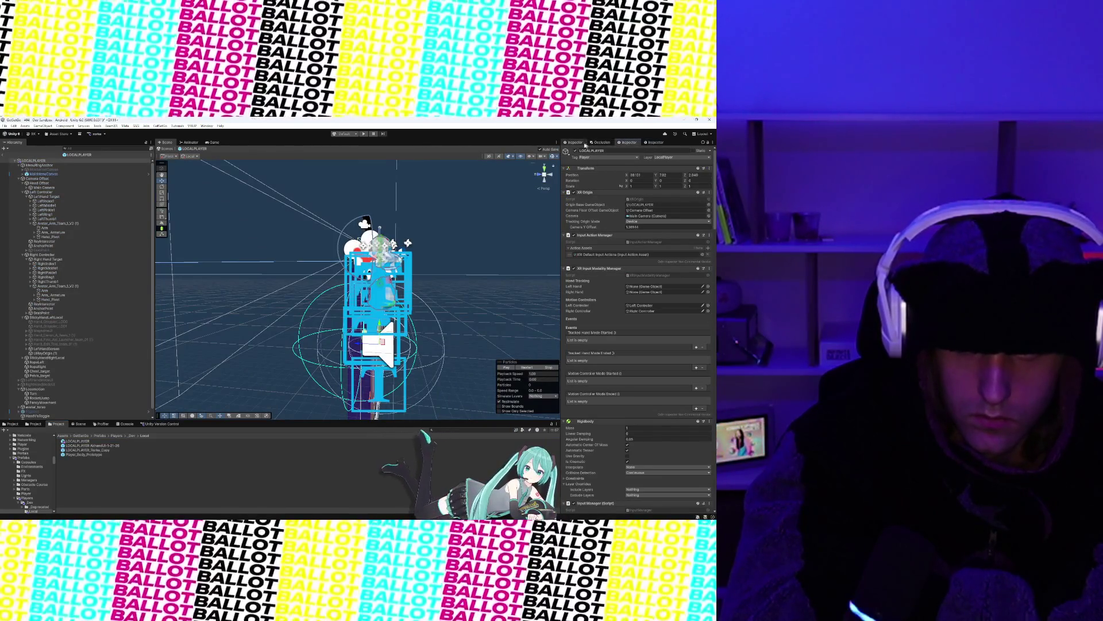
click(626, 143)
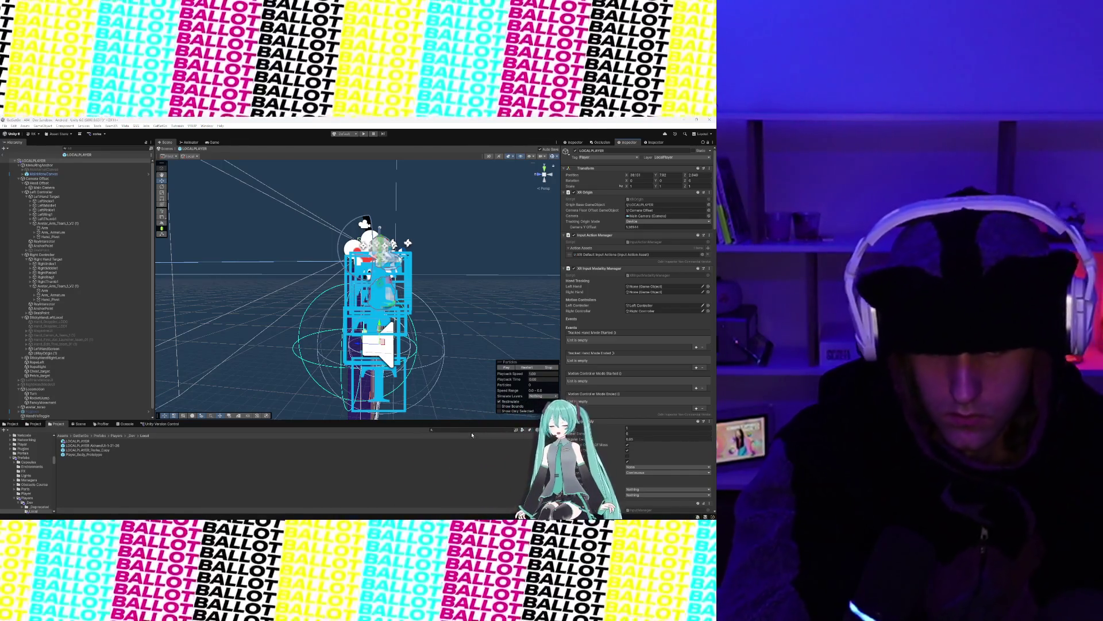
click(472, 430)
text(Energy)
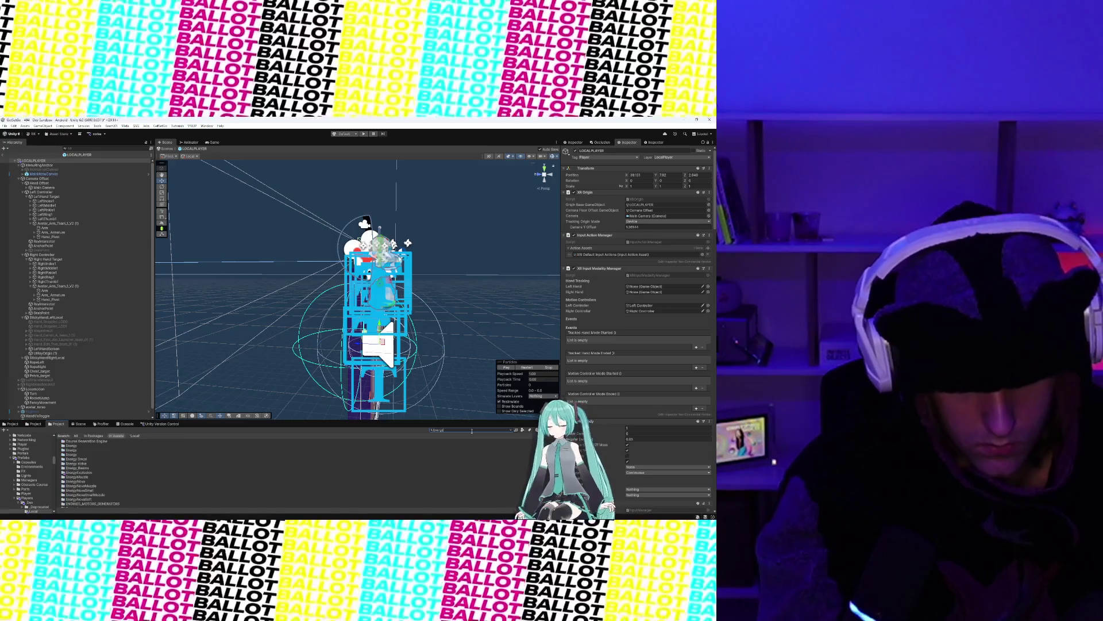
text( Explosion Blue)
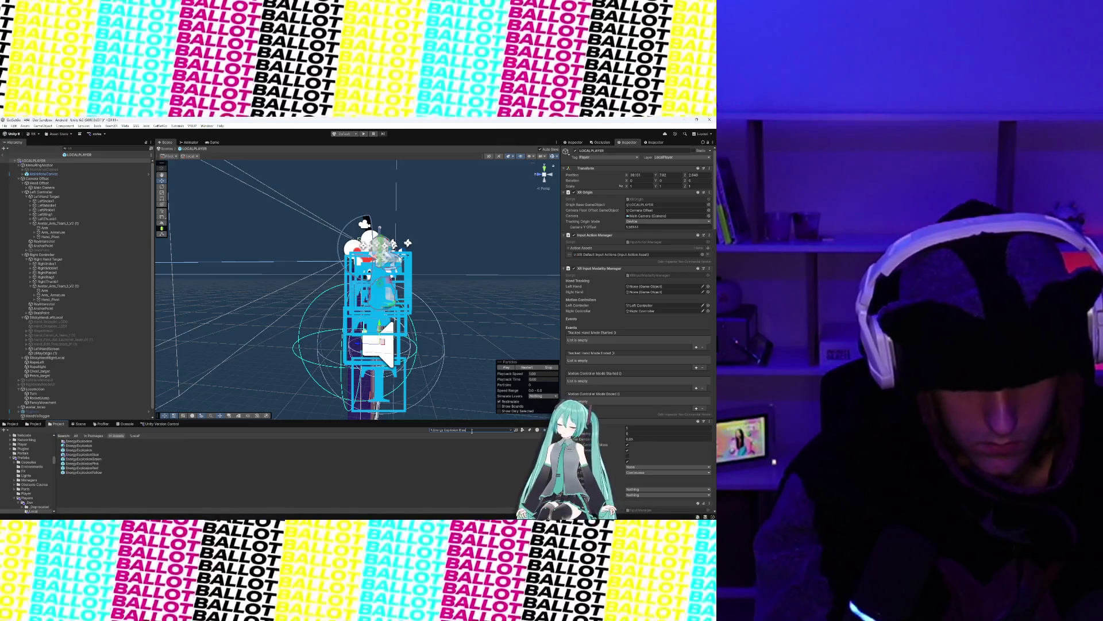
double_click(82, 441)
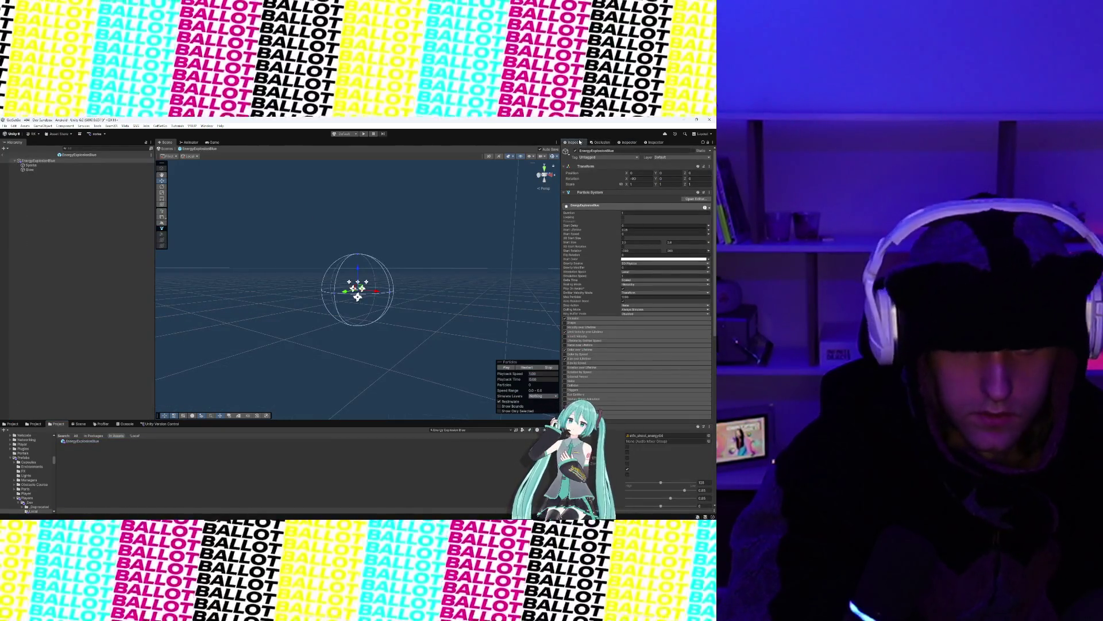
Step: Check the EnergyExplosionBlue prefab, exit Prefab Mode, and select LOCALPLAYER in the Hierarchy
click(90, 441)
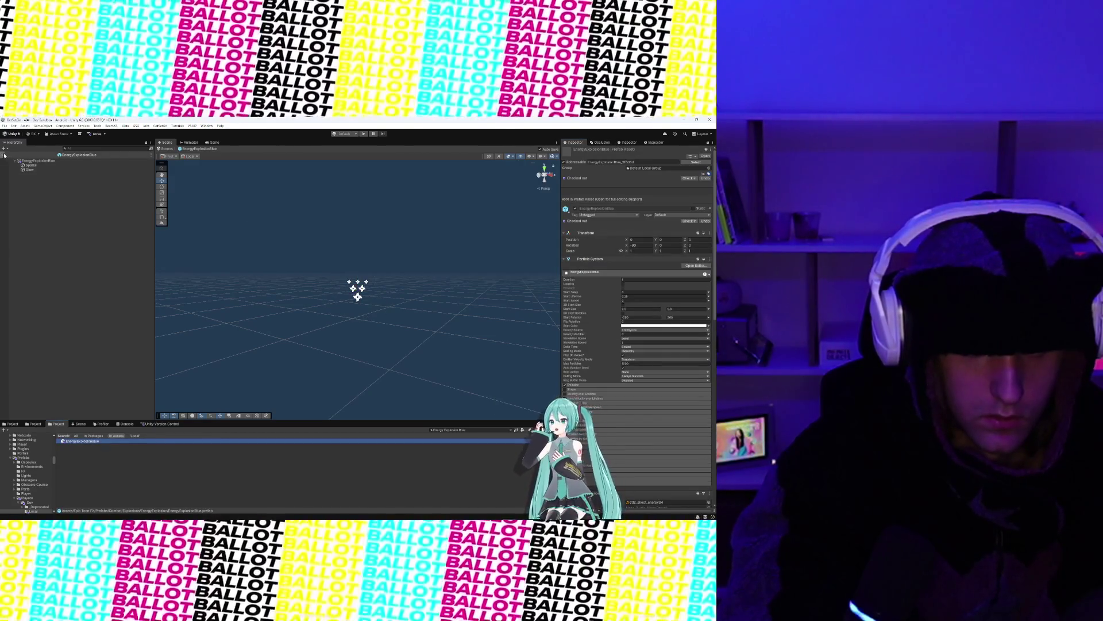
click(5, 155)
click(92, 441)
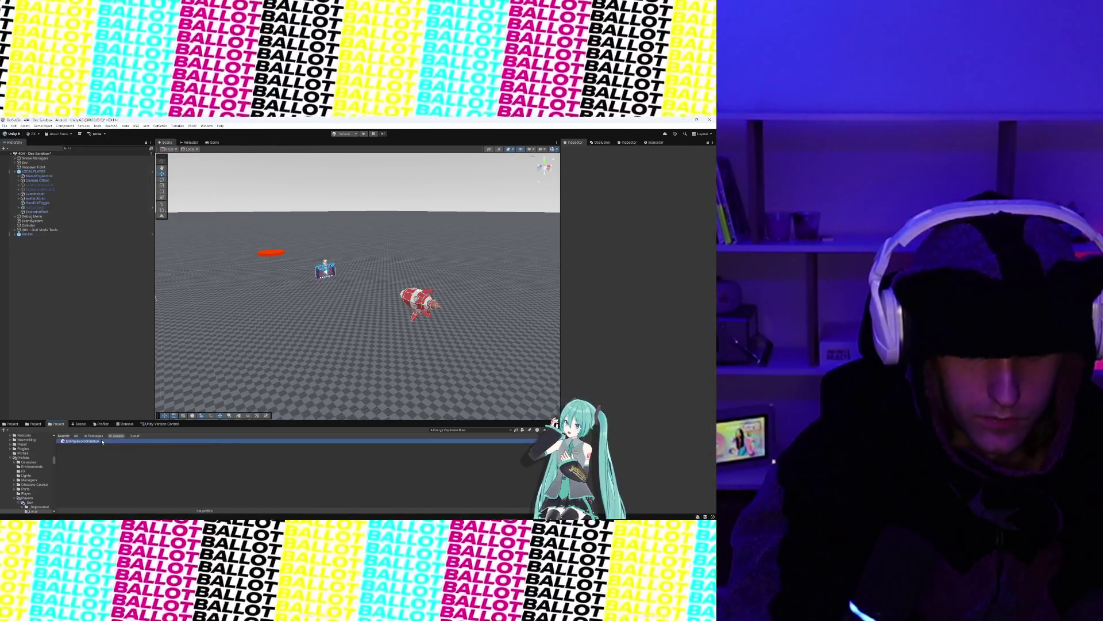
click(466, 430)
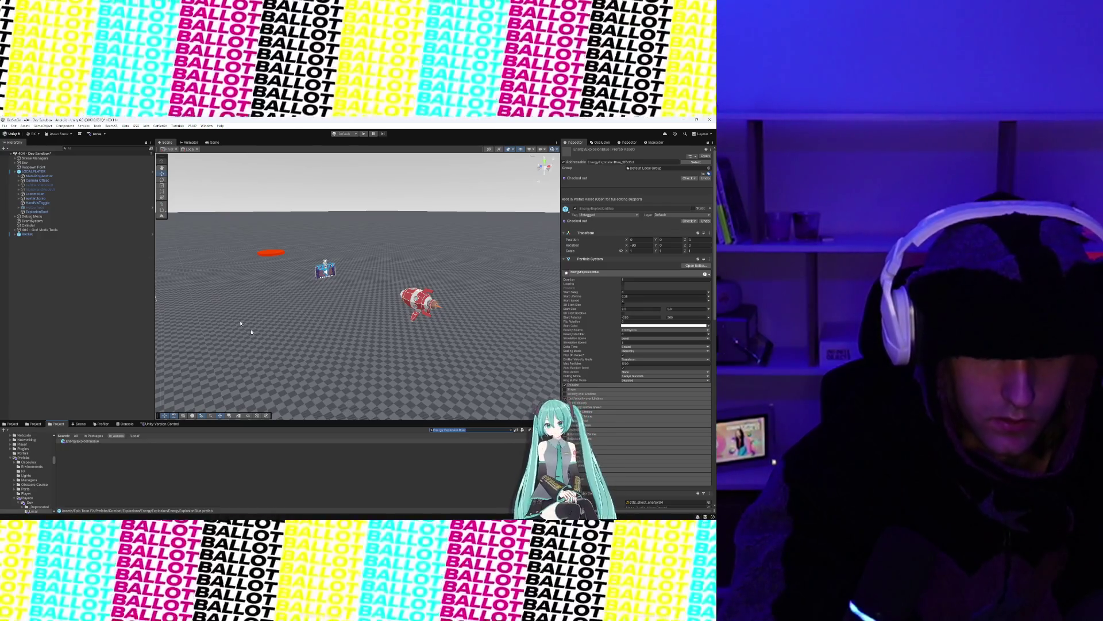
click(34, 172)
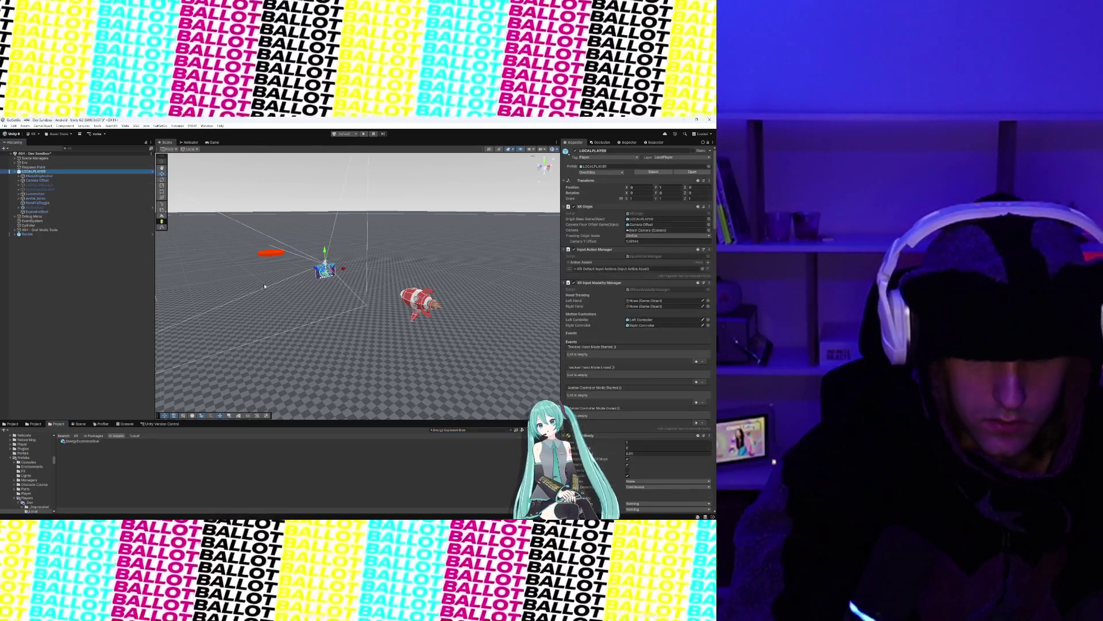
Step: Expand Camera Offset under LOCALPLAYER and select StickyHandLeftLocal
scroll(654, 295, down, 15)
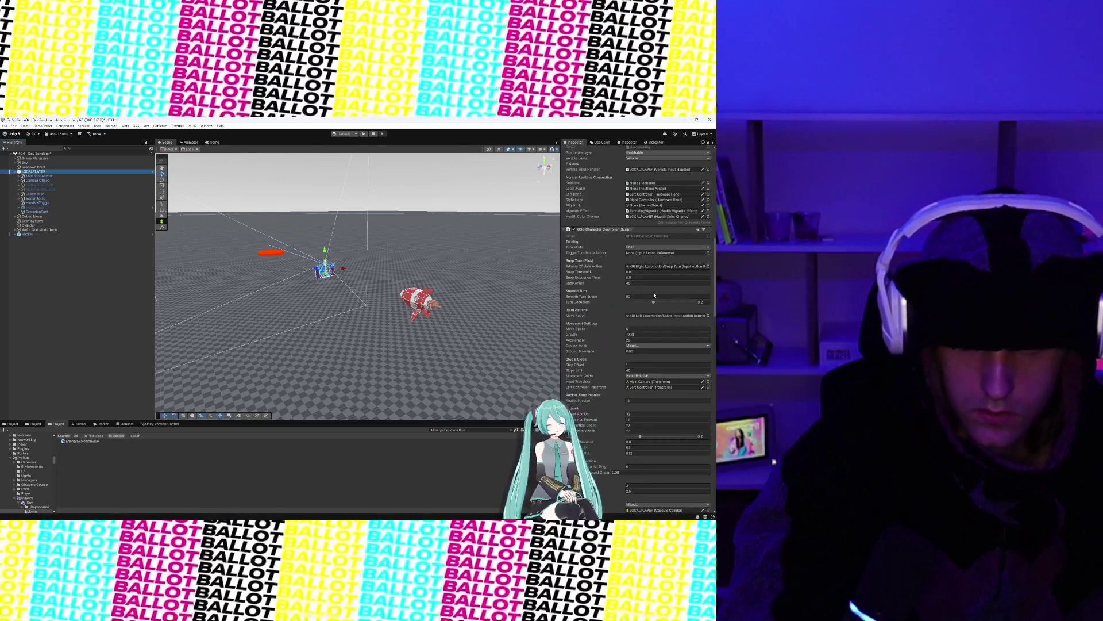
scroll(654, 295, down, 5)
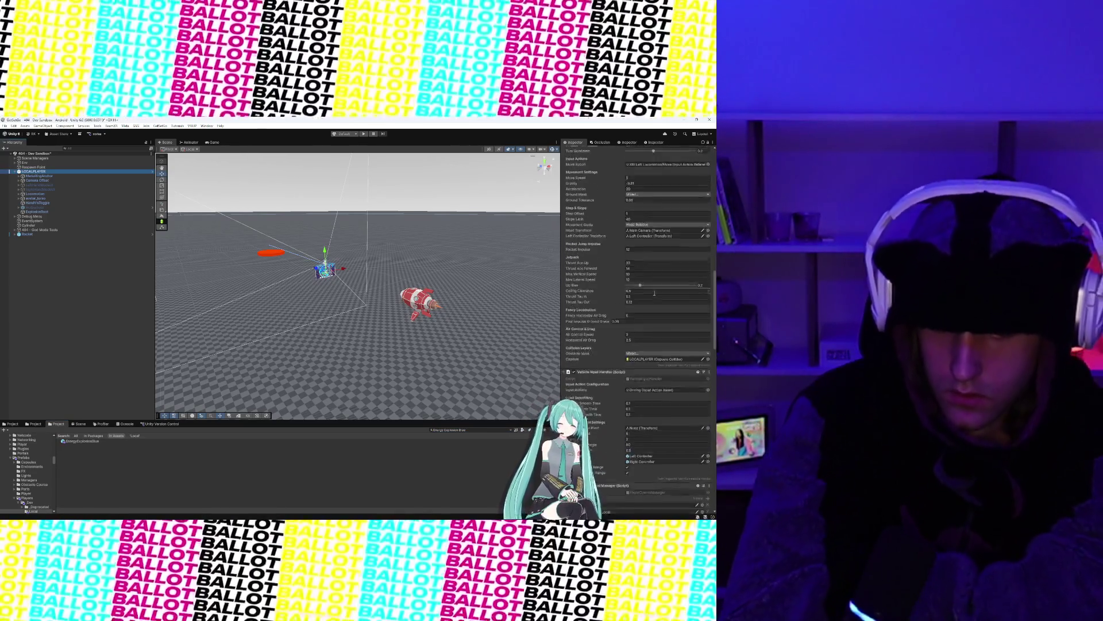
scroll(654, 293, down, 2)
click(19, 194)
click(19, 195)
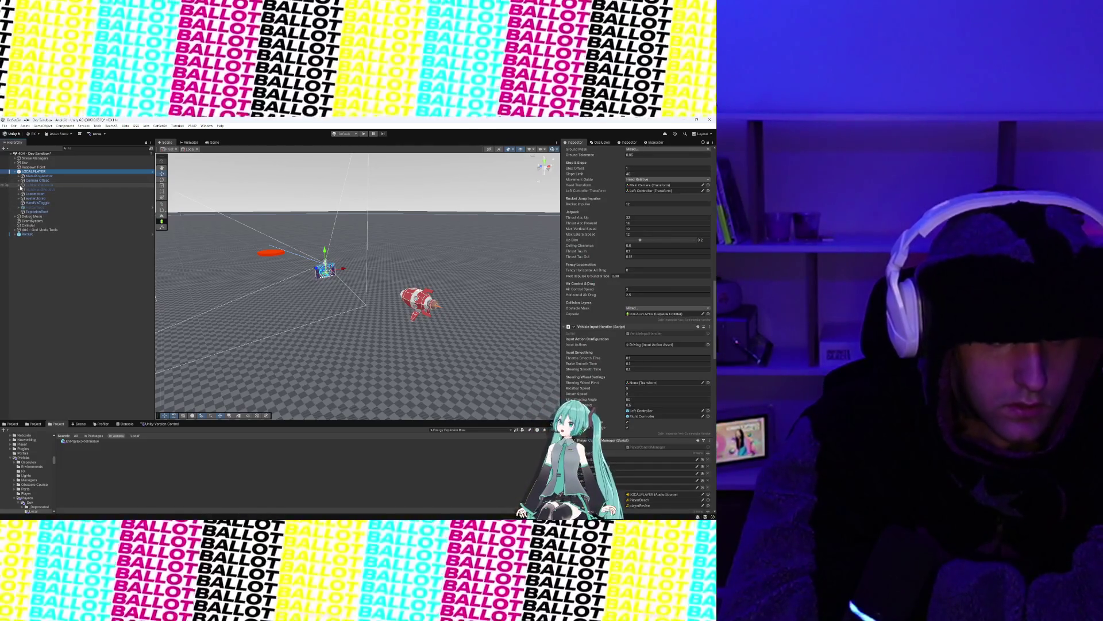
click(19, 186)
click(19, 185)
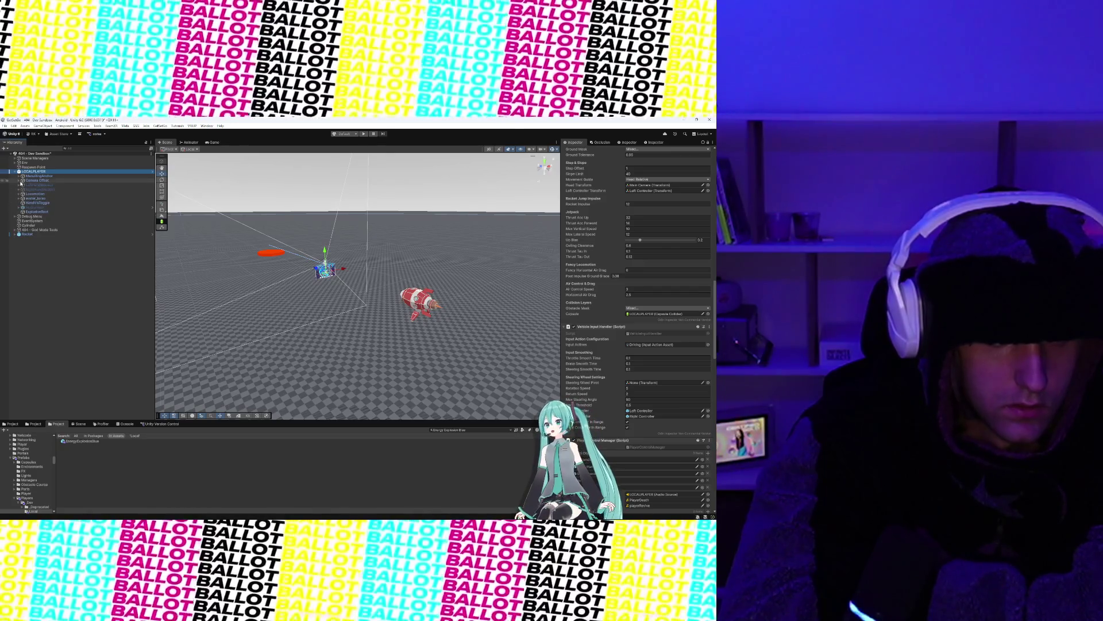
click(19, 181)
click(46, 199)
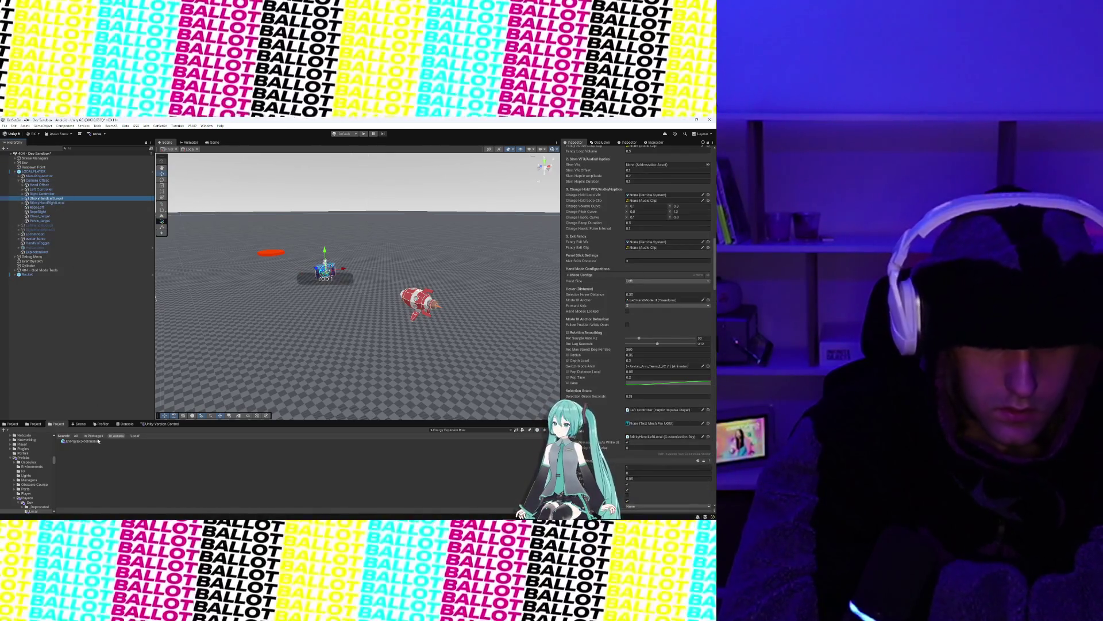
Step: Scroll StickyHandLeftLocal's Inspector to the Rocket Jump and Fancy Locomotion slots and bring EnergyExplosionBlue toward Slam Vfx
scroll(575, 290, up, 5)
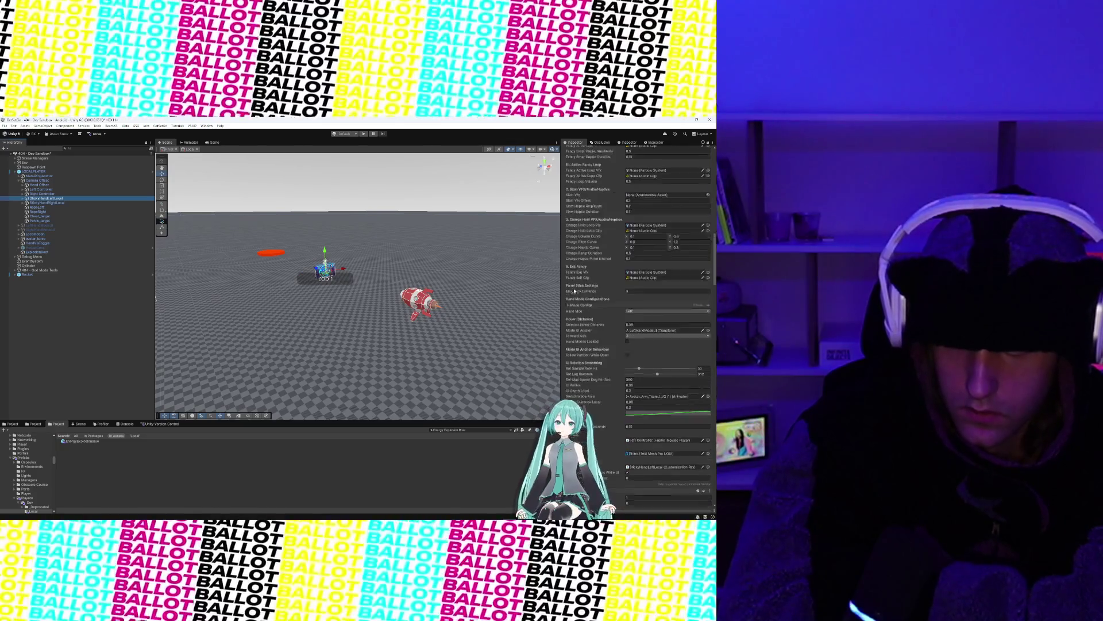
scroll(575, 290, up, 1)
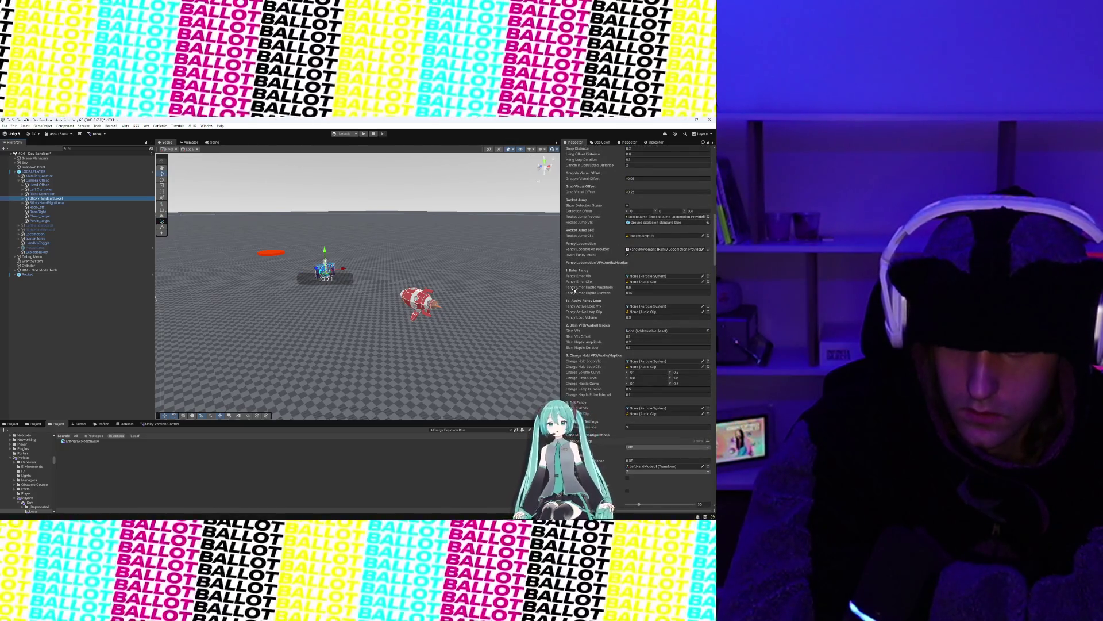
scroll(575, 290, up, 1)
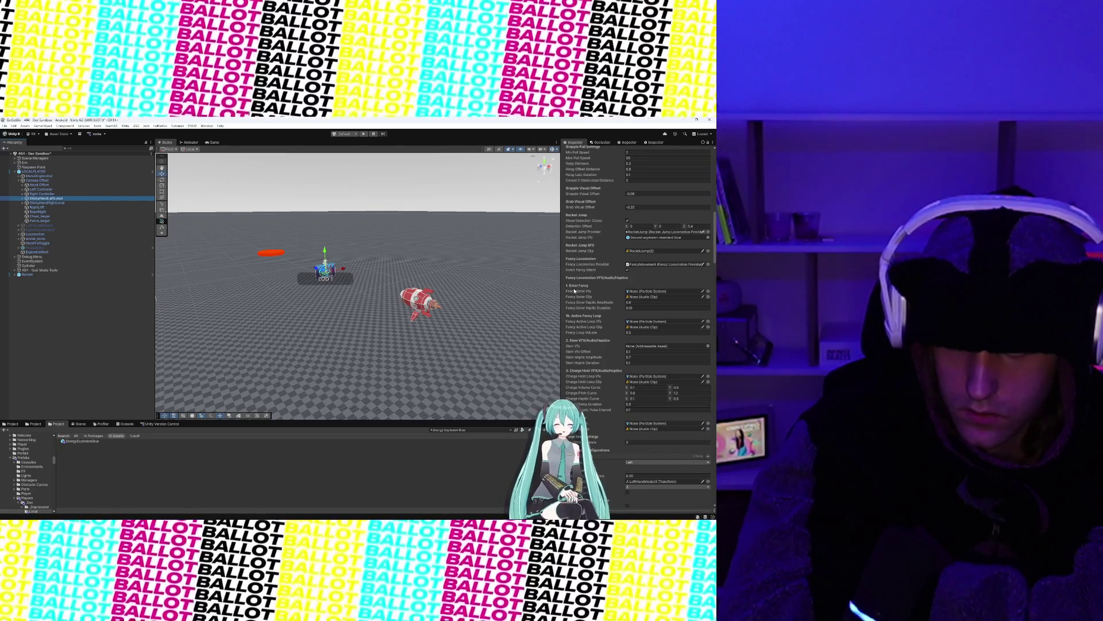
scroll(574, 291, down, 3)
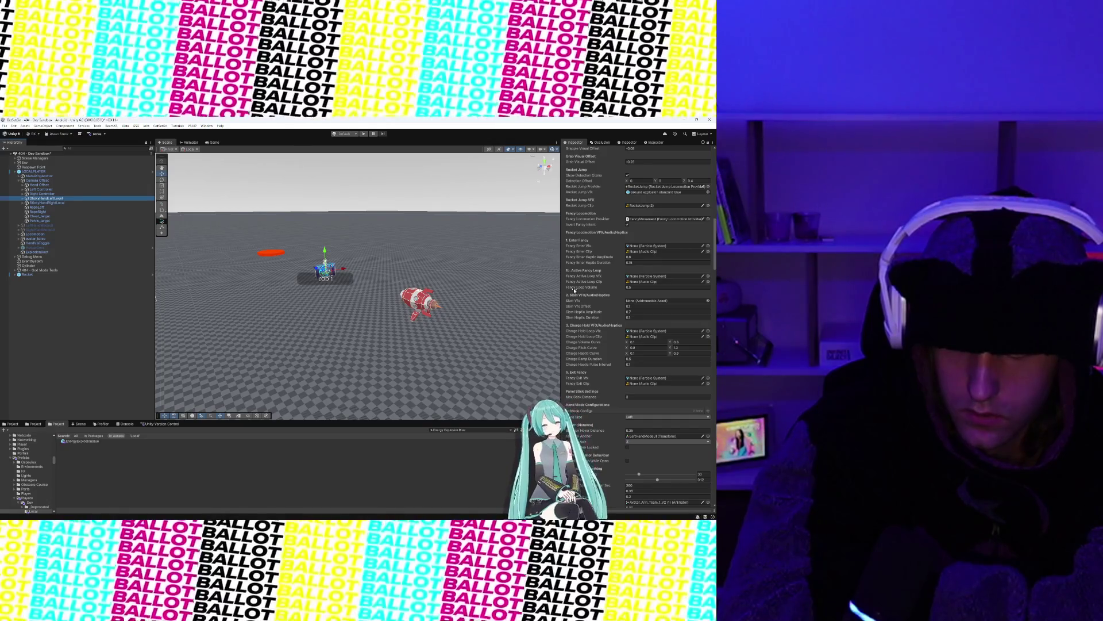
scroll(574, 291, up, 8)
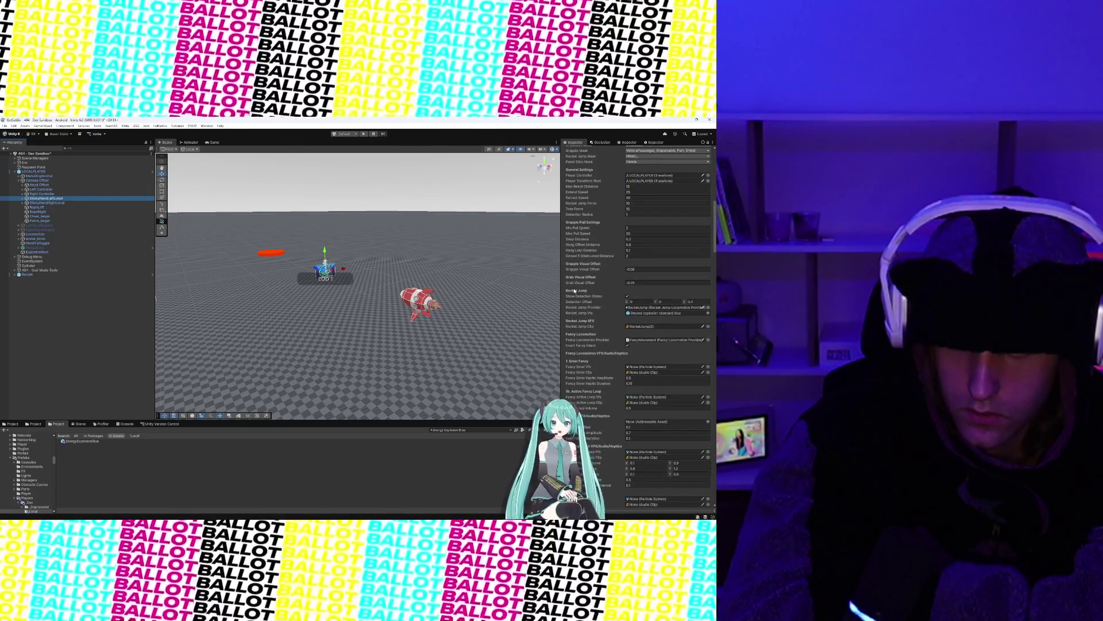
scroll(575, 290, down, 3)
scroll(574, 291, down, 1)
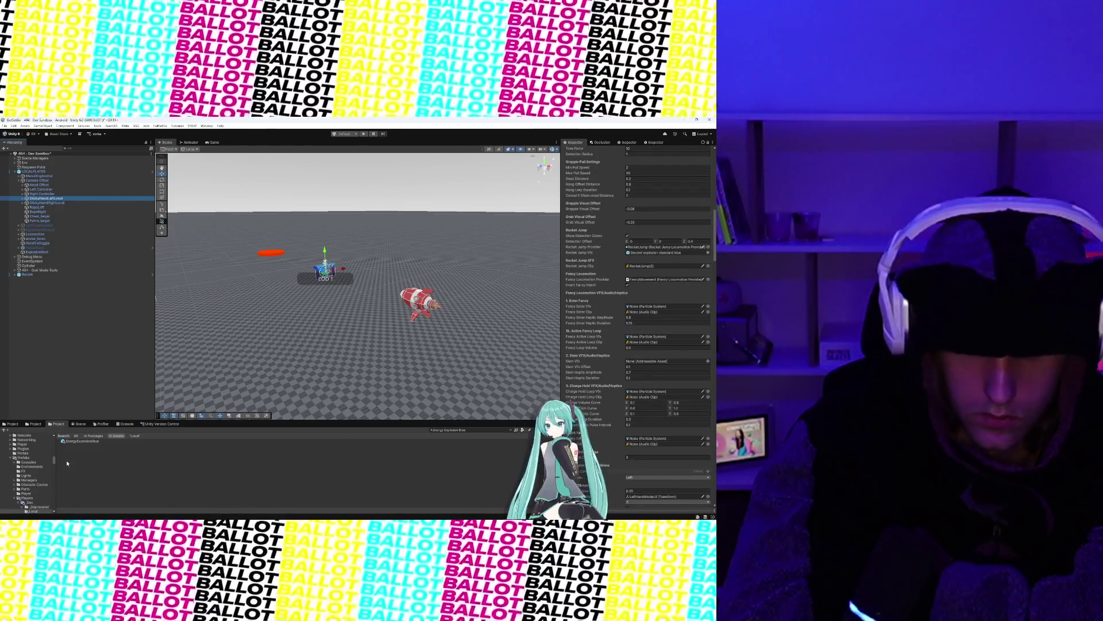
drag(78, 442, 512, 405)
Step: Assign EnergyExplosionBlue to the Slam Vfx slot and select the RocketJump(2) clip in the project
drag(631, 365, 640, 362)
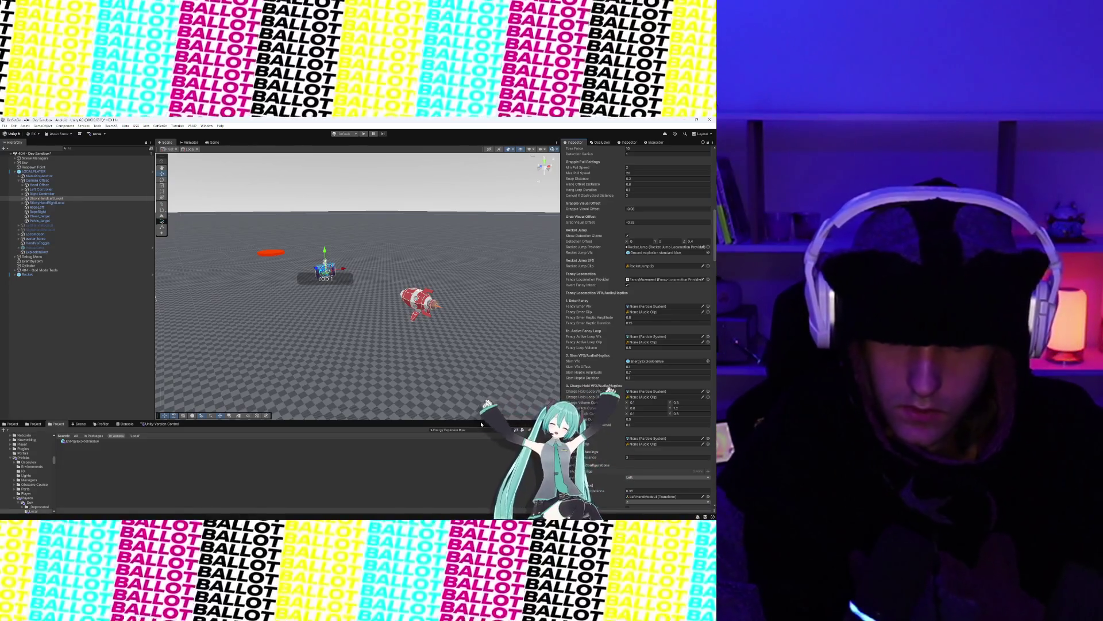
click(695, 266)
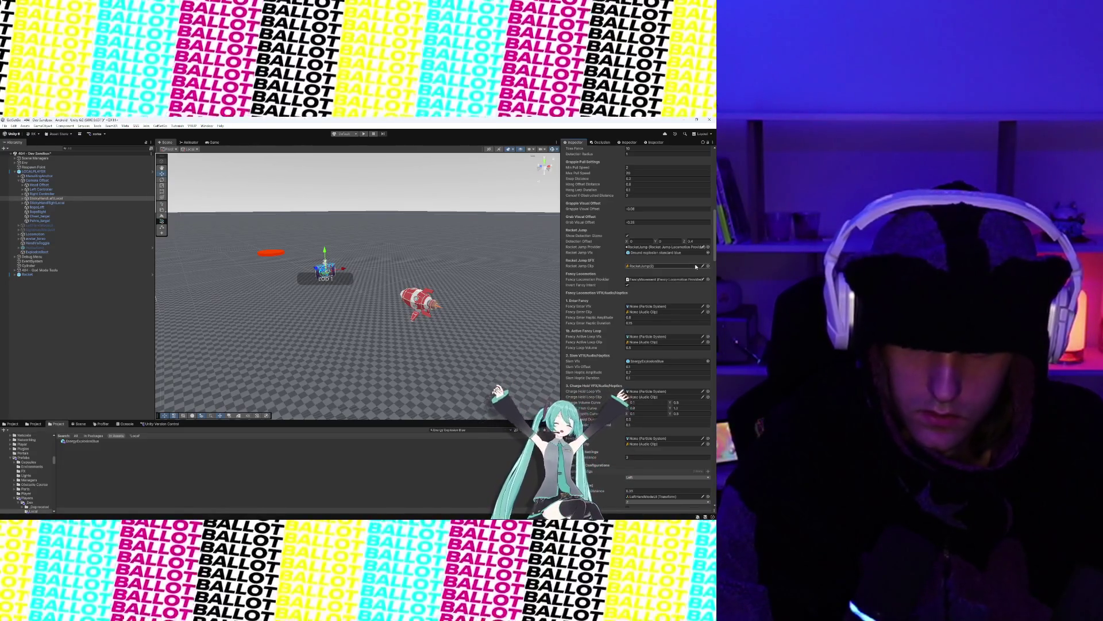
click(167, 445)
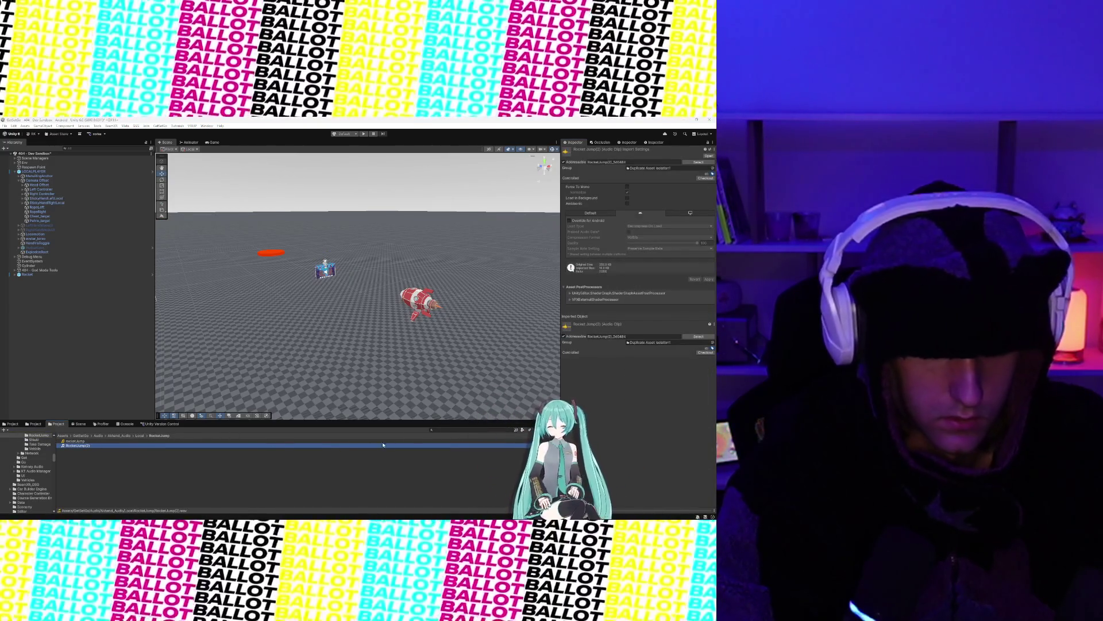
click(471, 429)
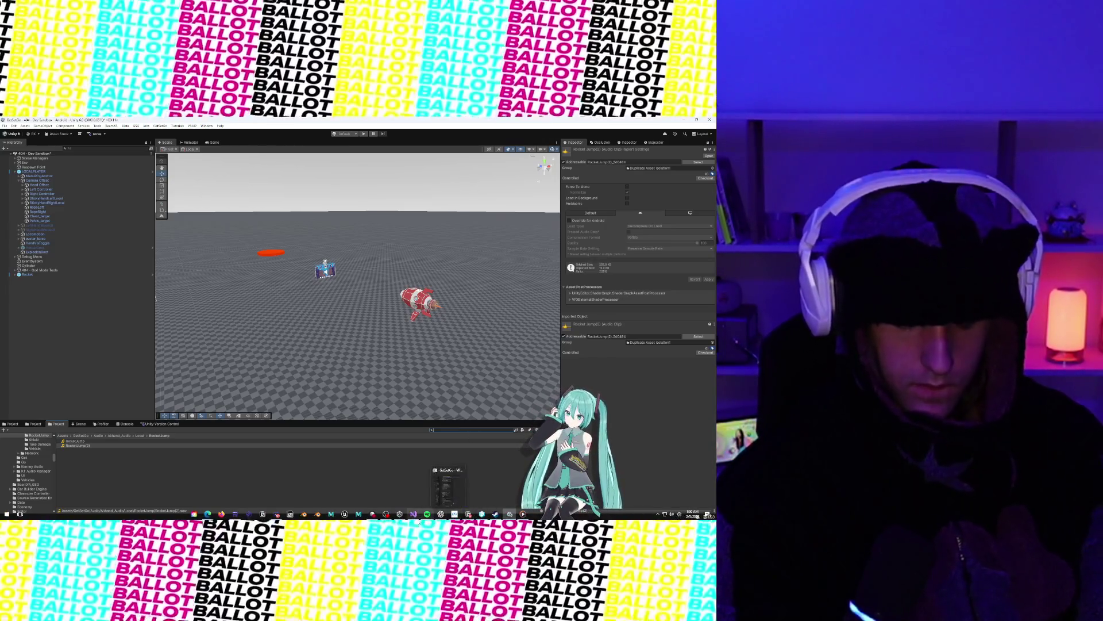
click(416, 516)
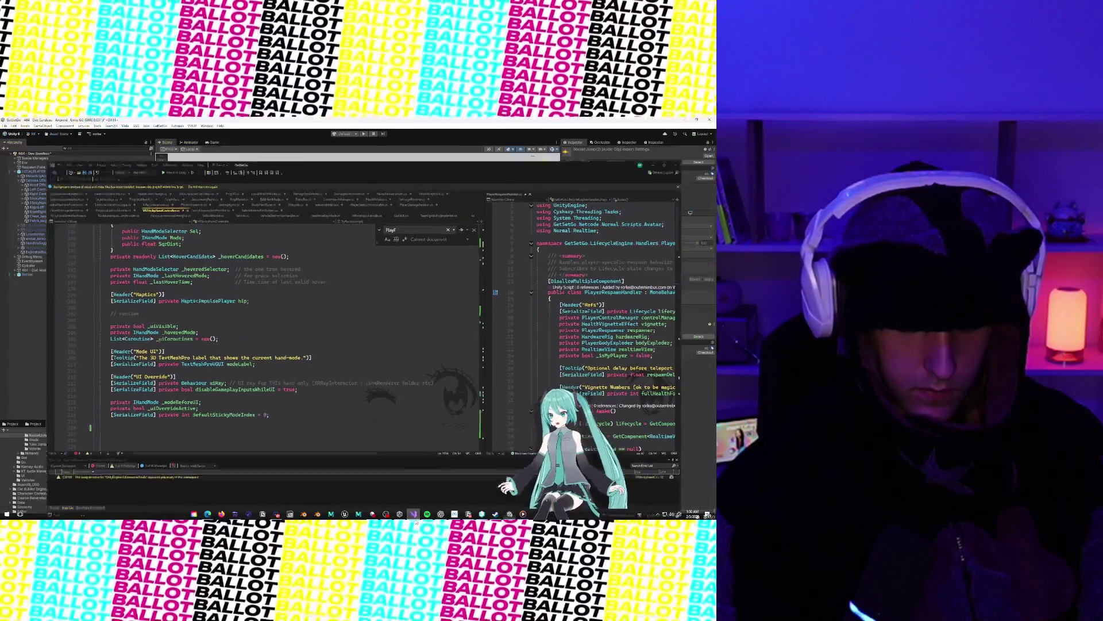
click(415, 515)
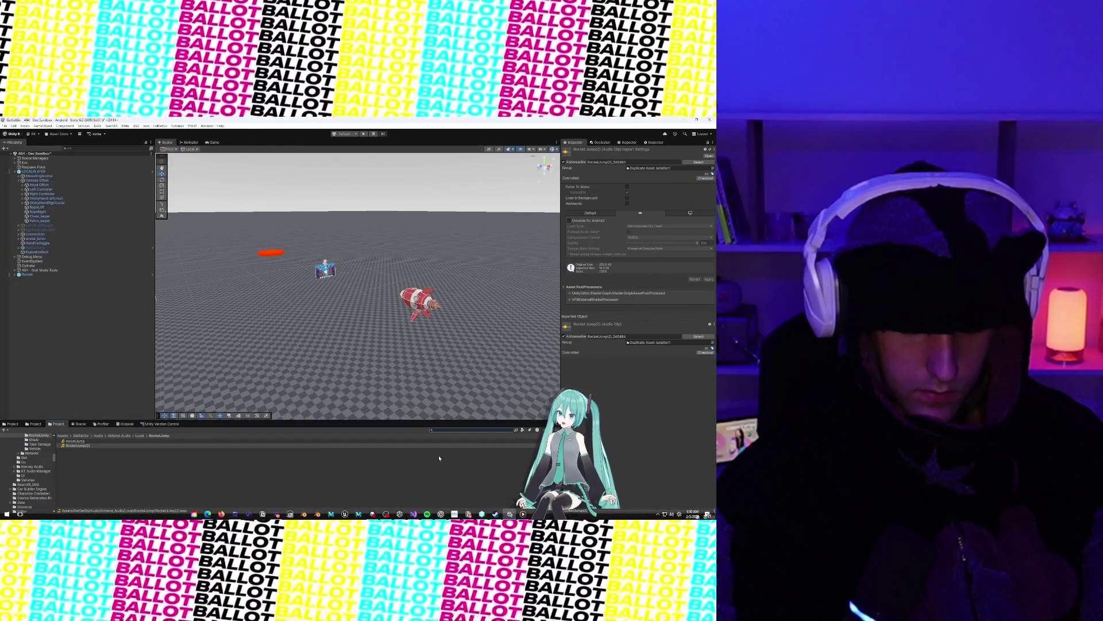
click(418, 517)
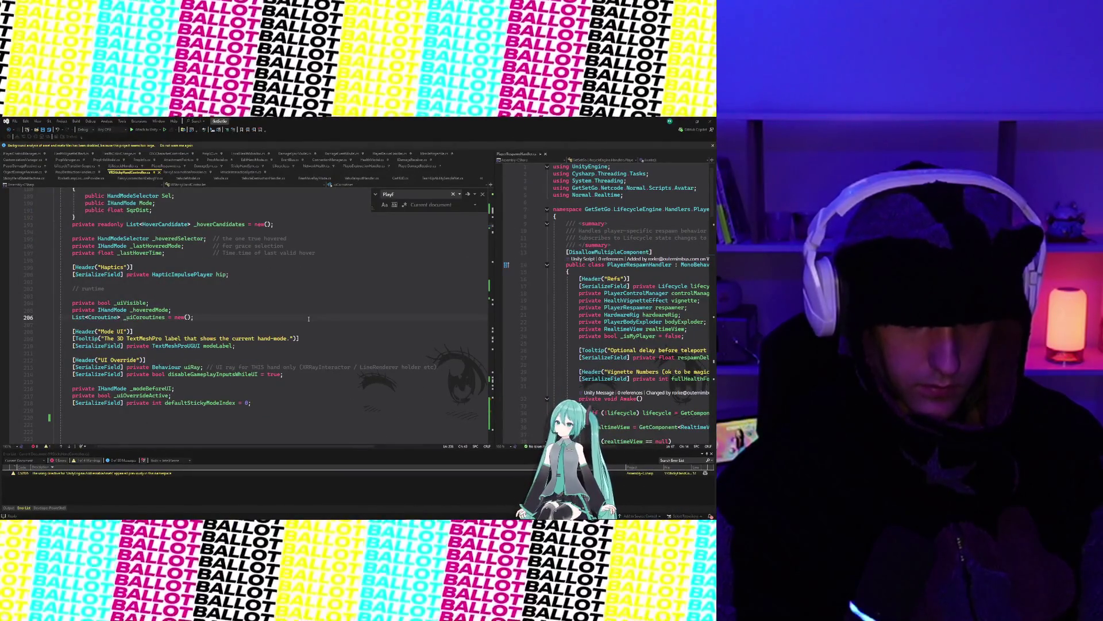
scroll(309, 319, up, 5)
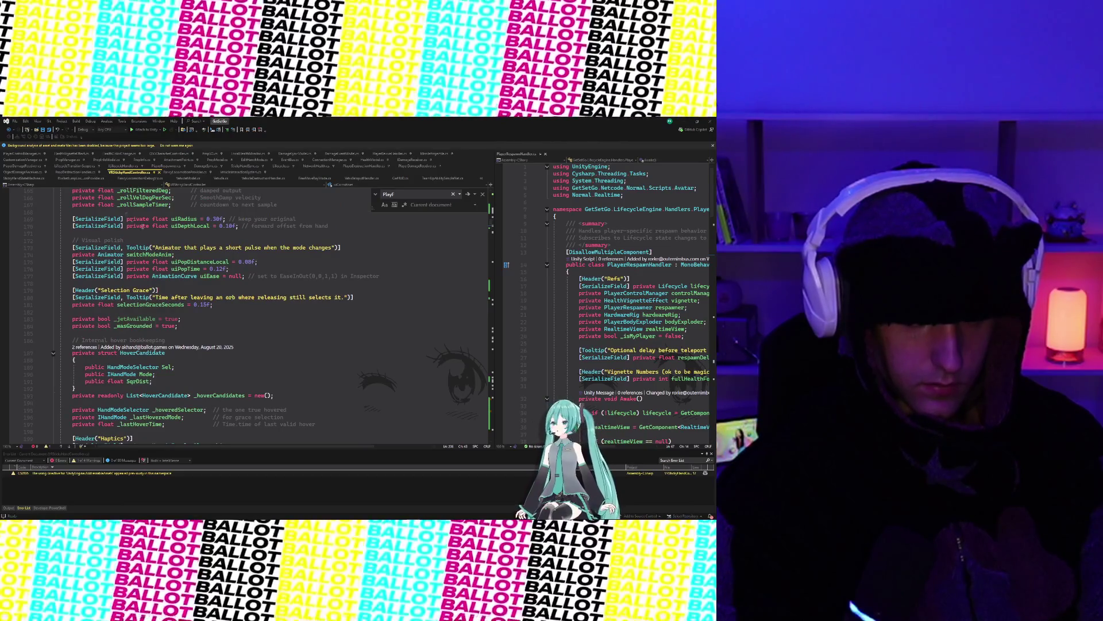
scroll(241, 268, up, 20)
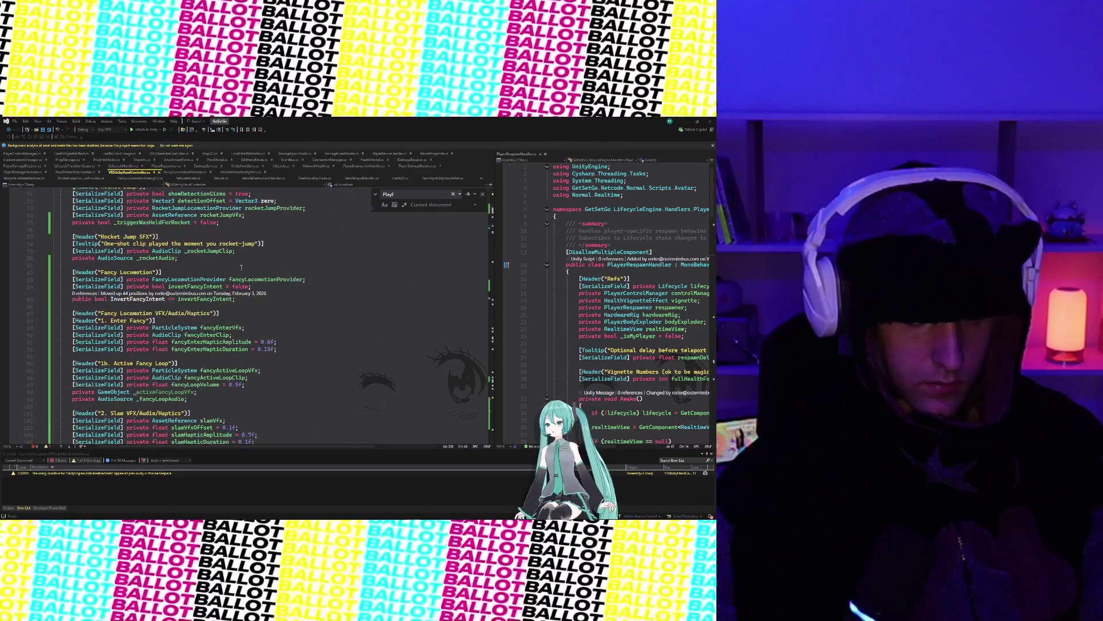
scroll(241, 267, up, 8)
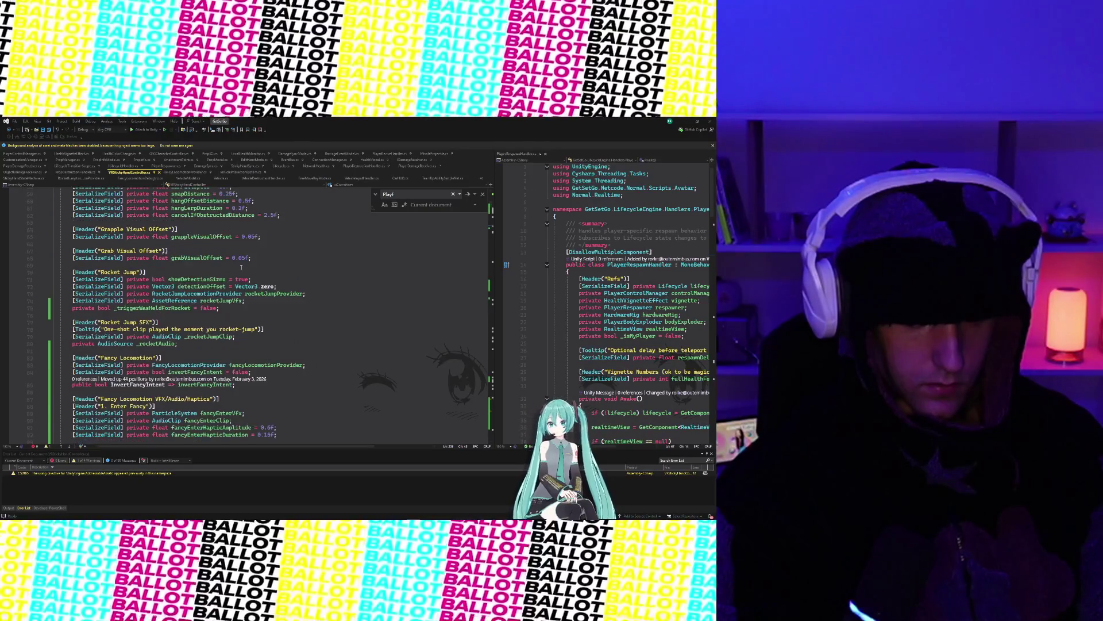
scroll(247, 288, up, 4)
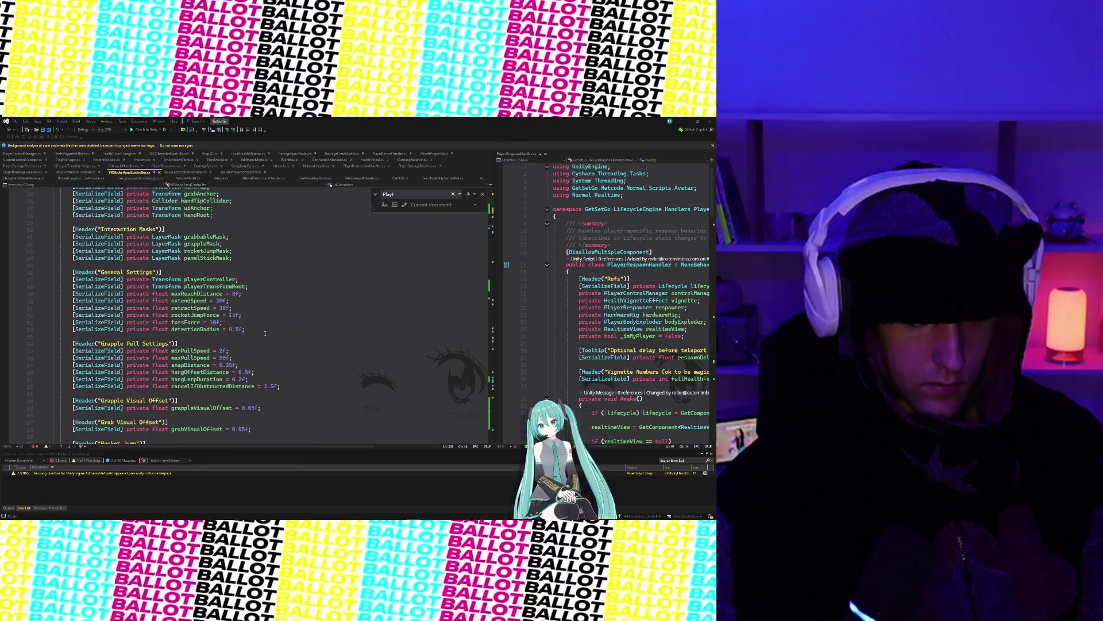
scroll(265, 333, down, 4)
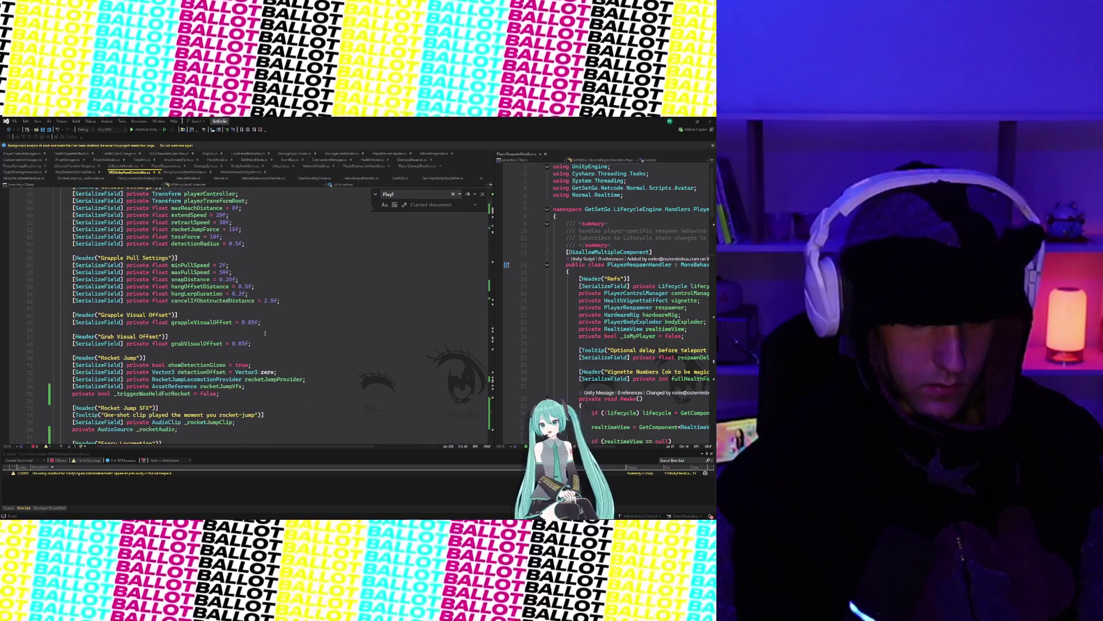
scroll(265, 333, down, 1)
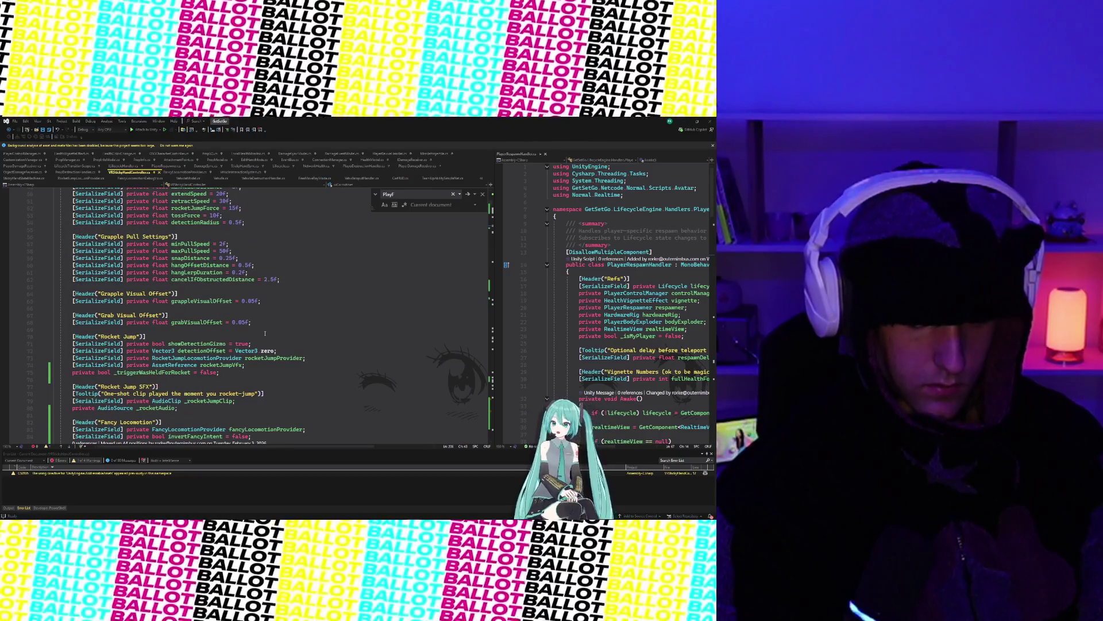
scroll(265, 333, up, 4)
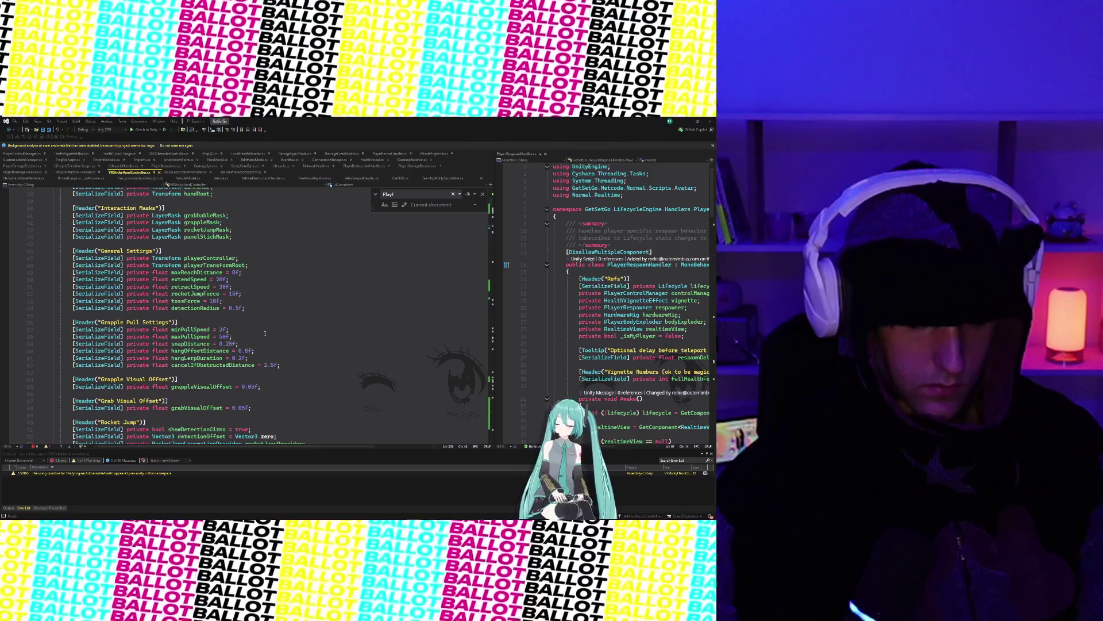
scroll(265, 334, up, 4)
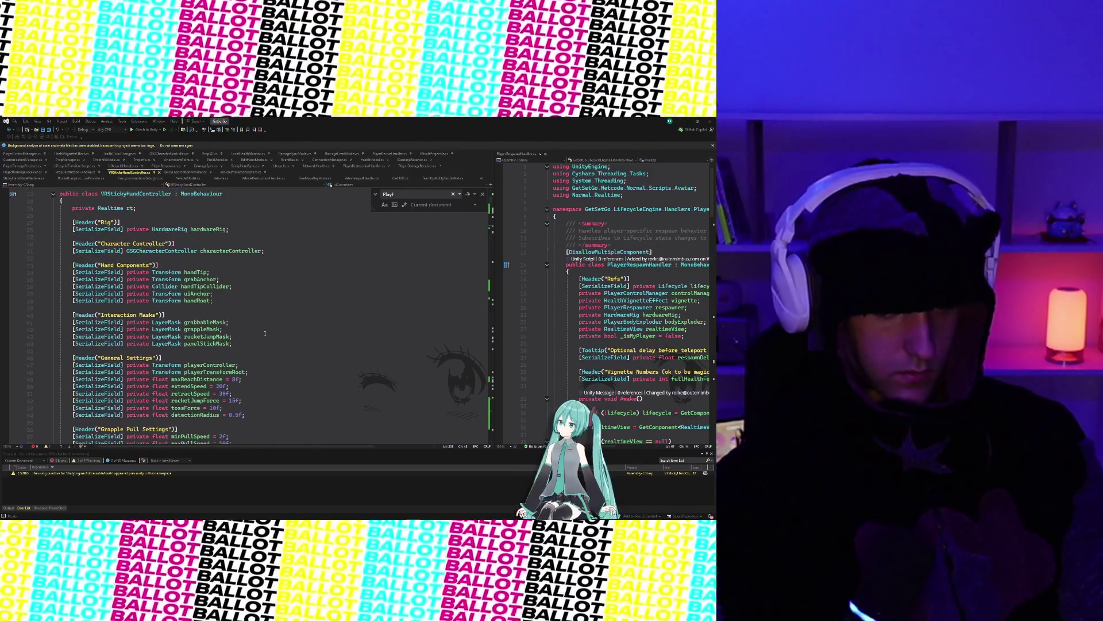
scroll(265, 334, down, 2)
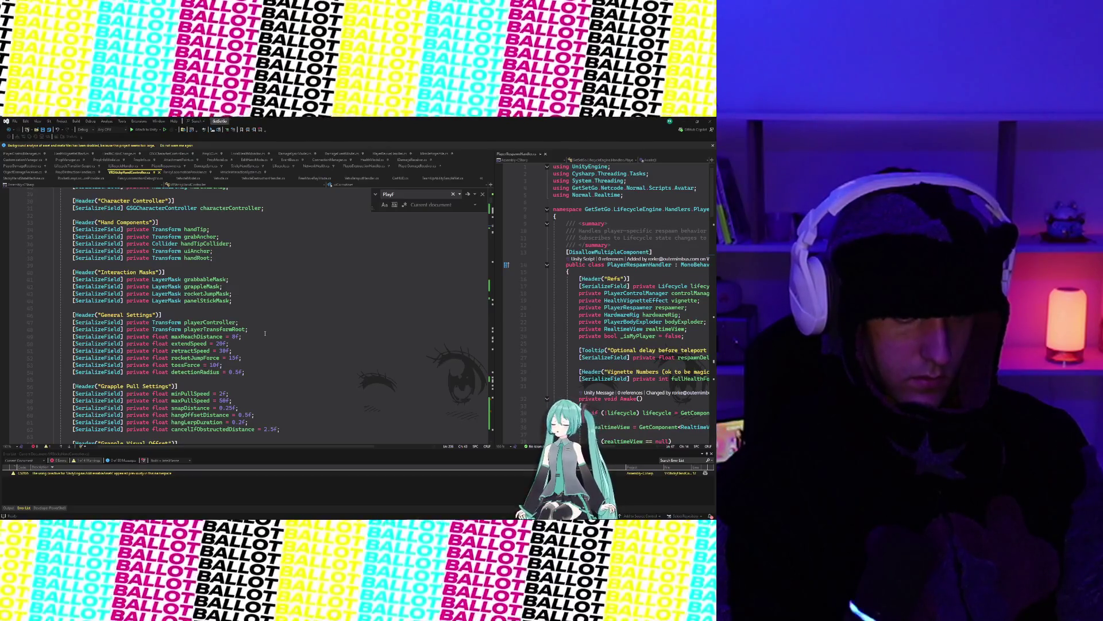
scroll(265, 333, down, 3)
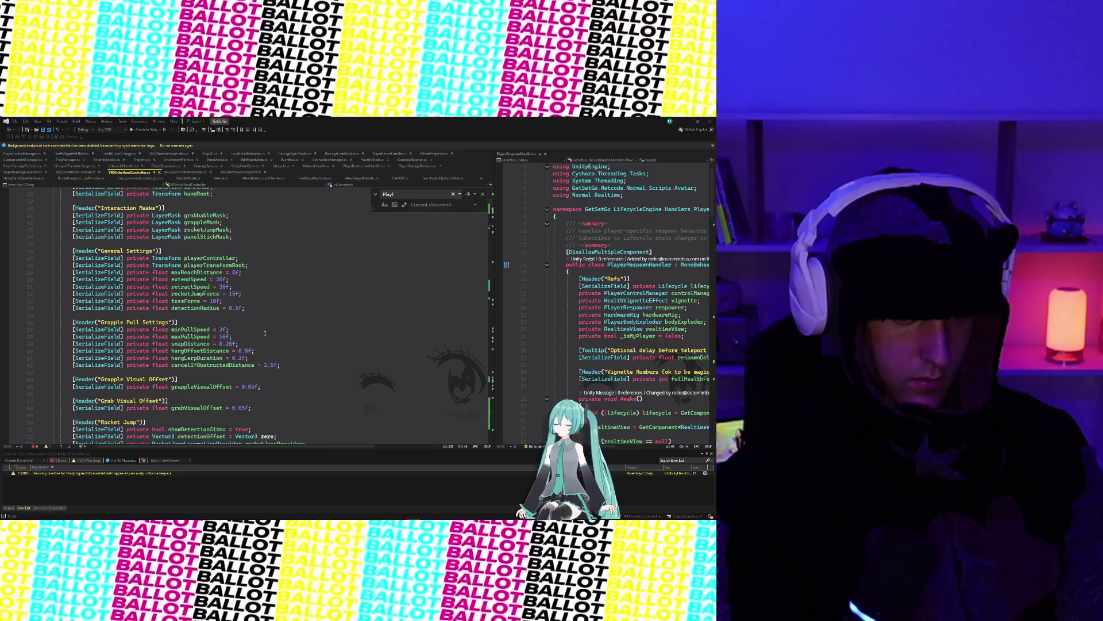
scroll(265, 333, down, 1)
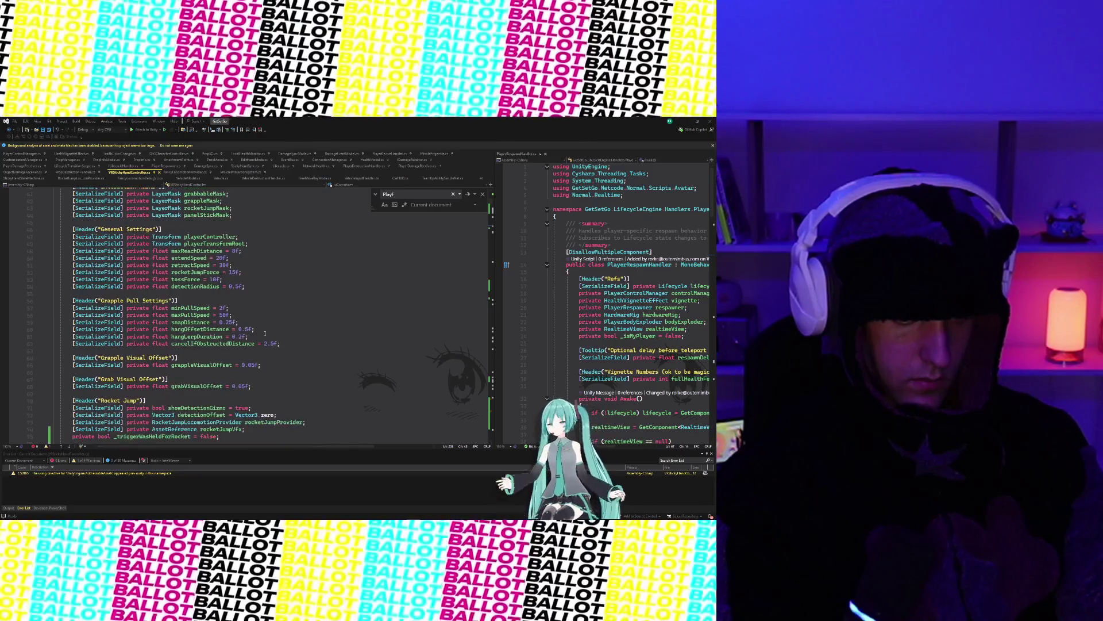
scroll(265, 333, down, 4)
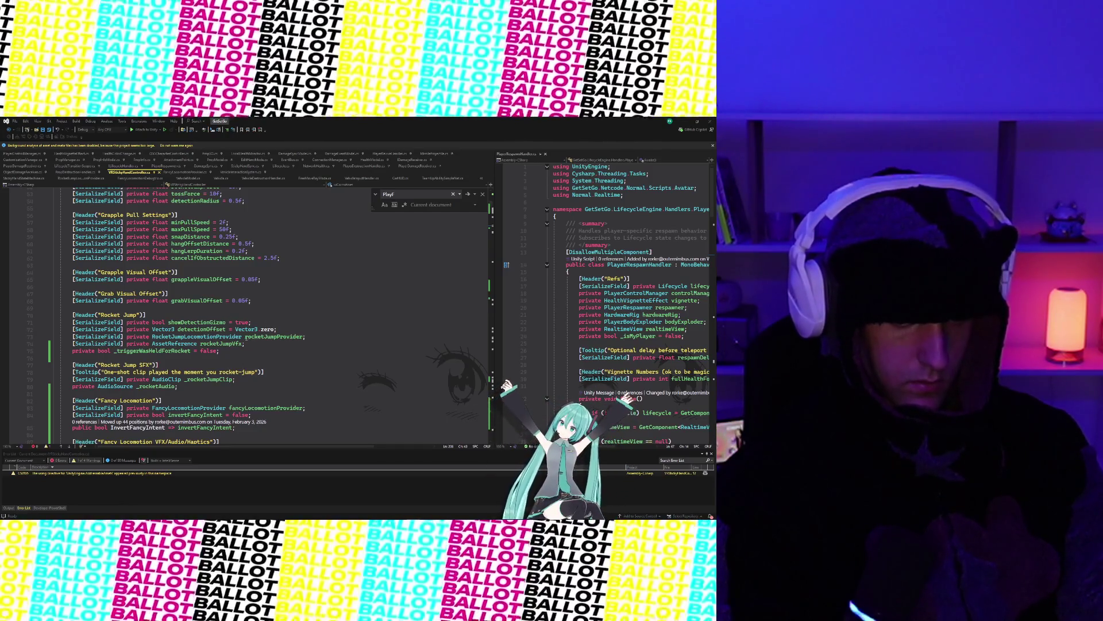
click(163, 386)
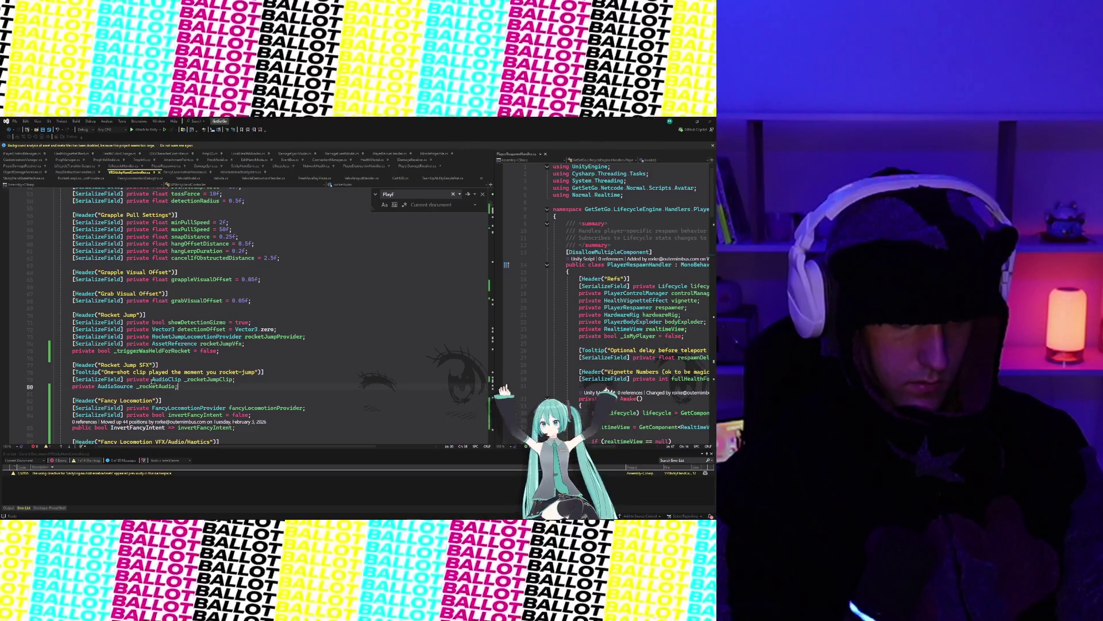
Step: Delete the Rocket Jump SFX field block from the hand-controller script
mouse_move(208, 382)
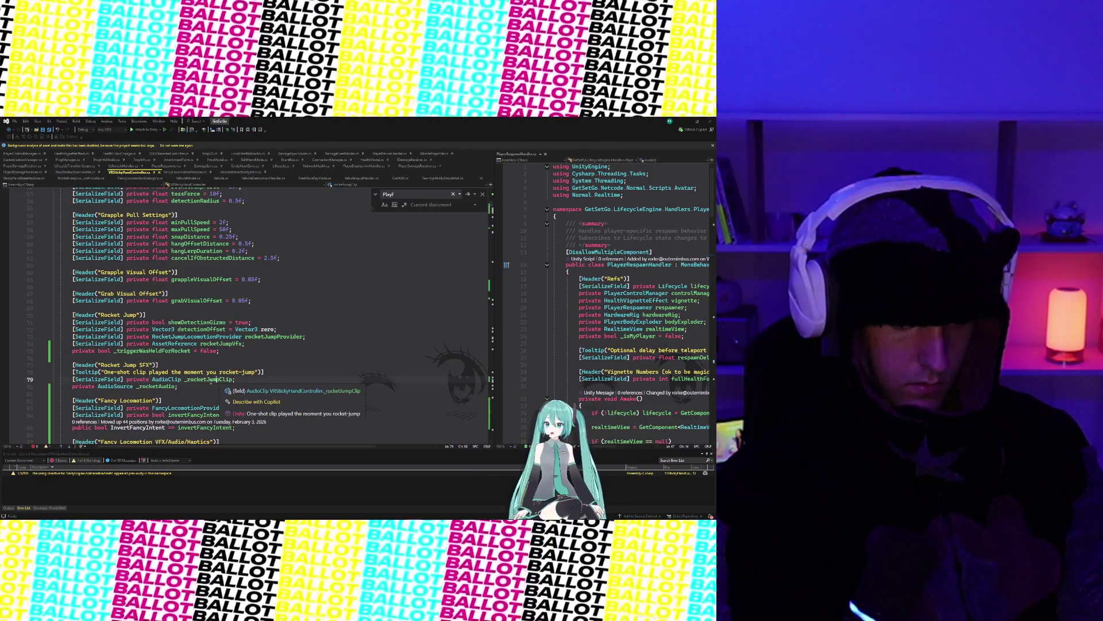
drag(179, 386, 64, 372)
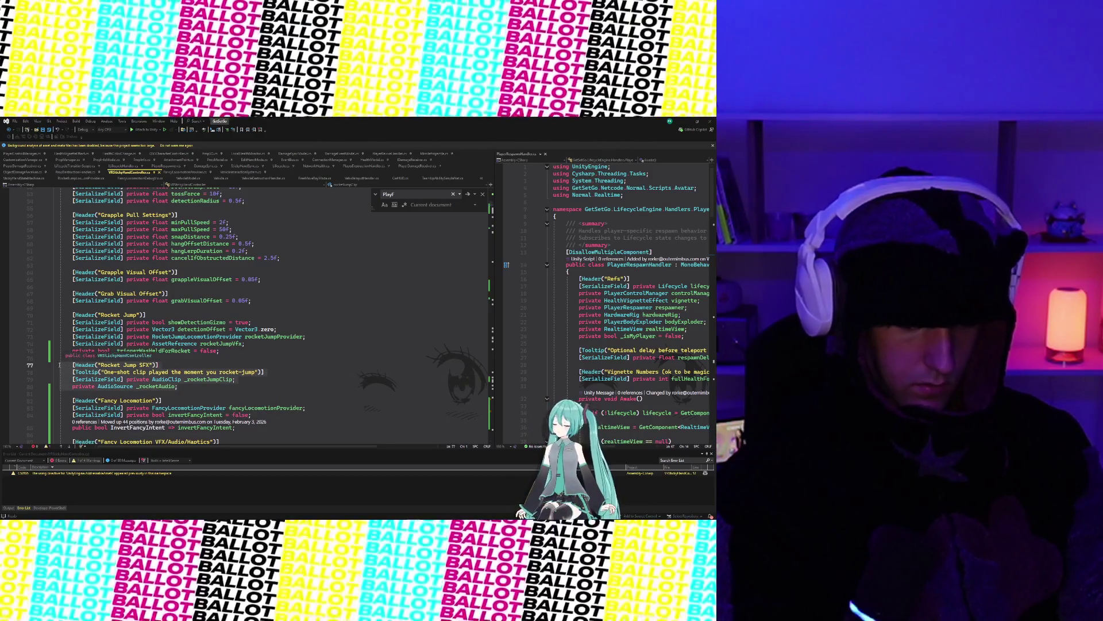
key(Delete)
key(BackSpace)
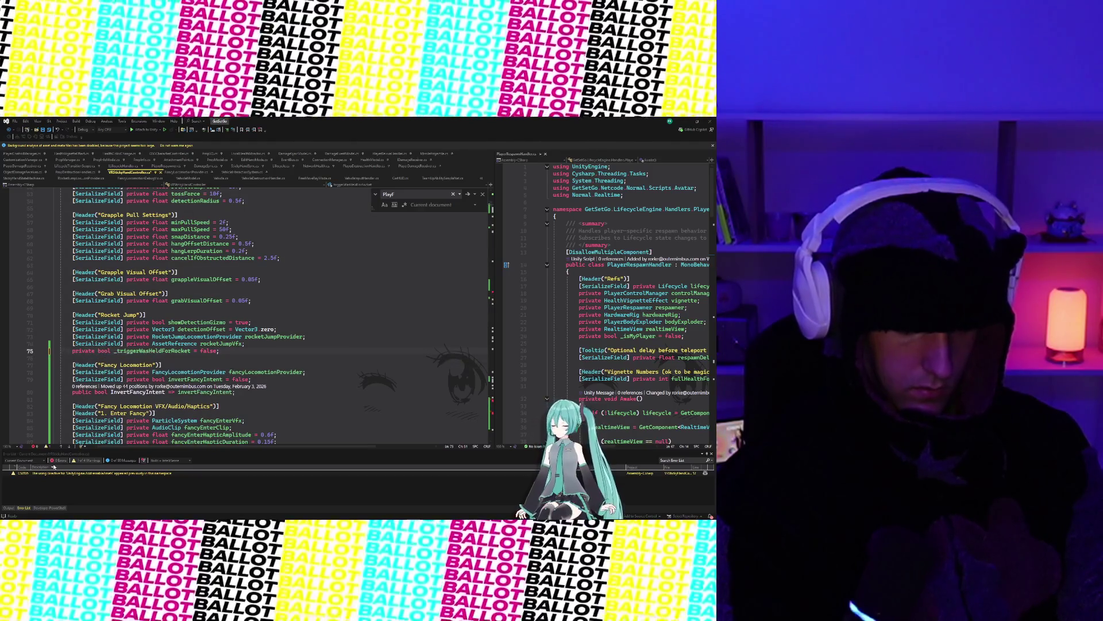
Step: Remove the three _rocketAudio setup lines from Awake and move to the next _rocketAudio error
double_click(52, 479)
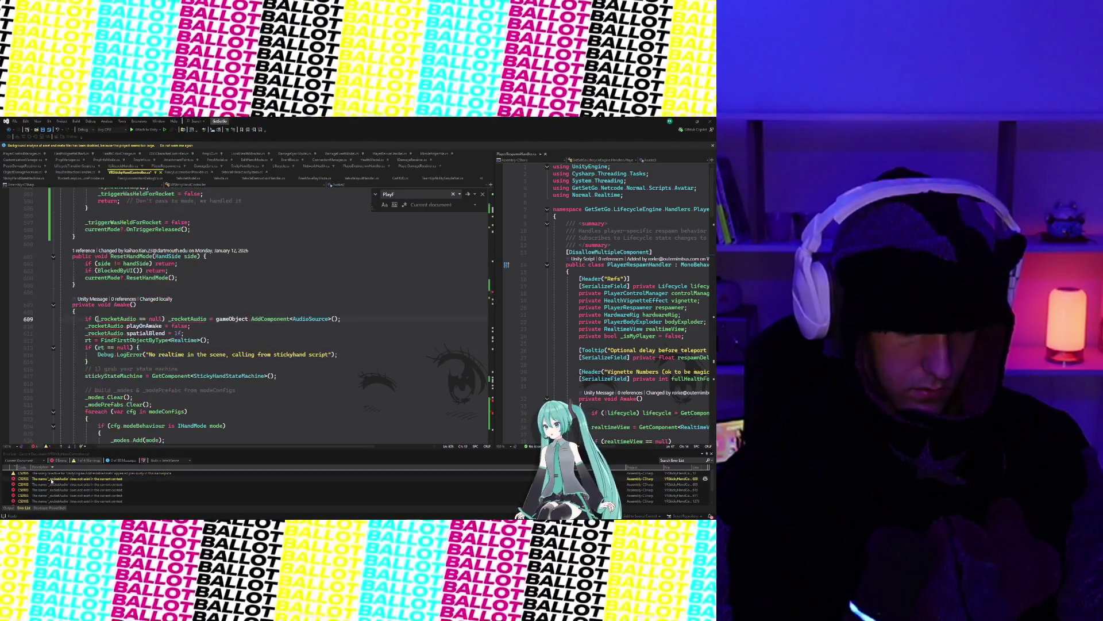
drag(85, 319, 213, 330)
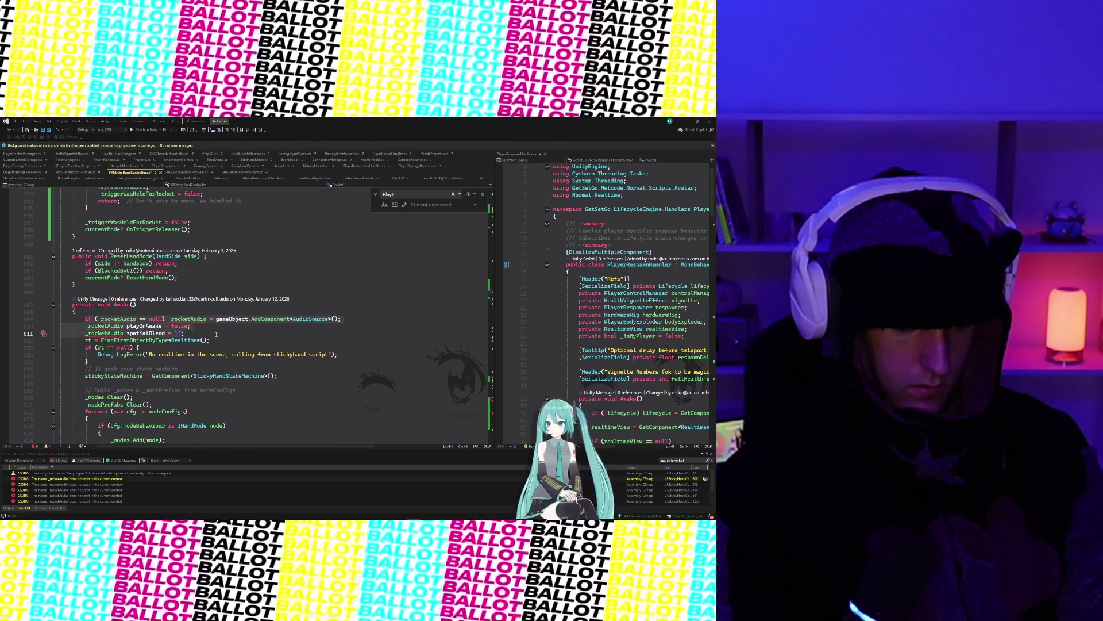
key(BackSpace)
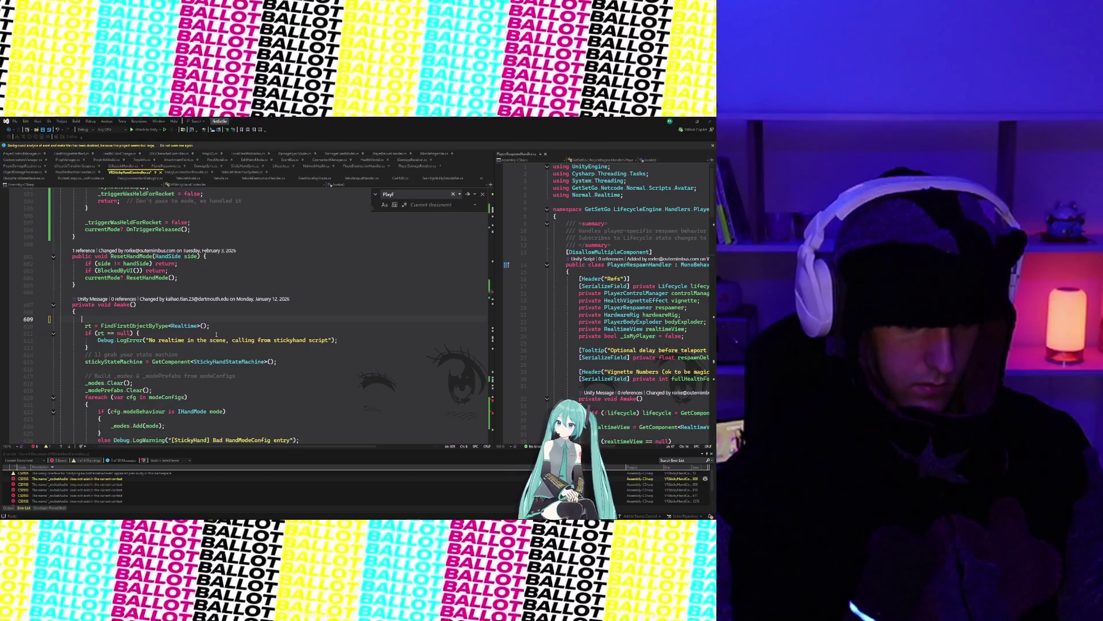
key(BackSpace)
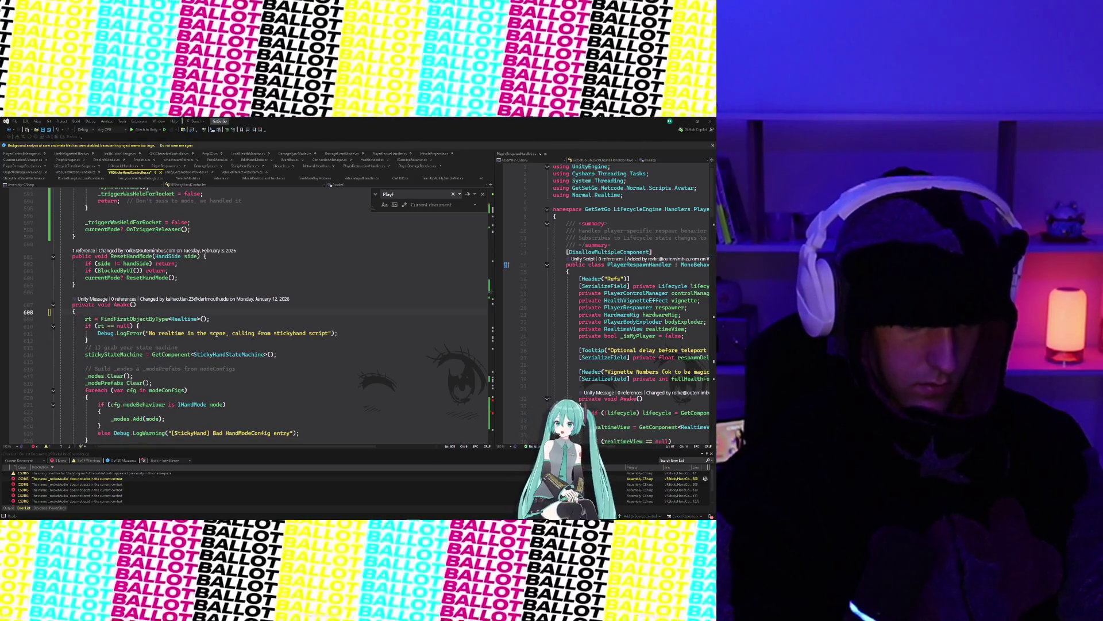
double_click(51, 491)
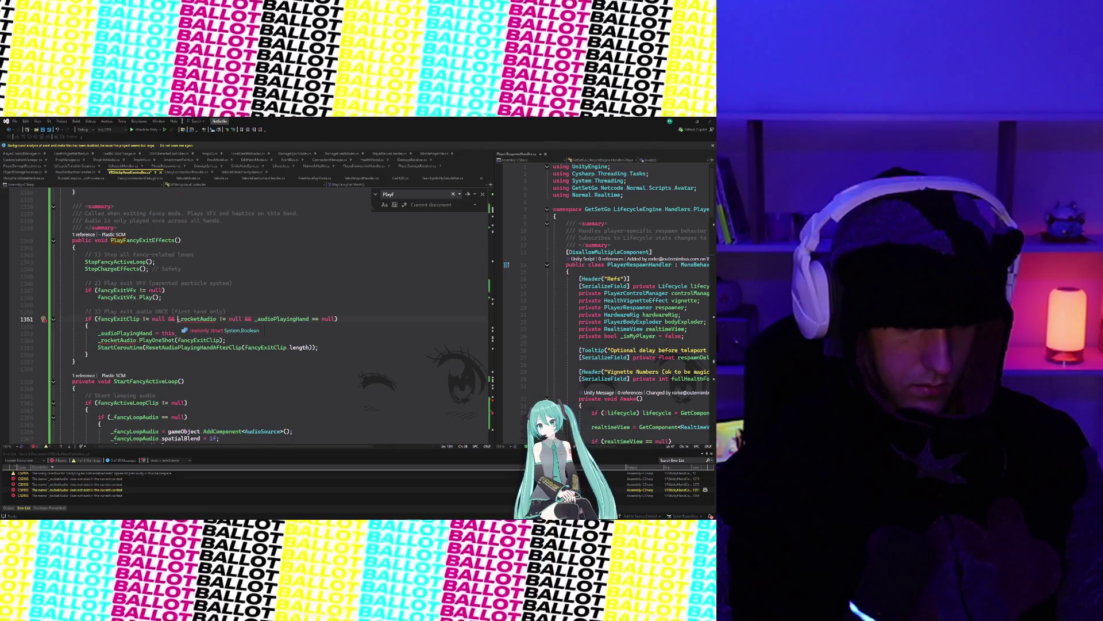
Step: Remove '&& _rocketAudio != null' from the fancy-exit condition, then undo to restore Awake's _rocketAudio setup
click(192, 319)
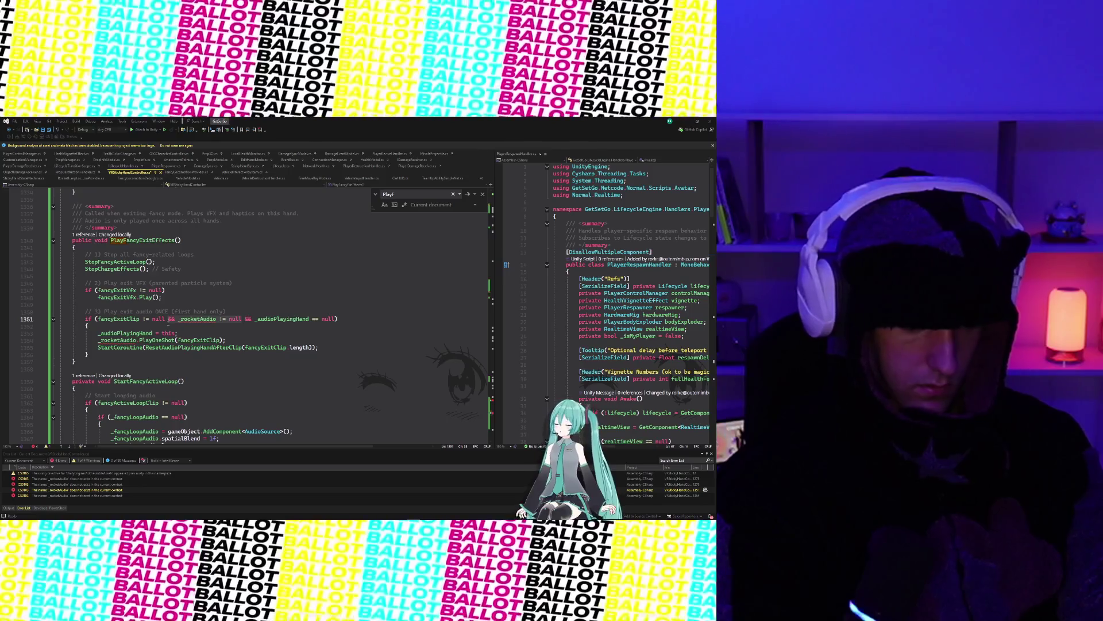
key(ctrl+Delete)
key(ctrl+Delete)
key(ctrl+Delete)
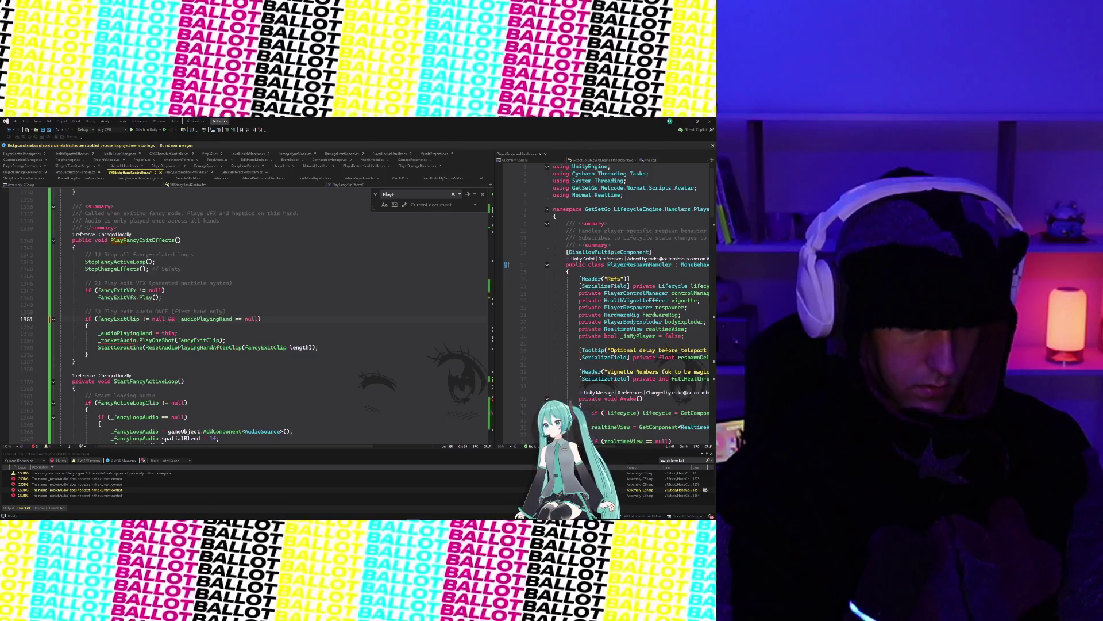
click(232, 340)
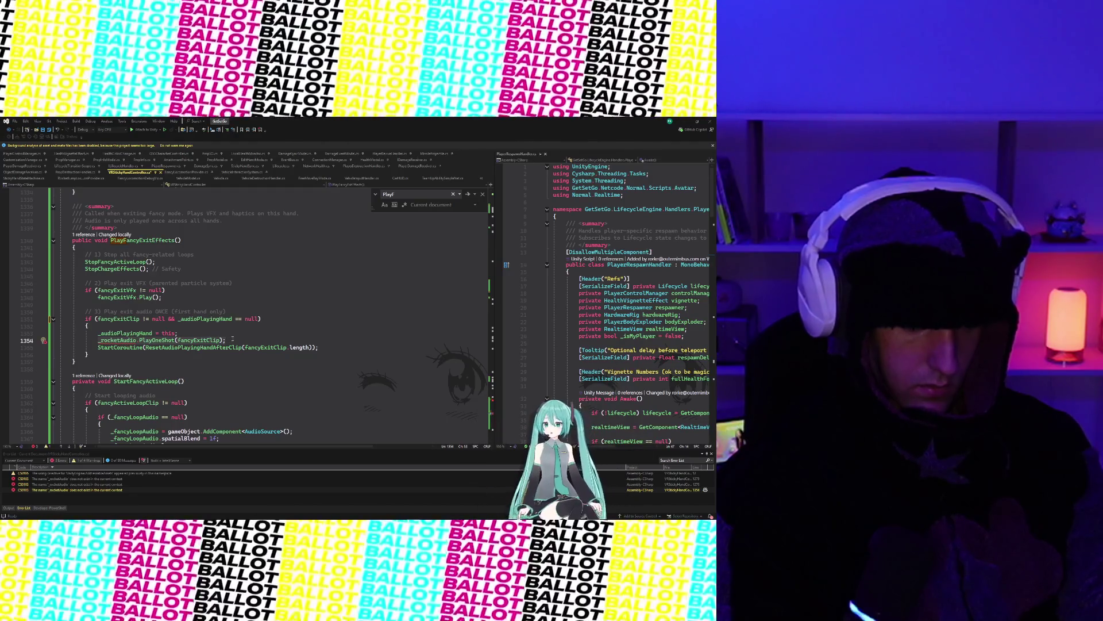
click(232, 326)
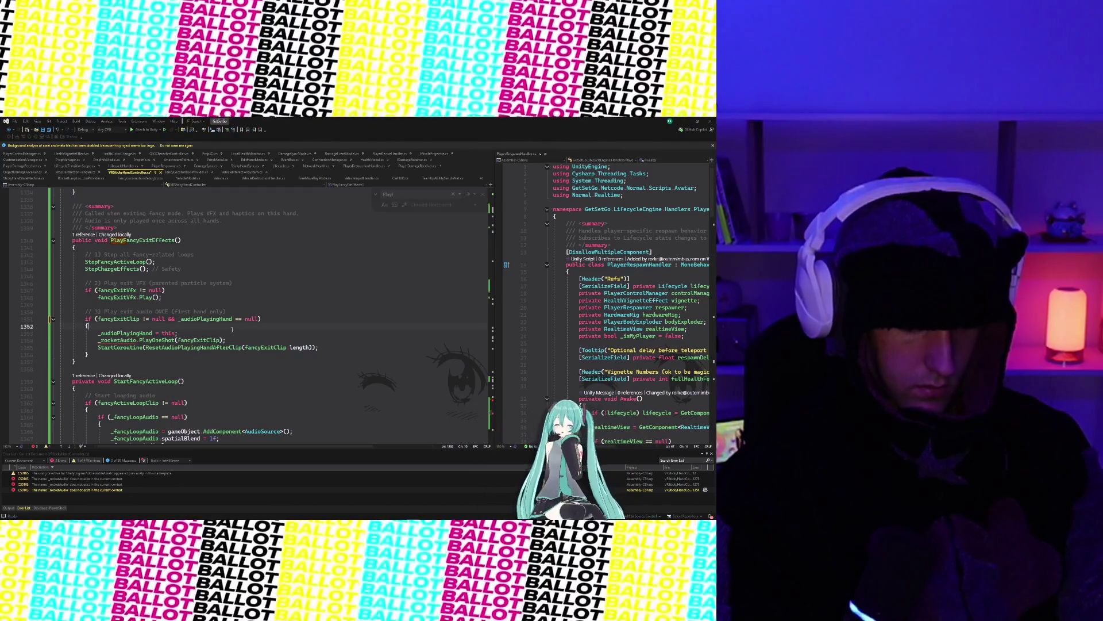
key(ctrl+minus)
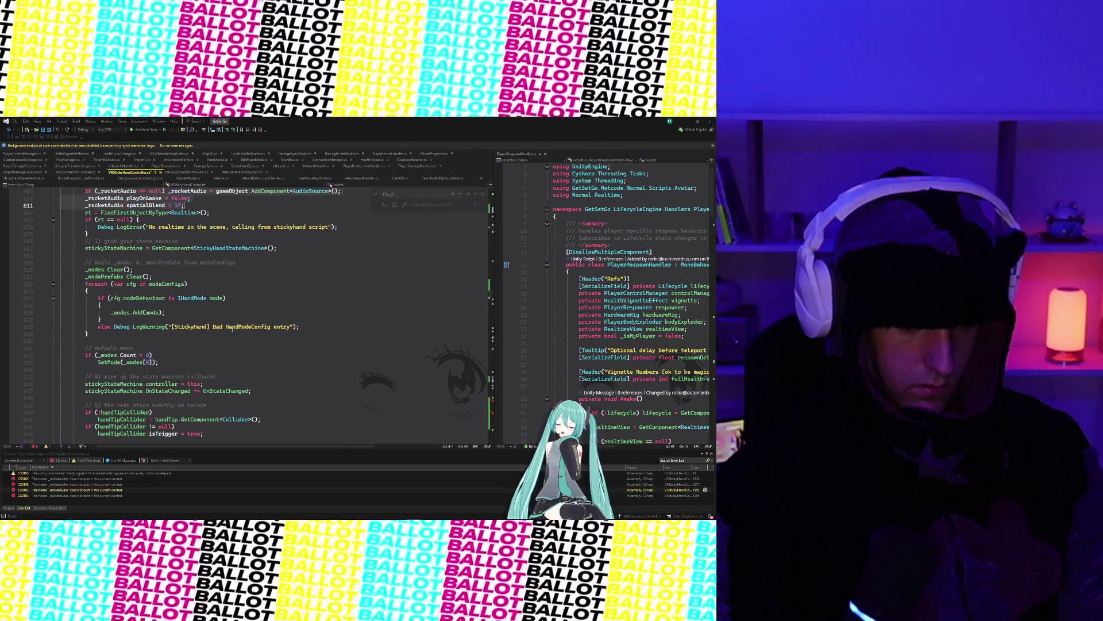
Step: Restore the Rocket Jump SFX block, keeping _rocketAudio but deleting the _rocketJumpClip declaration
key(ctrl+minus)
key(ctrl+v)
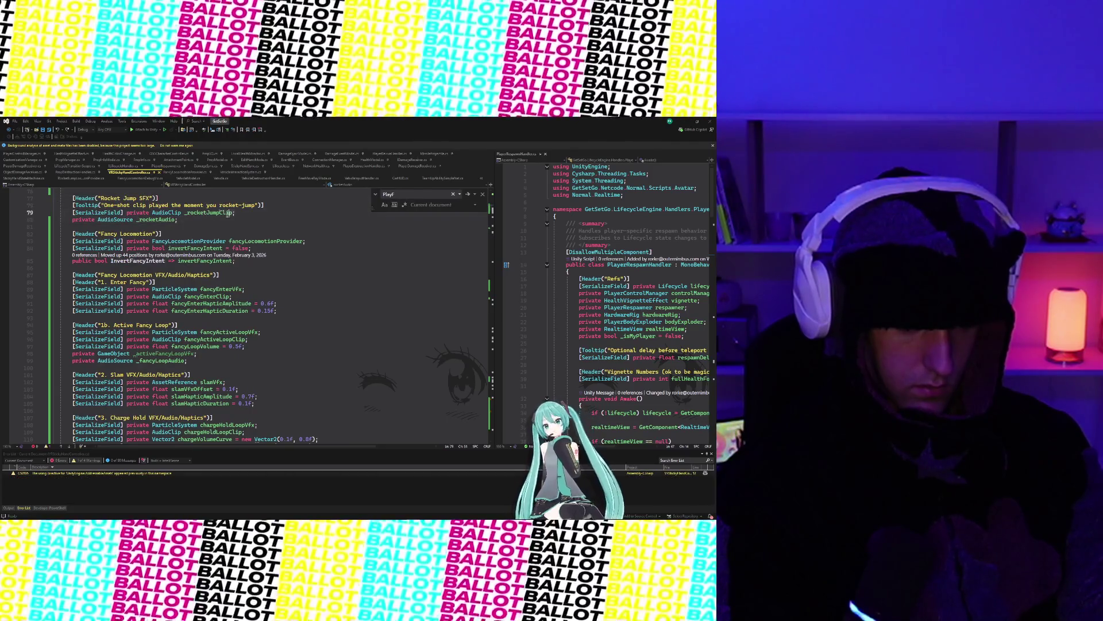
drag(232, 214, 32, 214)
key(Delete)
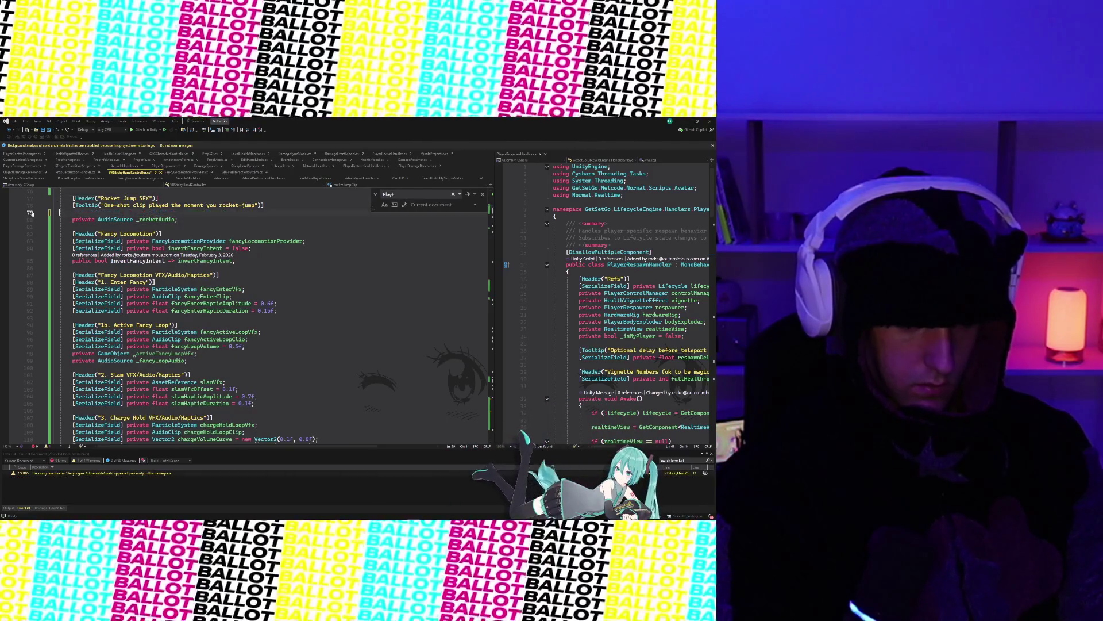
key(BackSpace)
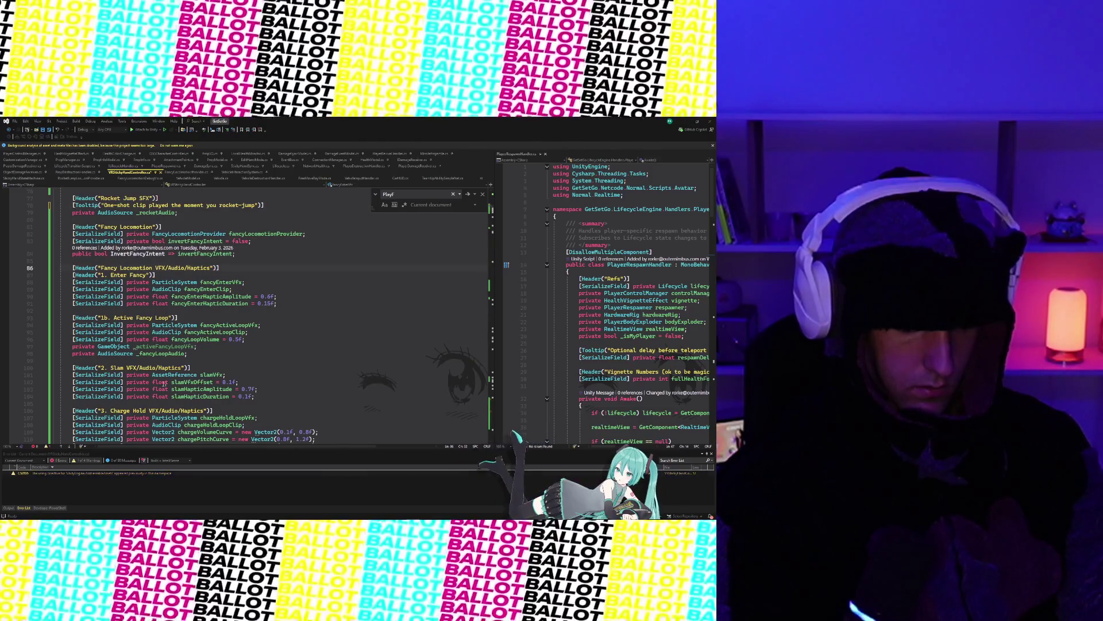
Step: Scroll down to the UI-mode toggle code, then minimize Visual Studio to return to Unity
scroll(172, 383, down, 3)
scroll(132, 374, down, 20)
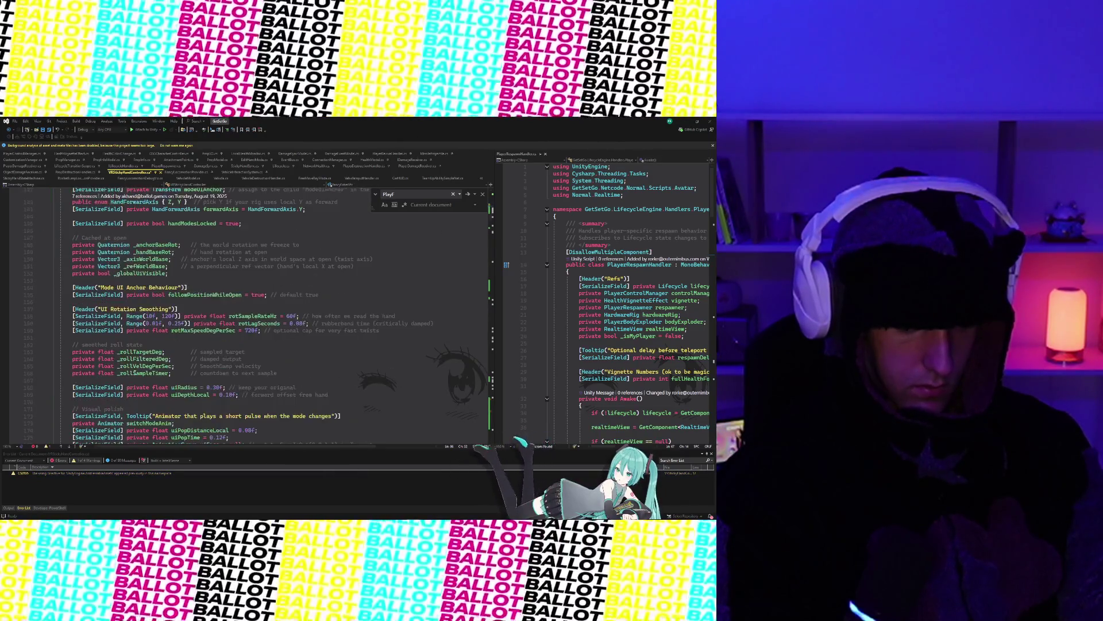
scroll(134, 373, down, 20)
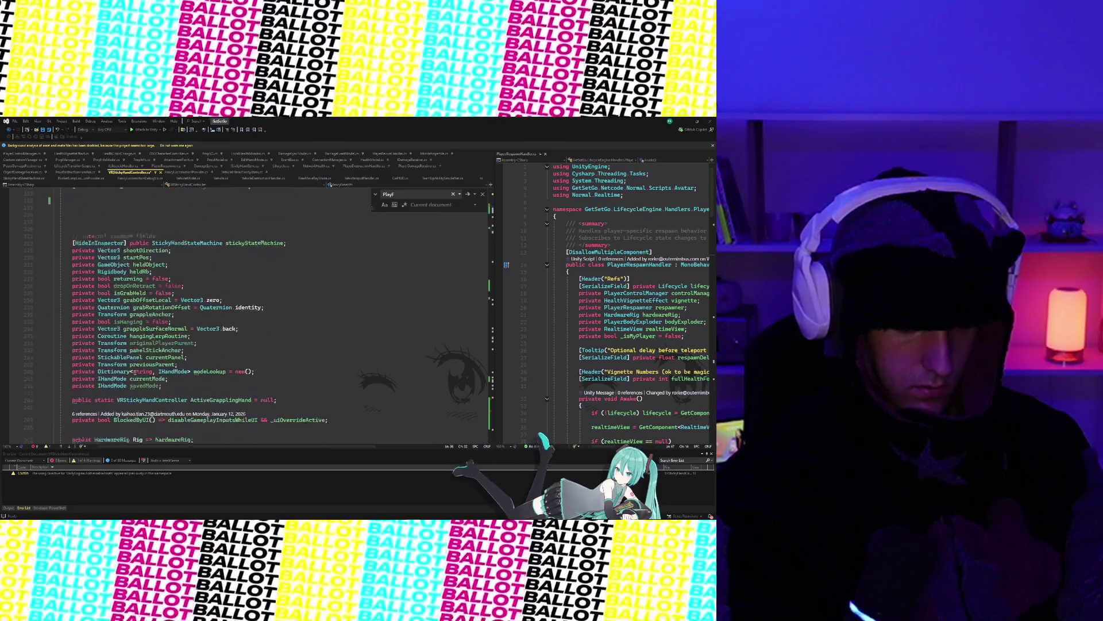
scroll(135, 375, down, 20)
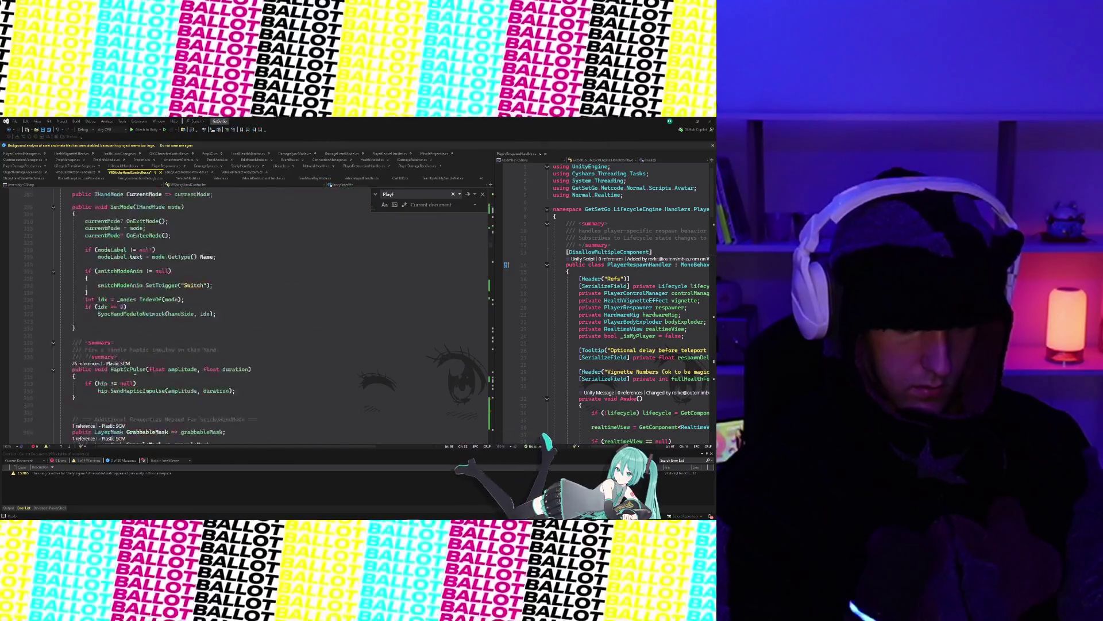
scroll(132, 372, down, 20)
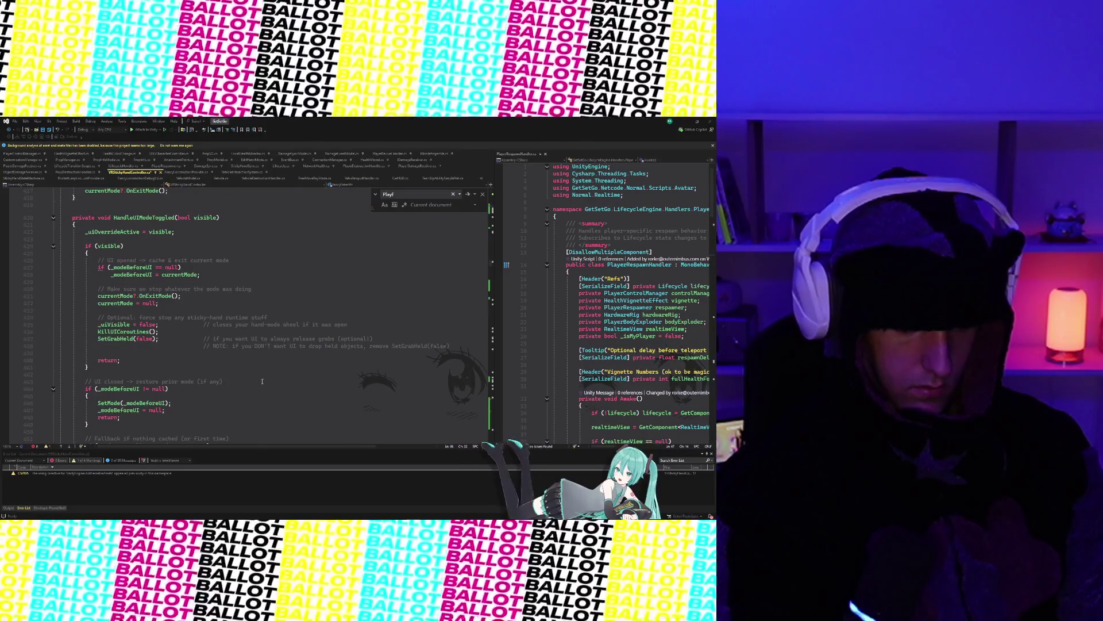
click(262, 381)
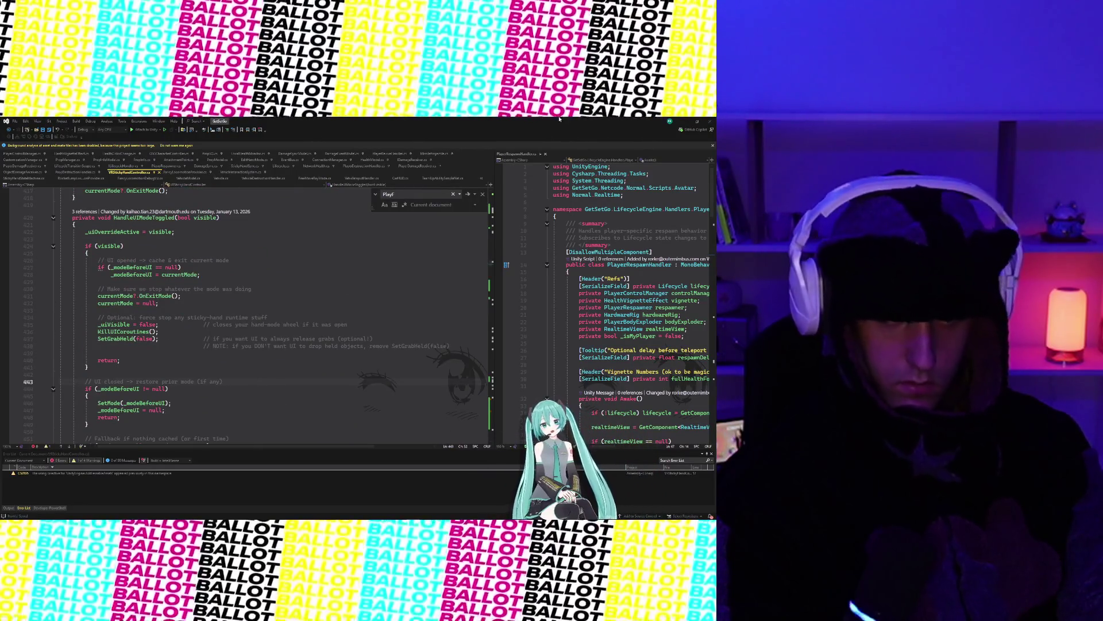
click(690, 119)
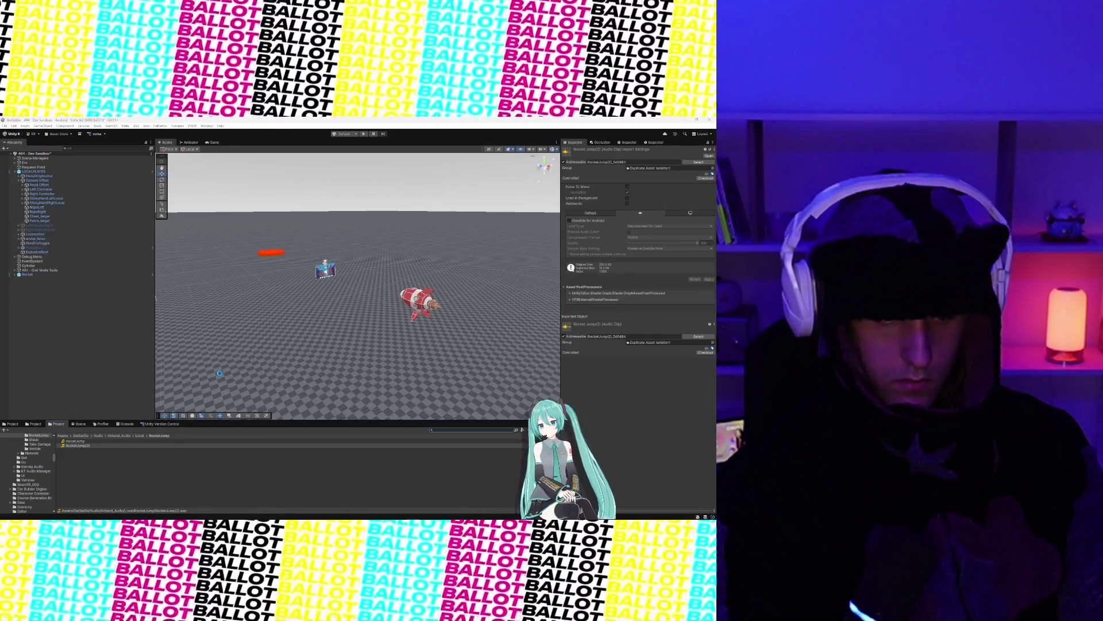
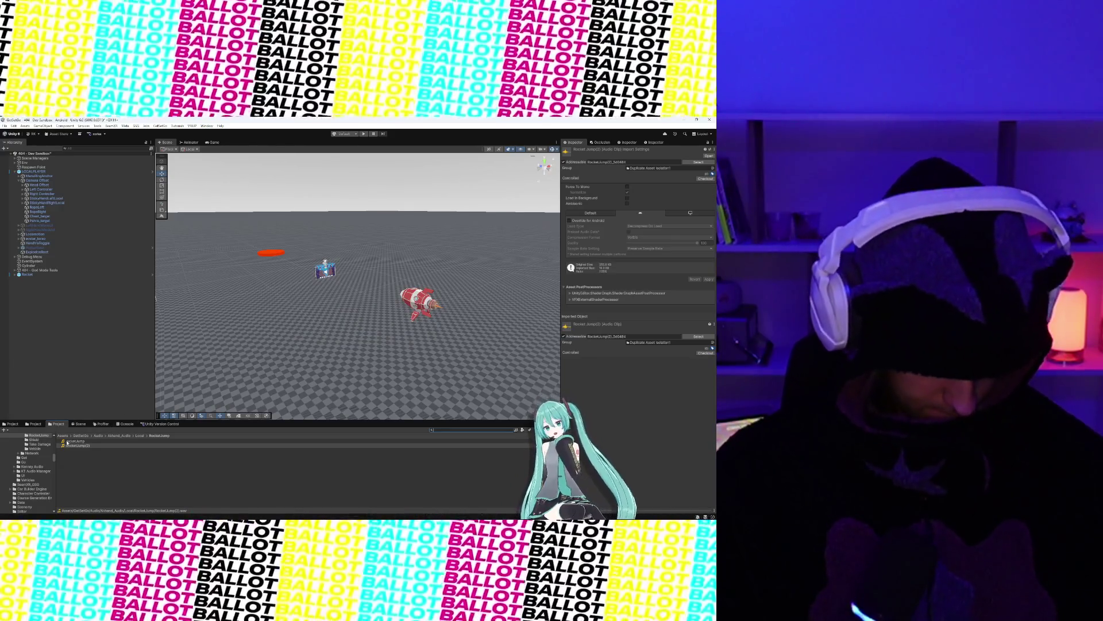
Step: Search the project assets for 'Explosion' and open the EnergyExplosion folder
scroll(20, 451, up, 5)
scroll(20, 451, down, 2)
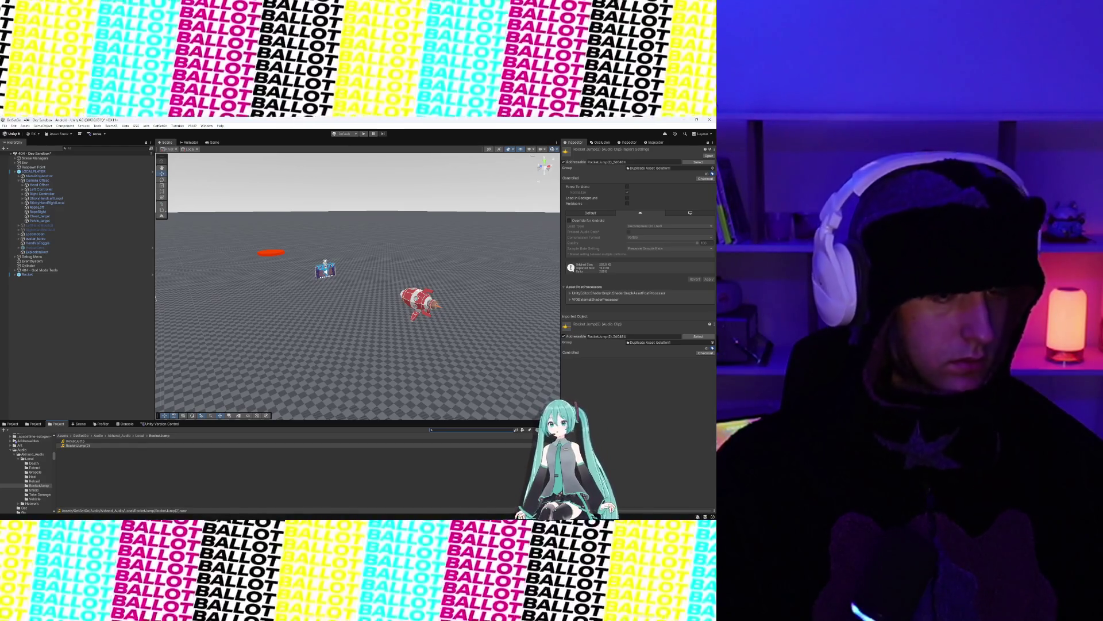
mouse_move(357, 516)
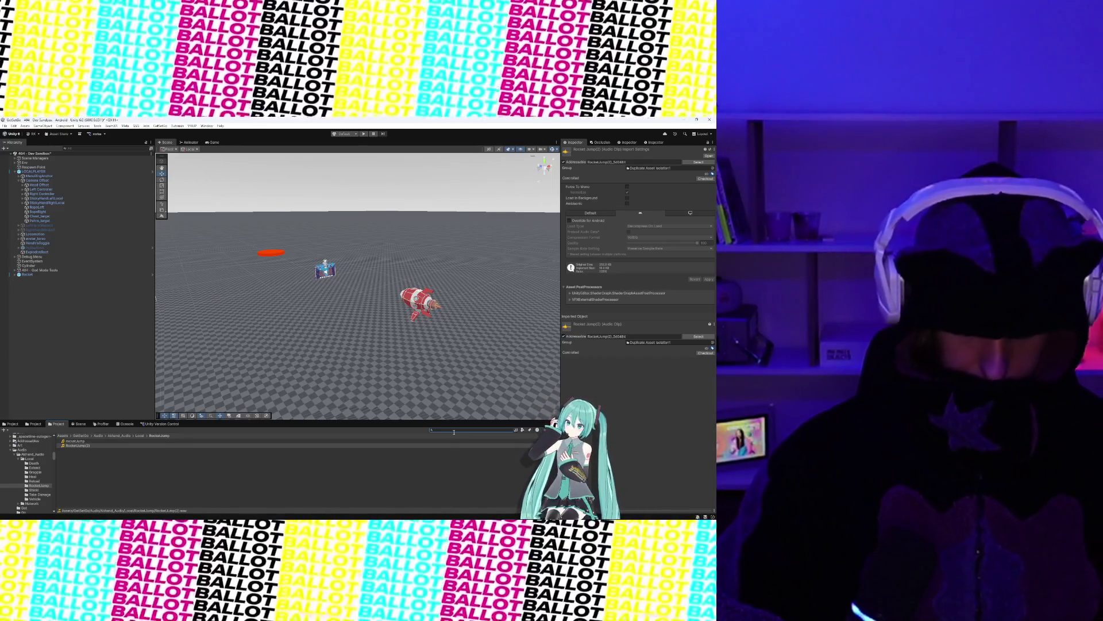
click(454, 431)
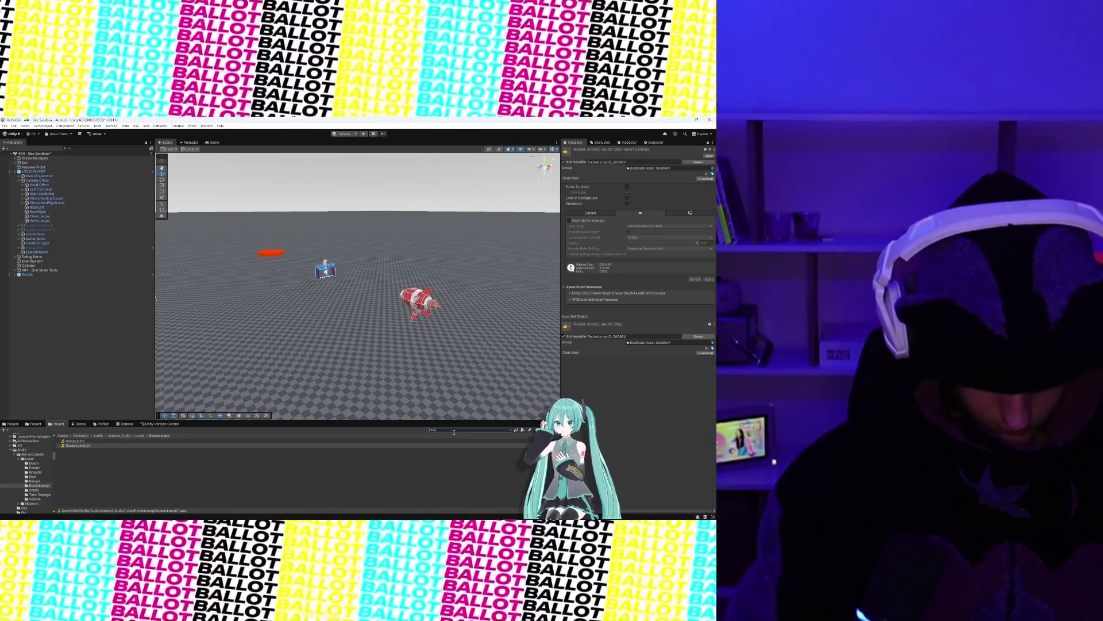
text(Explosion)
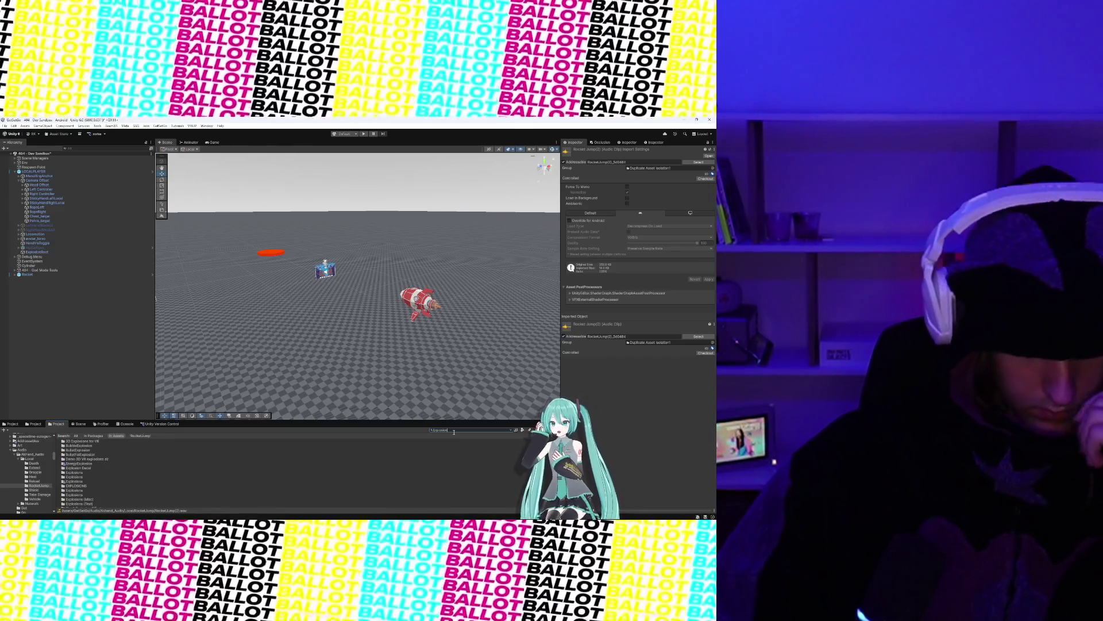
double_click(89, 464)
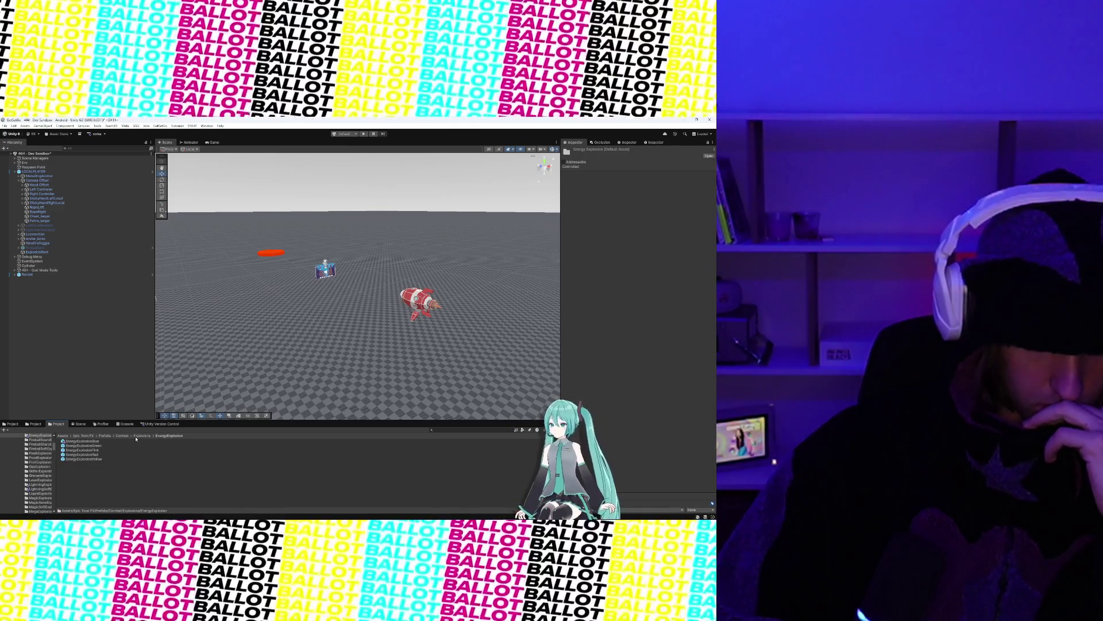
Step: Go back to Explosions and open the NukeConeExplosion folder and its NukeConeExplosionBlue prefab
click(137, 436)
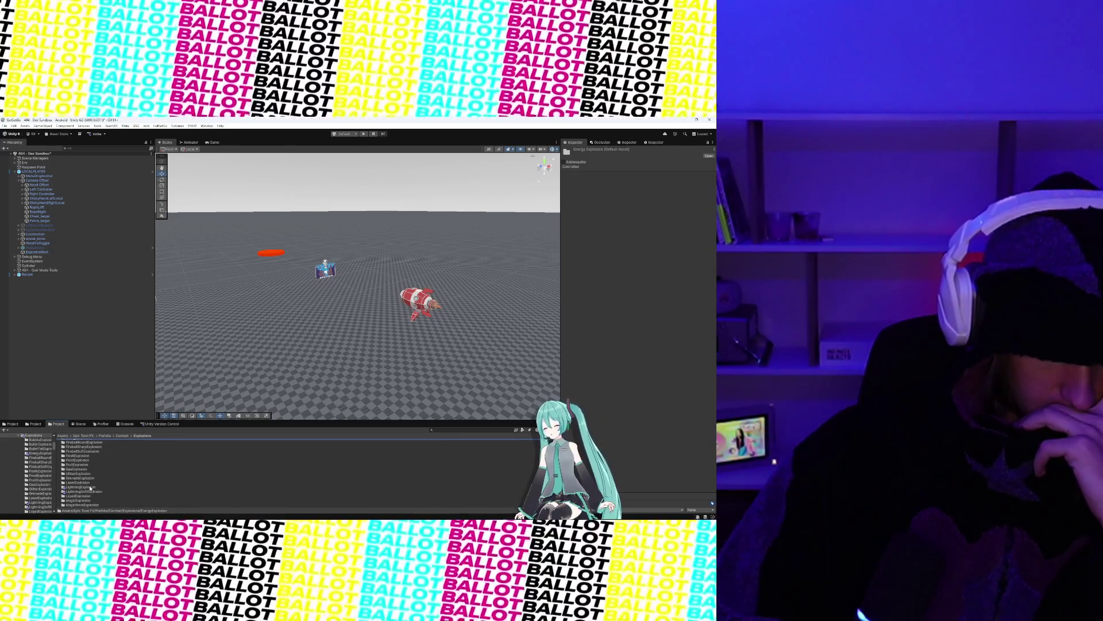
scroll(89, 488, up, 2)
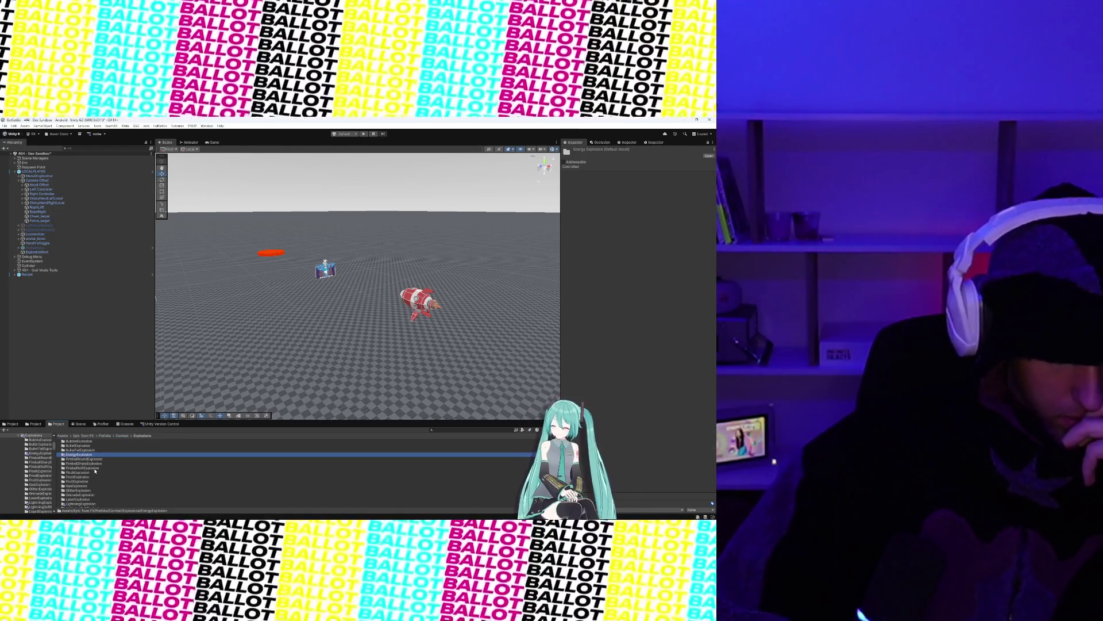
scroll(95, 471, down, 2)
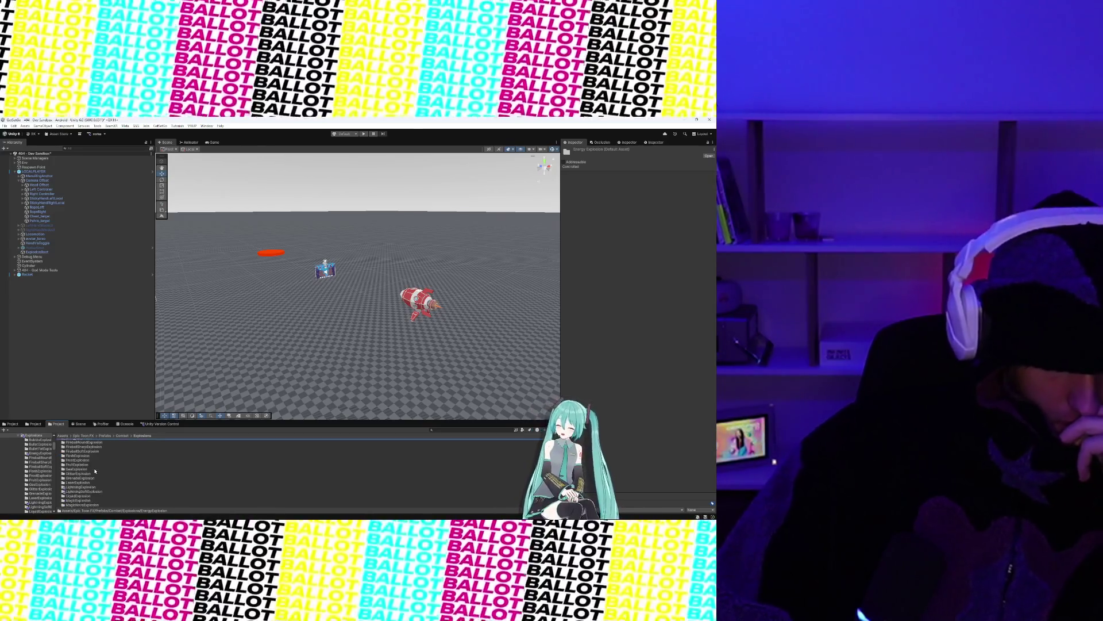
scroll(96, 471, down, 5)
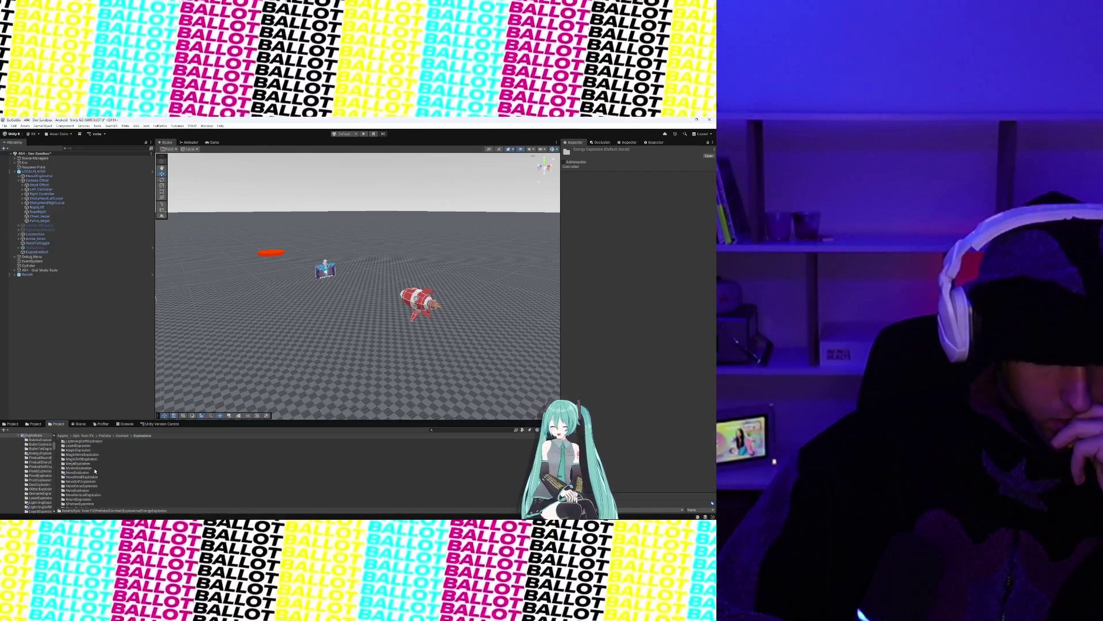
click(92, 487)
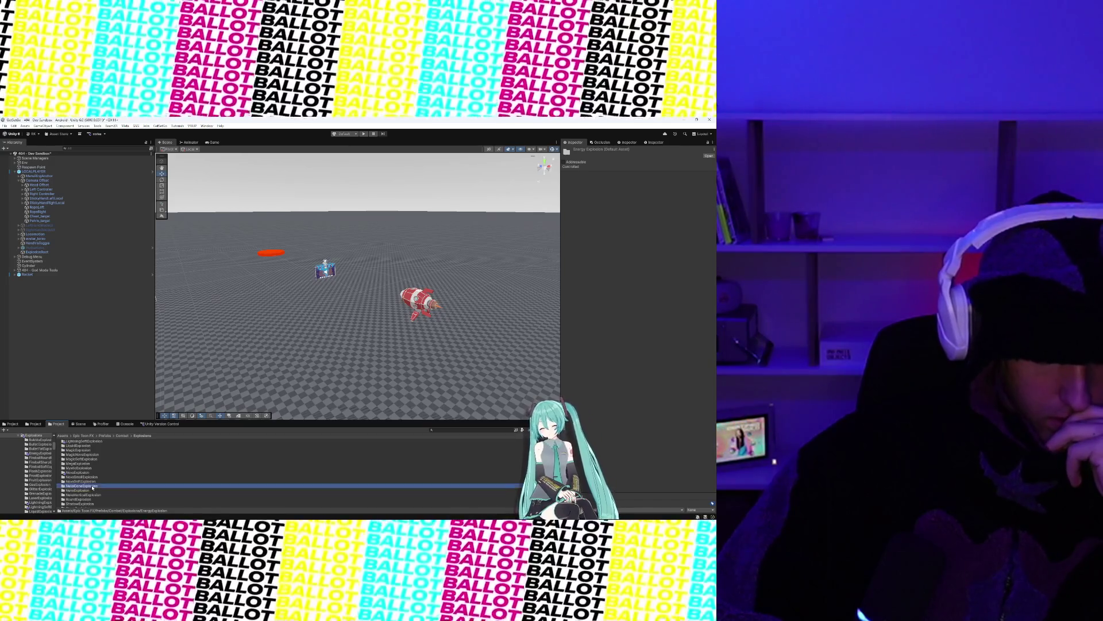
double_click(92, 486)
double_click(94, 442)
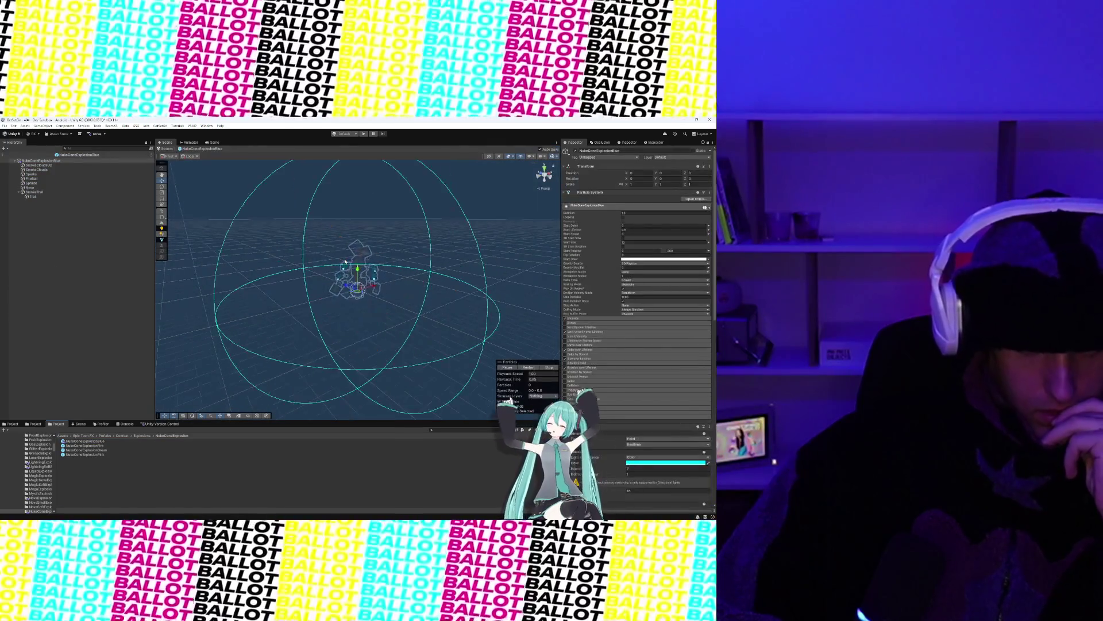
Step: Play and replay the blue nuke-cone explosion preview, framed closely on the emitter
click(504, 367)
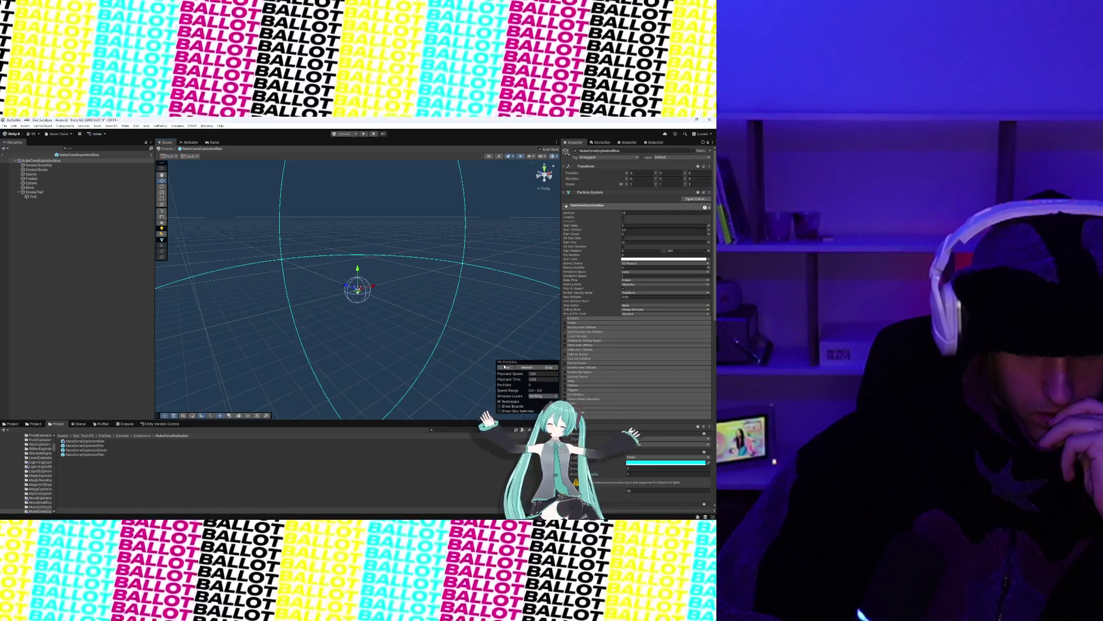
key(f)
click(504, 368)
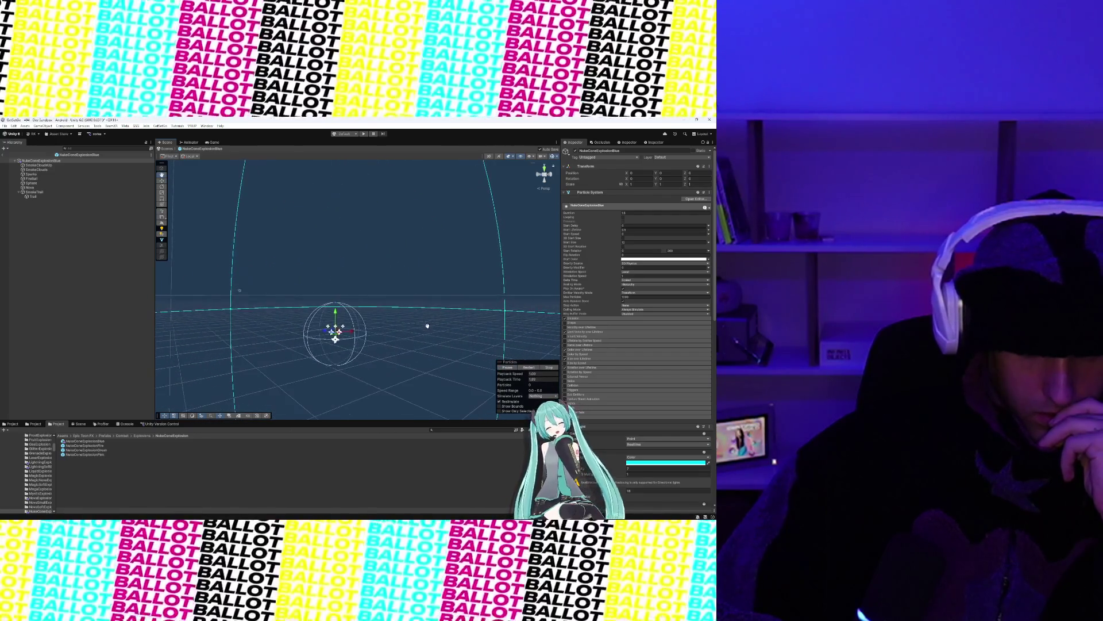
click(501, 367)
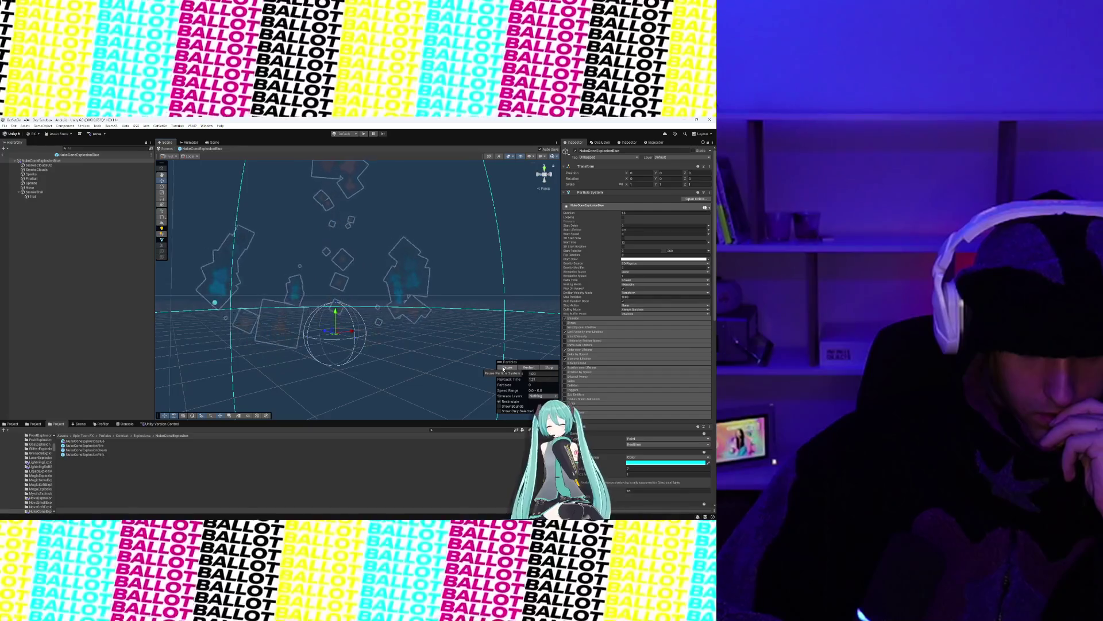
Step: Preview SmokeTrail, then SmokeClouds with SmokeCloudsUp, and return to the root object
click(59, 192)
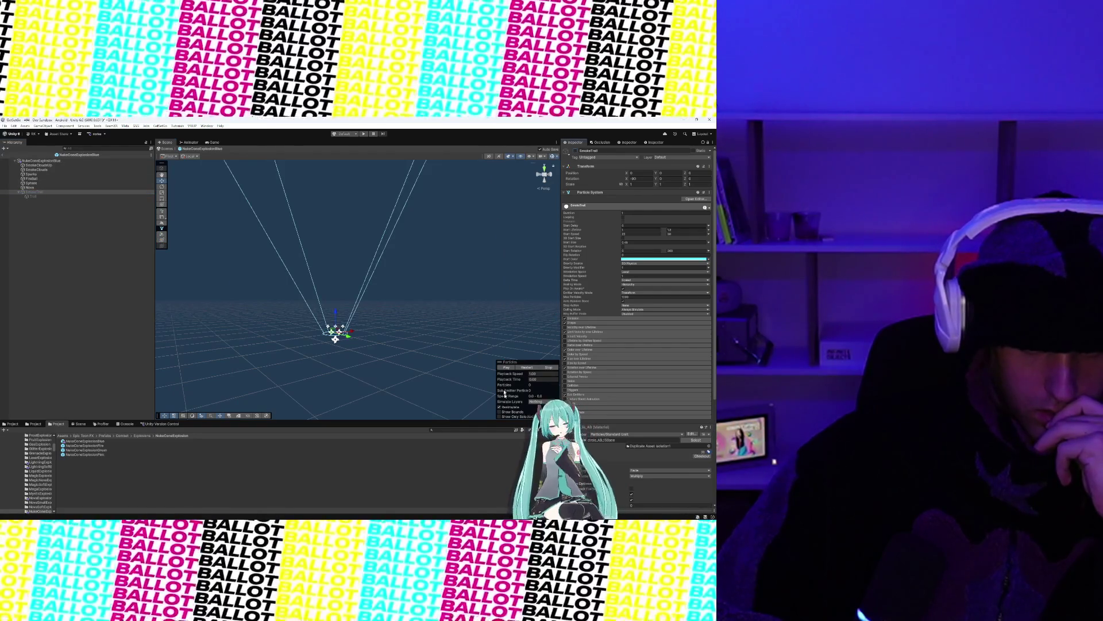
click(505, 367)
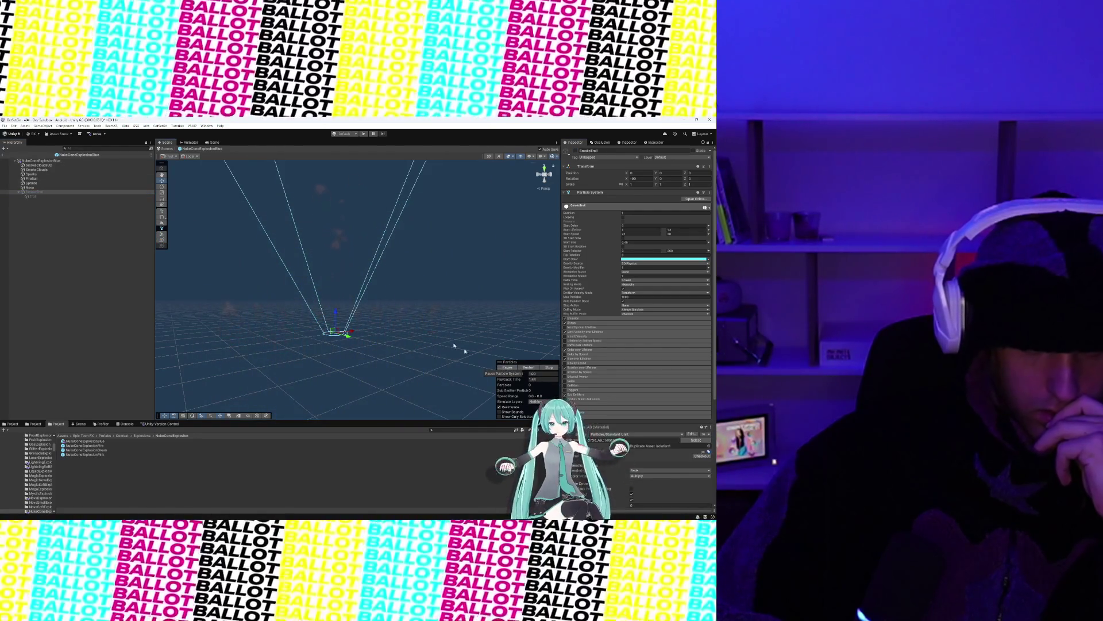
click(76, 167)
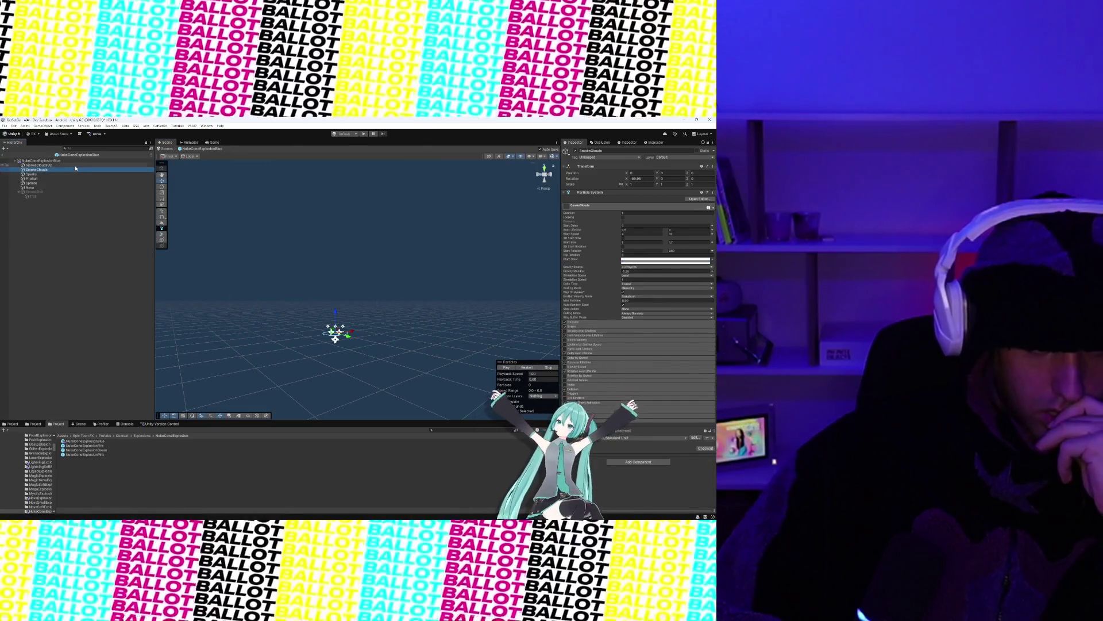
ctrl+click(76, 165)
click(505, 368)
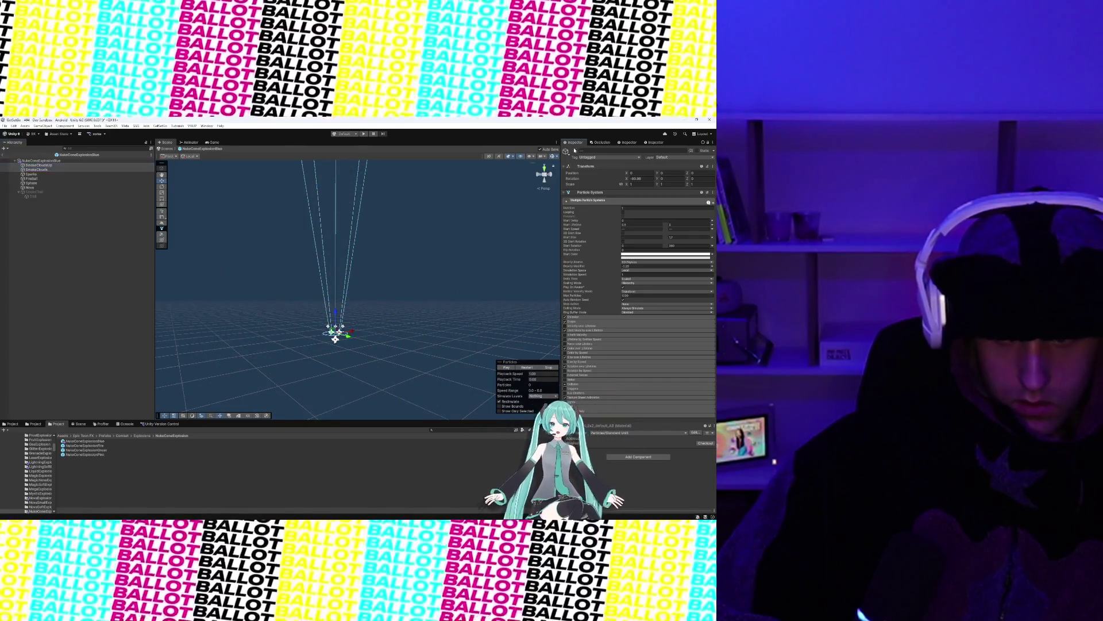
click(501, 367)
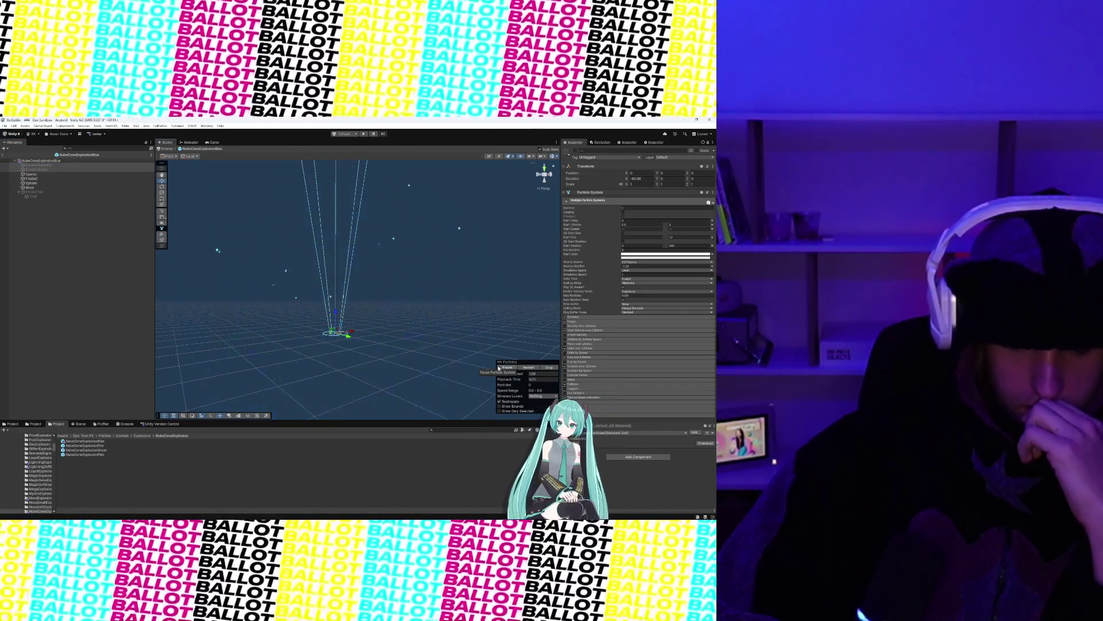
click(502, 369)
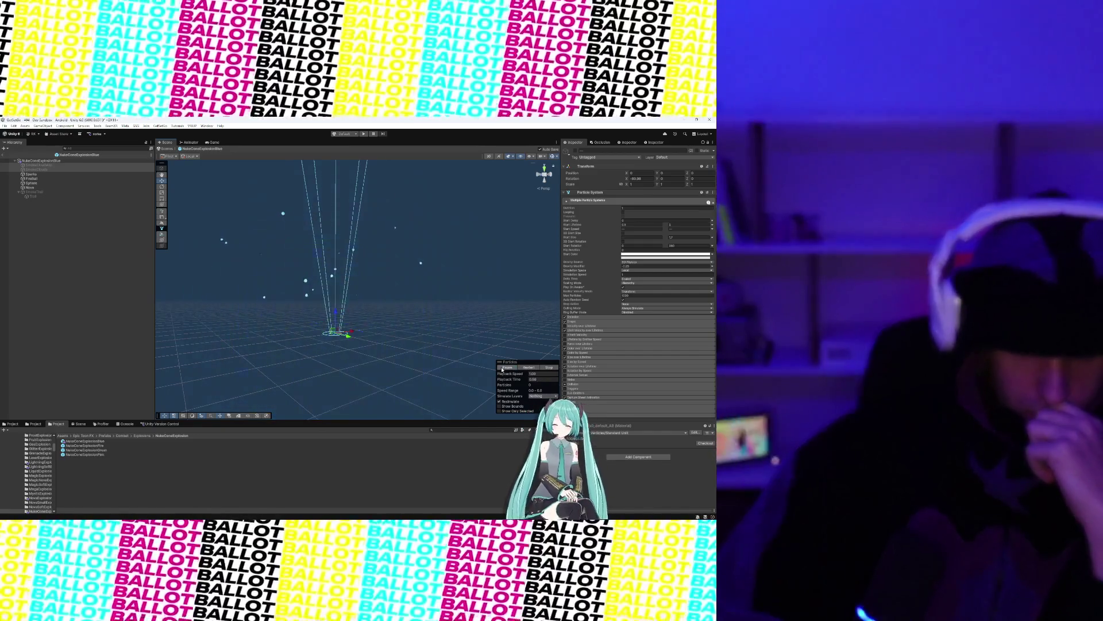
drag(333, 295, 298, 282)
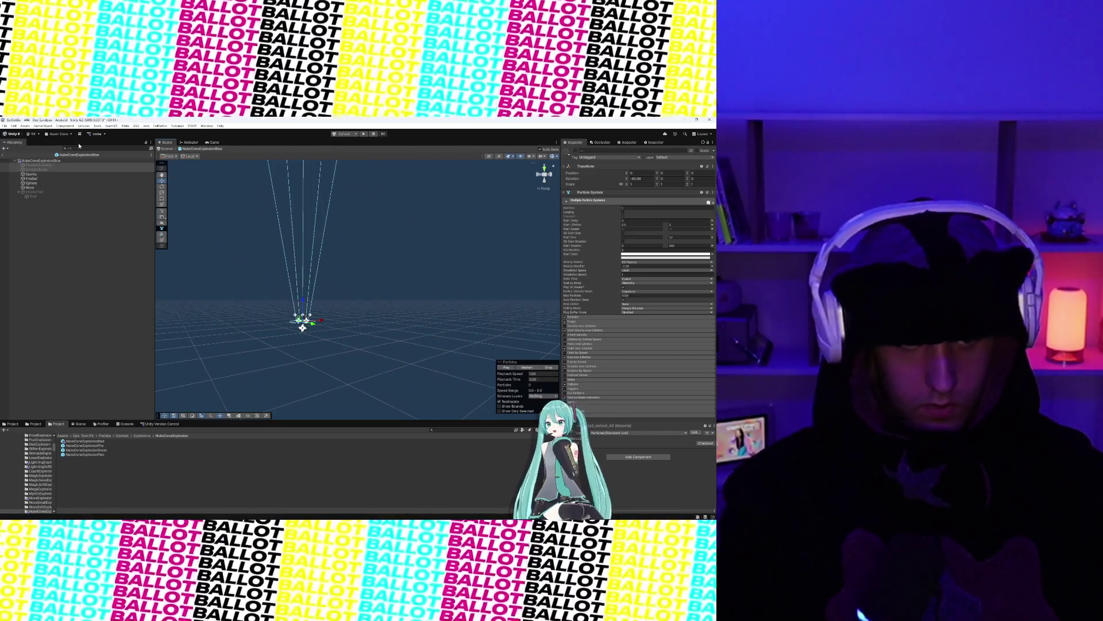
click(302, 292)
Step: Audition the nuke, flash, dark, laser, lightning, plasma, rocket, slime and soul explosion clips
scroll(593, 310, down, 10)
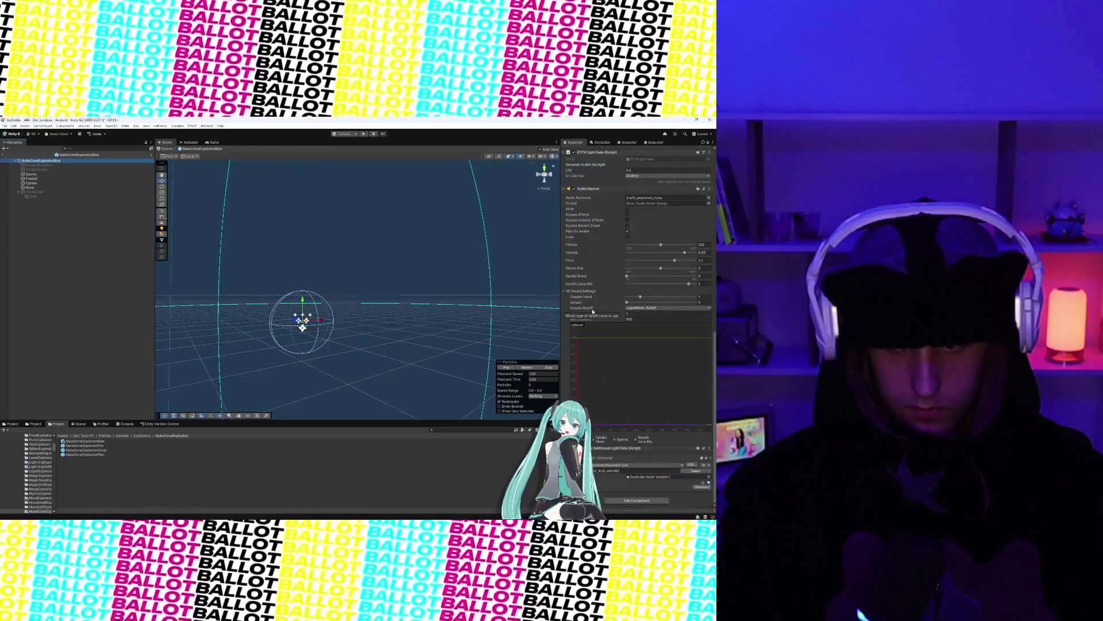
click(646, 198)
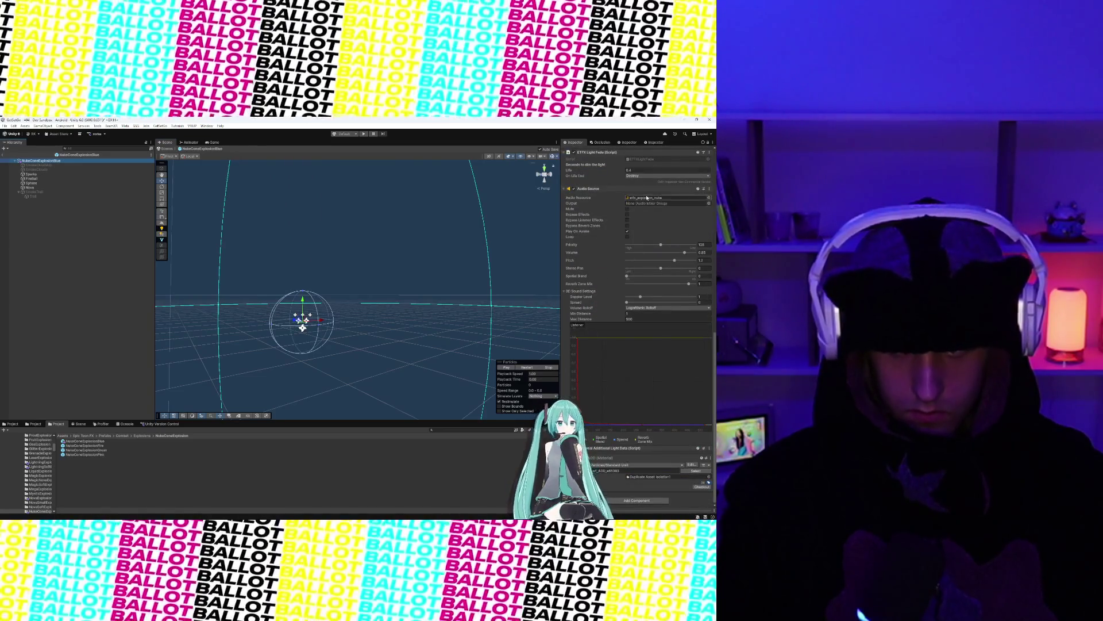
double_click(646, 198)
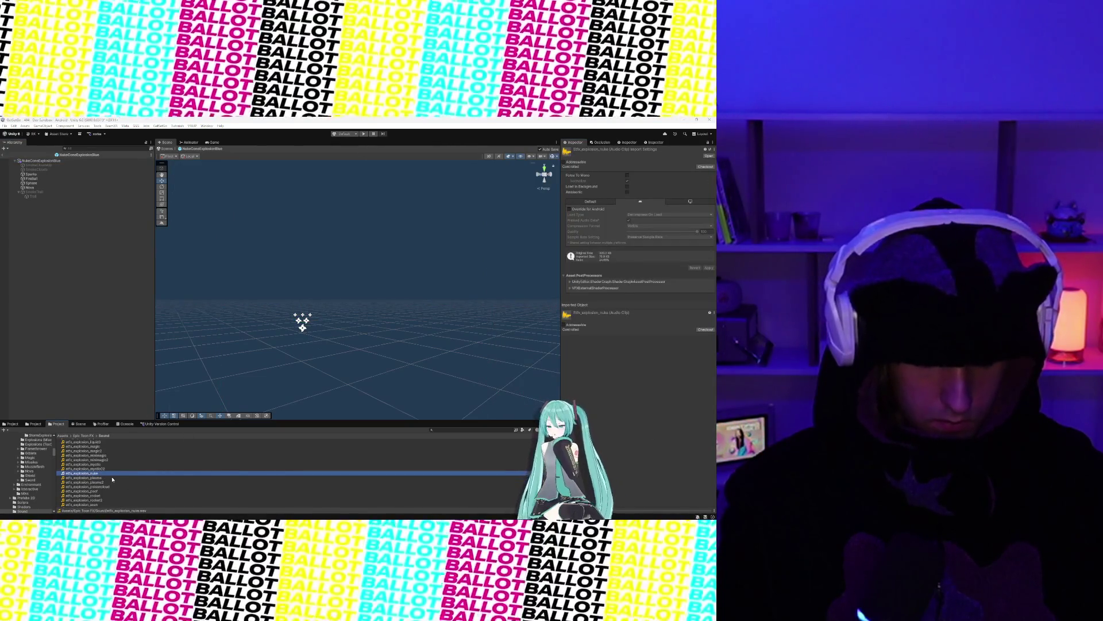
scroll(98, 470, up, 5)
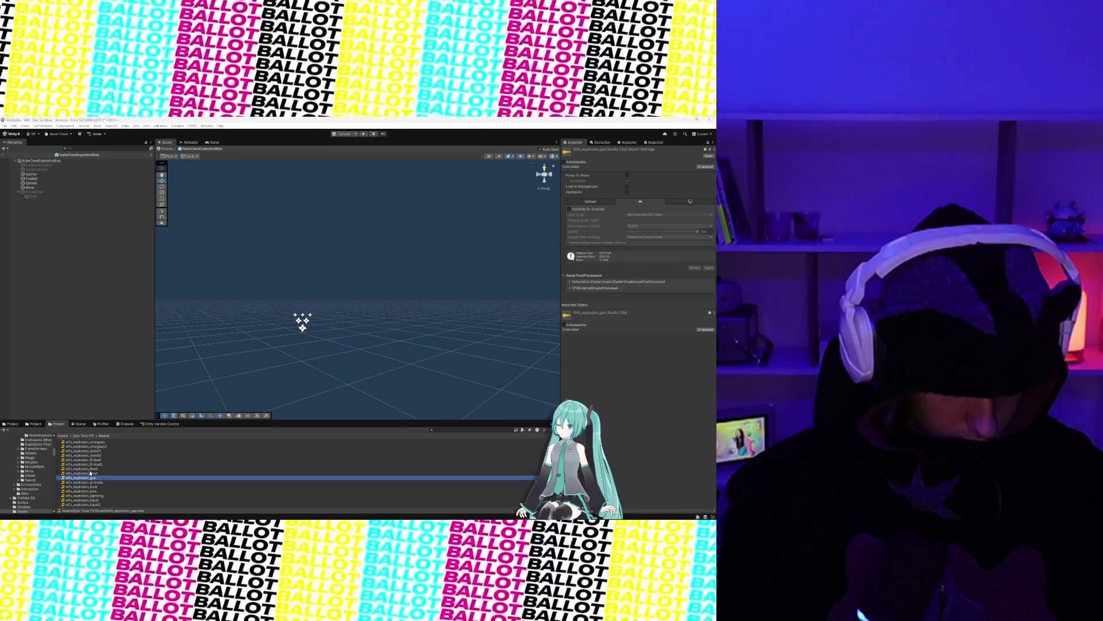
key(Up)
click(97, 451)
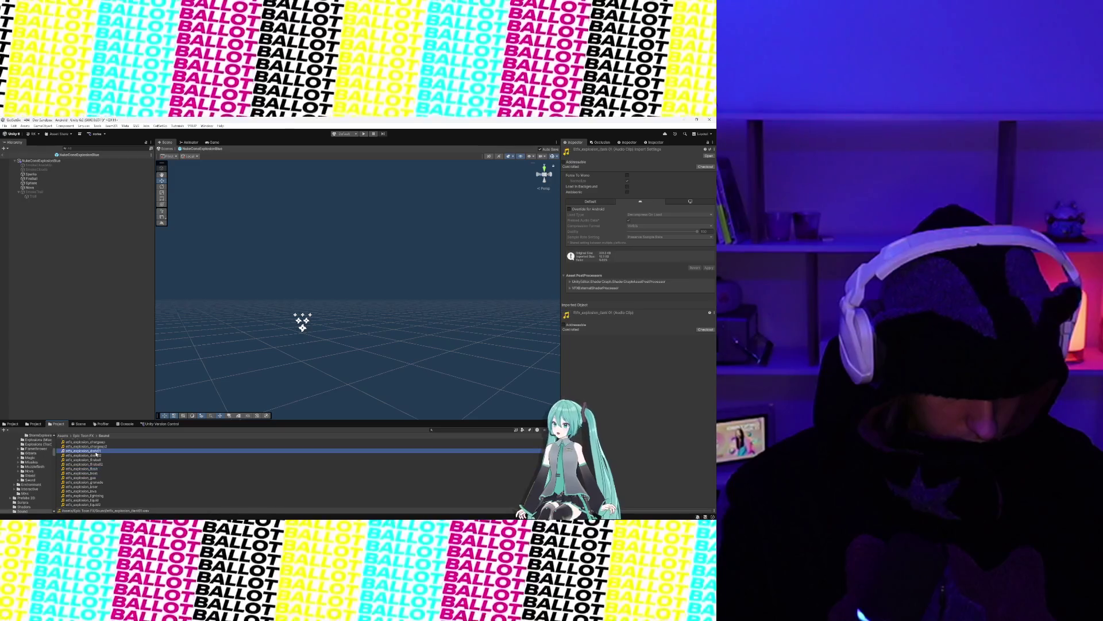
scroll(95, 462, down, 3)
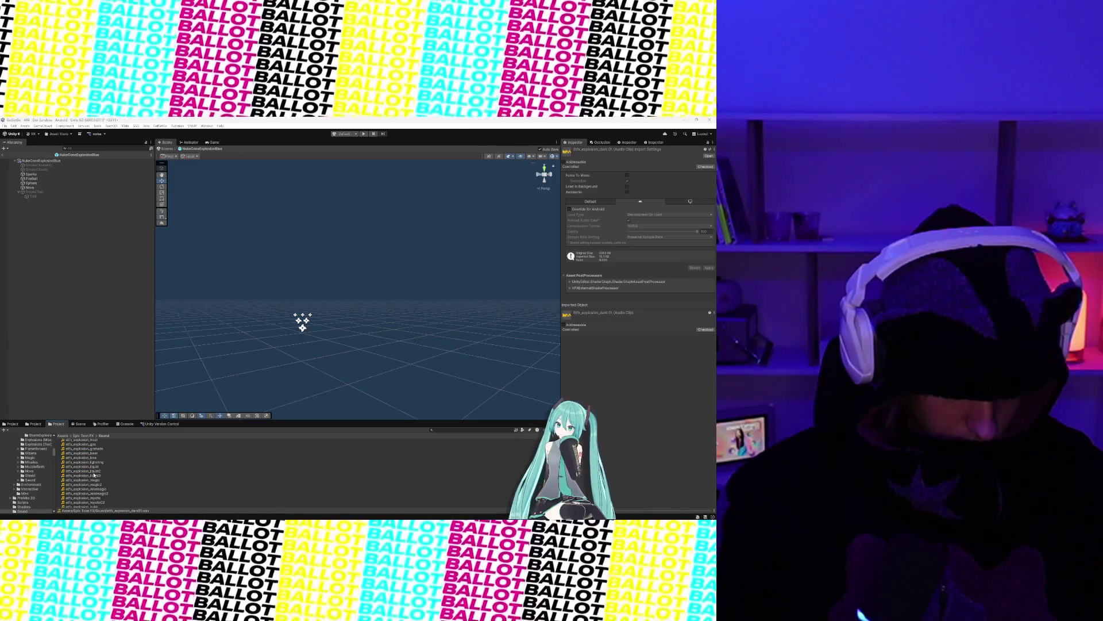
click(94, 454)
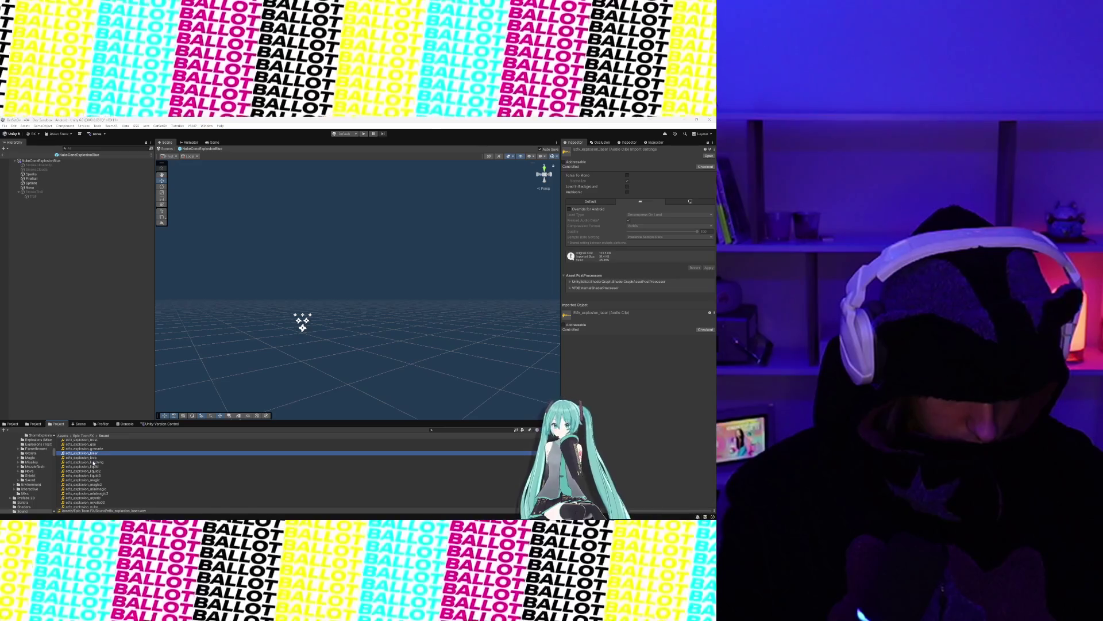
click(95, 463)
scroll(94, 466, down, 5)
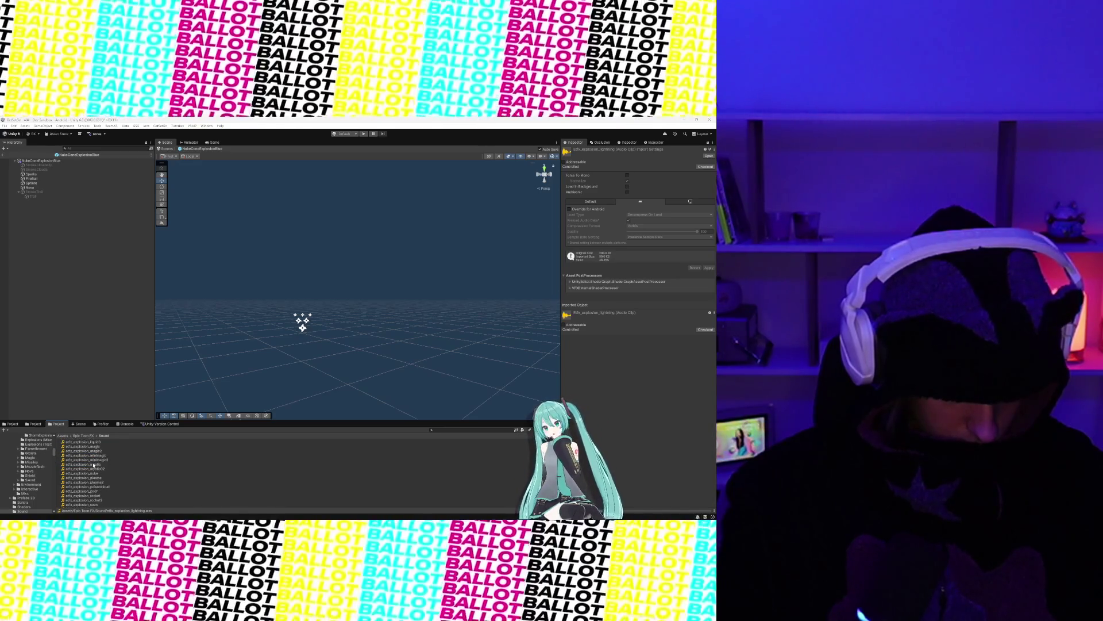
click(92, 461)
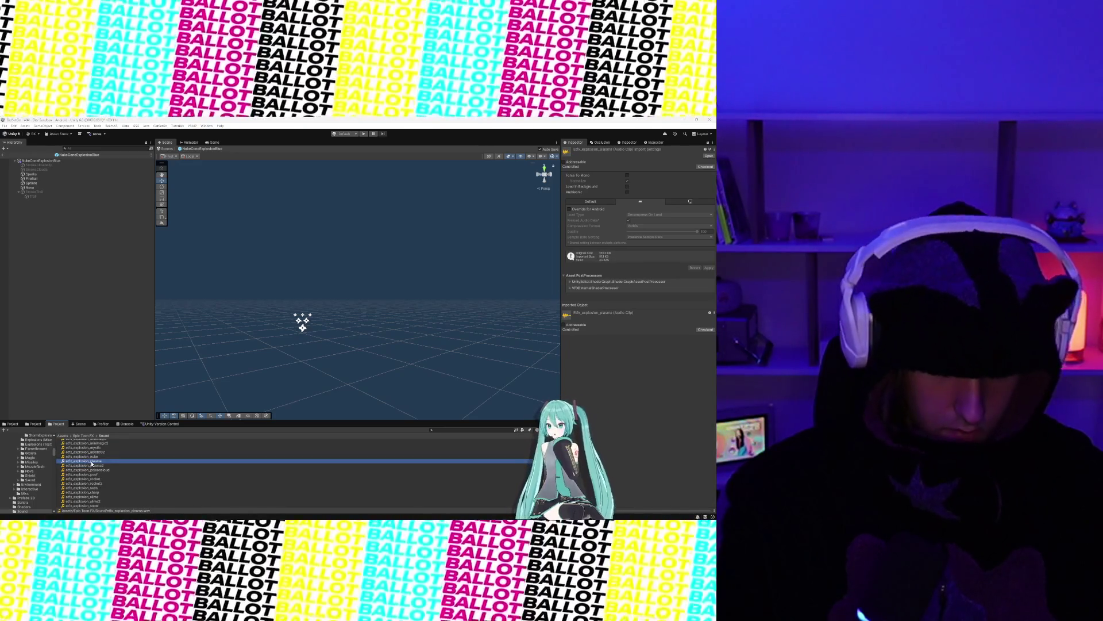
click(92, 466)
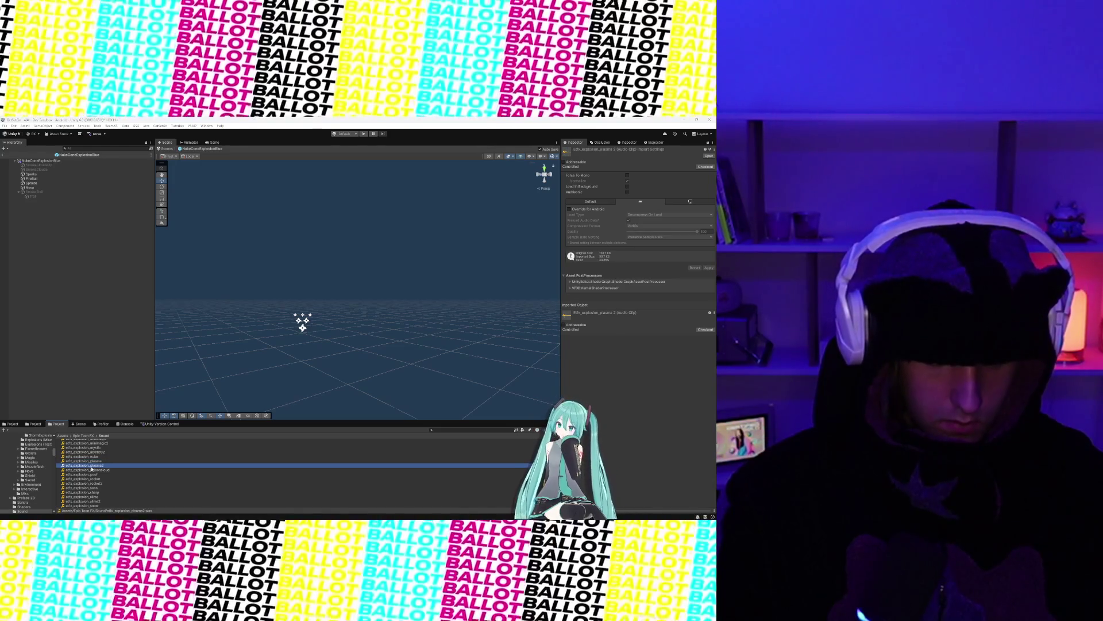
click(96, 461)
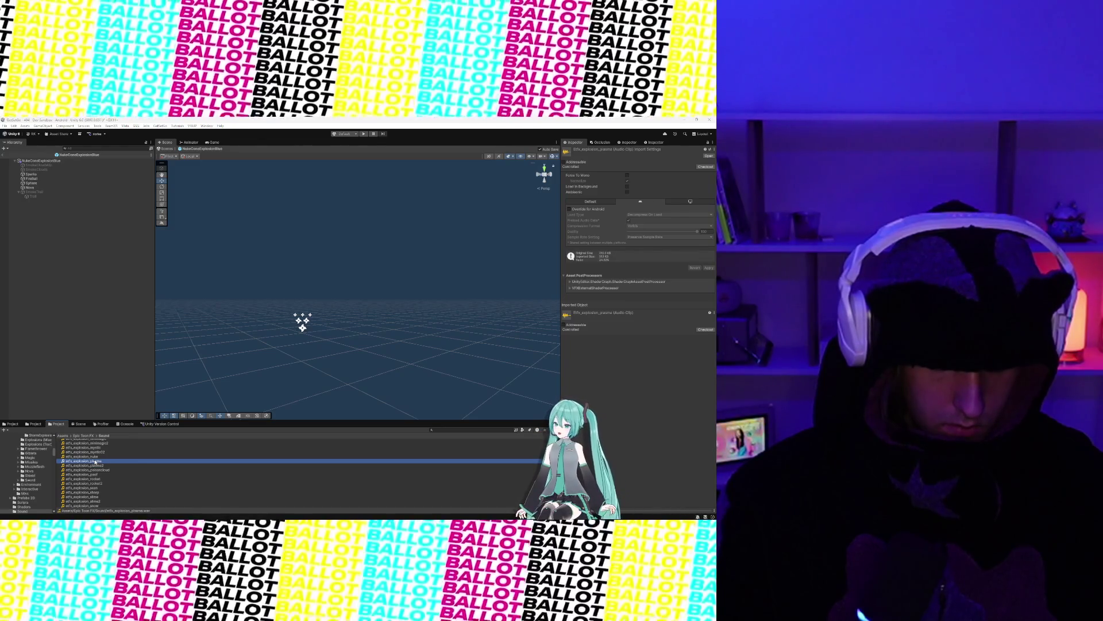
click(93, 478)
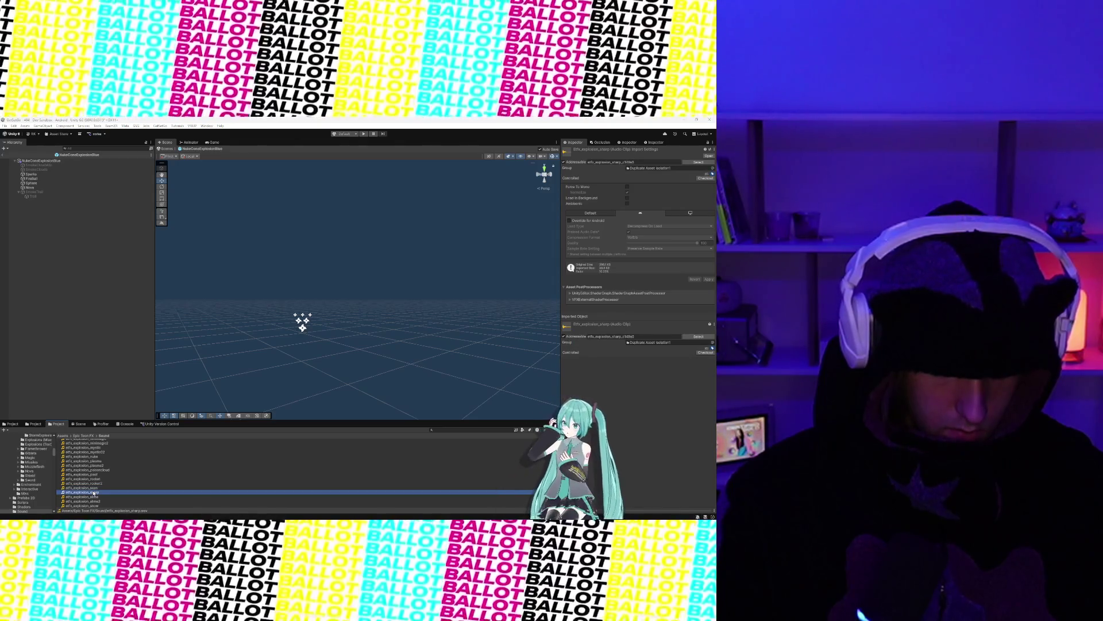
click(96, 480)
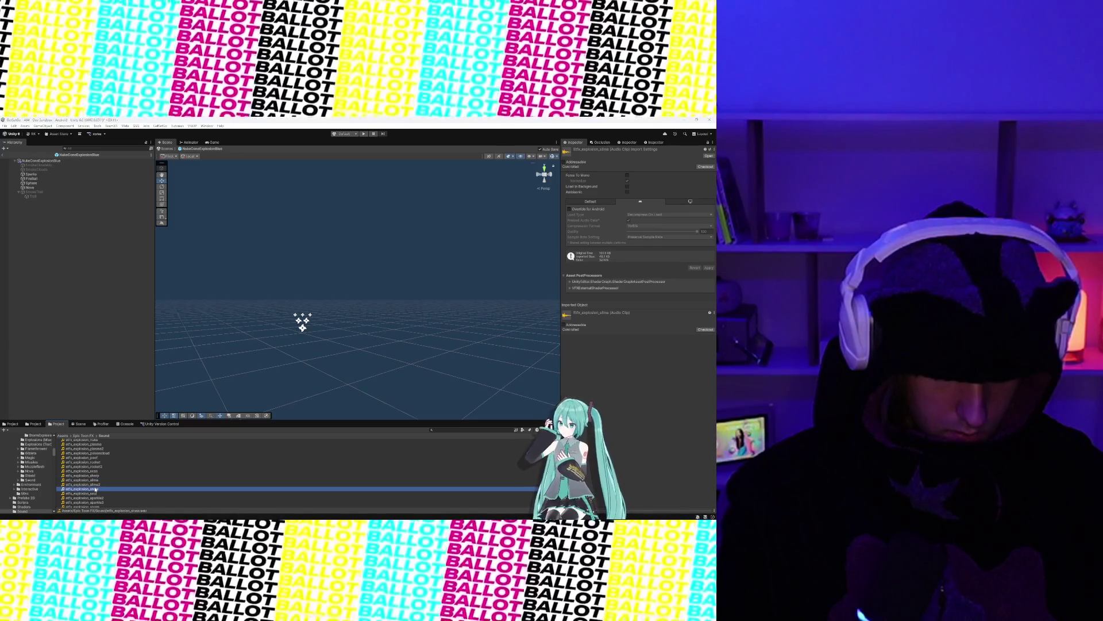
click(91, 493)
Step: Audition the energy01 through energy04 shoot clips and reselect NukeConeExplosionBlue
scroll(91, 489, down, 1)
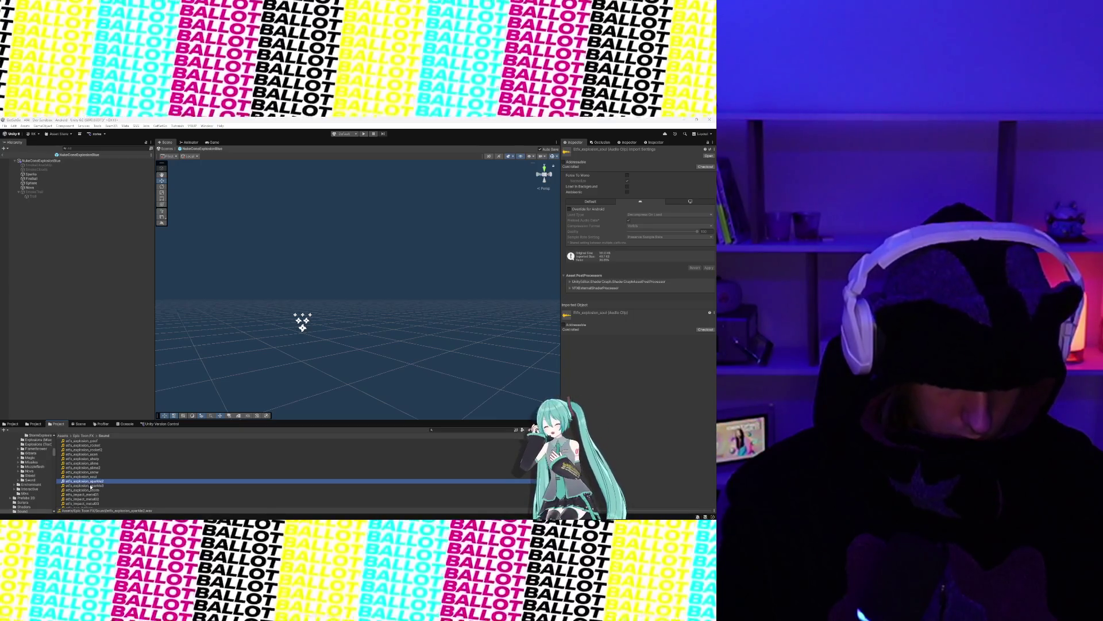
scroll(91, 494, down, 2)
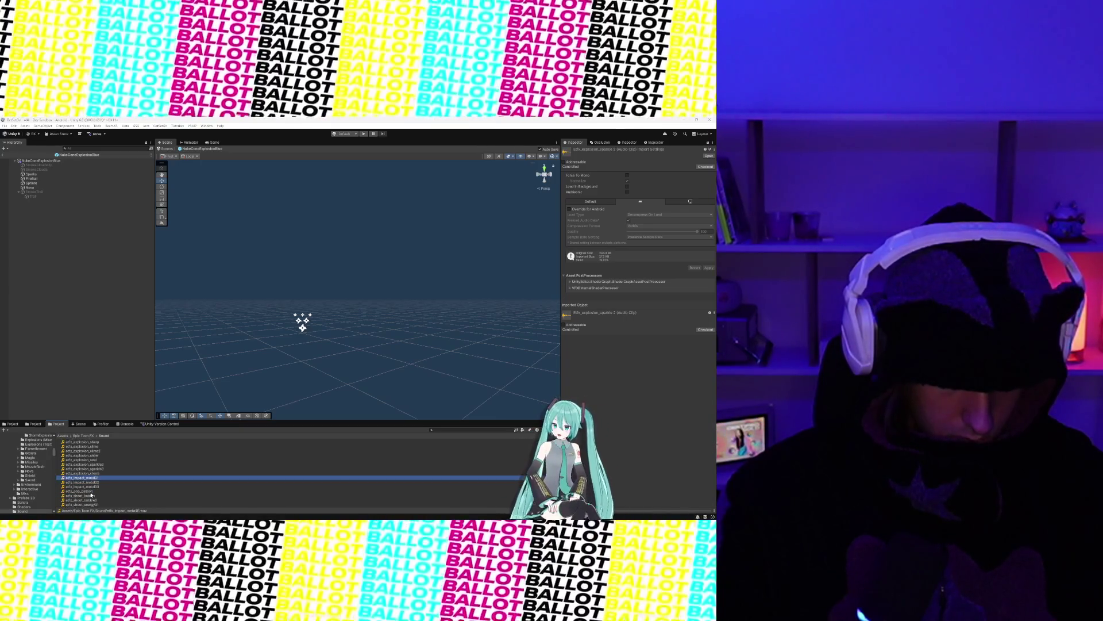
scroll(79, 467, down, 2)
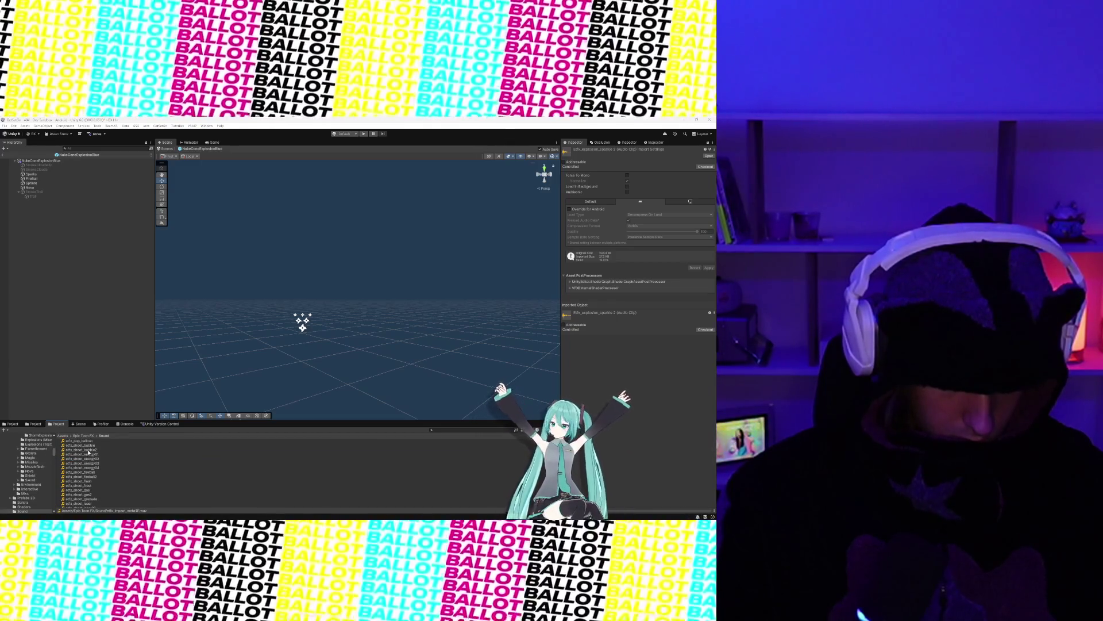
click(89, 454)
click(89, 458)
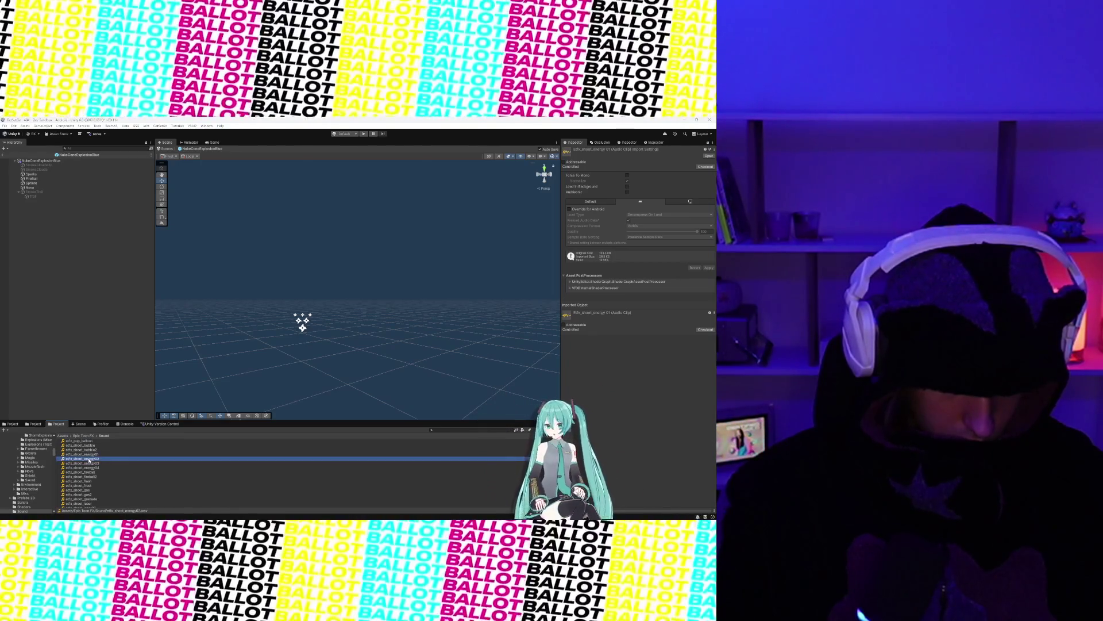
click(81, 463)
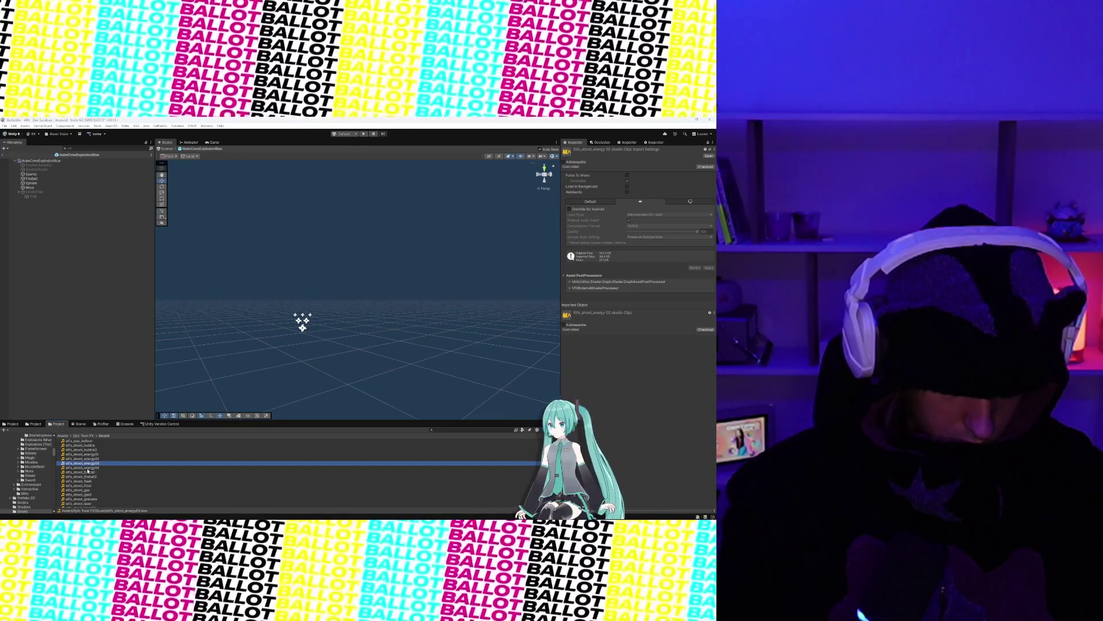
click(88, 469)
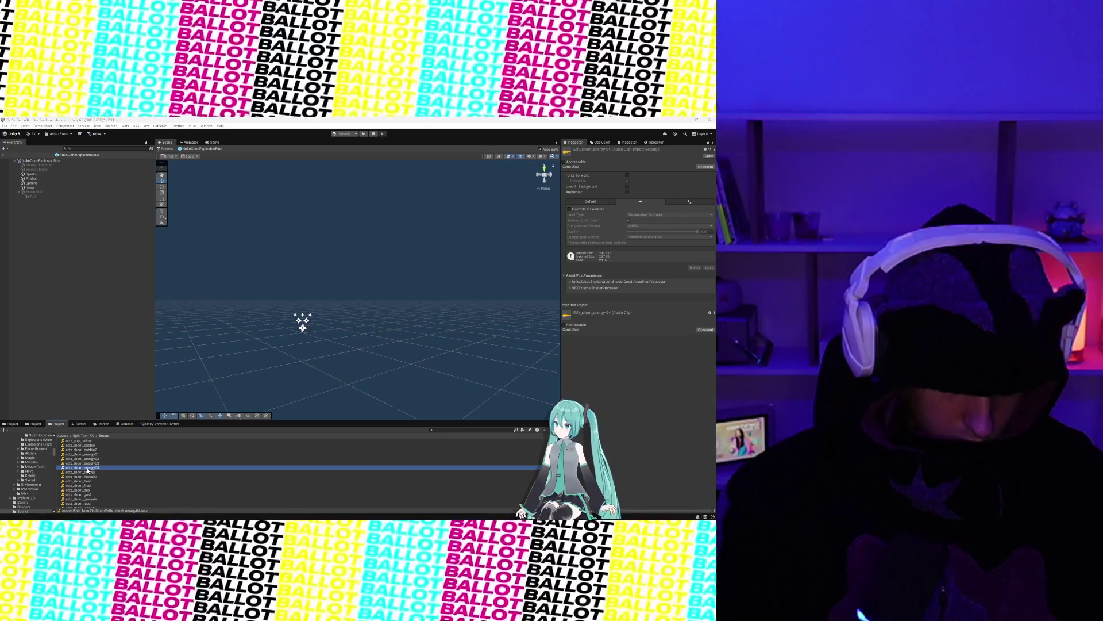
click(40, 160)
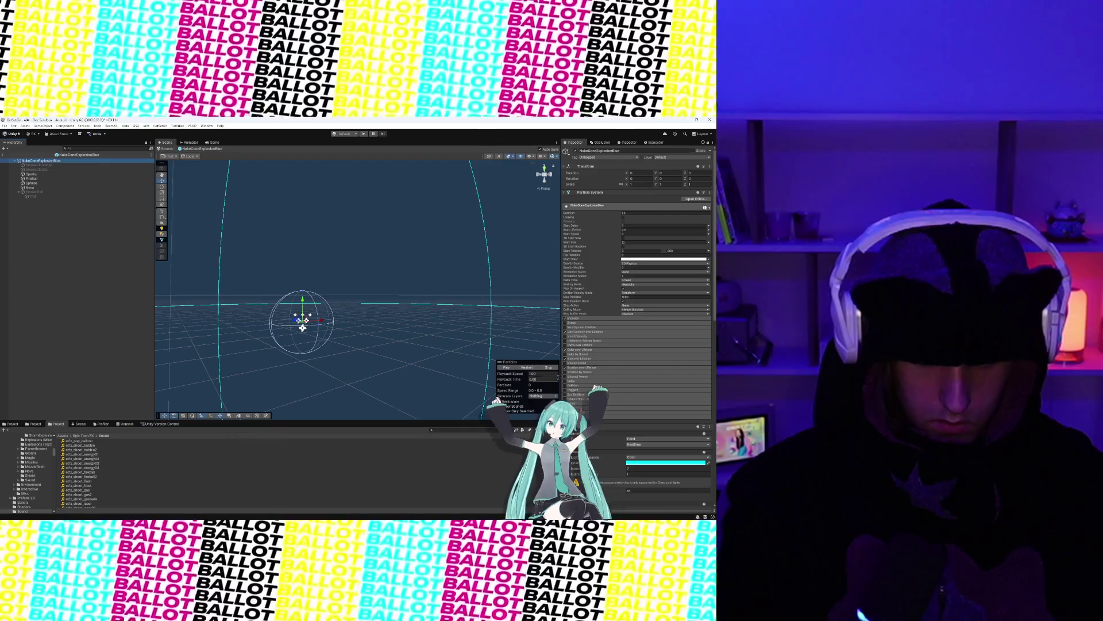
Step: Put etfx_shoot_energy04 in the Audio Source's Audio Resource field, then preview the laser shoot clips
scroll(714, 338, down, 15)
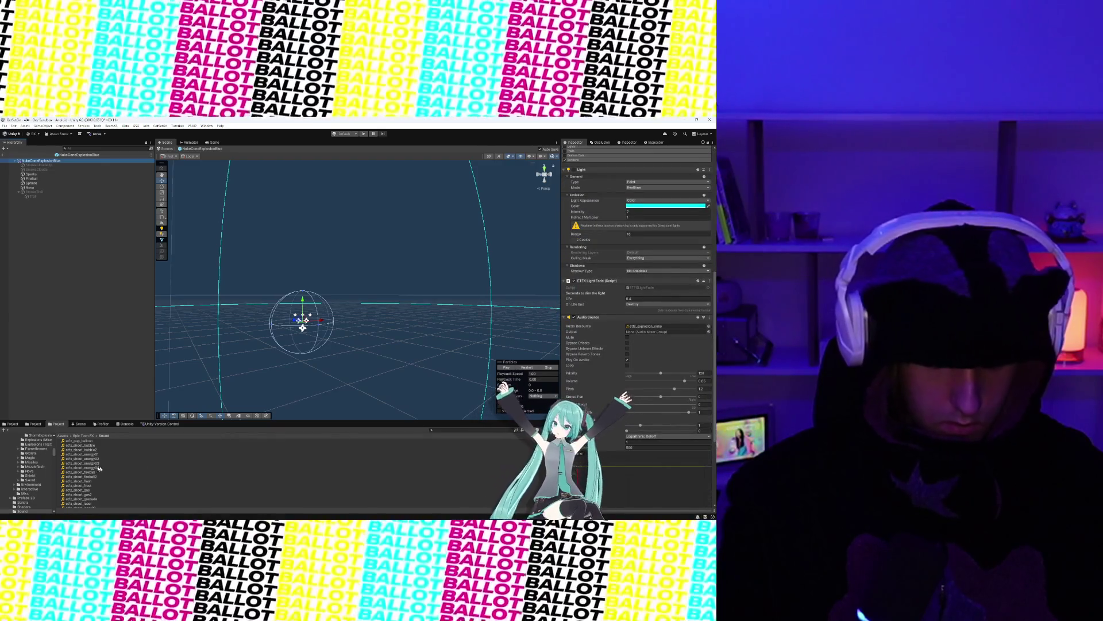
drag(97, 470, 645, 325)
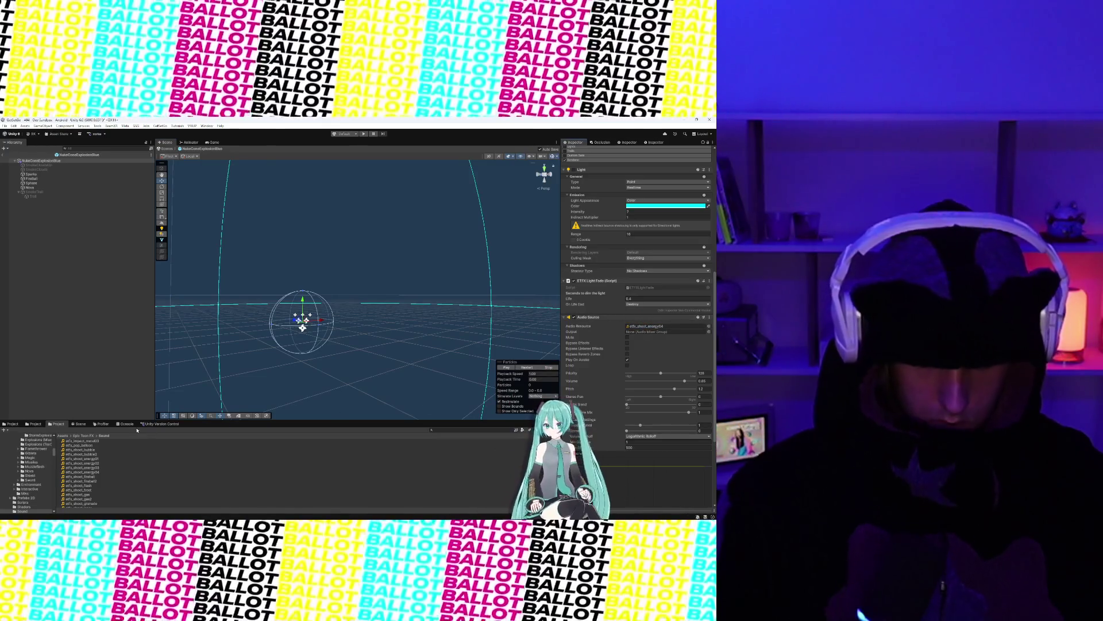
scroll(98, 471, down, 2)
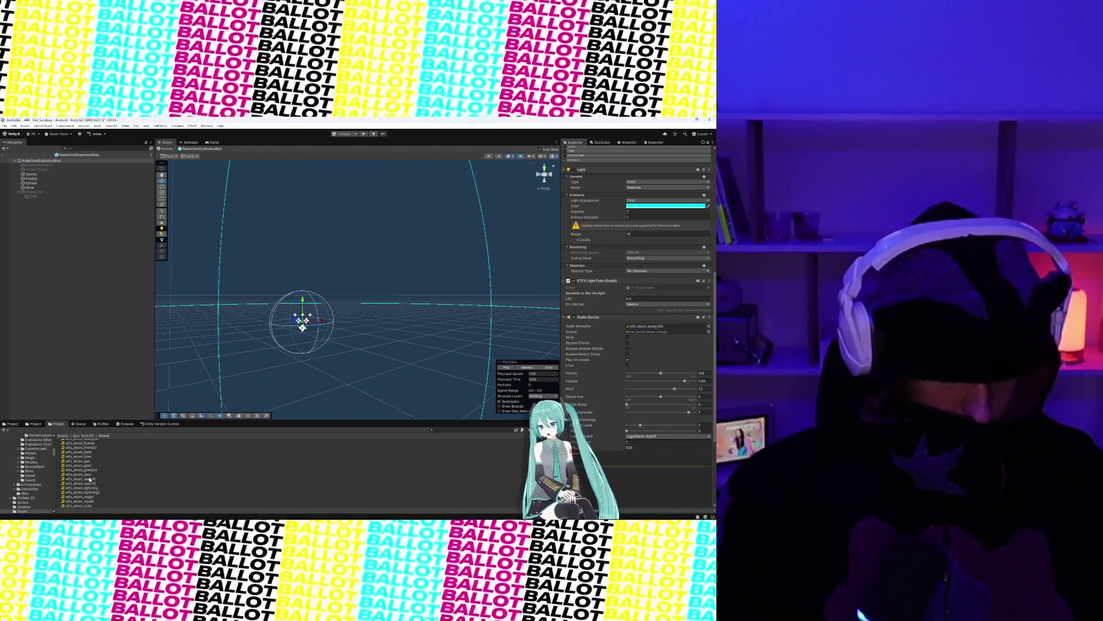
click(88, 475)
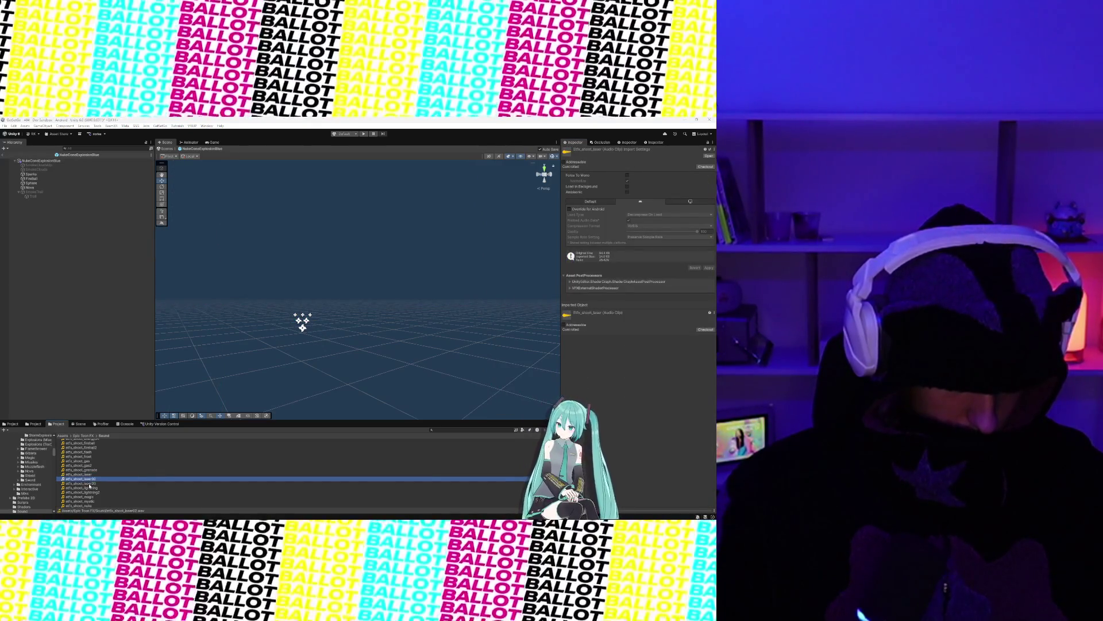
key(Down)
scroll(89, 486, down, 1)
Step: Audition the magic, mystic, nuke, snowball and rocket shoot clips
click(89, 480)
click(89, 486)
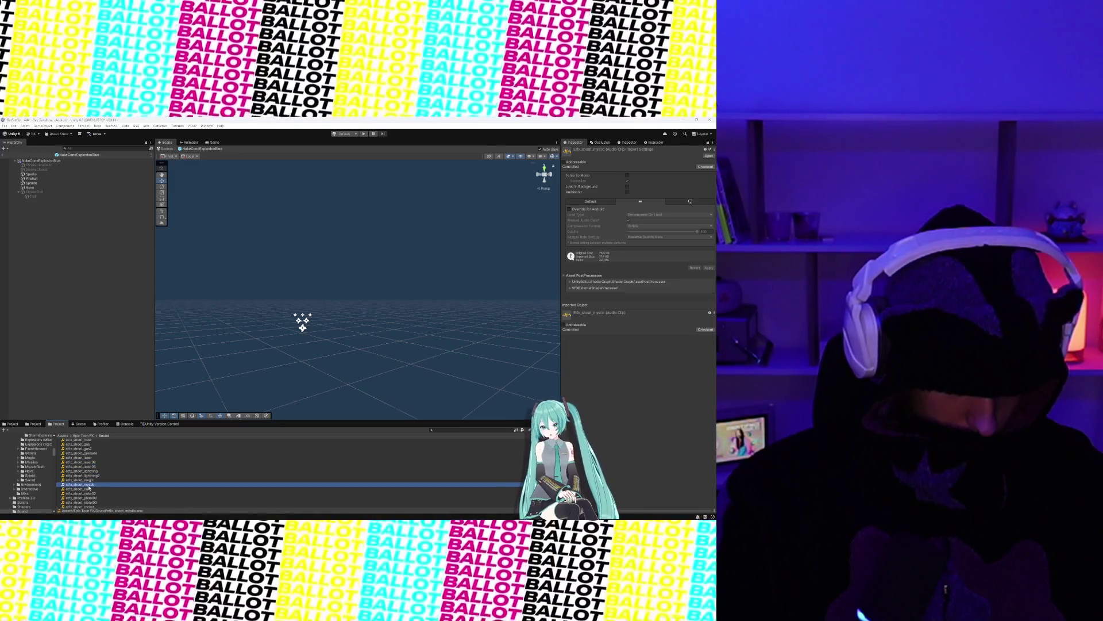
click(89, 490)
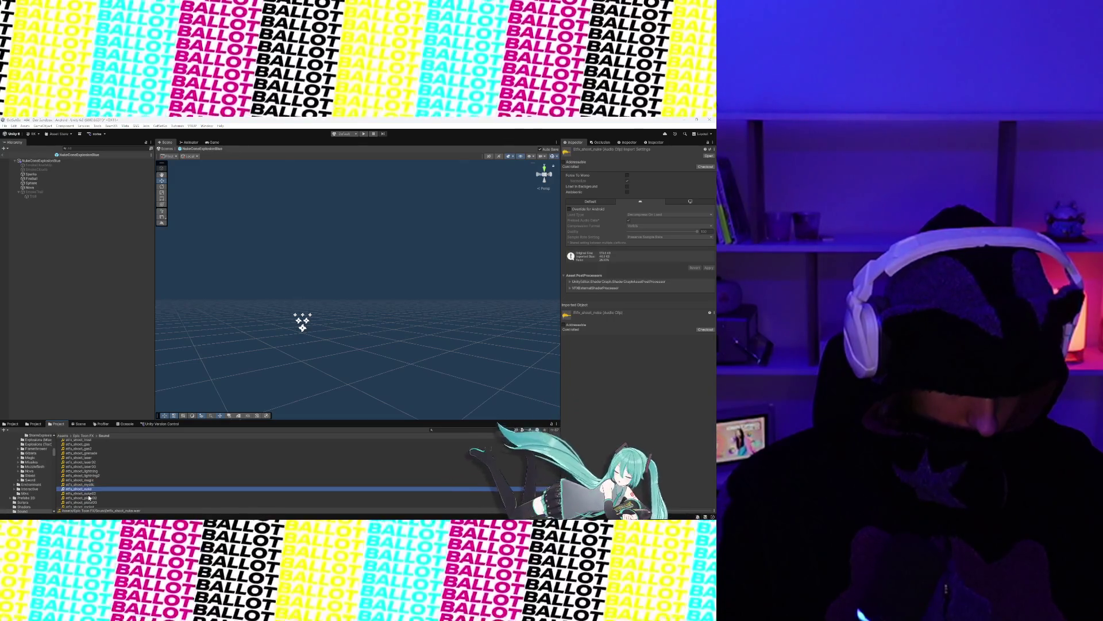
scroll(89, 498, down, 3)
click(85, 477)
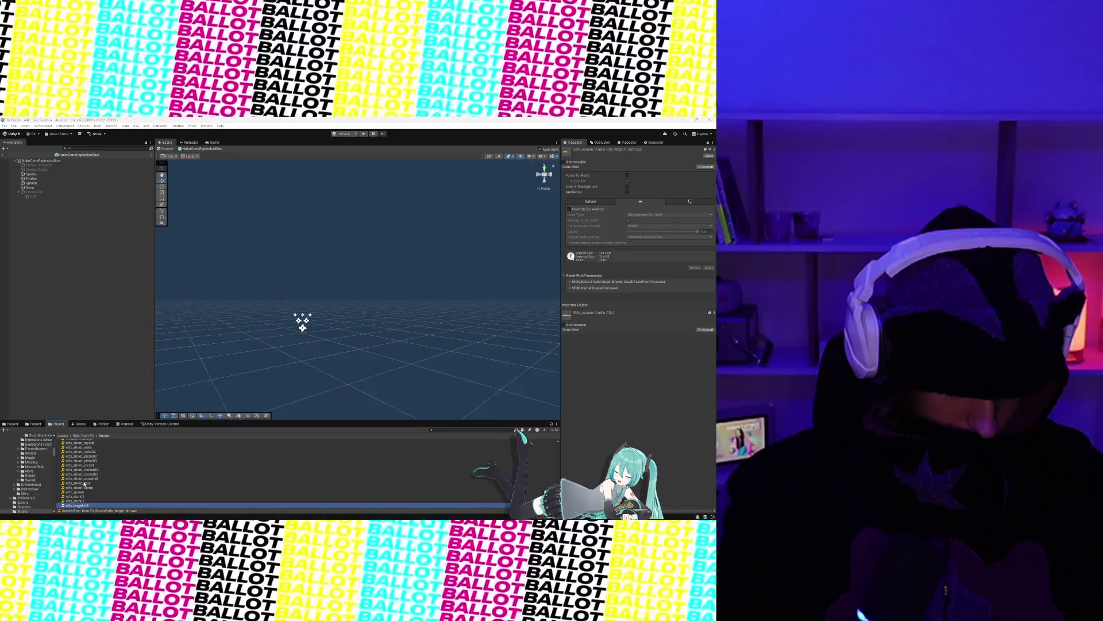
click(85, 475)
click(85, 469)
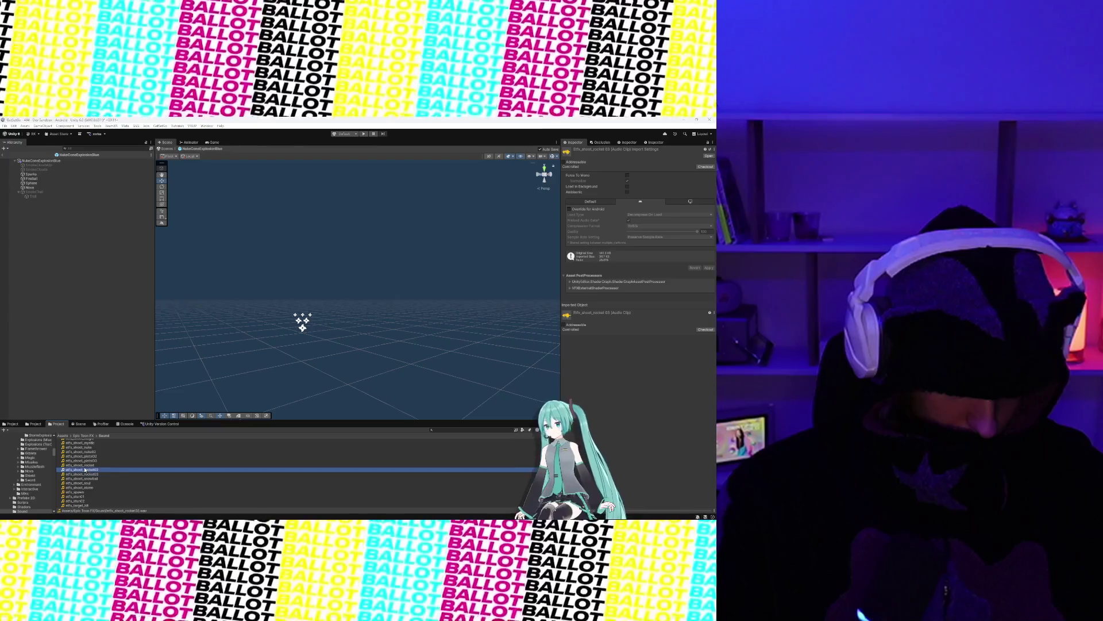
click(85, 465)
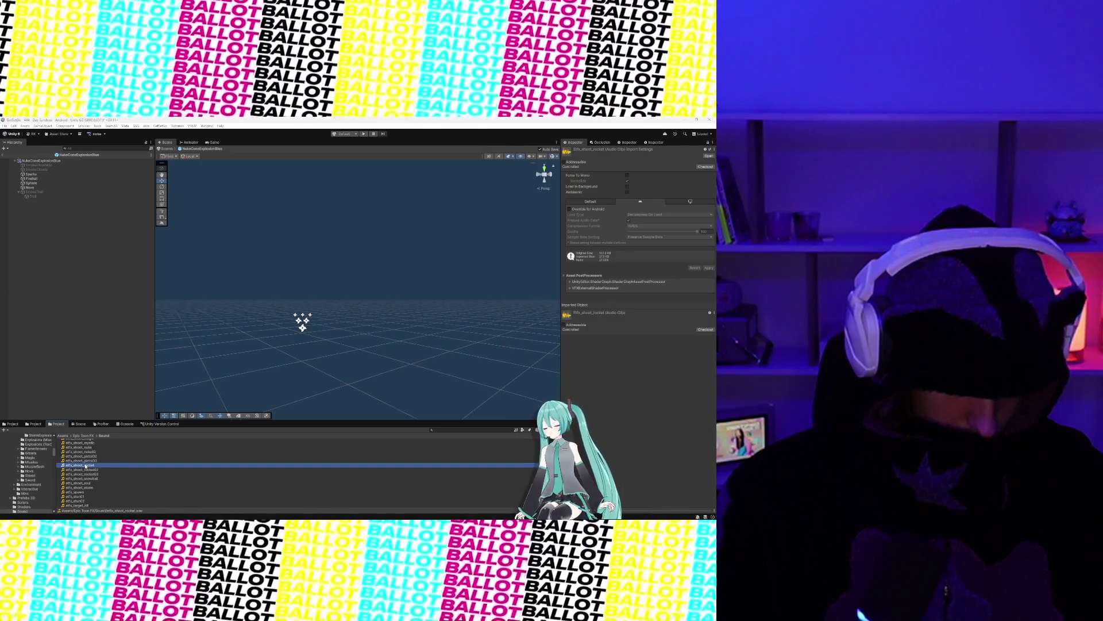
scroll(85, 466, up, 2)
click(85, 464)
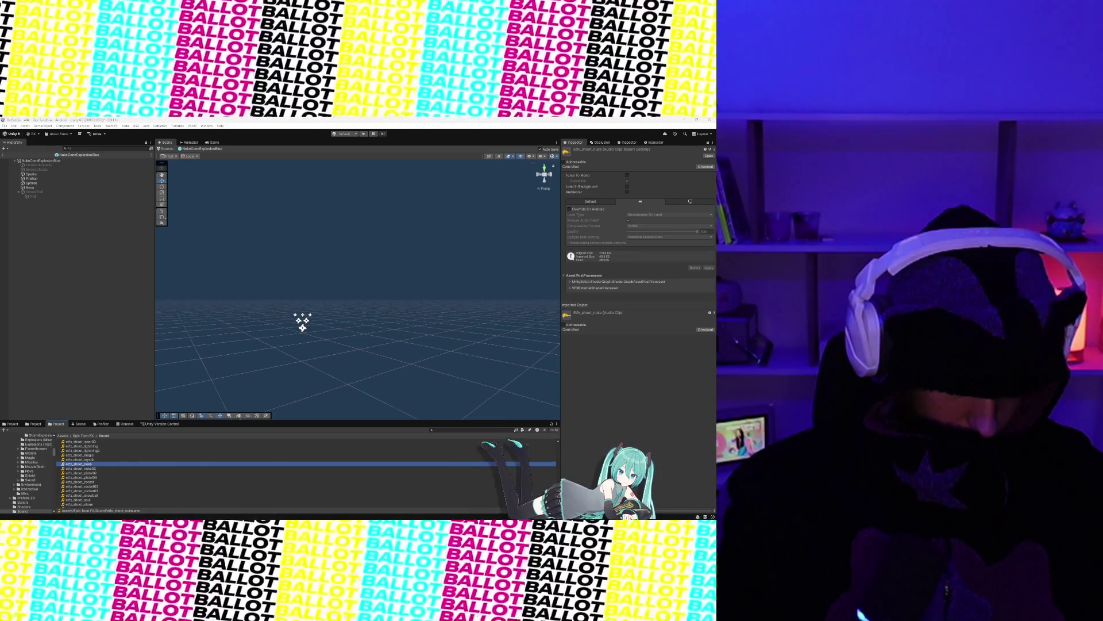
click(90, 460)
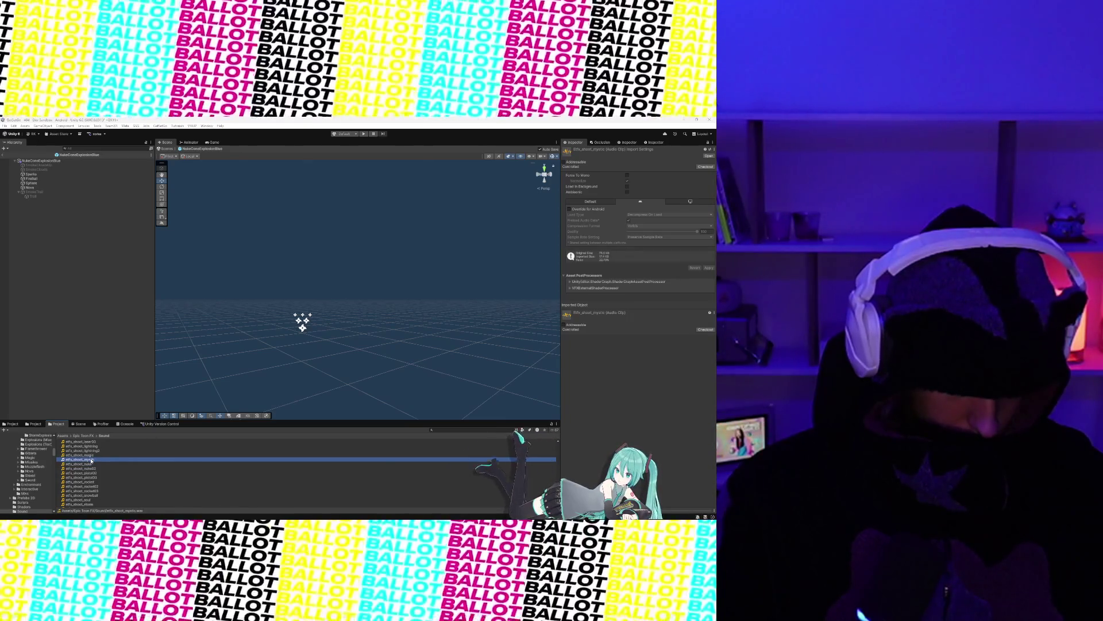
click(90, 455)
Step: Audition the laser, lightning, grenade, gas, frost and fireball2 shoot clips, settling on gas
scroll(87, 454, up, 2)
click(85, 459)
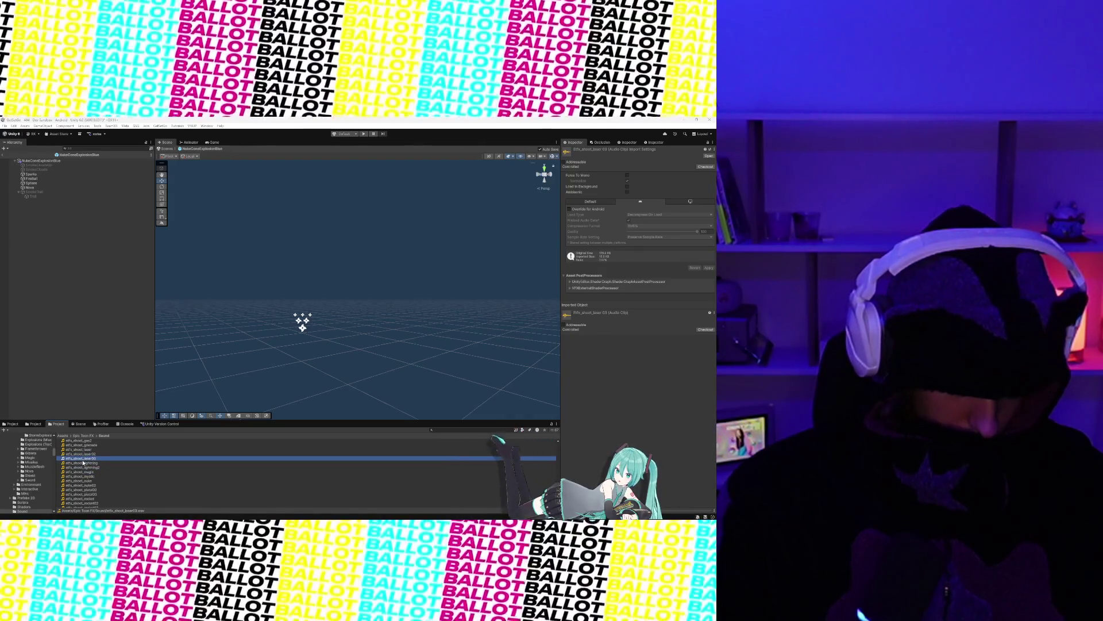
click(83, 463)
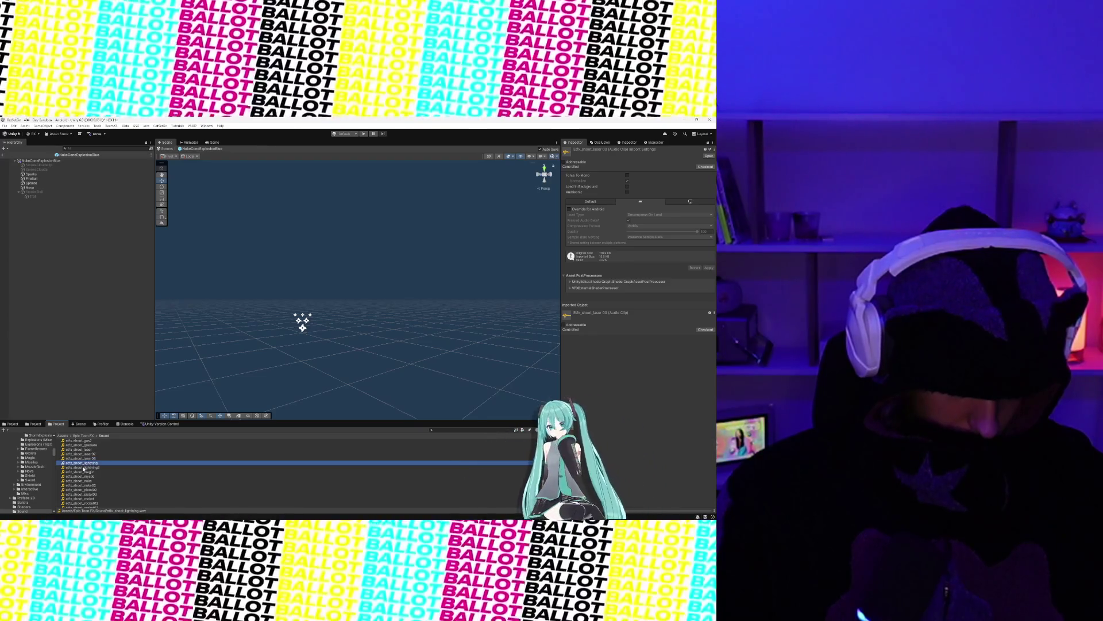
click(84, 468)
click(84, 454)
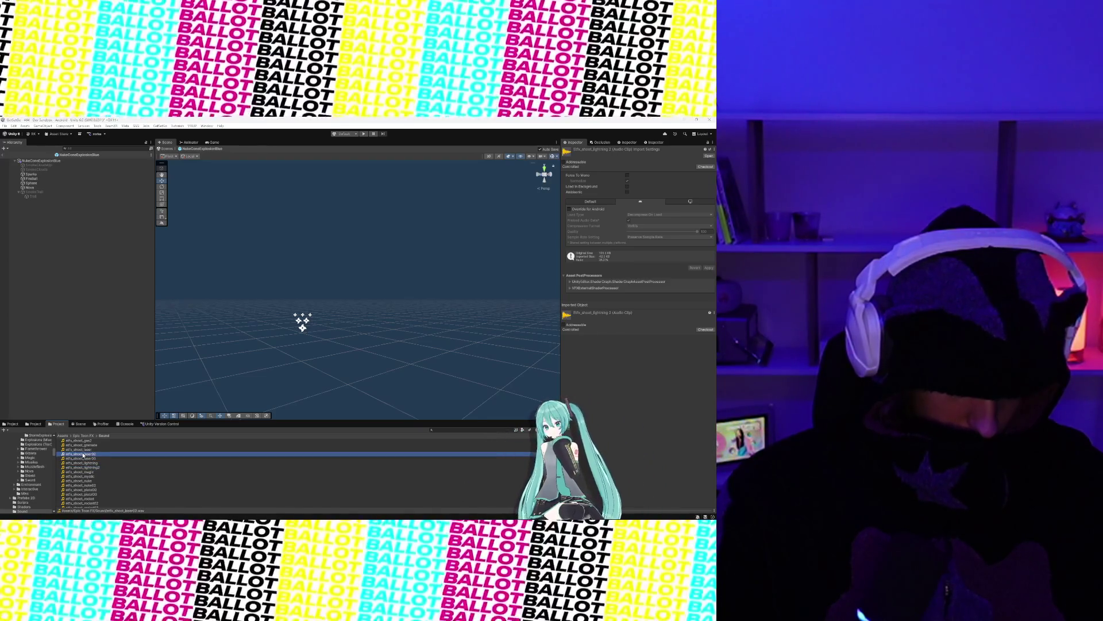
click(84, 450)
scroll(82, 455, up, 2)
click(81, 461)
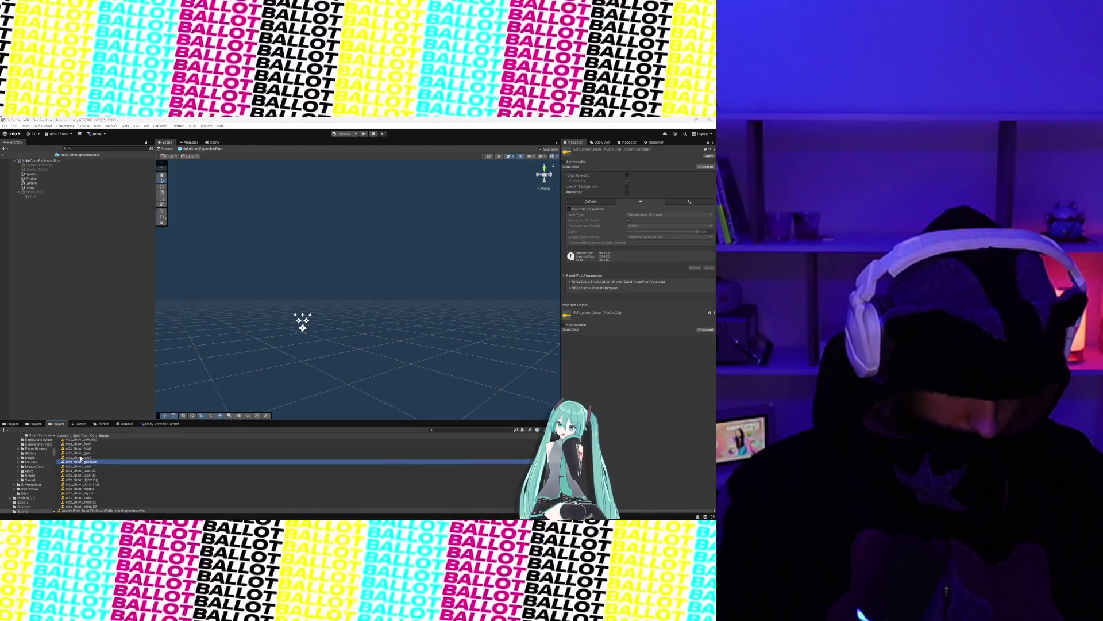
click(81, 456)
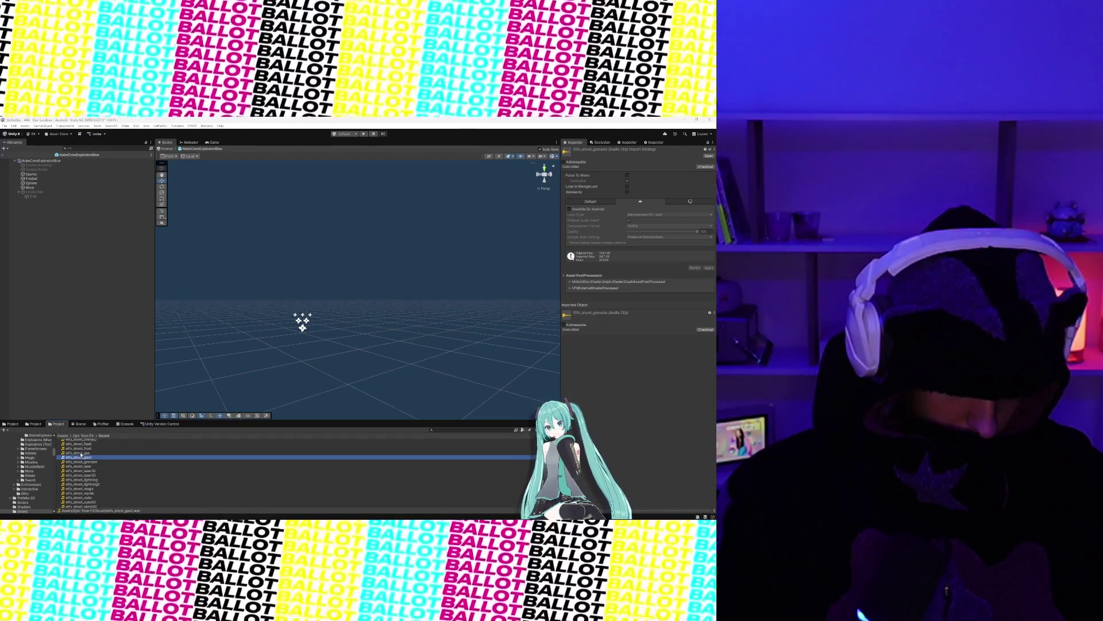
click(81, 453)
scroll(77, 465, up, 2)
click(78, 466)
click(78, 470)
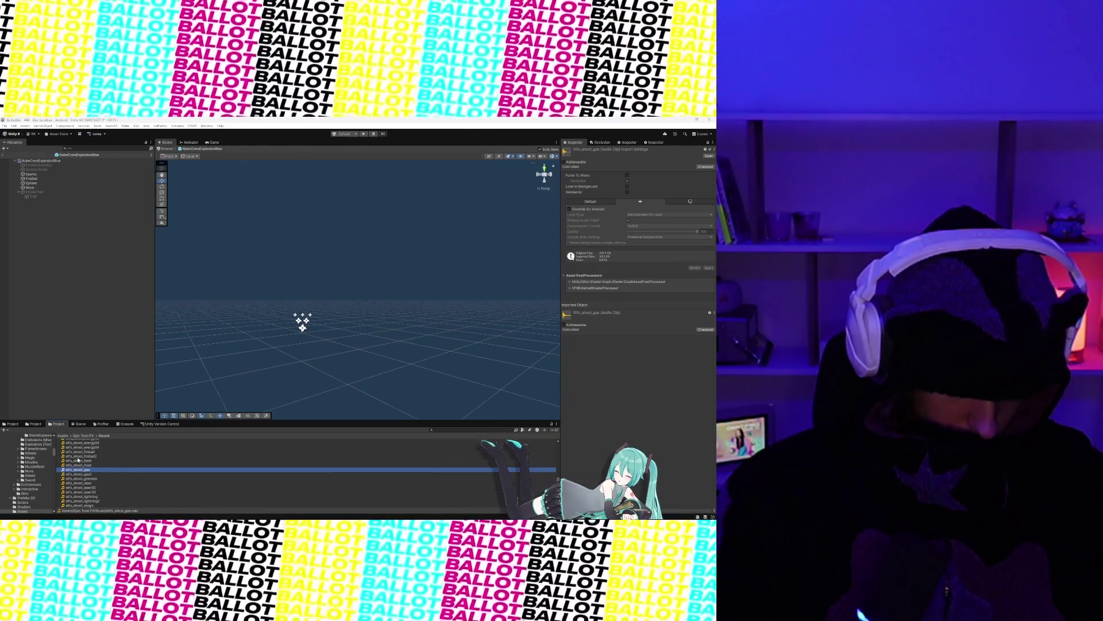
click(78, 457)
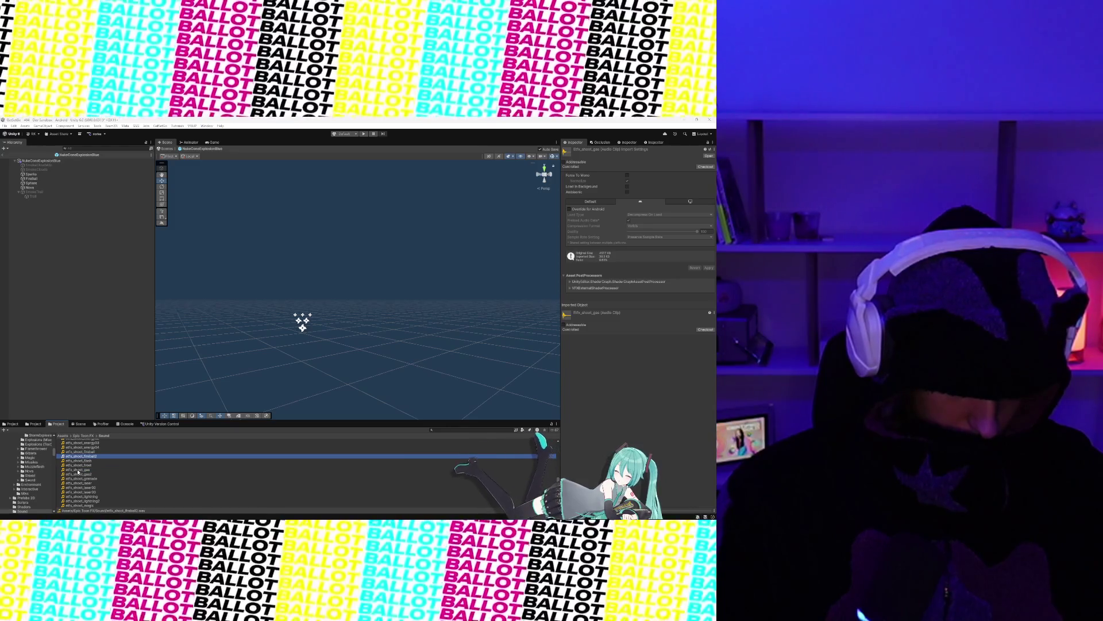
click(78, 469)
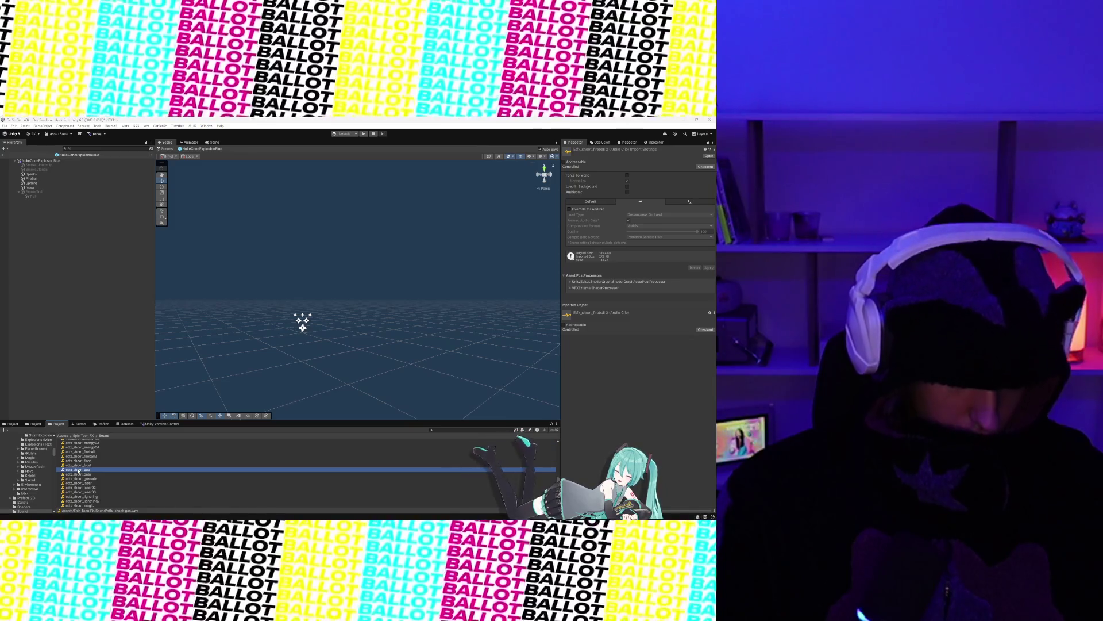
click(74, 162)
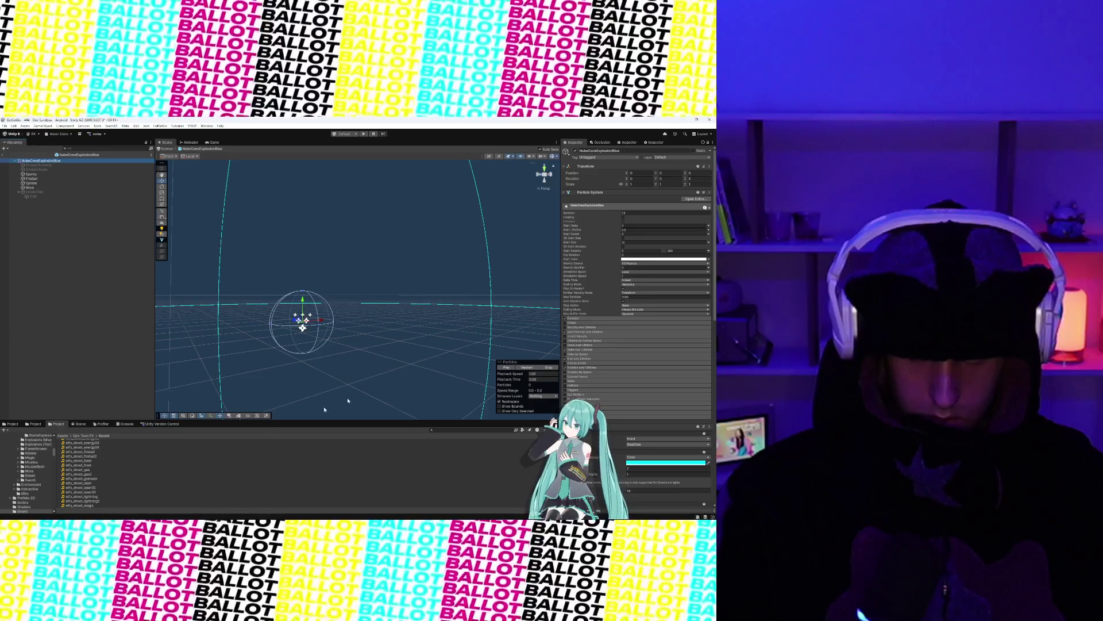
Step: Assign efx_shoot_gas to the Audio Source's Audio Resource field in place of energy04
scroll(575, 277, down, 15)
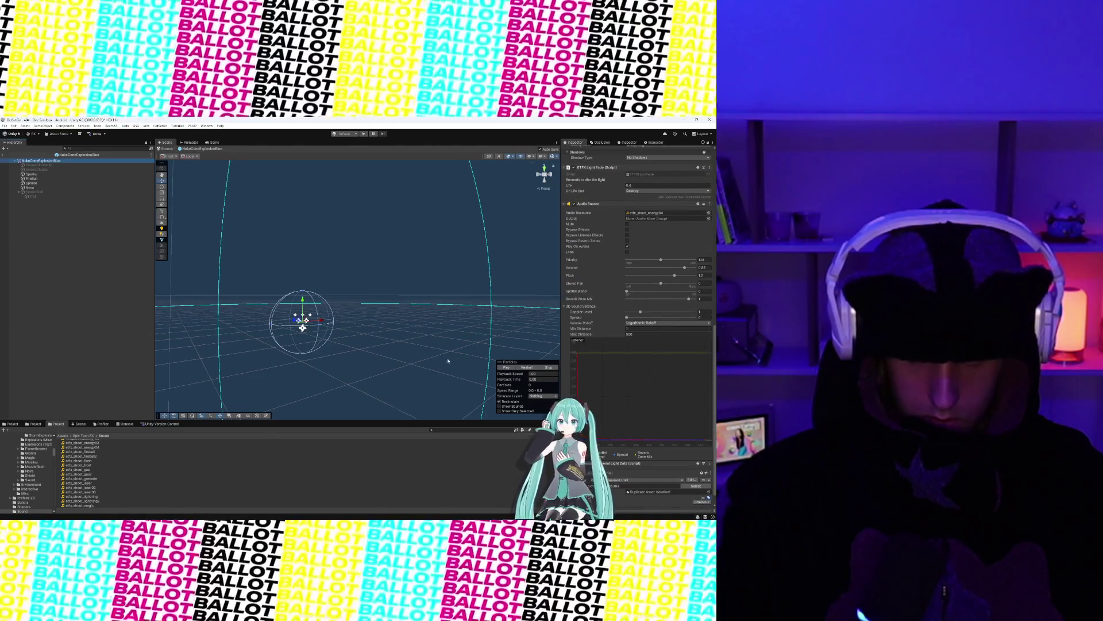
click(89, 470)
mouse_move(90, 470)
mouse_down()
mouse_move(574, 241)
mouse_move(675, 213)
mouse_up()
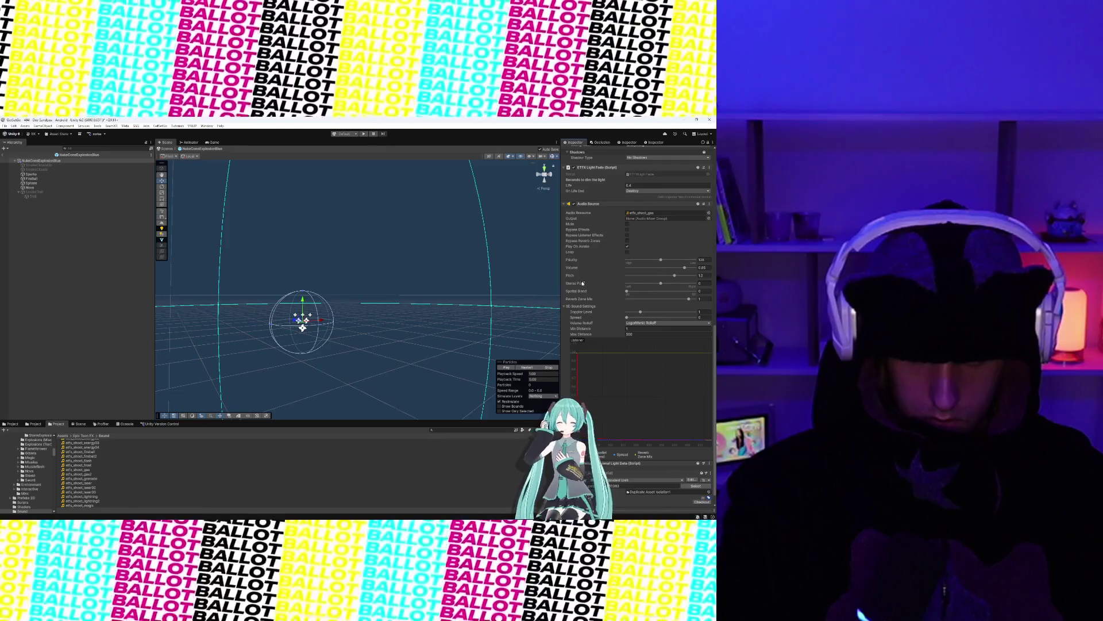
scroll(582, 282, down, 1)
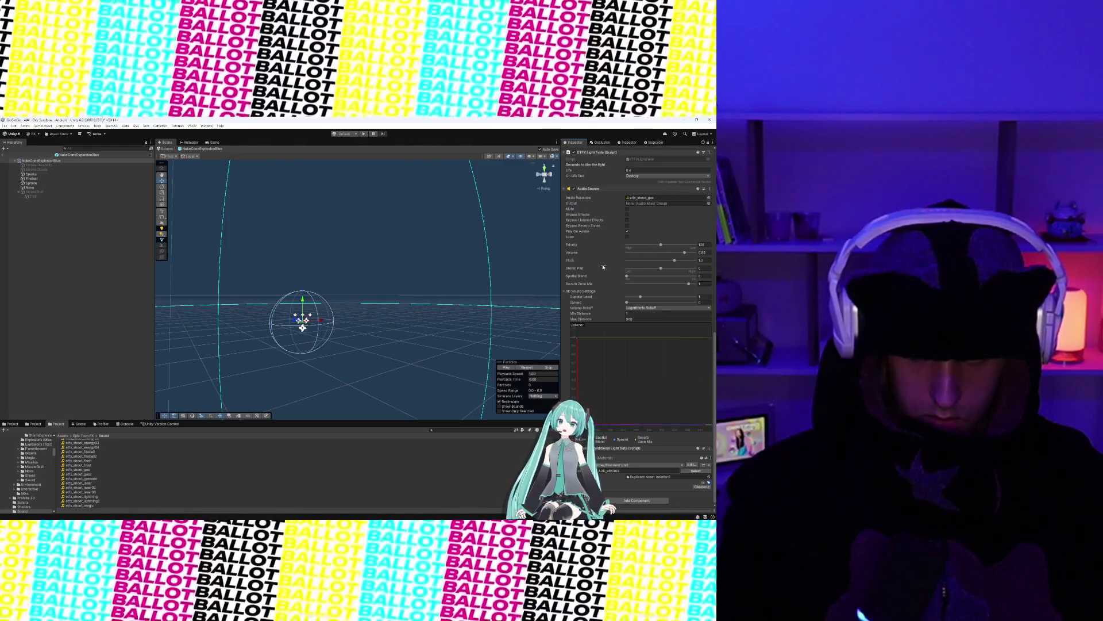
scroll(580, 279, up, 5)
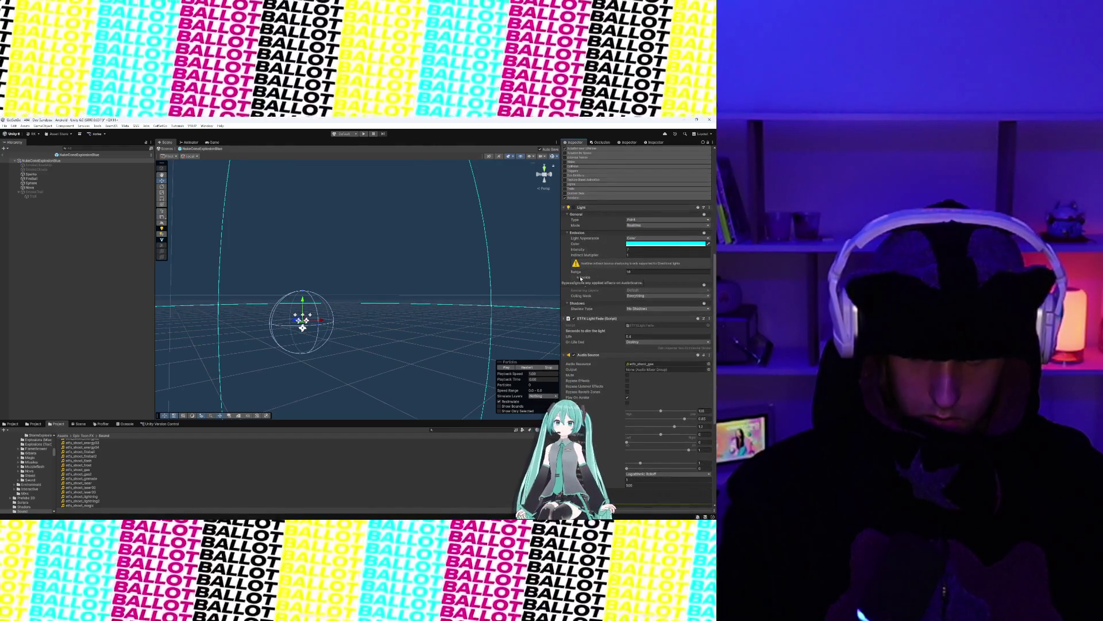
scroll(568, 373, down, 2)
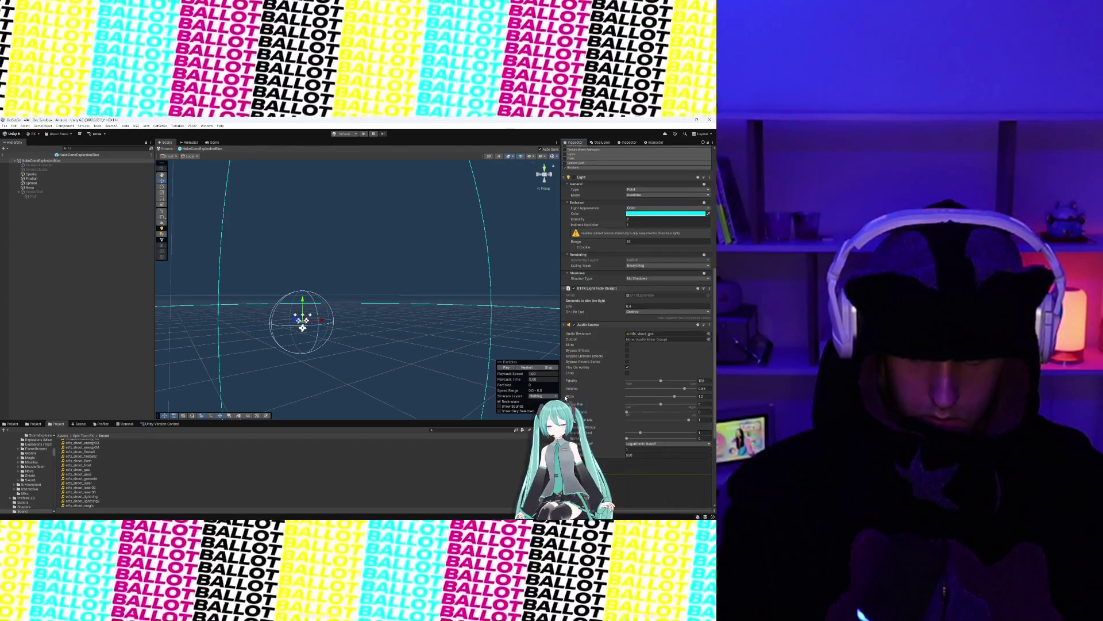
scroll(569, 368, down, 2)
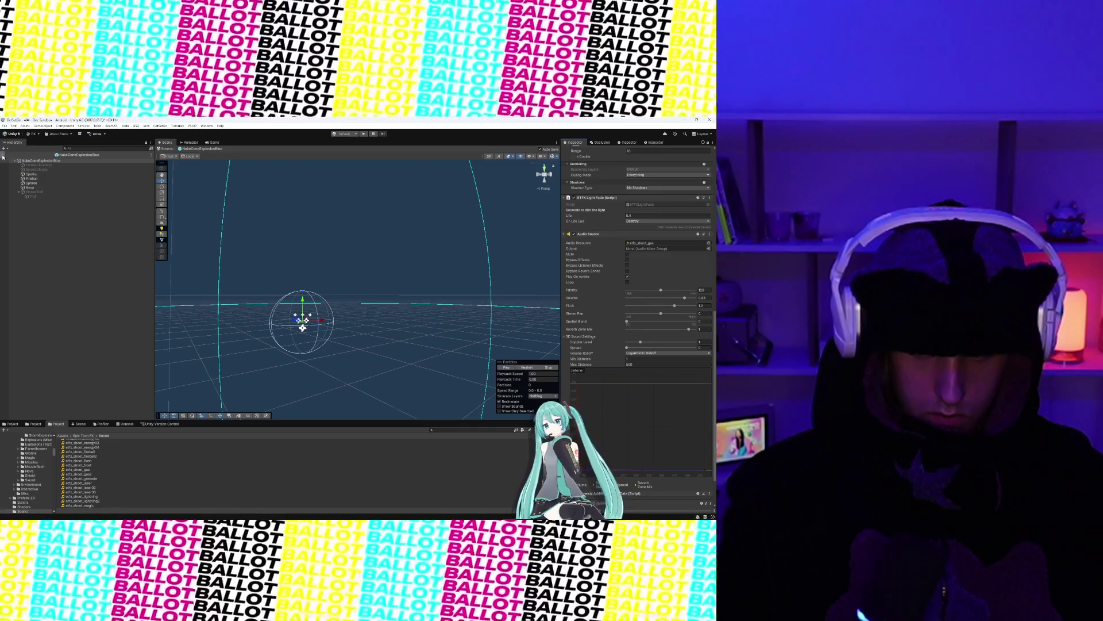
click(643, 364)
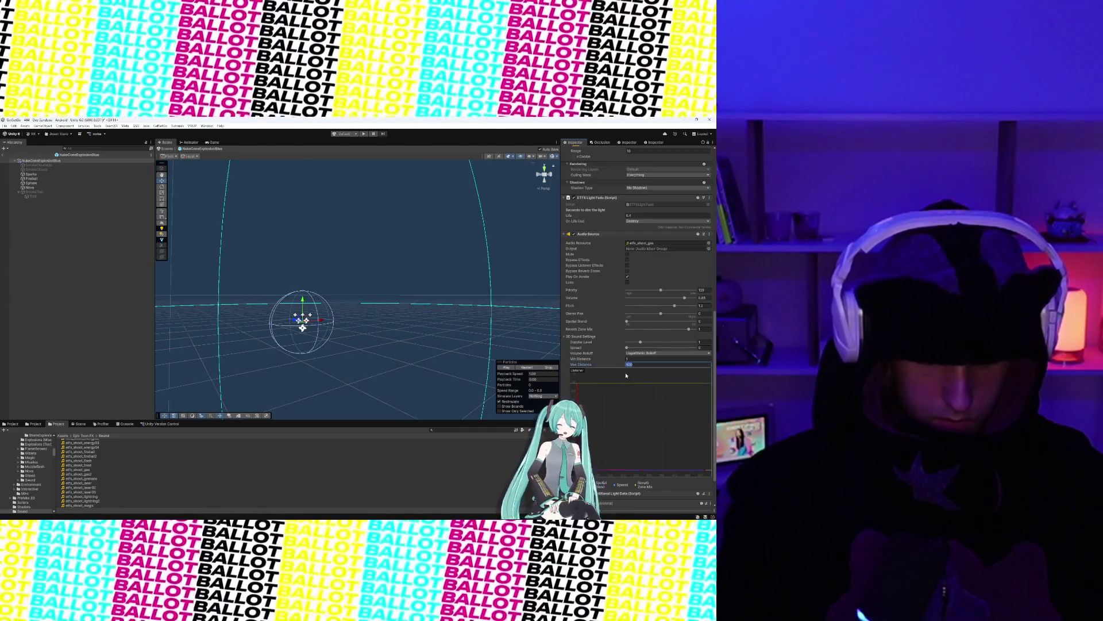
Step: Set the Audio Source Max Distance to 100 and exit Prefab Mode to the scene
text(2)
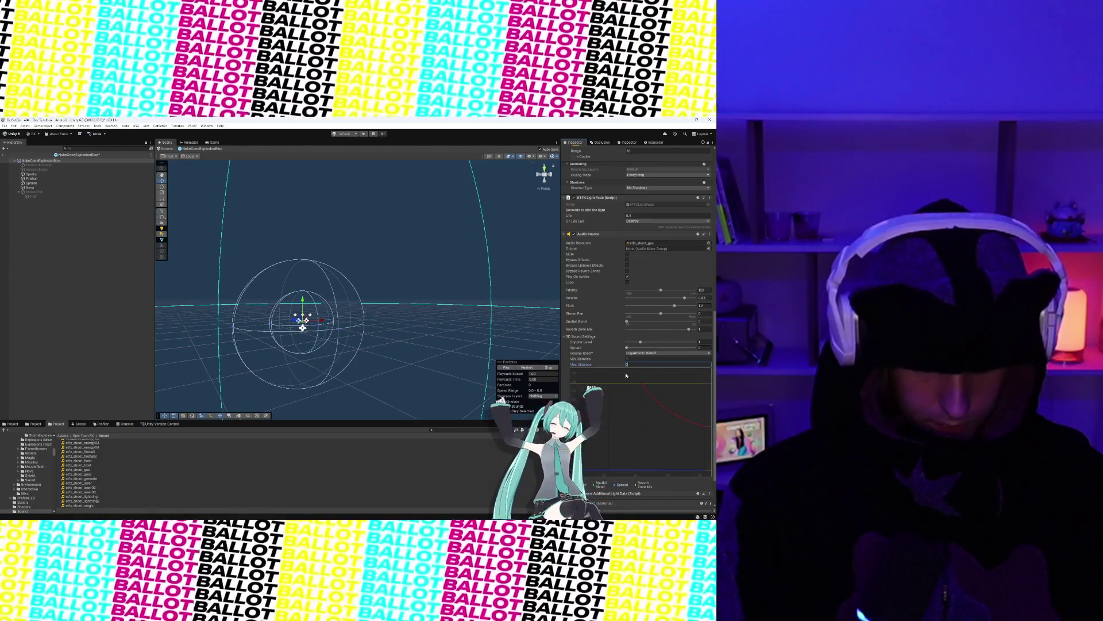
text(50)
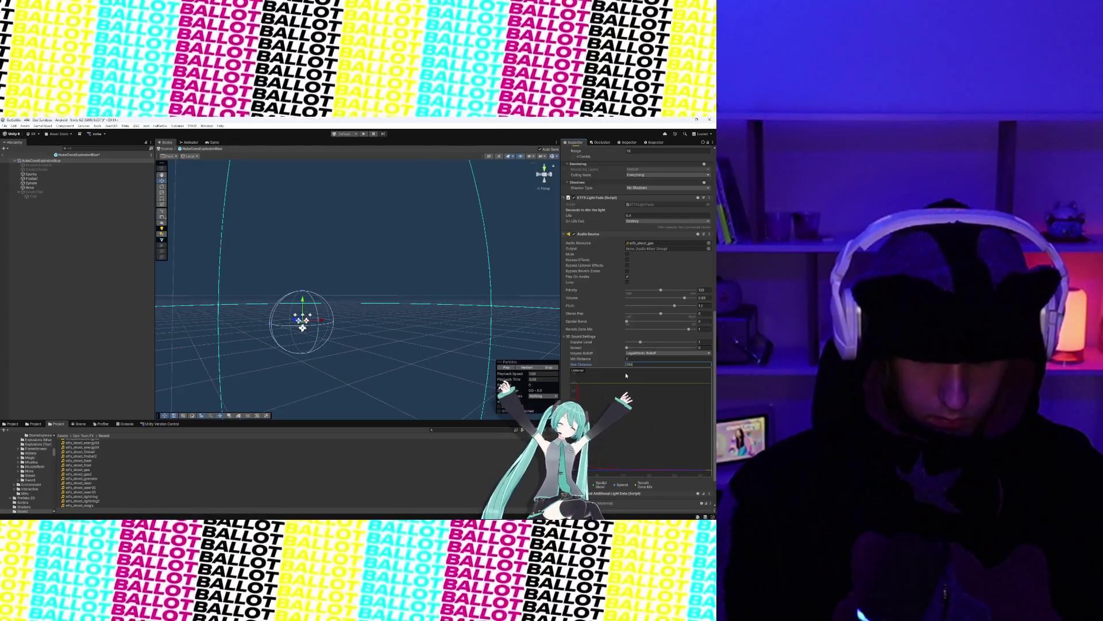
scroll(352, 318, down, 3)
scroll(356, 316, up, 3)
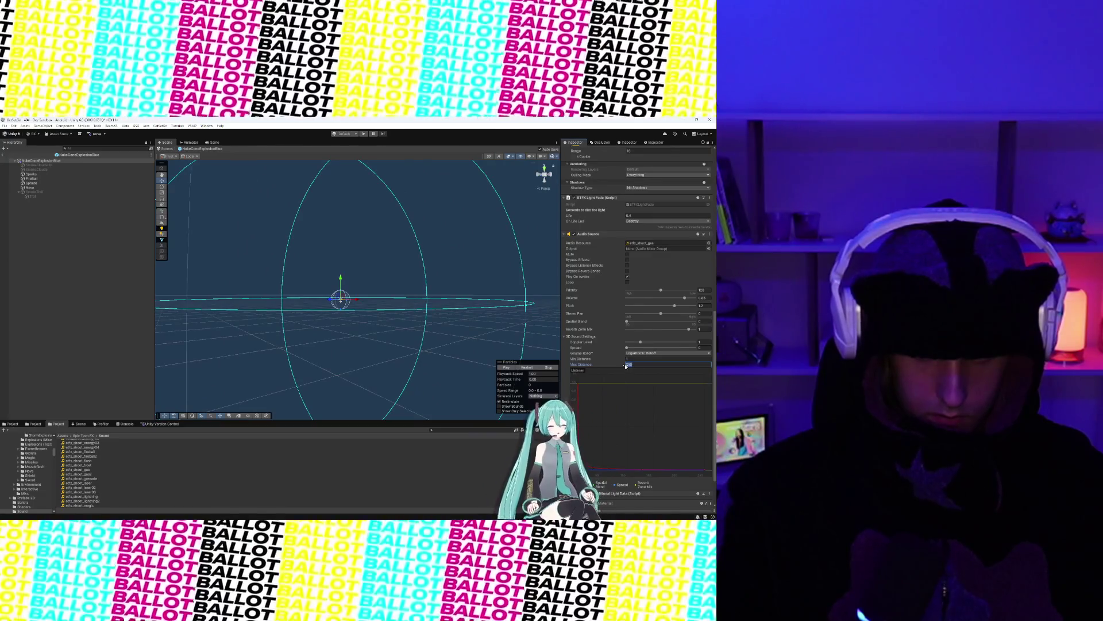
text(501)
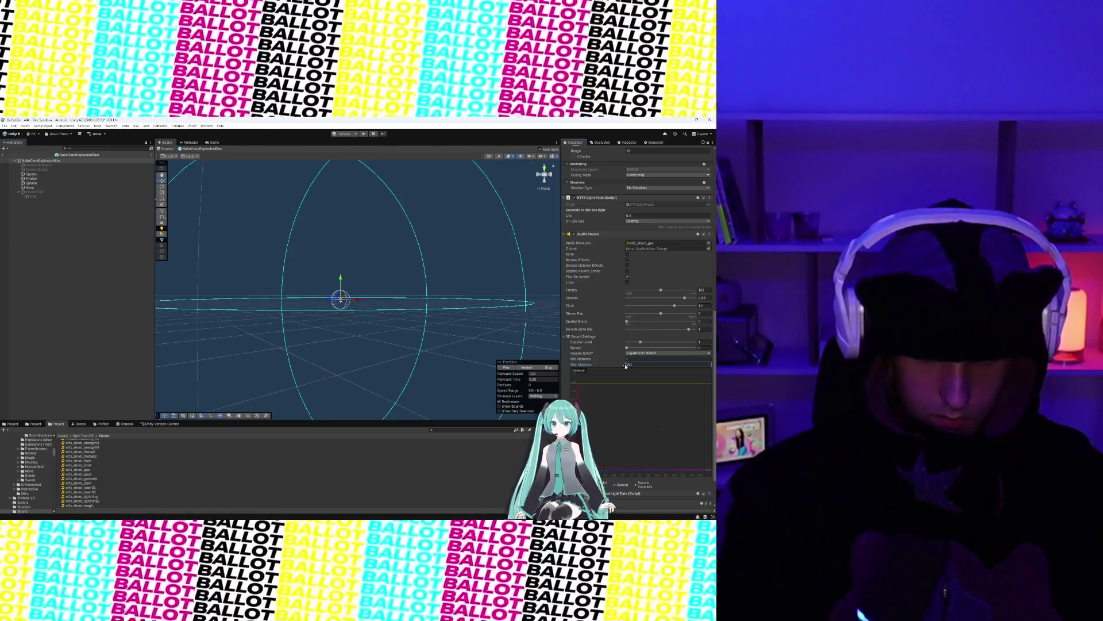
text(100)
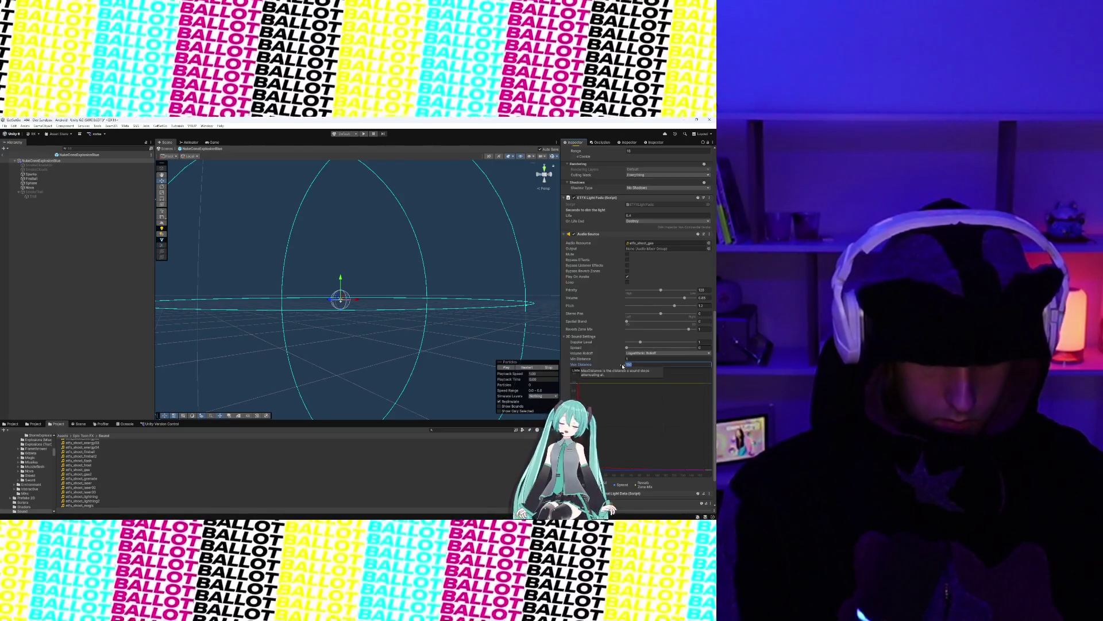
key(Return)
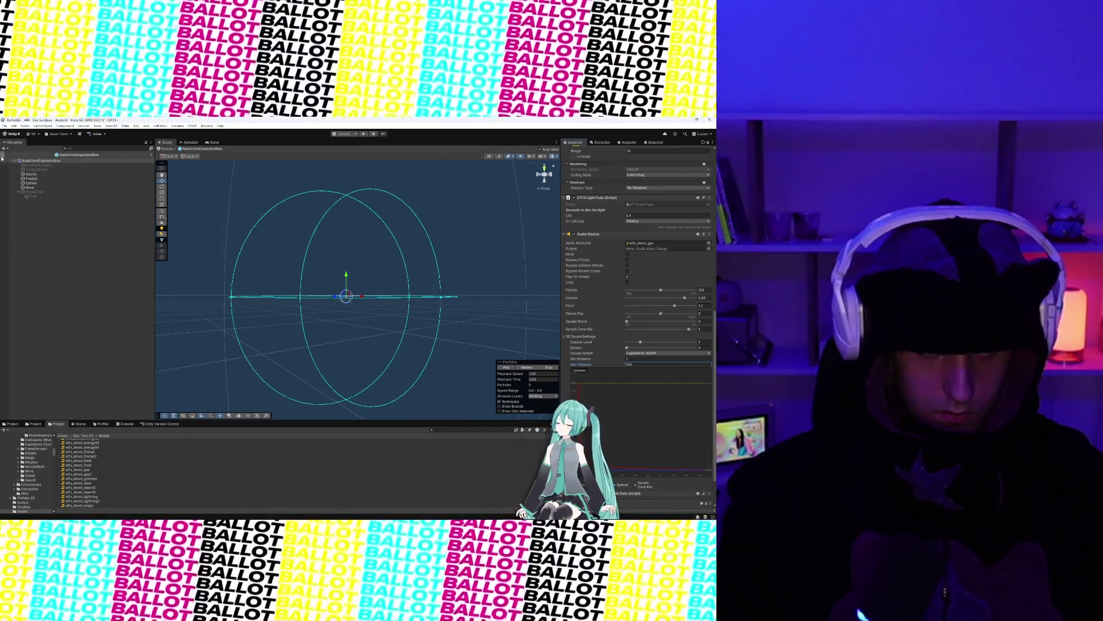
click(2, 156)
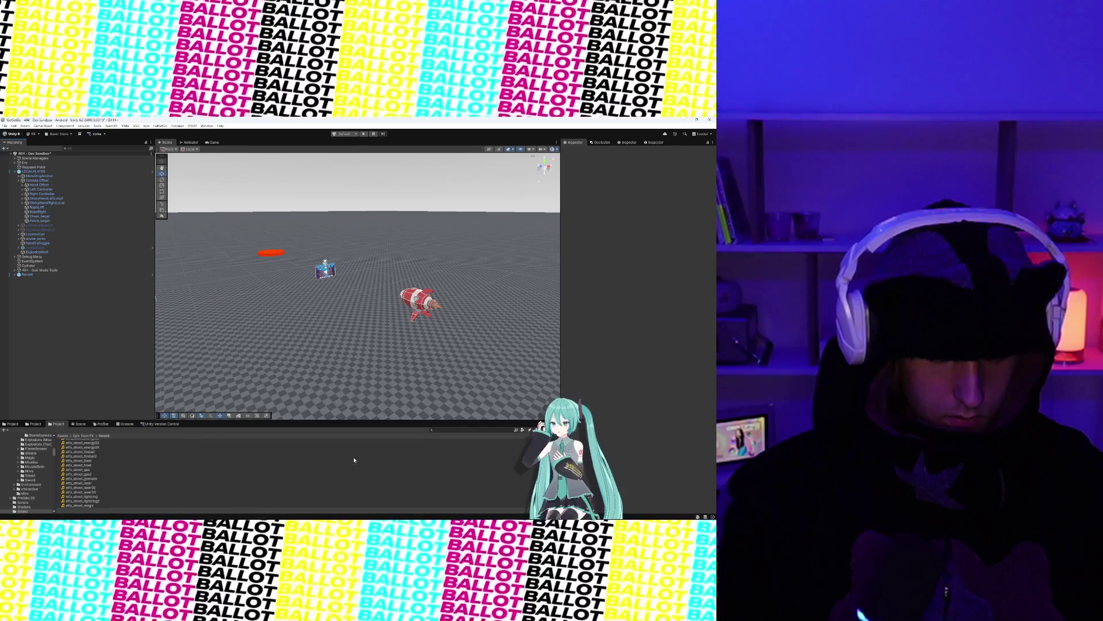
Step: Search 'Explosion', clear it, then open NukeConeExplosion and its NukeConeExplosionBlue prefab
scroll(163, 476, up, 5)
click(450, 429)
text(Exp)
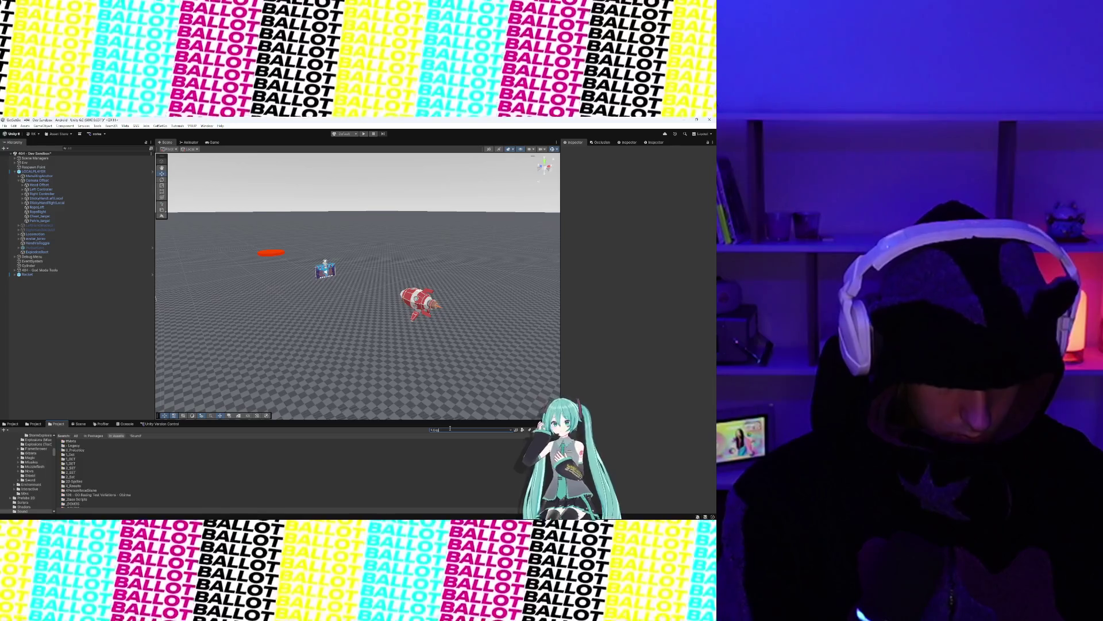
text(losion)
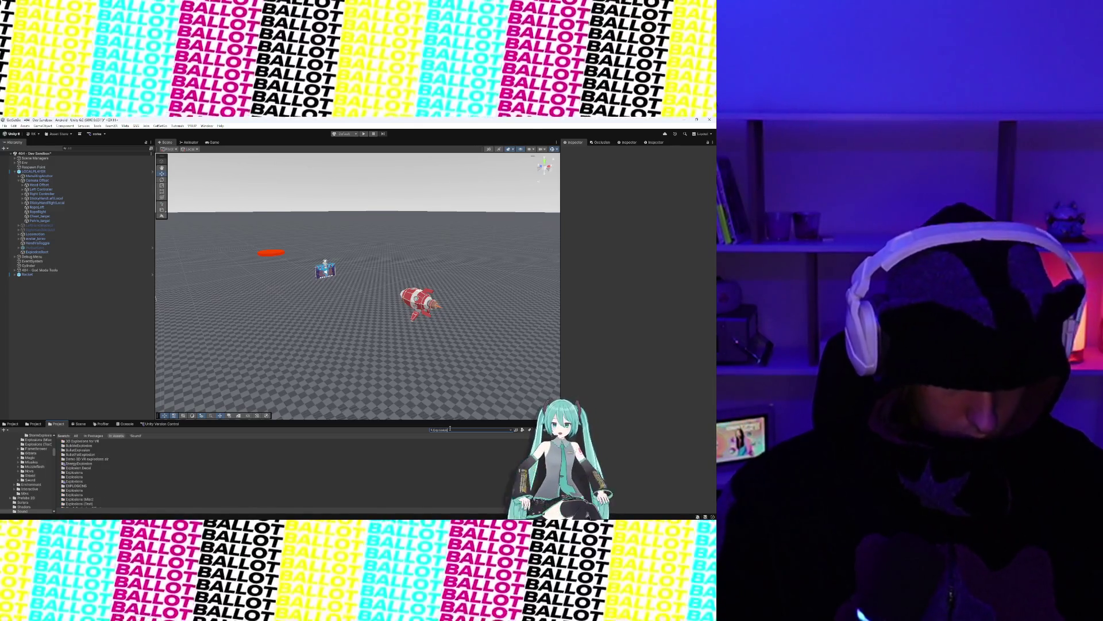
click(79, 463)
key(Escape)
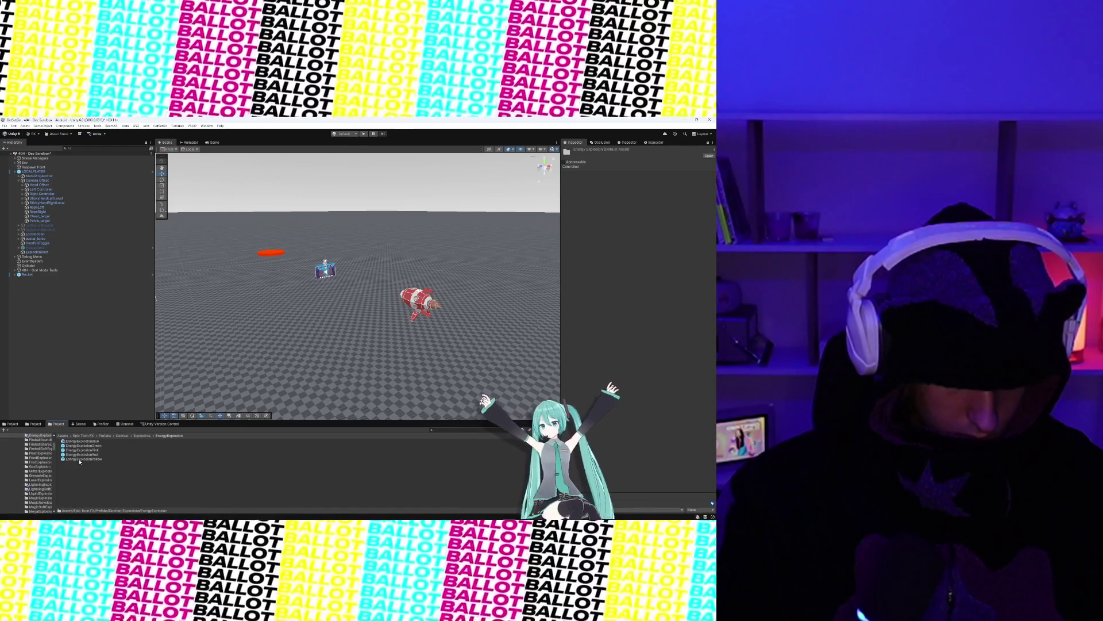
scroll(98, 462, down, 3)
scroll(74, 477, down, 5)
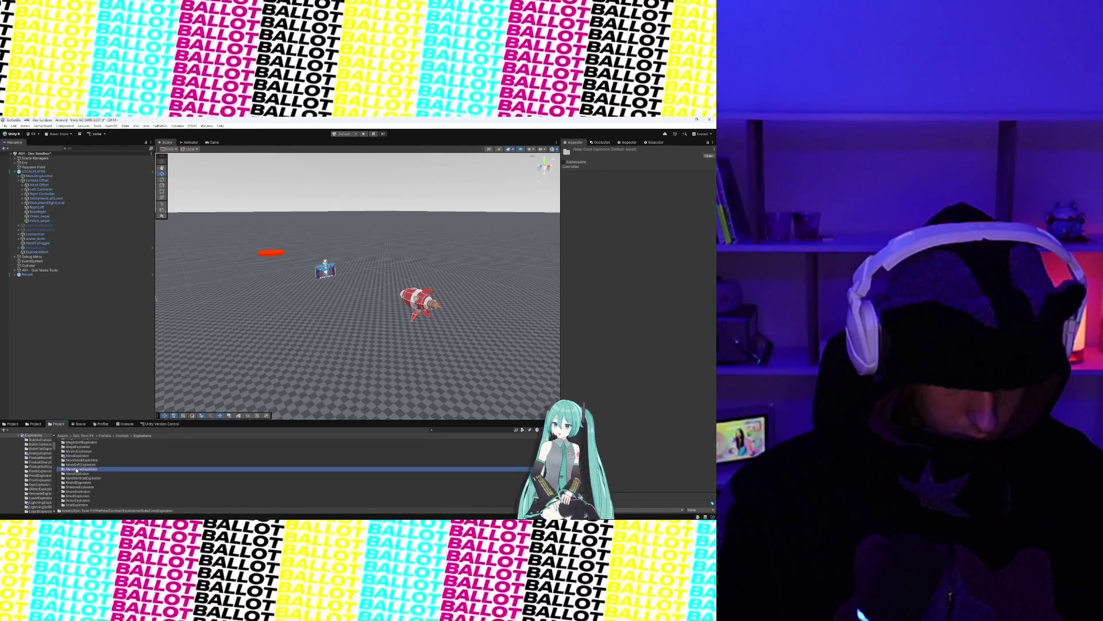
double_click(78, 469)
click(82, 441)
double_click(82, 442)
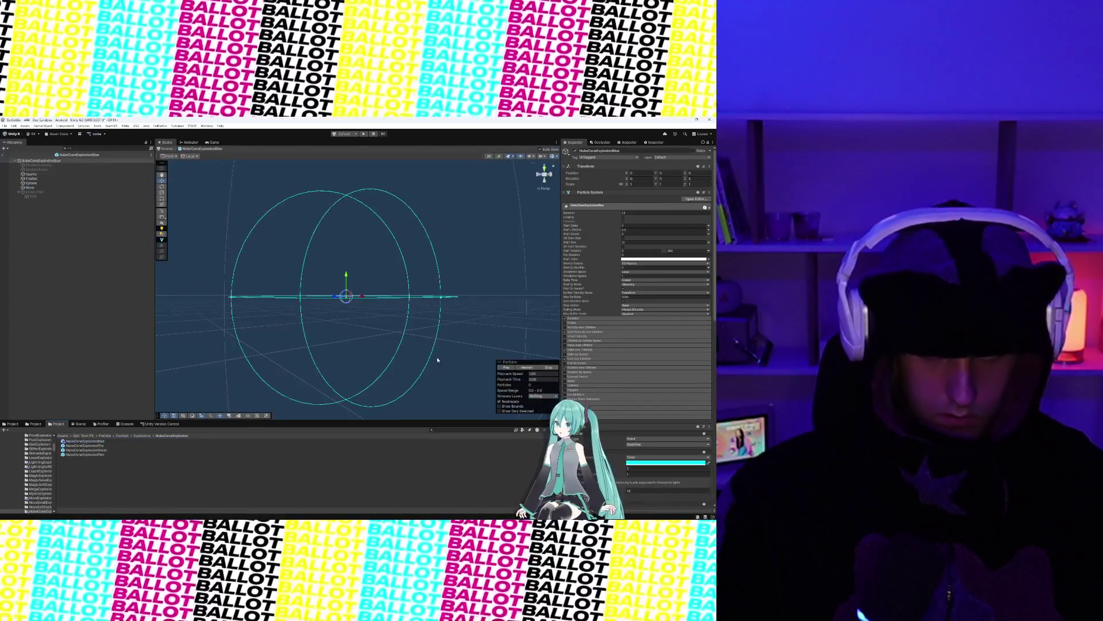
Step: Tick Addressable on the NukeConeExplosionBlue prefab and run Tools > Update Addressable Keys
click(80, 441)
click(563, 162)
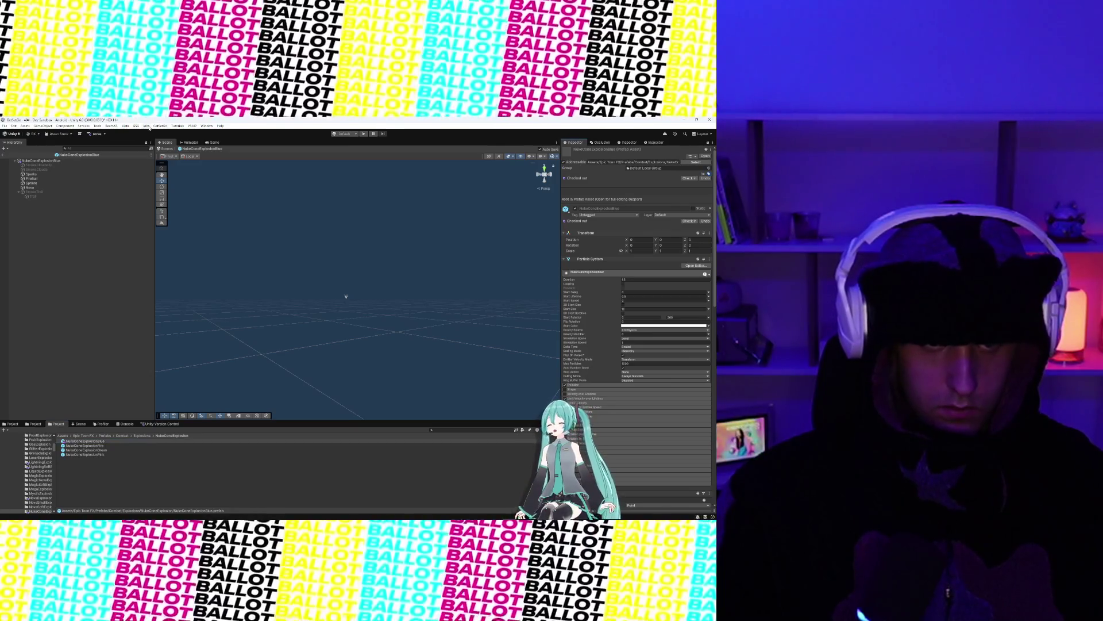
click(98, 125)
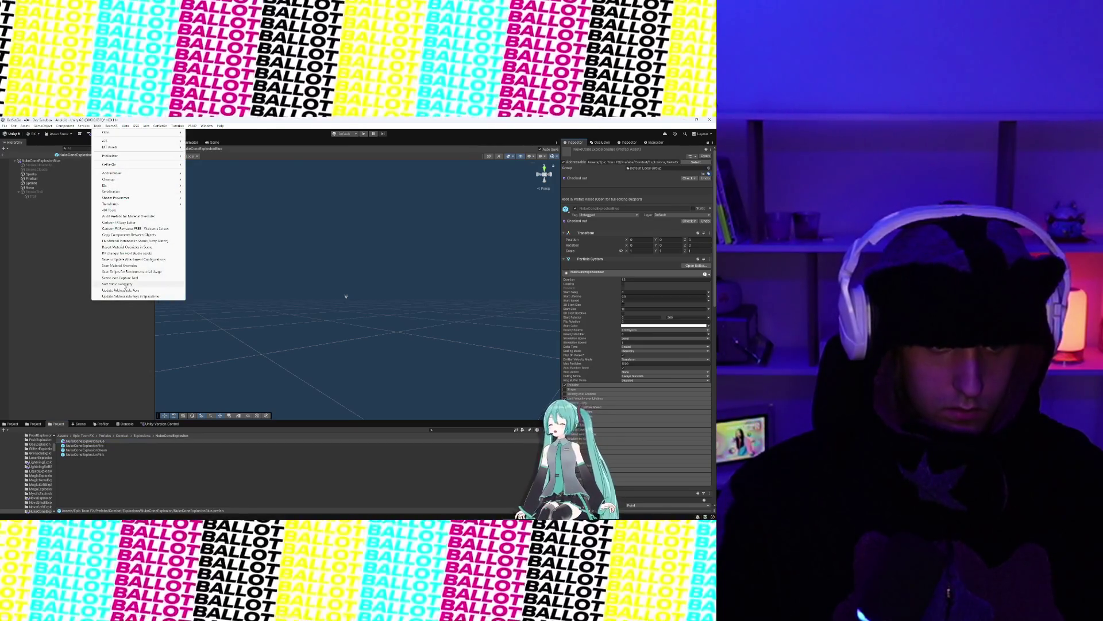
click(125, 291)
scroll(574, 294, down, 8)
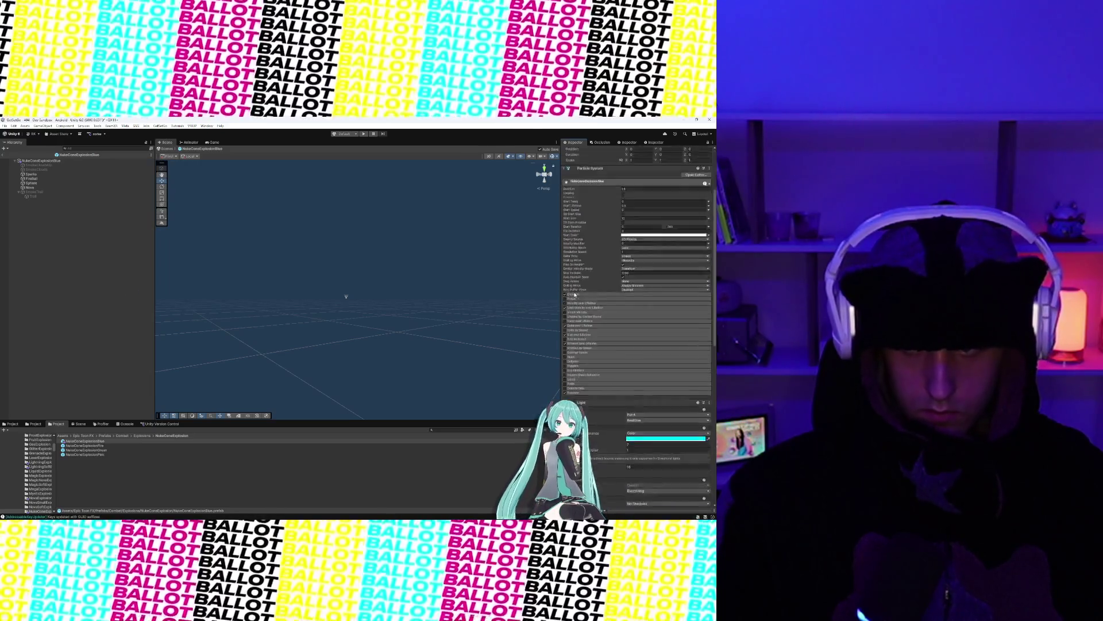
scroll(575, 294, down, 5)
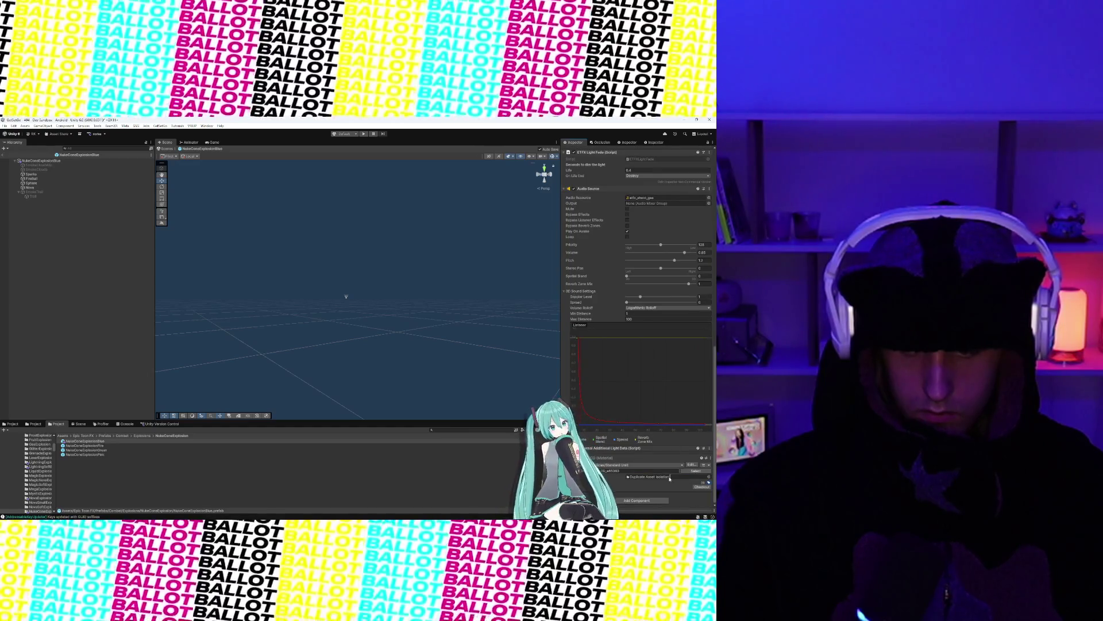
click(653, 503)
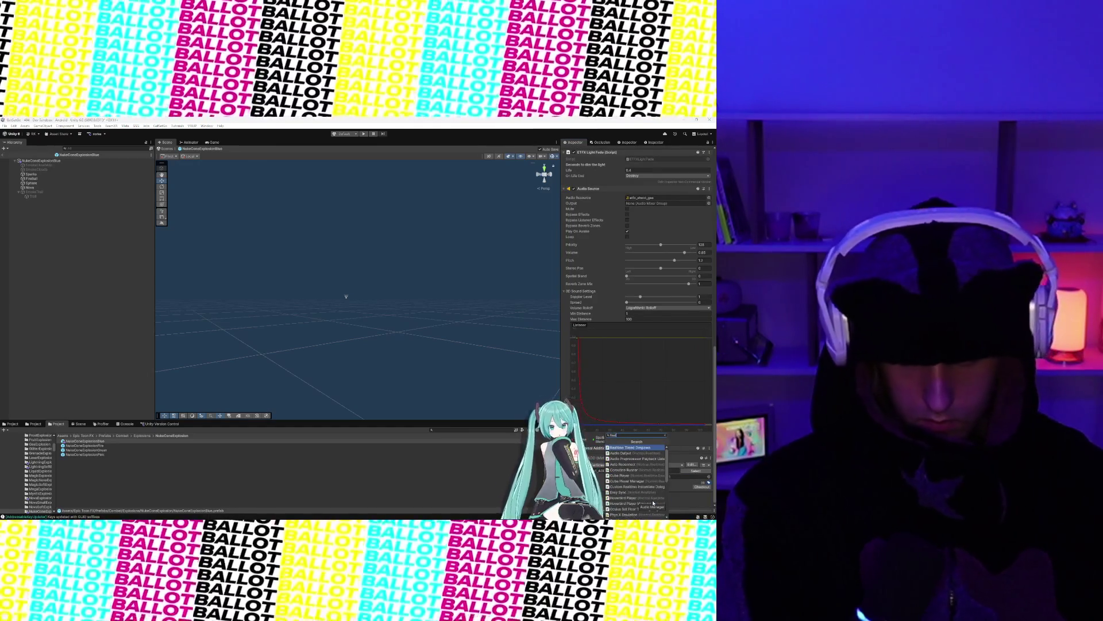
Step: Add a Realtime View component, then a Realtime Transform component, to NukeConeExplosionBlue
text(View)
key(Return)
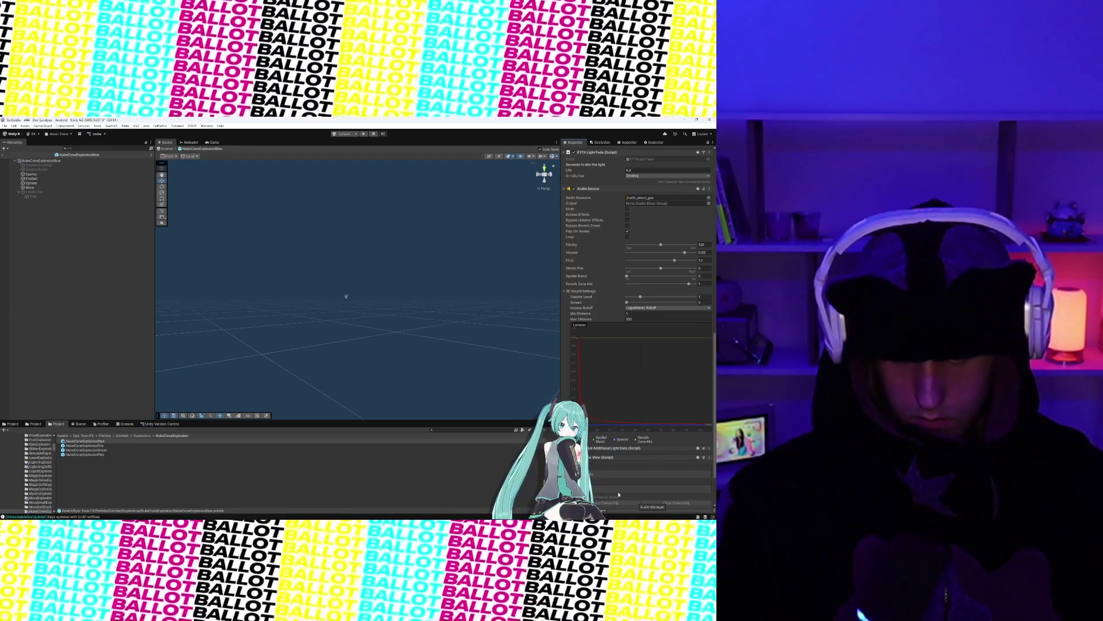
scroll(637, 506, down, 3)
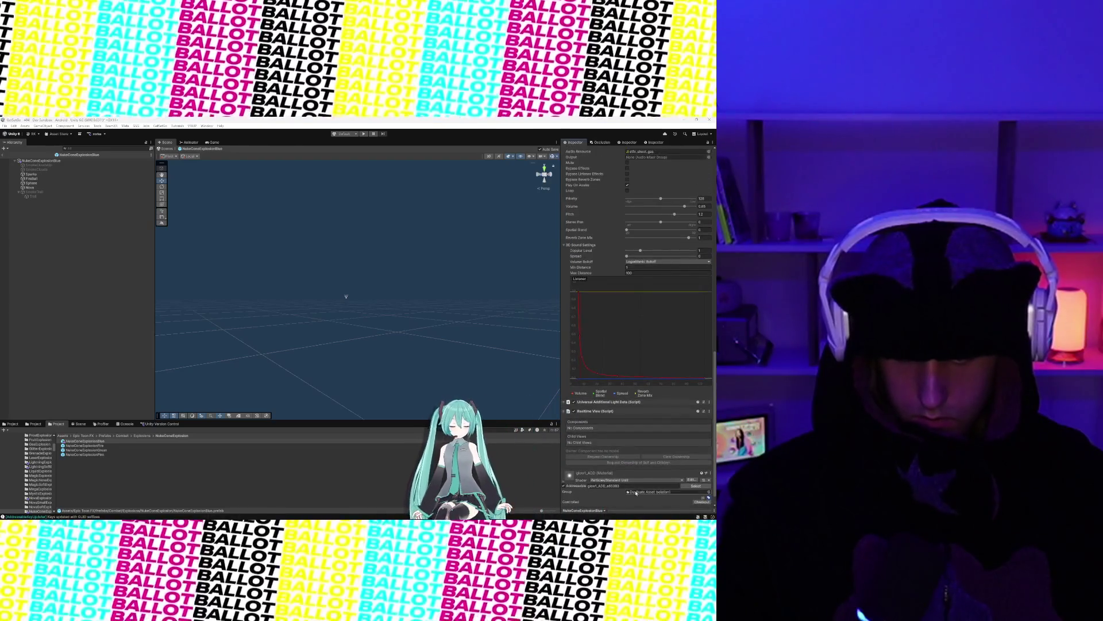
click(637, 502)
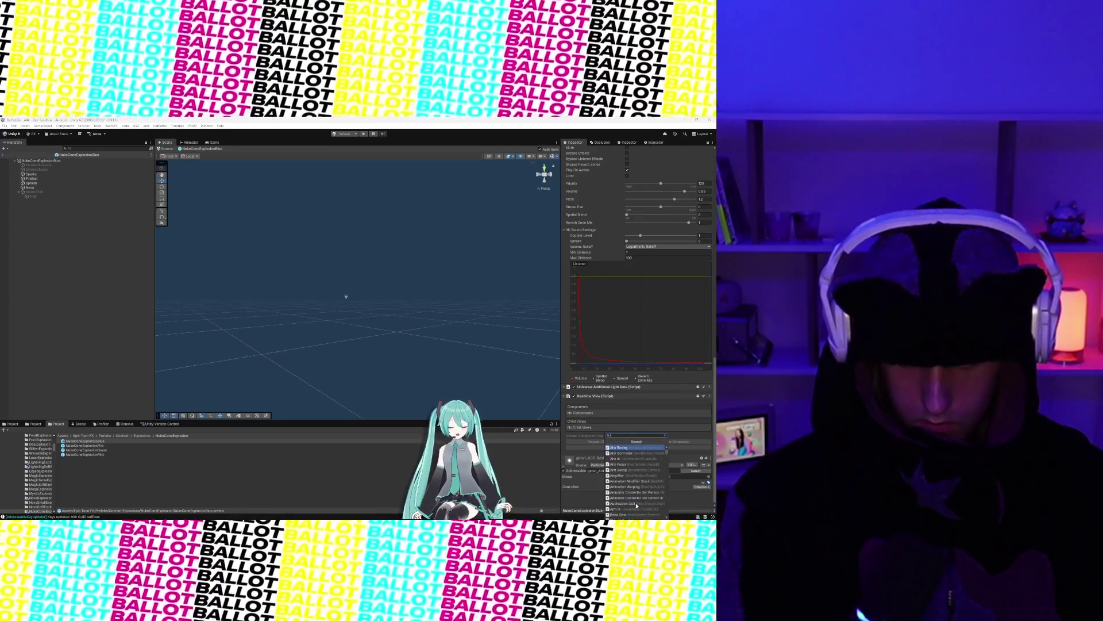
text(realtime)
text(ran)
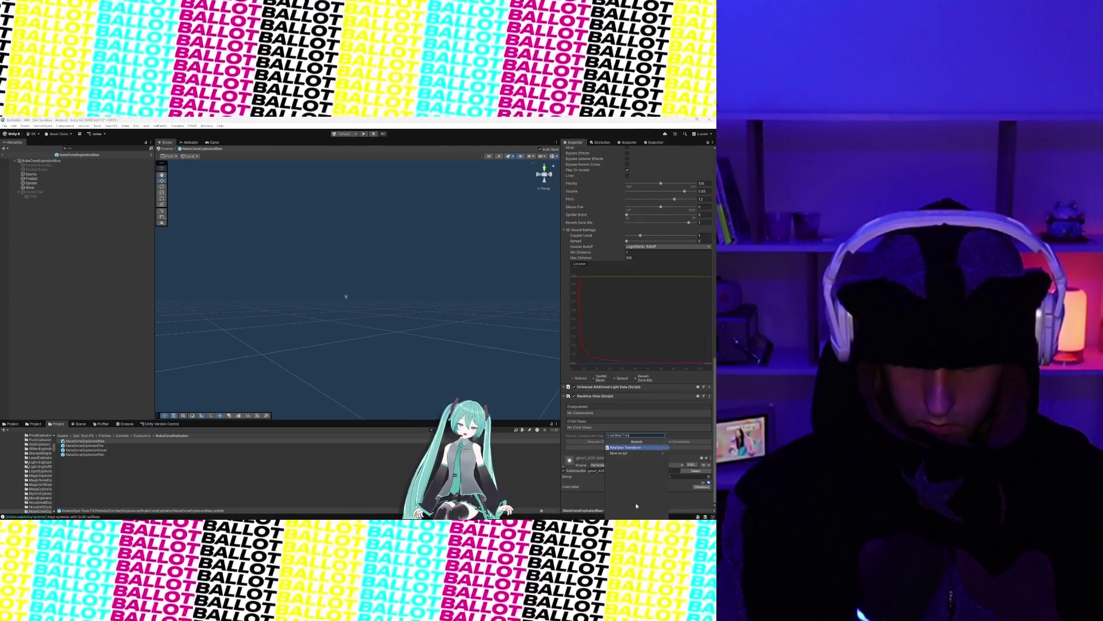
key(Return)
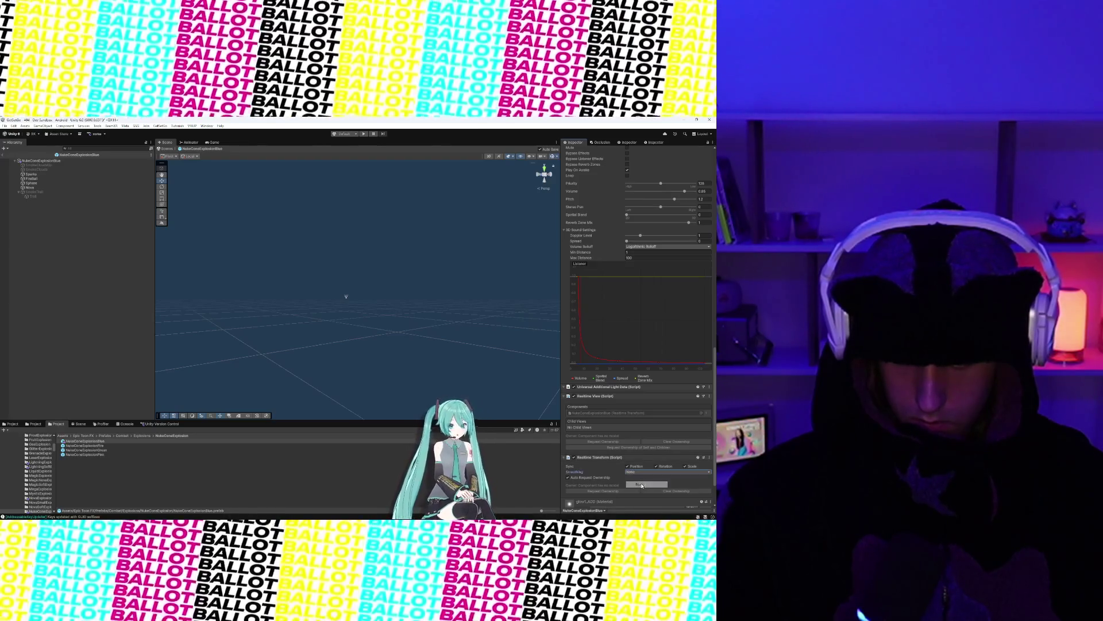
scroll(603, 466, up, 15)
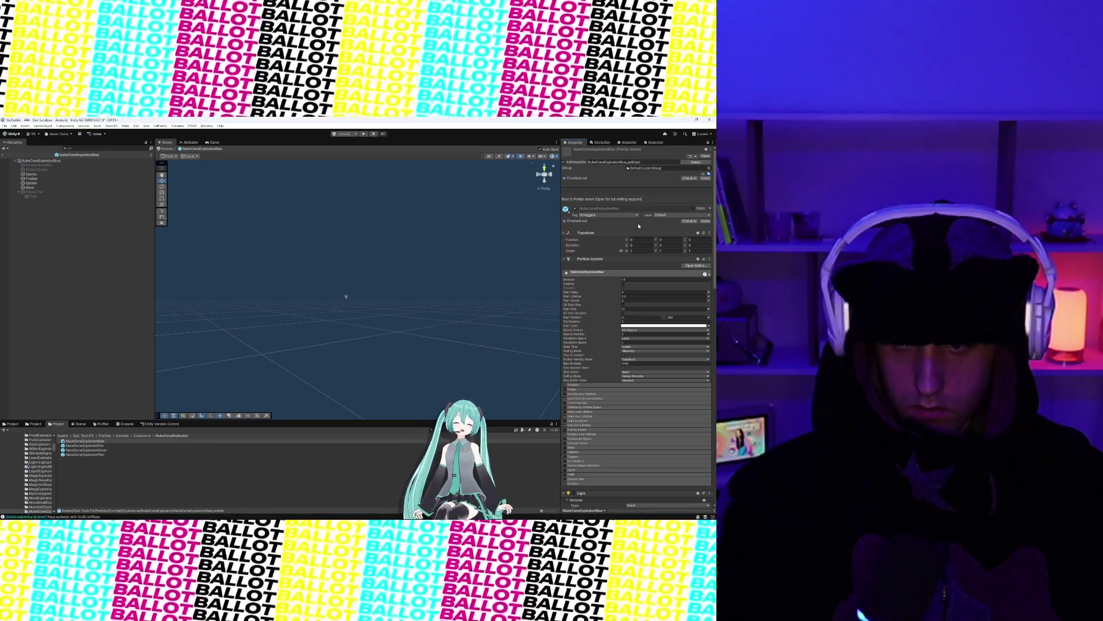
click(709, 174)
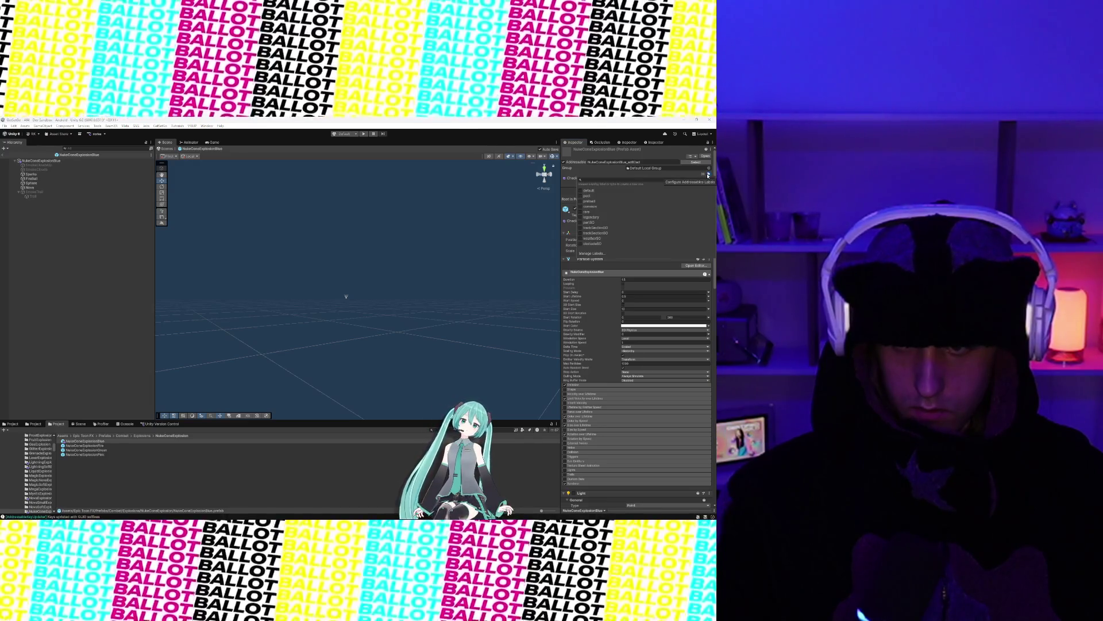
Step: Tag the NukeConeExplosionBlue prefab with the pool label, review its components, and return to the scene
click(585, 196)
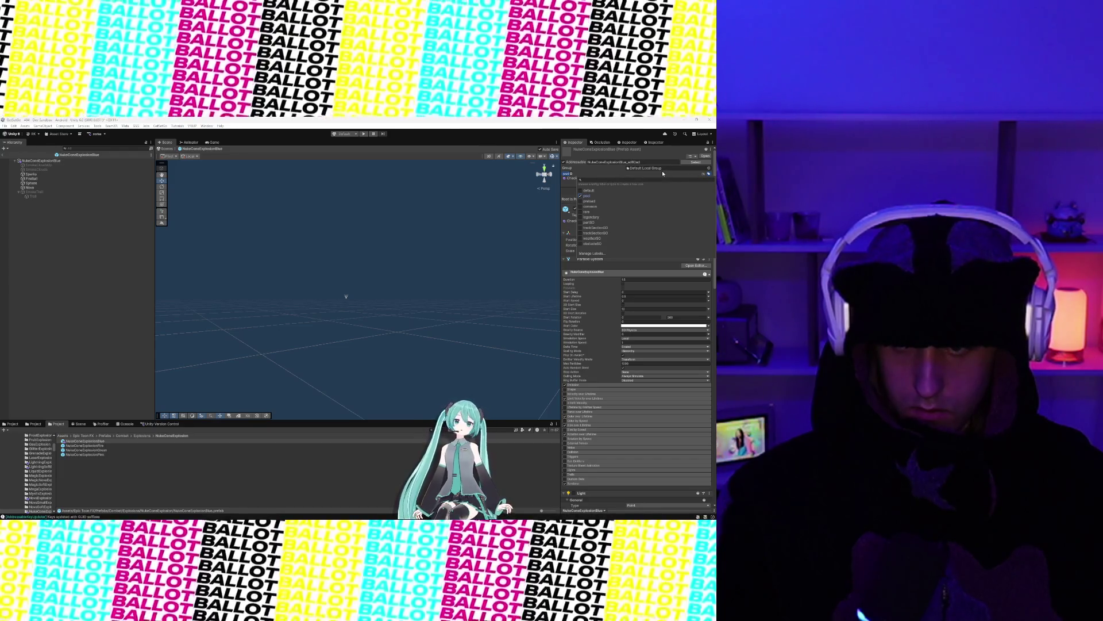
click(562, 171)
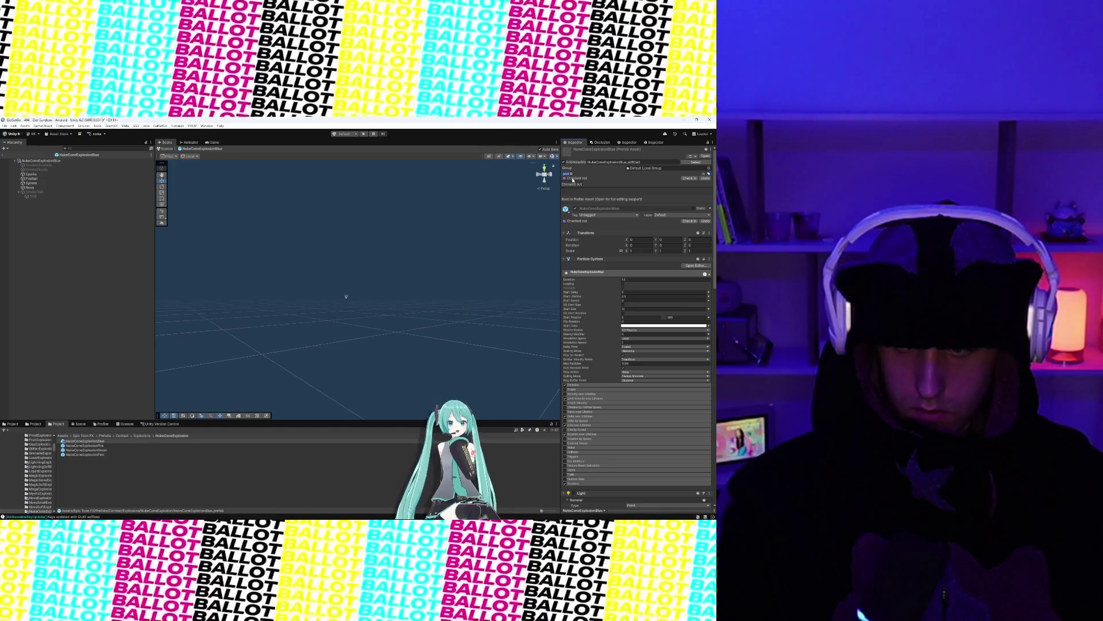
scroll(582, 305, down, 10)
scroll(582, 305, up, 15)
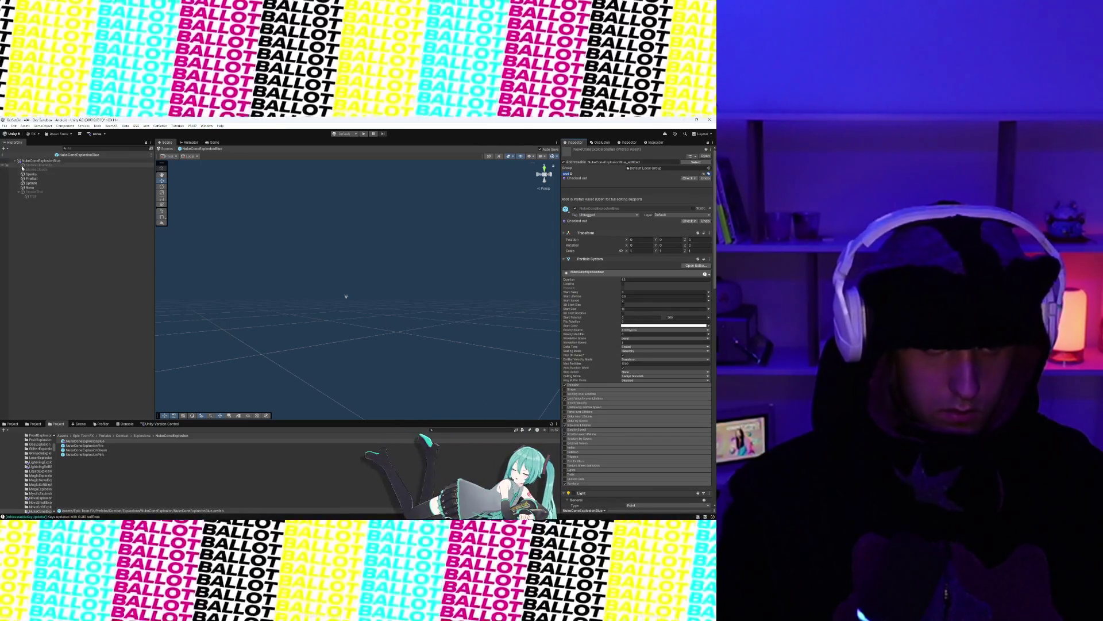
click(3, 154)
Step: Drop a NukeConeExplosionBlue instance into the Dev Sandbox Hierarchy and play its particle preview
click(46, 198)
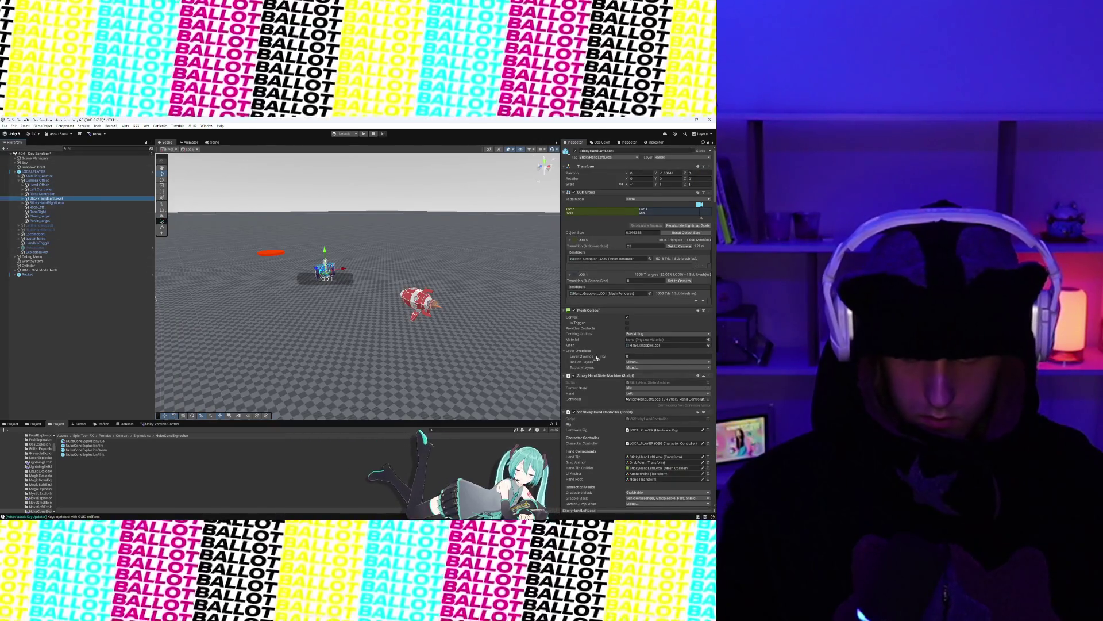
scroll(596, 357, down, 5)
scroll(595, 358, down, 4)
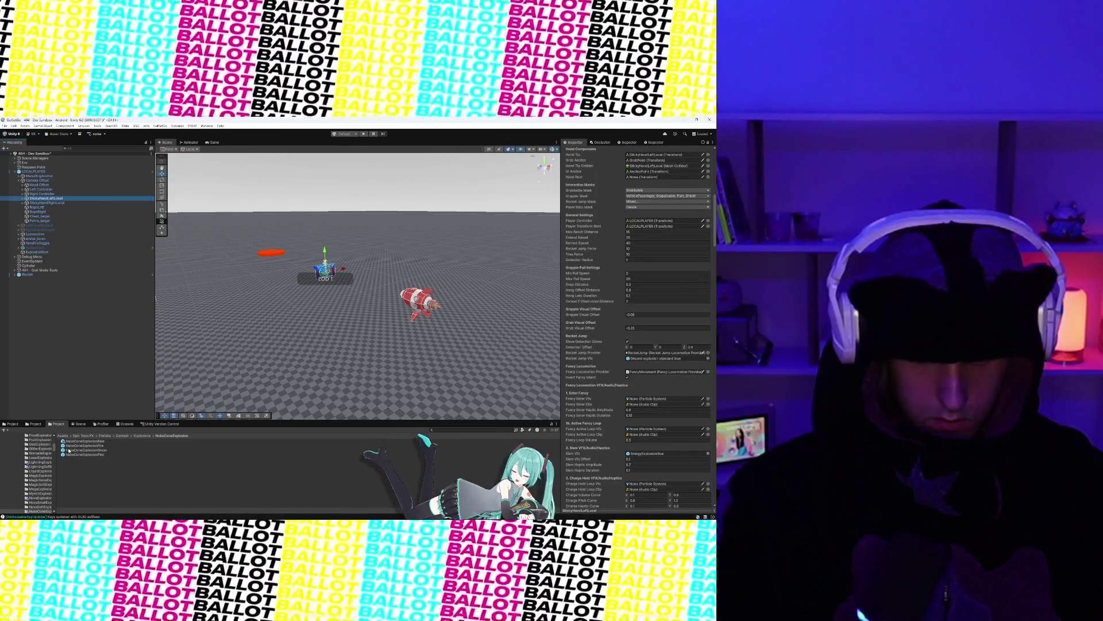
drag(73, 444, 46, 280)
click(509, 368)
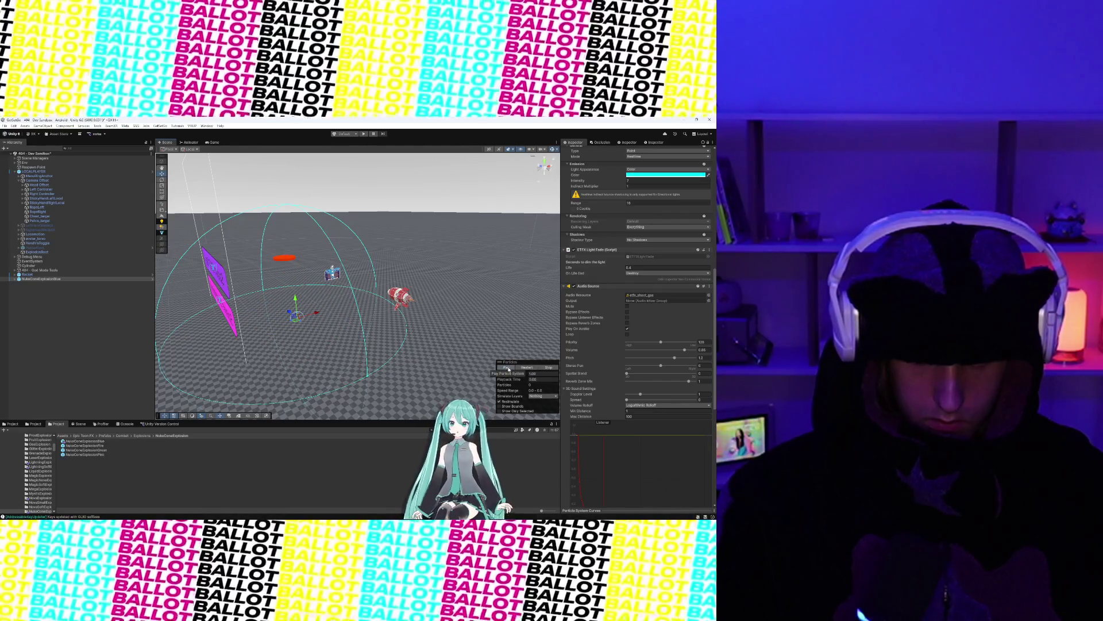
Step: Frame the blue explosion and set its Transform Position X to 0
key(f)
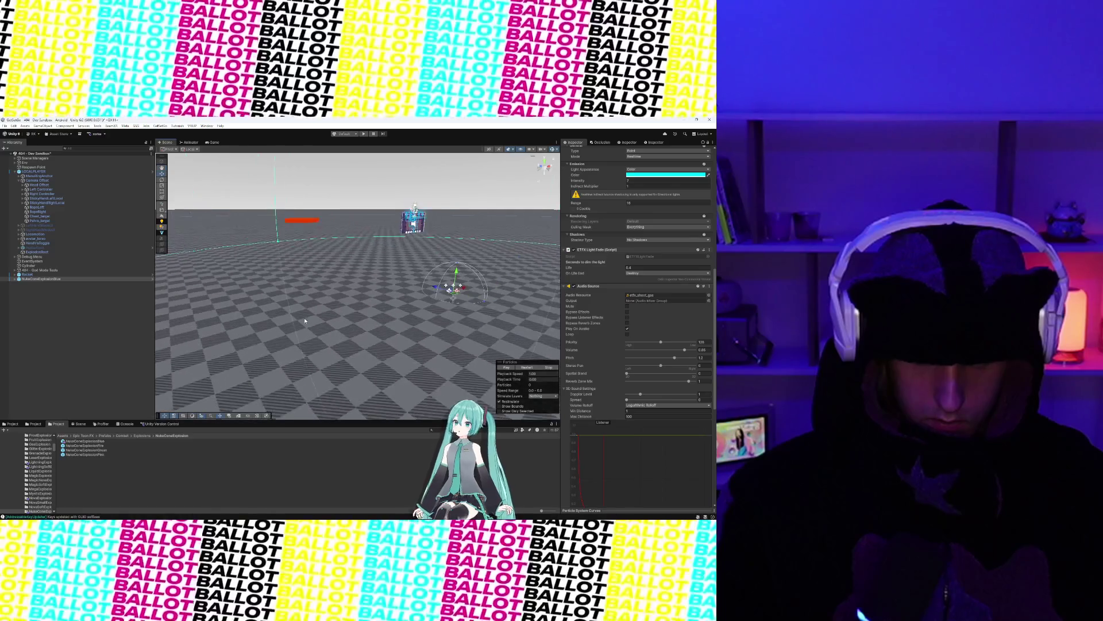
click(508, 368)
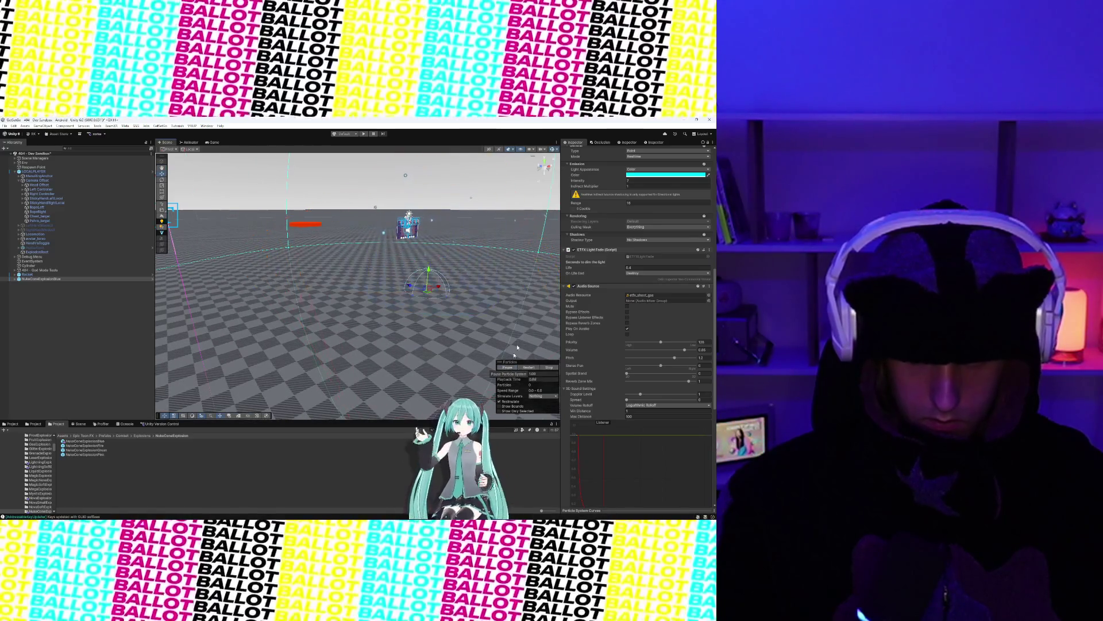
scroll(601, 201, up, 10)
click(641, 187)
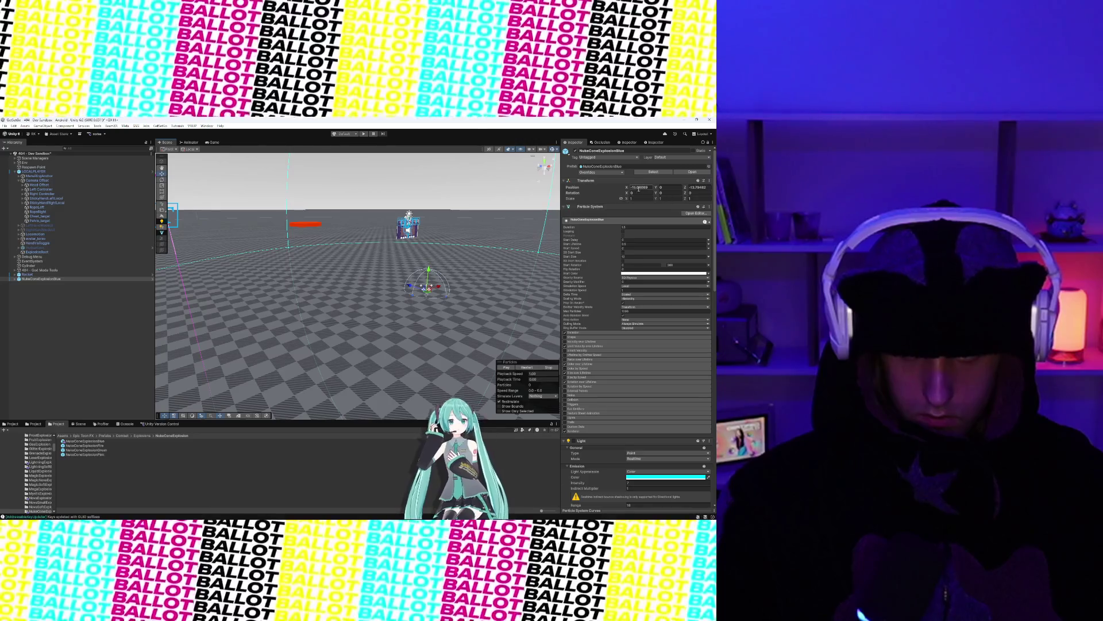
text(0)
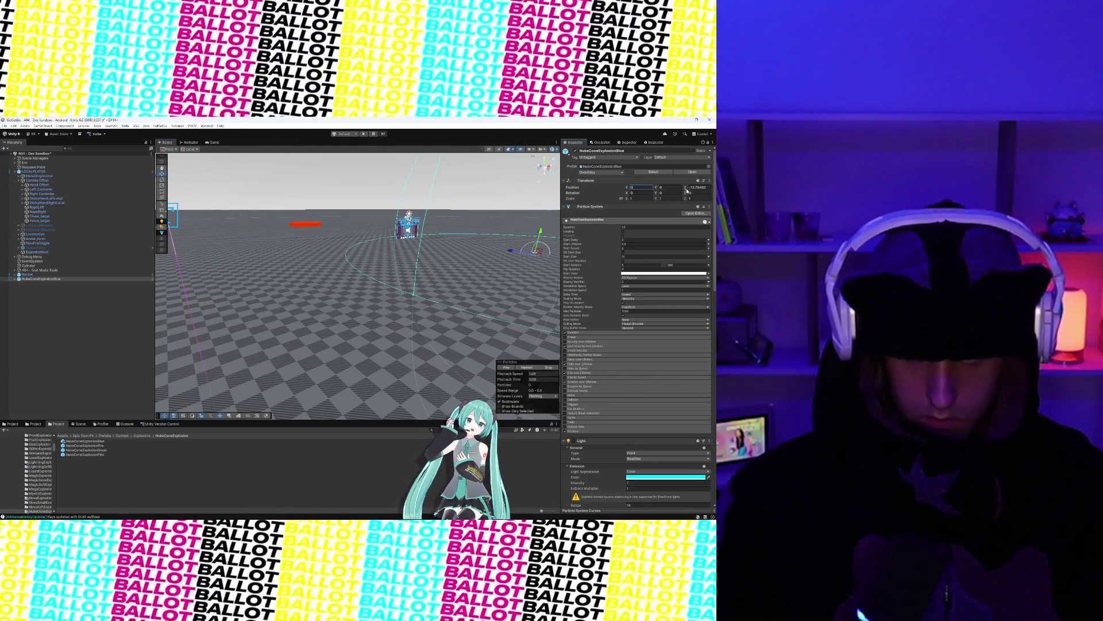
text(0)
Step: Replay the explosion at its new position and open the NukeConeExplosionBlue prefab for editing
click(504, 368)
scroll(472, 312, up, 5)
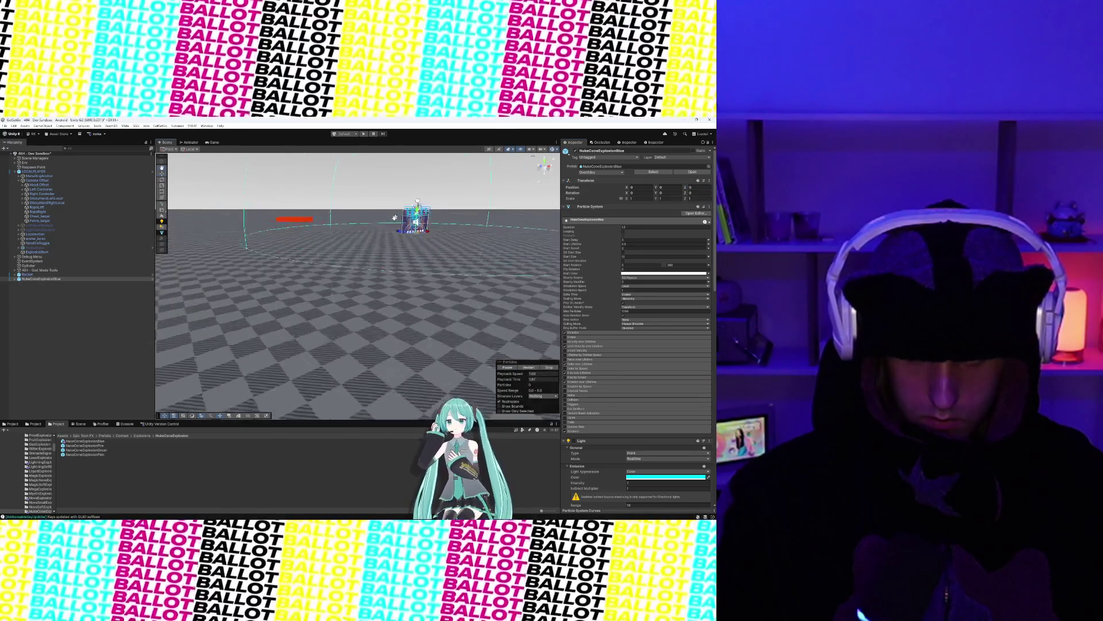
scroll(363, 269, up, 1)
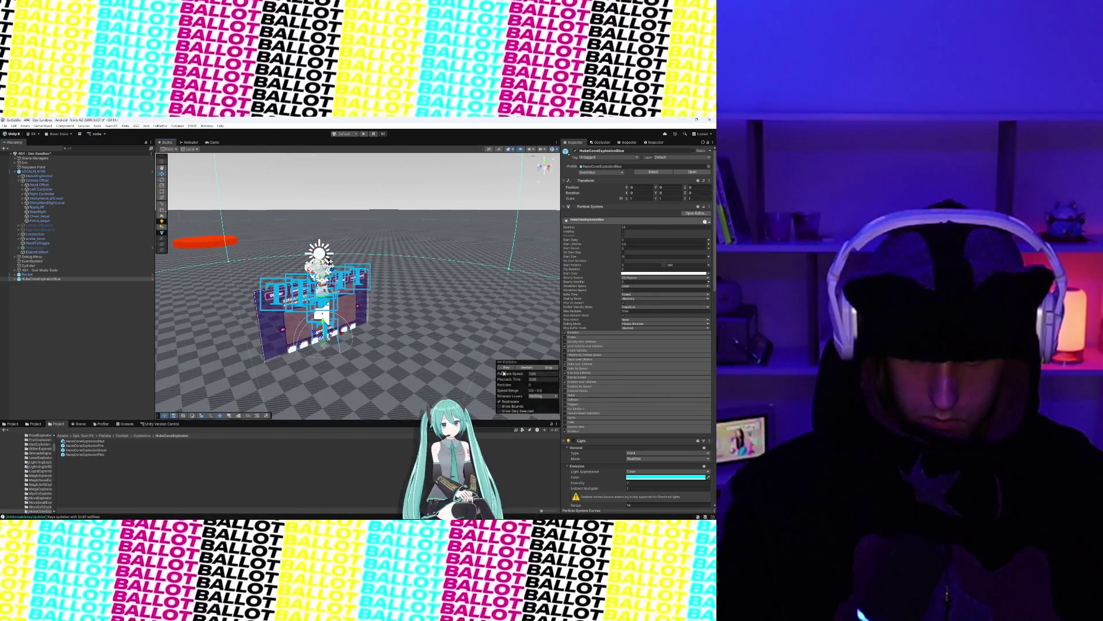
click(504, 368)
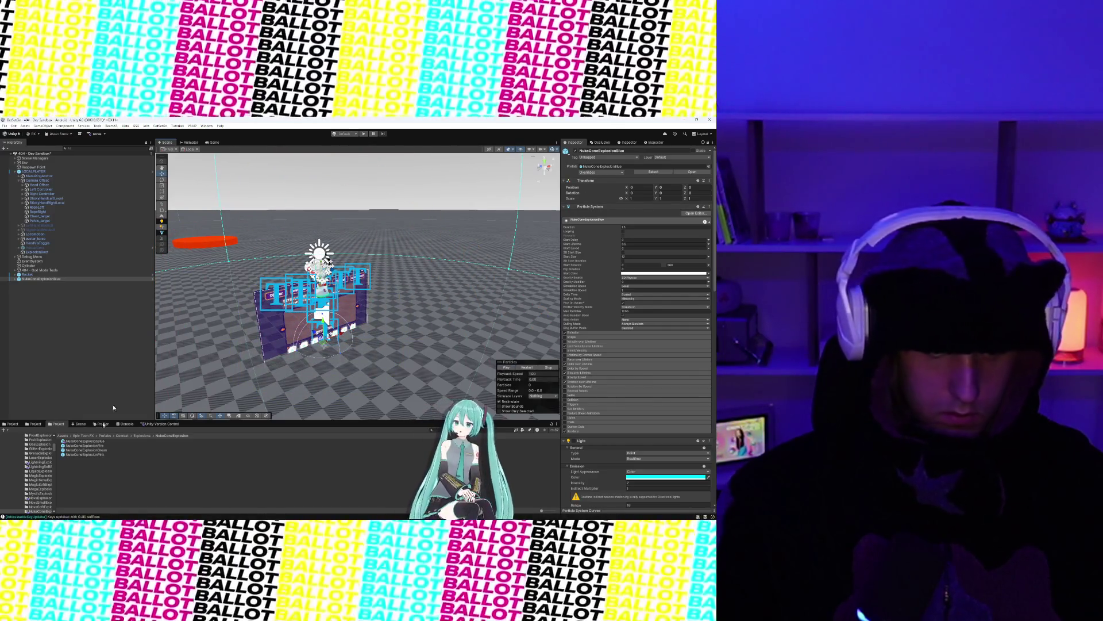
click(69, 442)
double_click(69, 441)
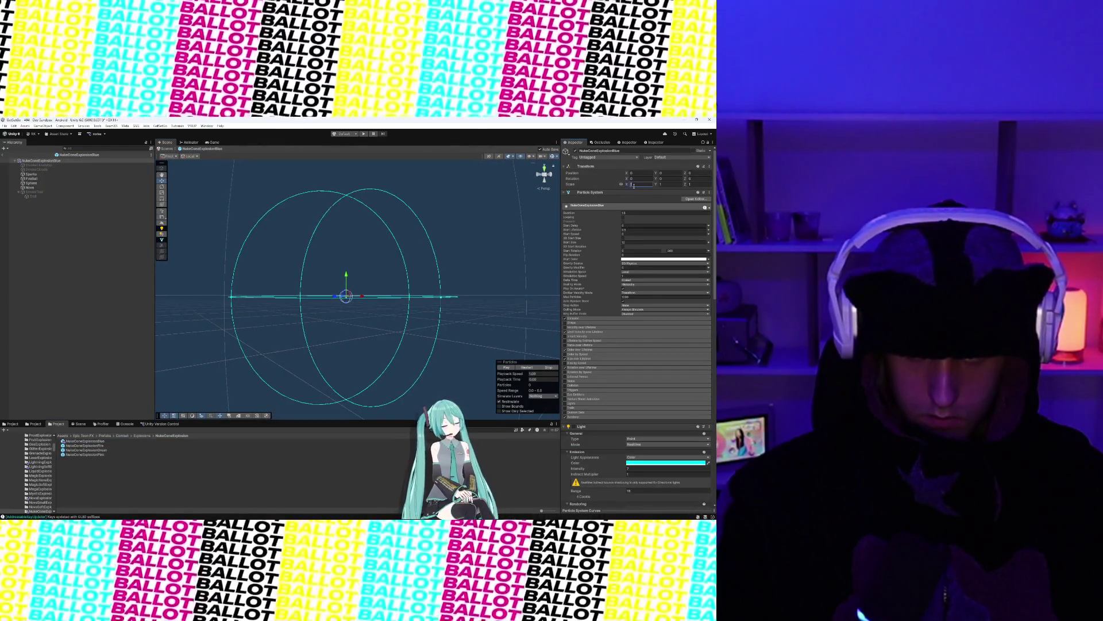
Step: Scale the NukeConeExplosionBlue prefab to 0.5 and preview the smaller instance in the scene
text(0.)
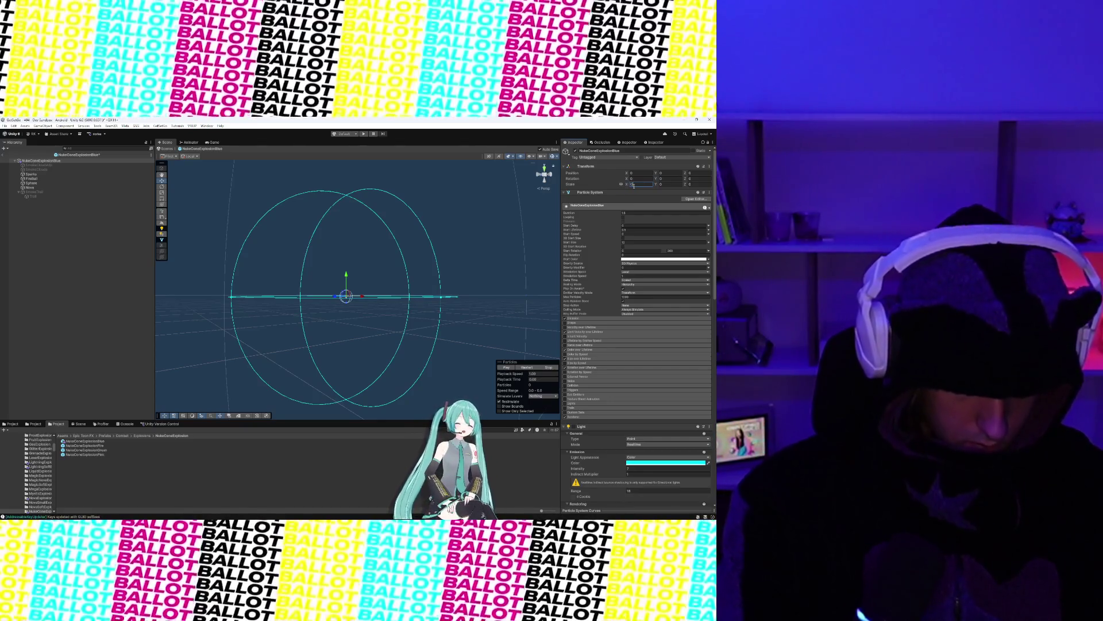
text(5)
key(Return)
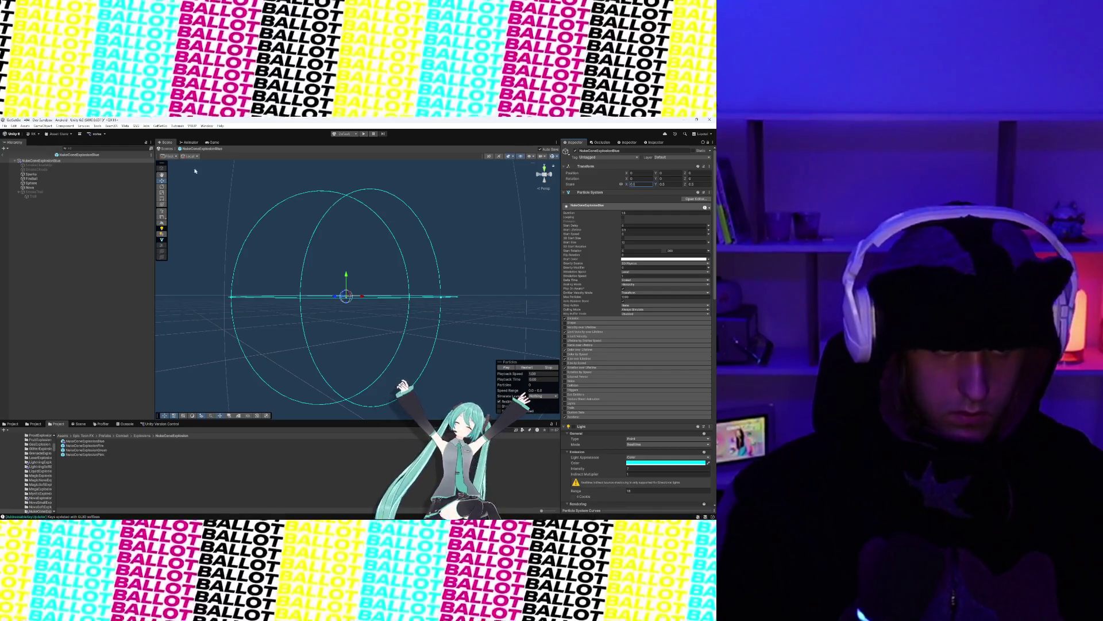
click(3, 156)
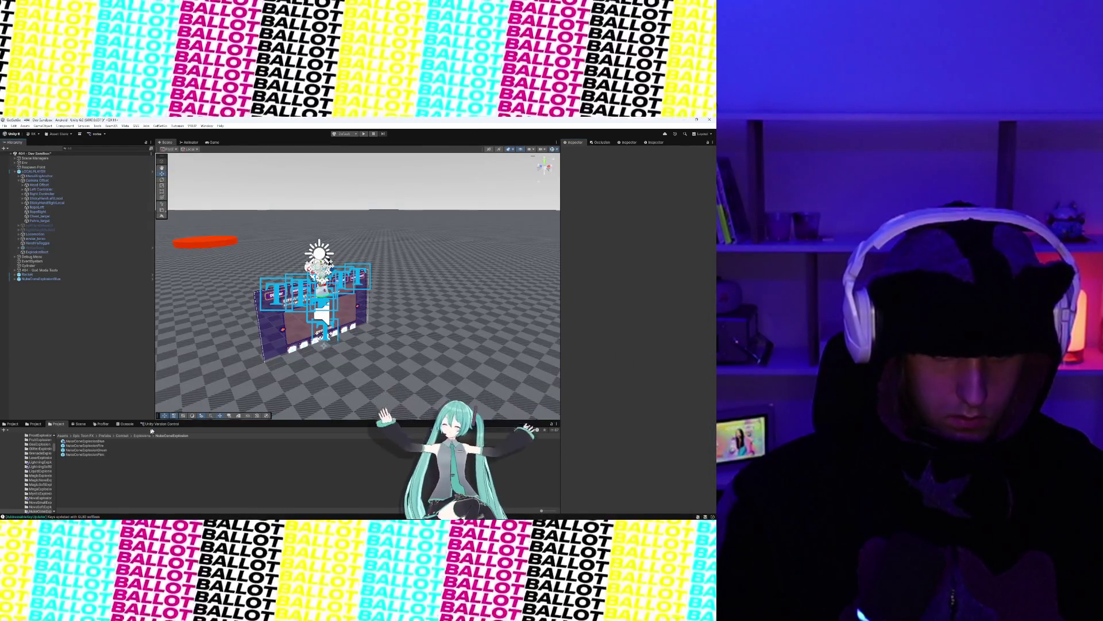
click(41, 279)
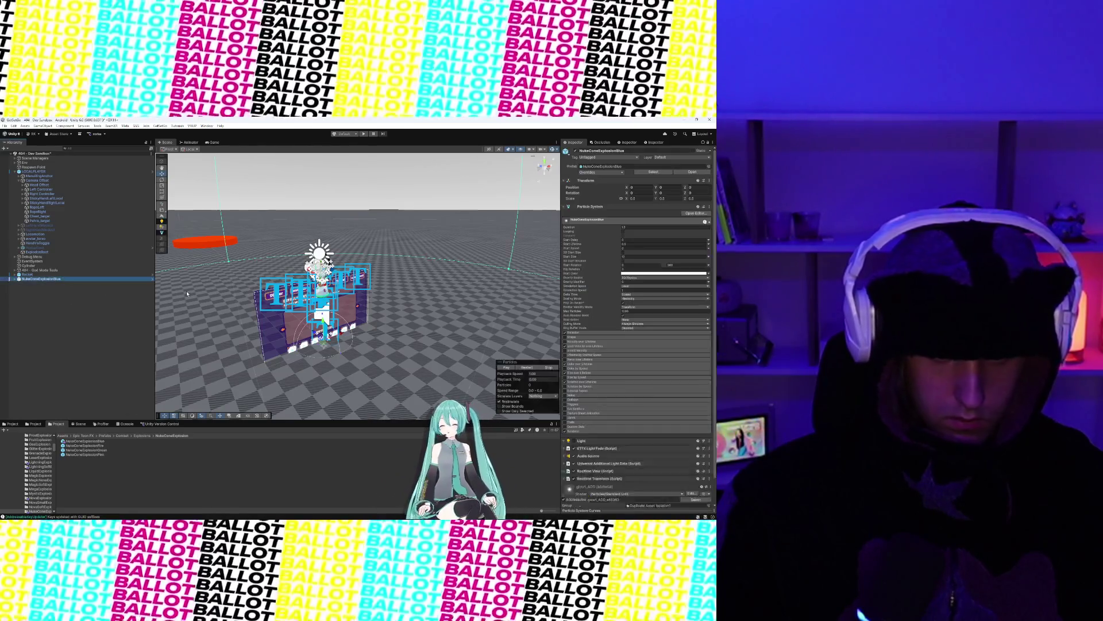
click(506, 367)
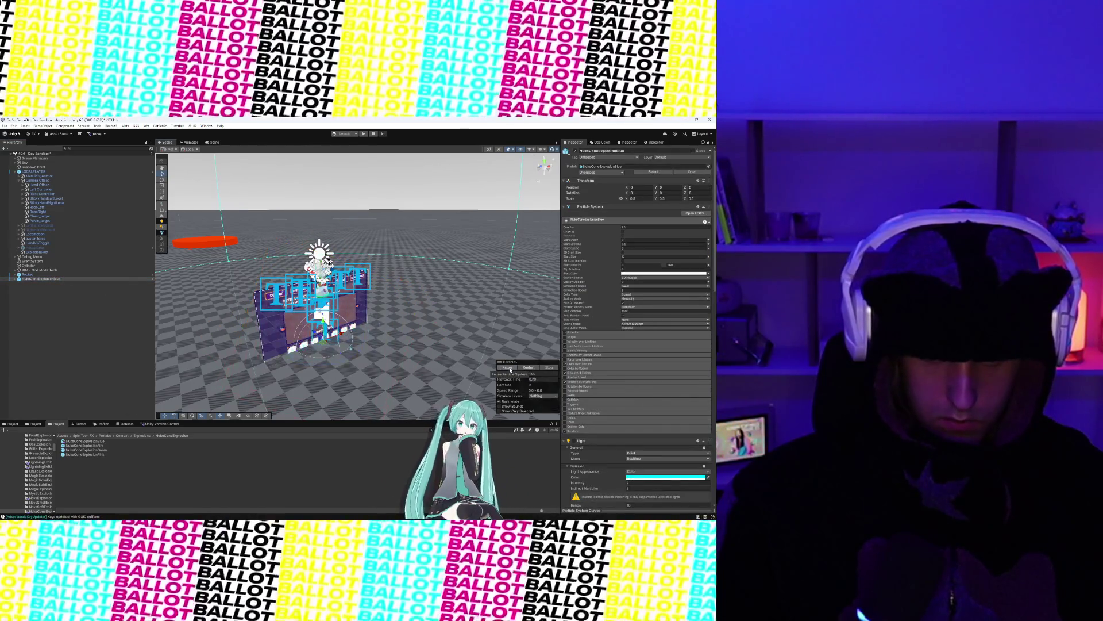
key(f)
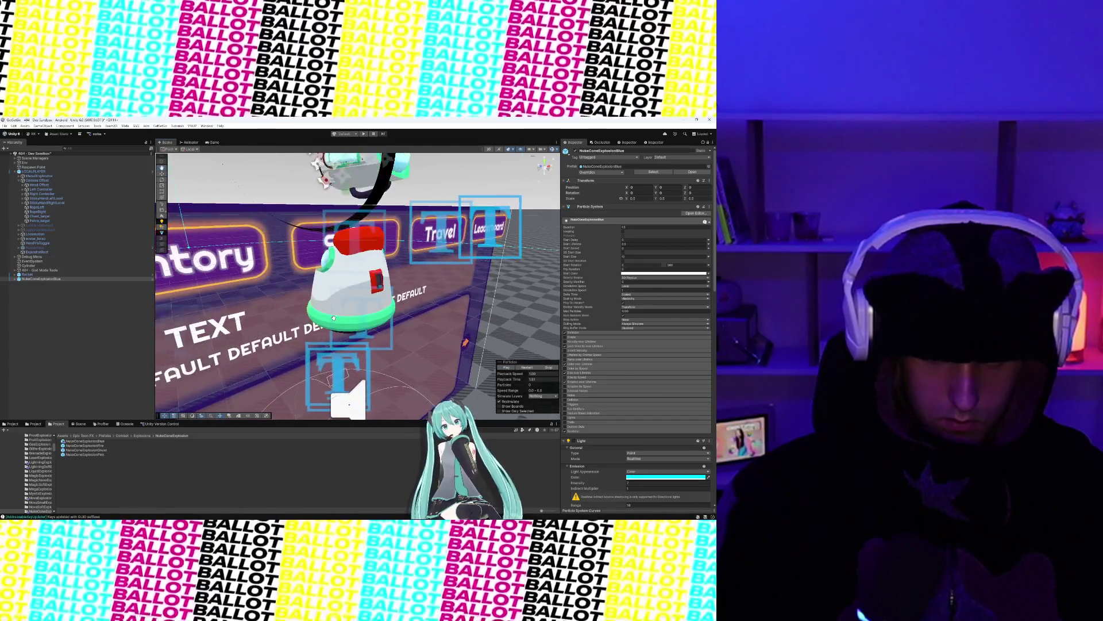
click(509, 369)
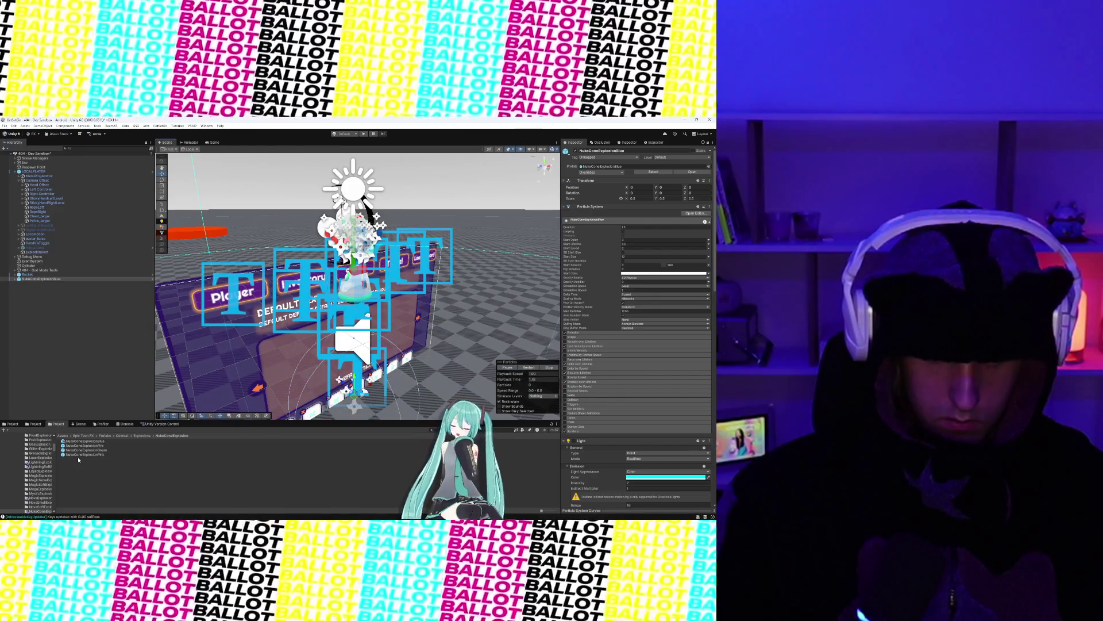
Step: Reopen the NukeConeExplosionBlue prefab, play and review its settings, then exit to the sandbox scene
double_click(84, 441)
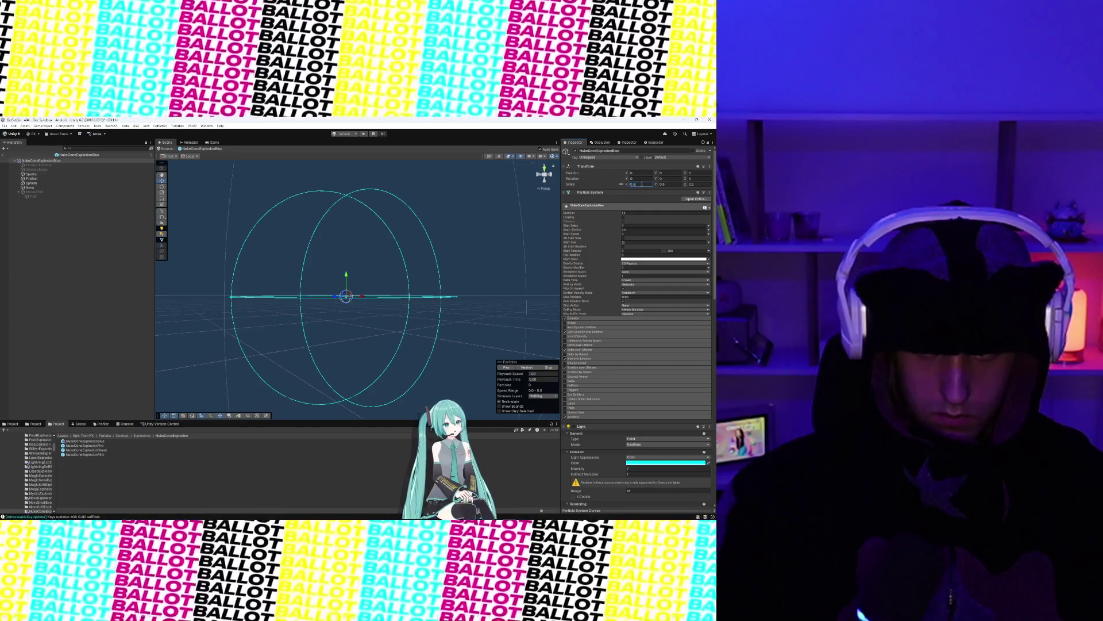
click(506, 368)
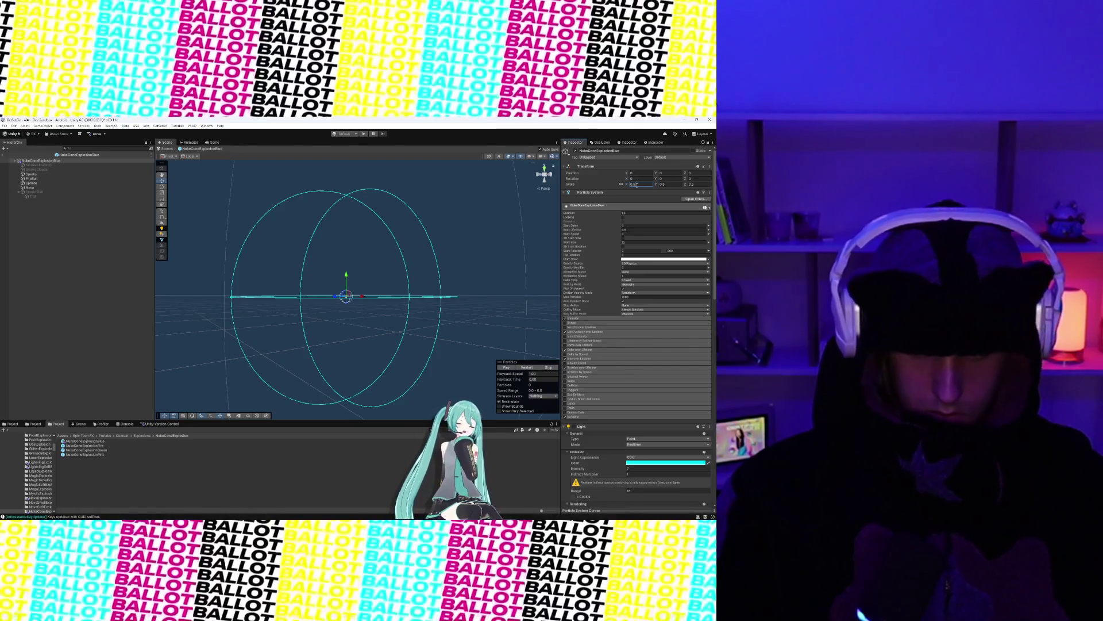
scroll(578, 302, down, 15)
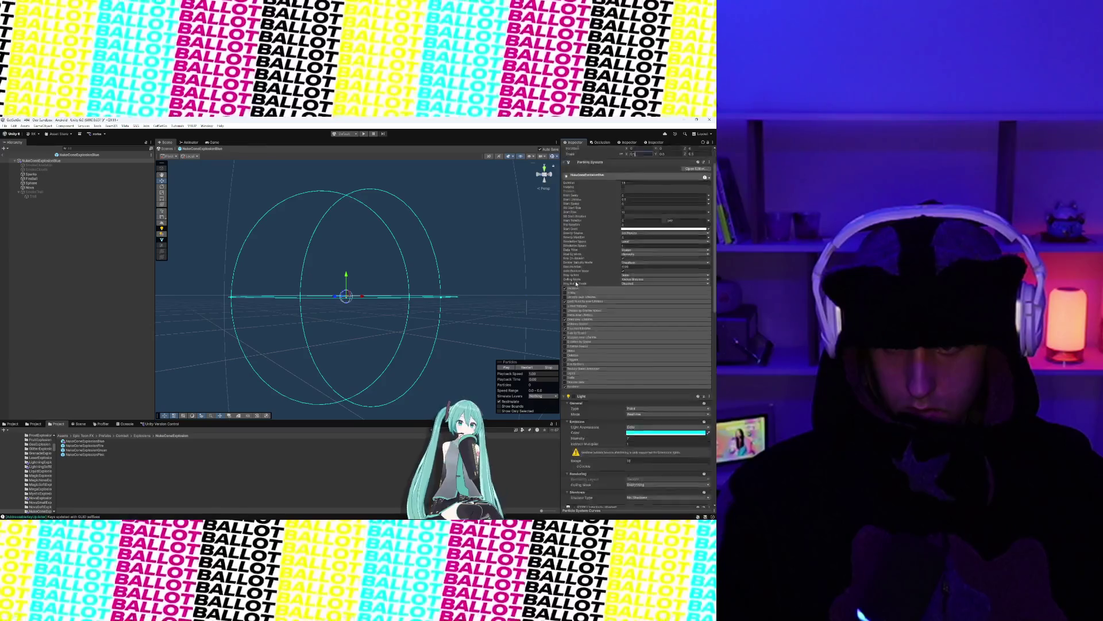
scroll(576, 283, down, 4)
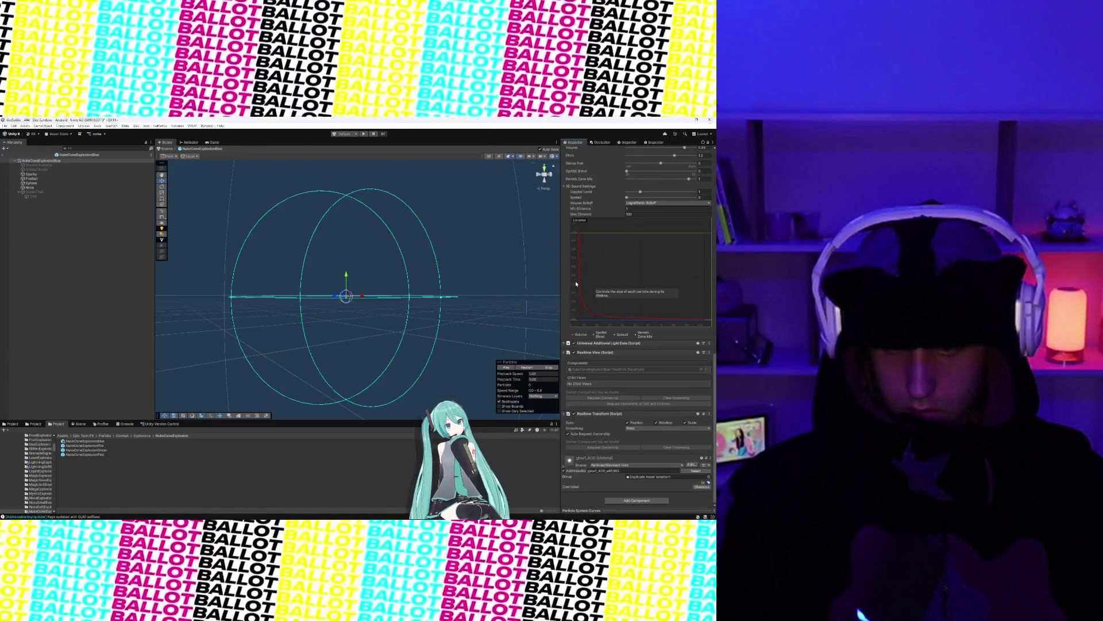
scroll(576, 283, up, 20)
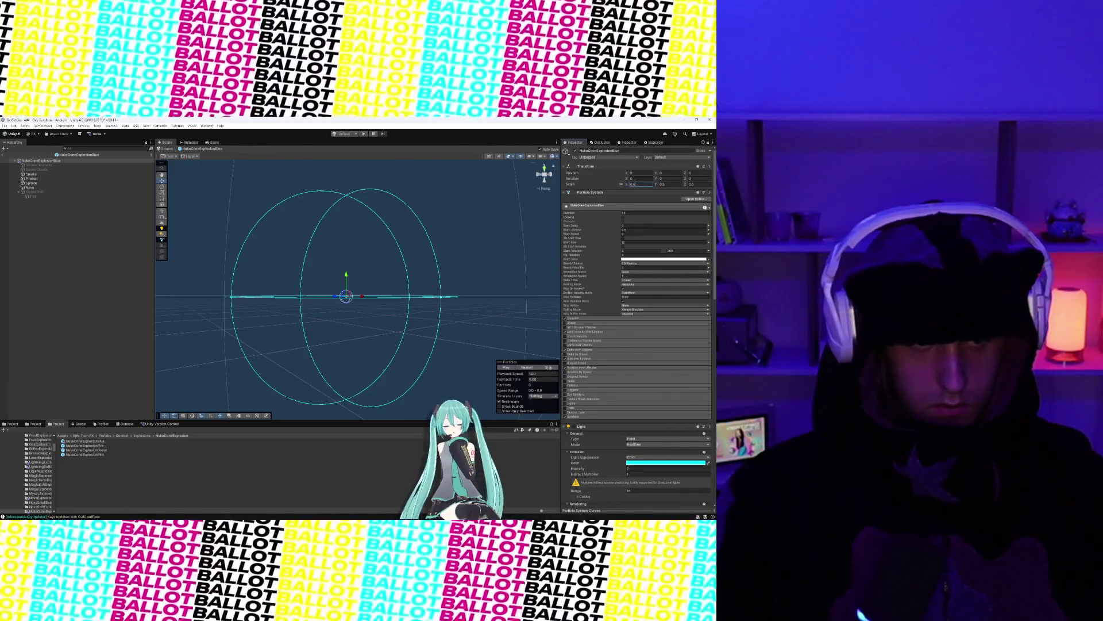
scroll(203, 271, up, 6)
scroll(203, 271, up, 5)
scroll(224, 298, down, 1)
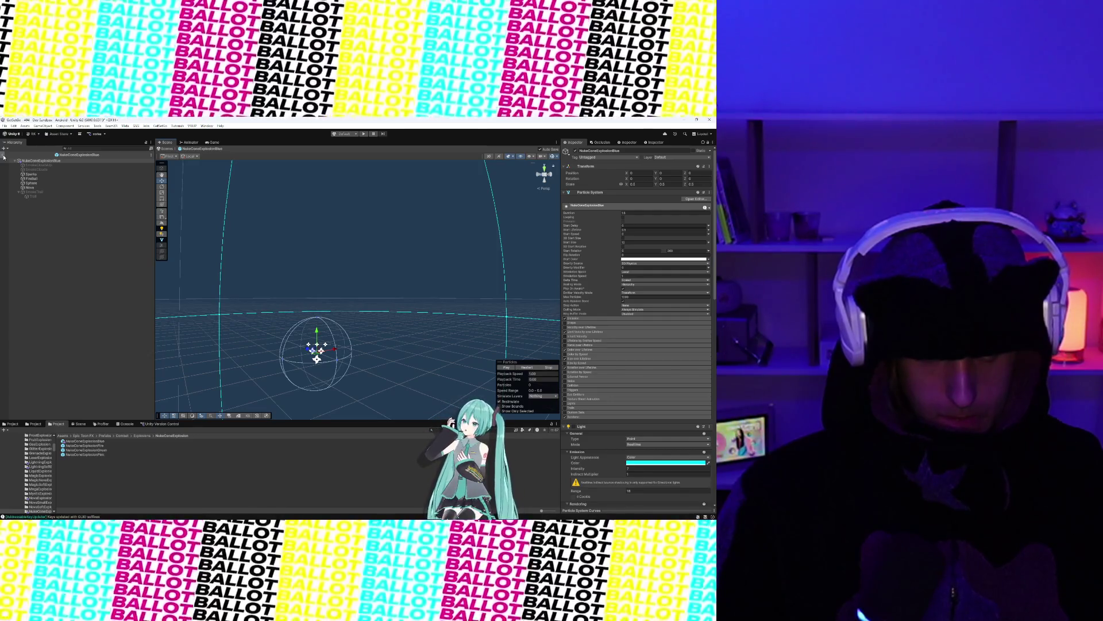
click(4, 156)
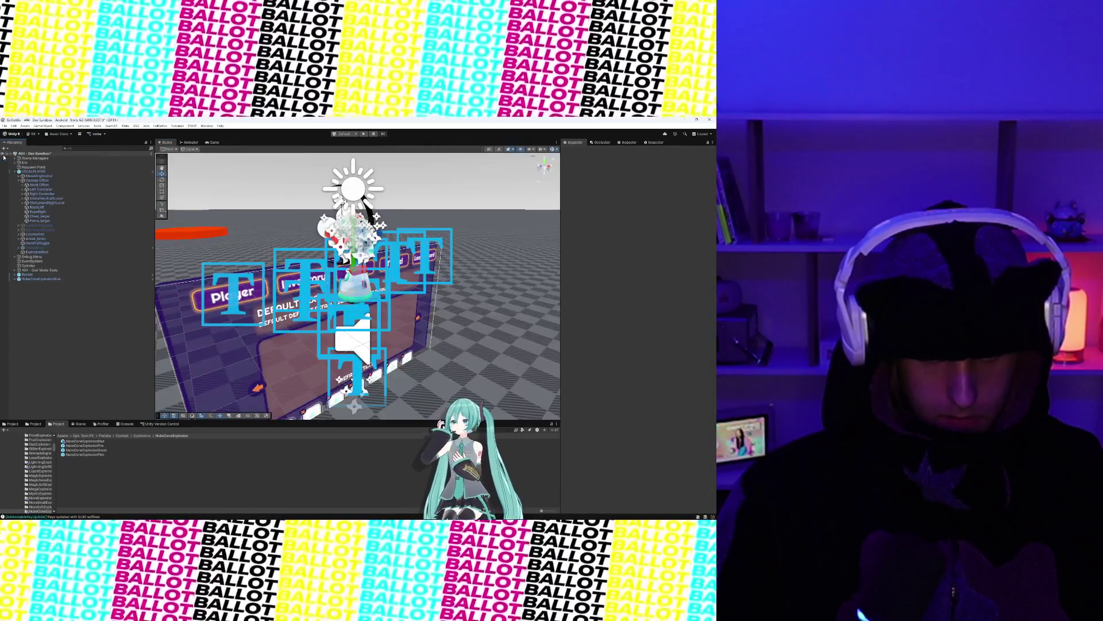
Step: Locate EnergyExplosionBlue from StickyHandLeftLocal's VFX field and drag an instance into the scene
scroll(228, 277, down, 5)
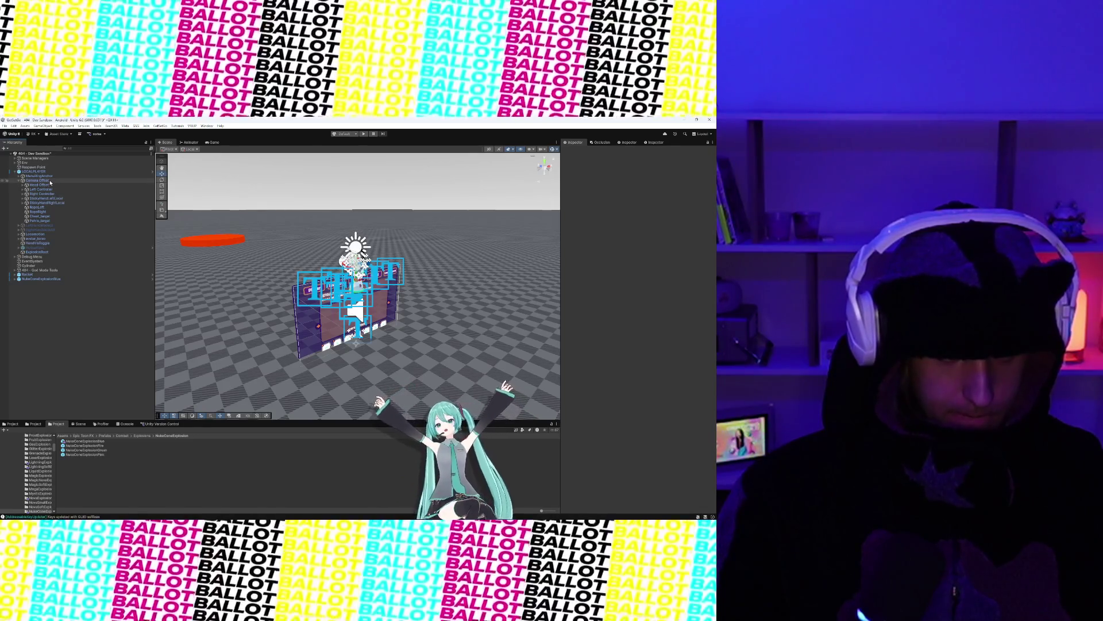
click(49, 198)
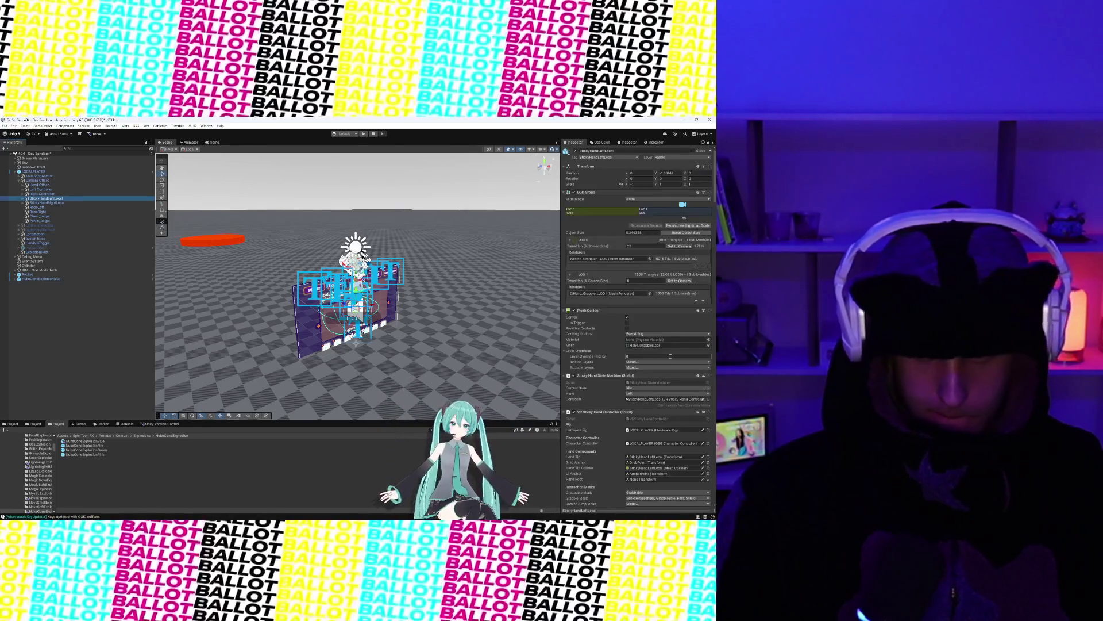
scroll(667, 356, down, 15)
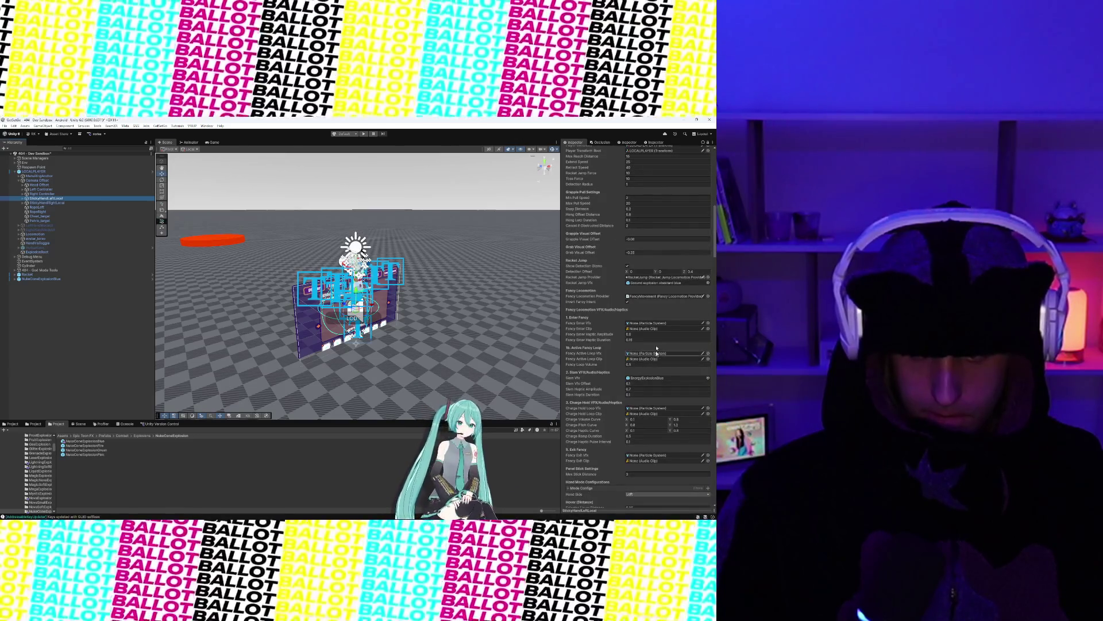
click(656, 379)
drag(98, 443, 77, 366)
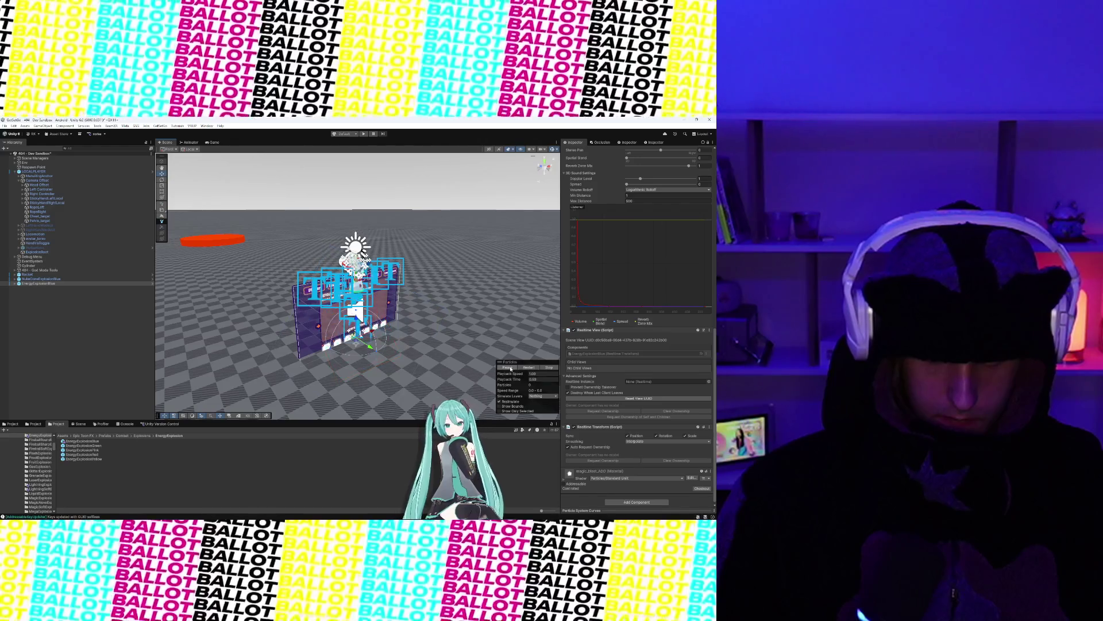
Step: Delete the EnergyExplosionBlue object, then undo to restore it
right_click(46, 286)
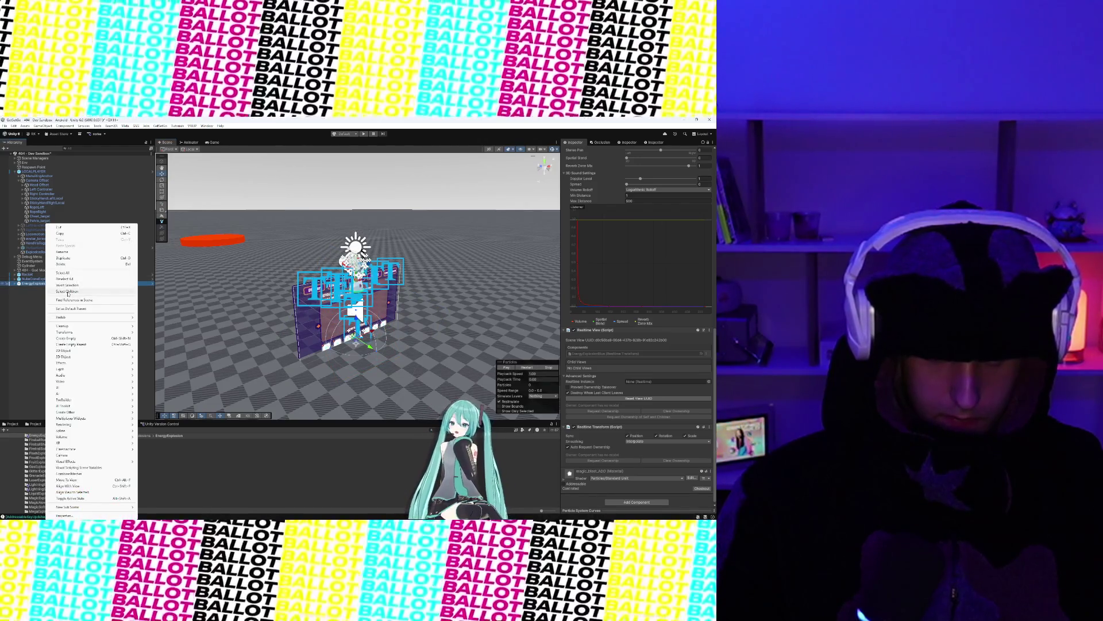
click(65, 264)
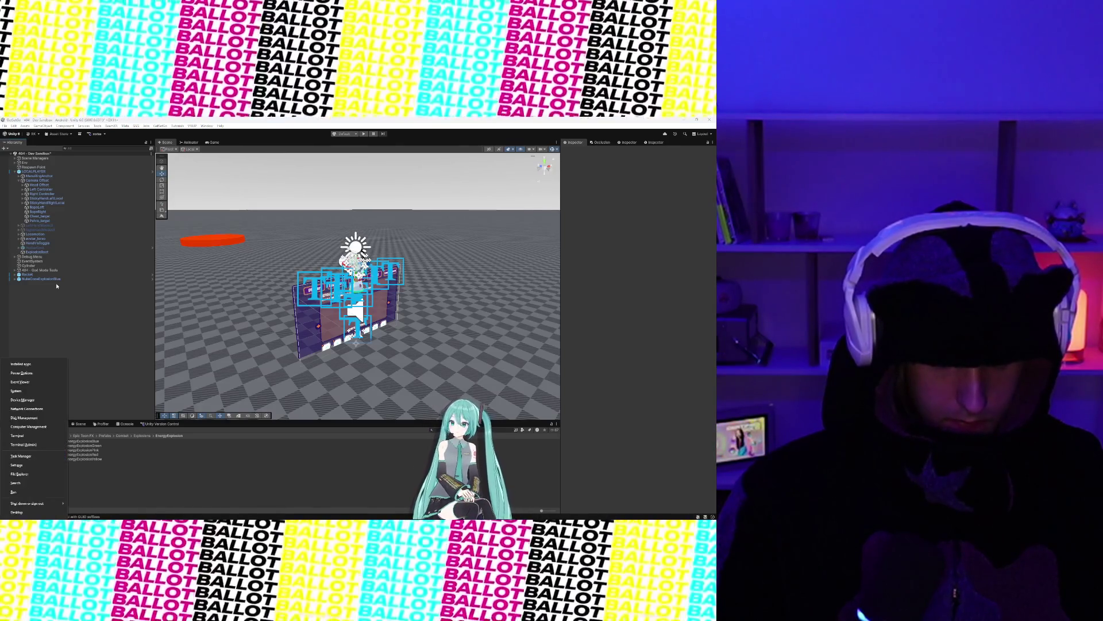
key(ctrl+z)
Step: Select StickyHandLeftLocal and scroll to its grapple, rocket jump and frenzy locomotion settings
click(84, 306)
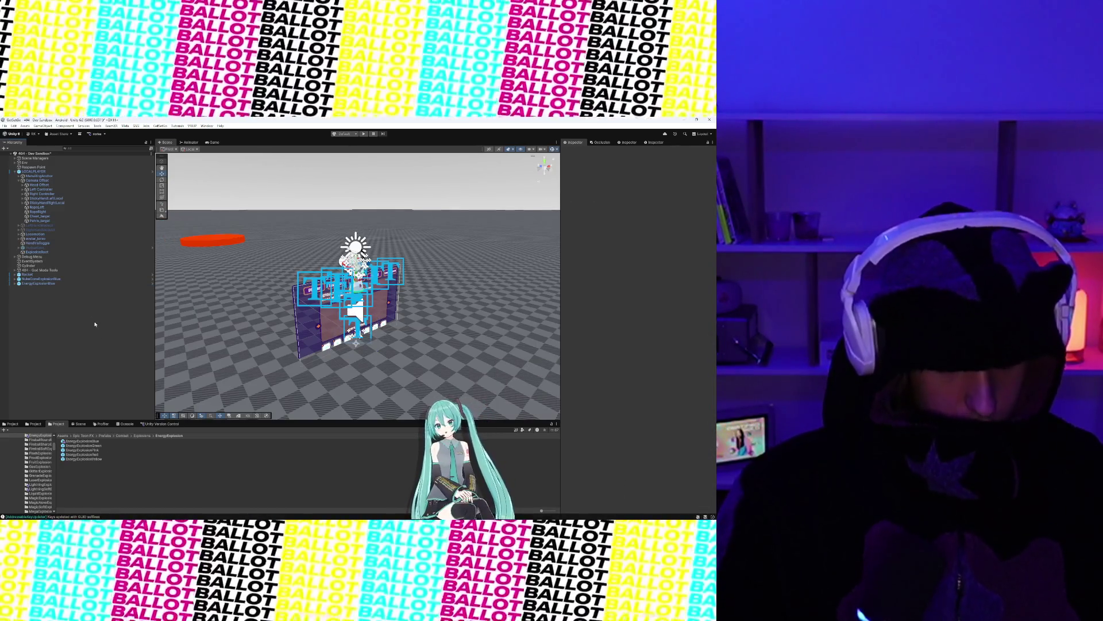
mouse_move(95, 447)
mouse_down()
mouse_move(63, 299)
mouse_move(77, 201)
mouse_up()
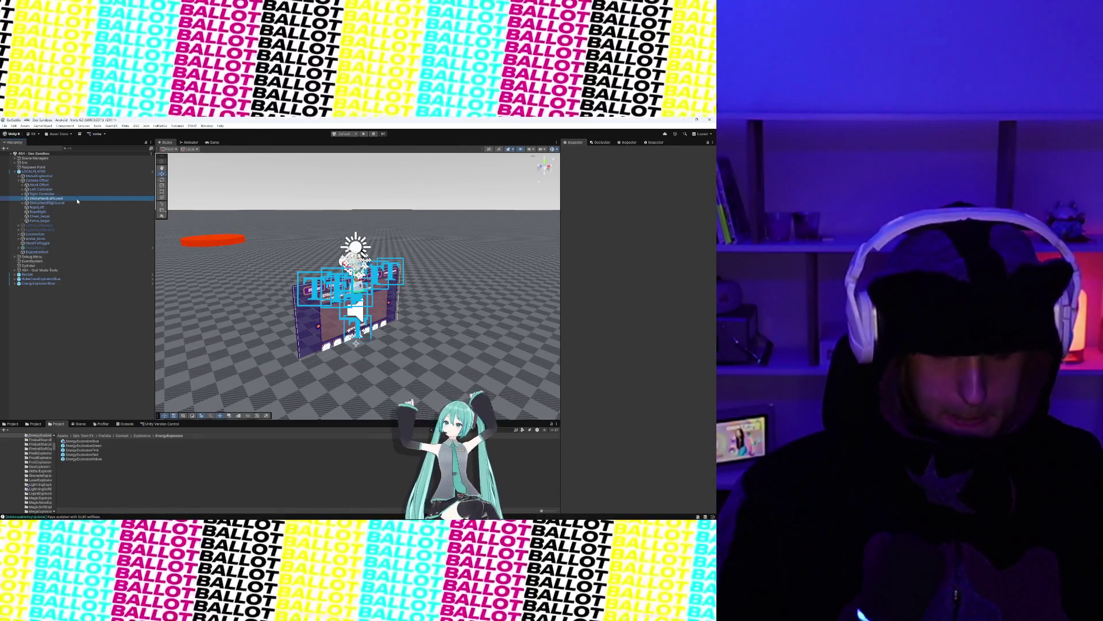
scroll(625, 389, down, 10)
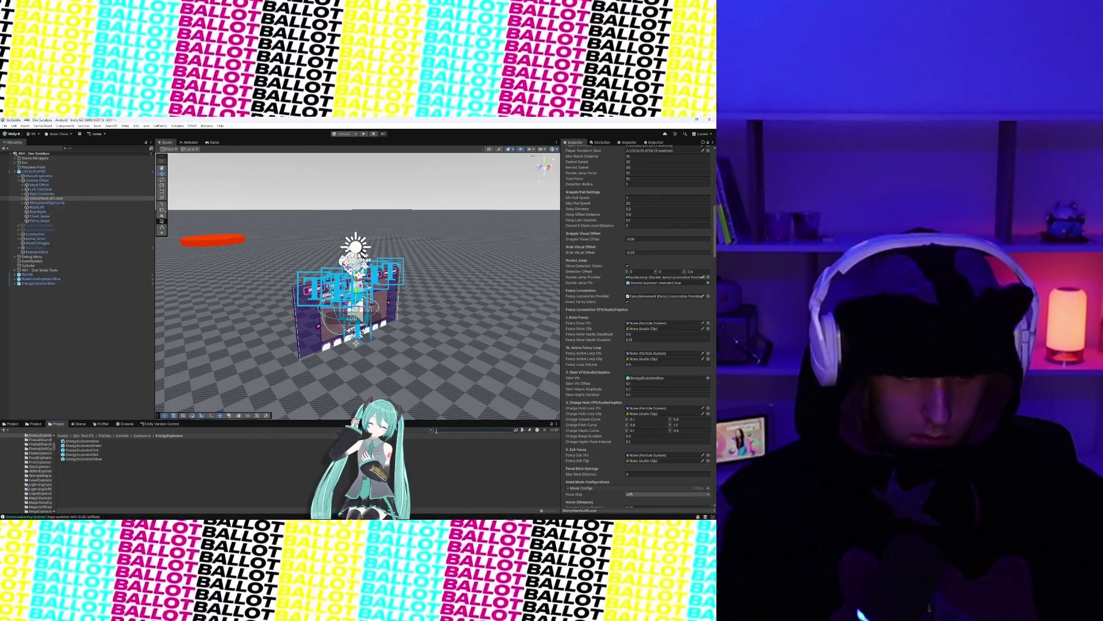
Step: Search the Project window for Electricity and open the Electricity folder
text(elect)
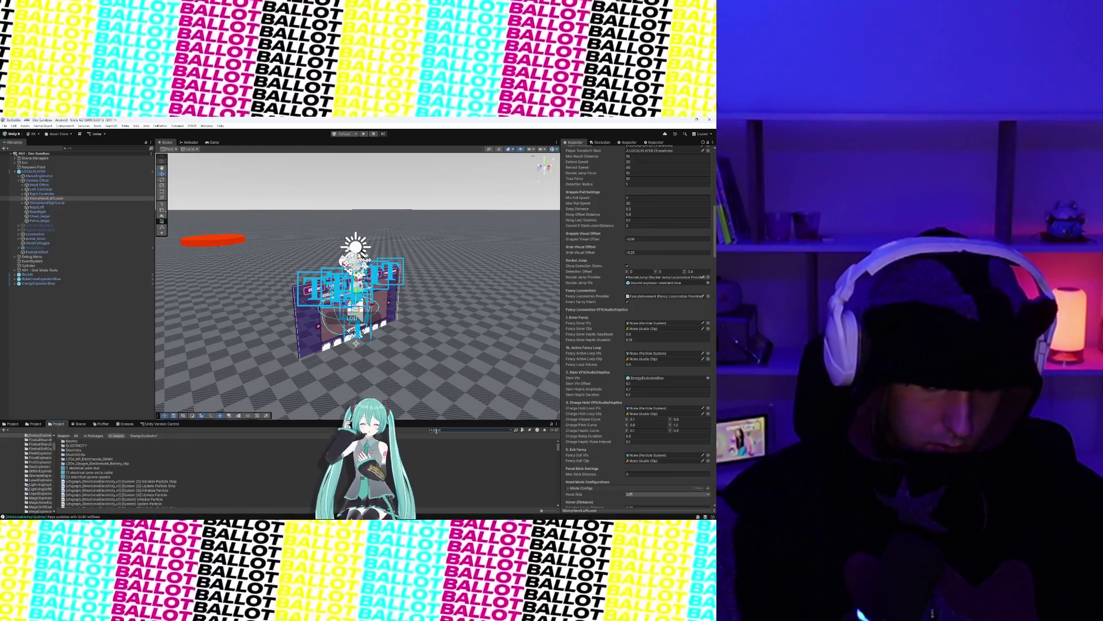
key(Escape)
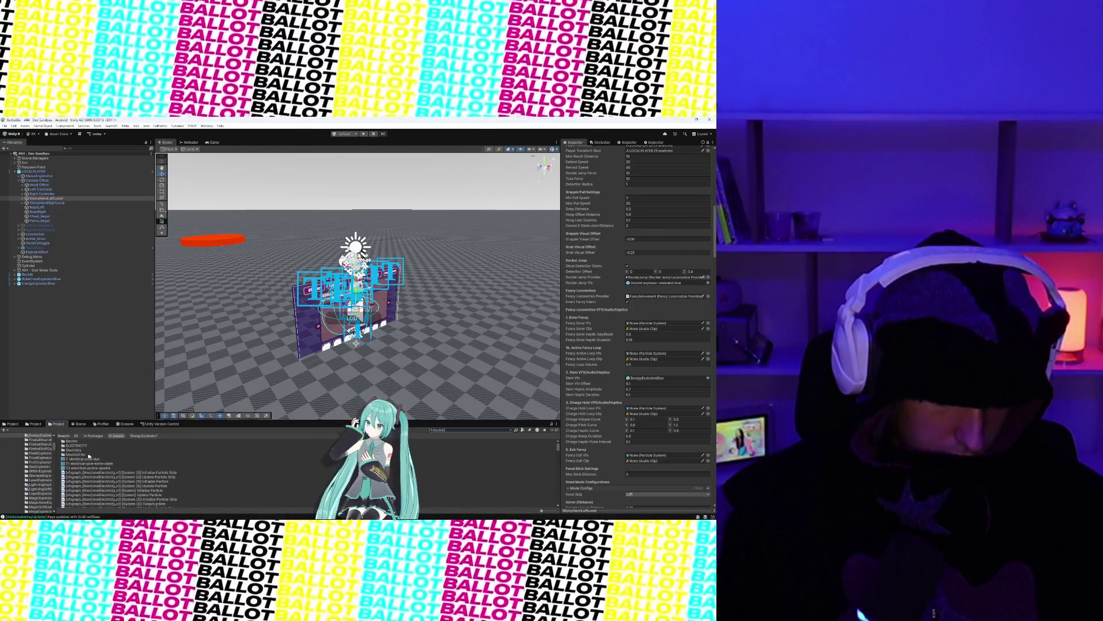
click(81, 449)
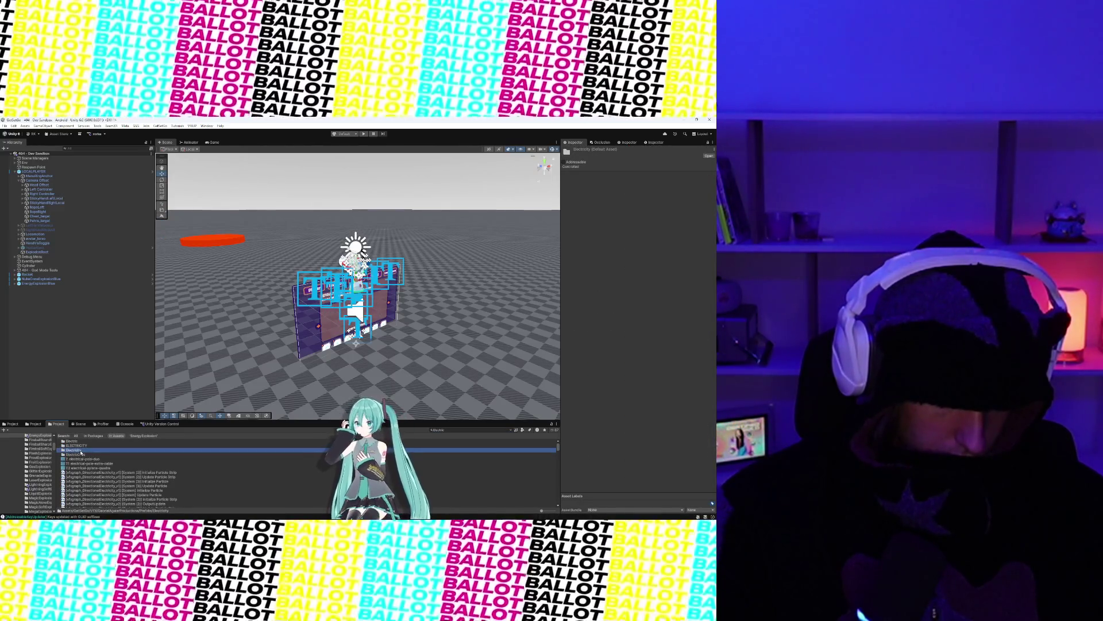
double_click(81, 450)
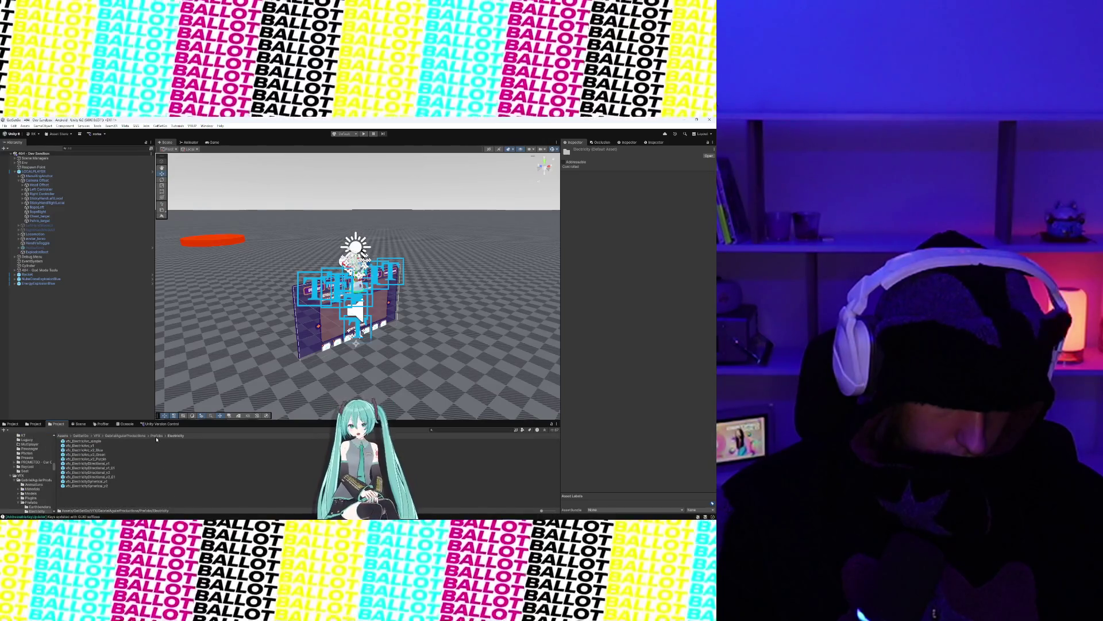
click(458, 428)
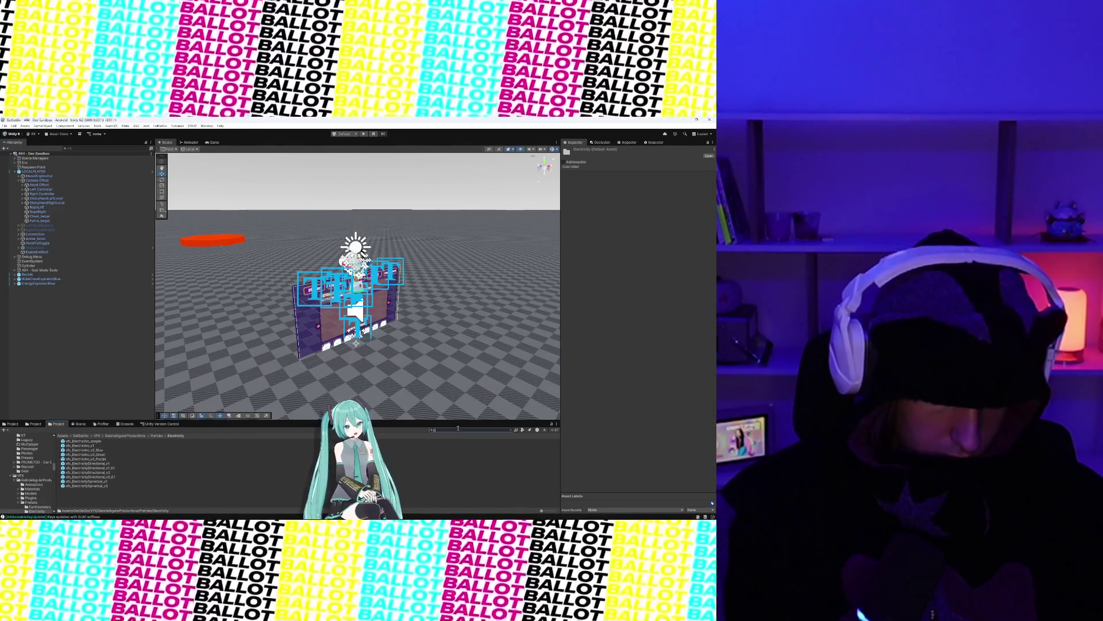
key(BackSpace)
key(BackSpace)
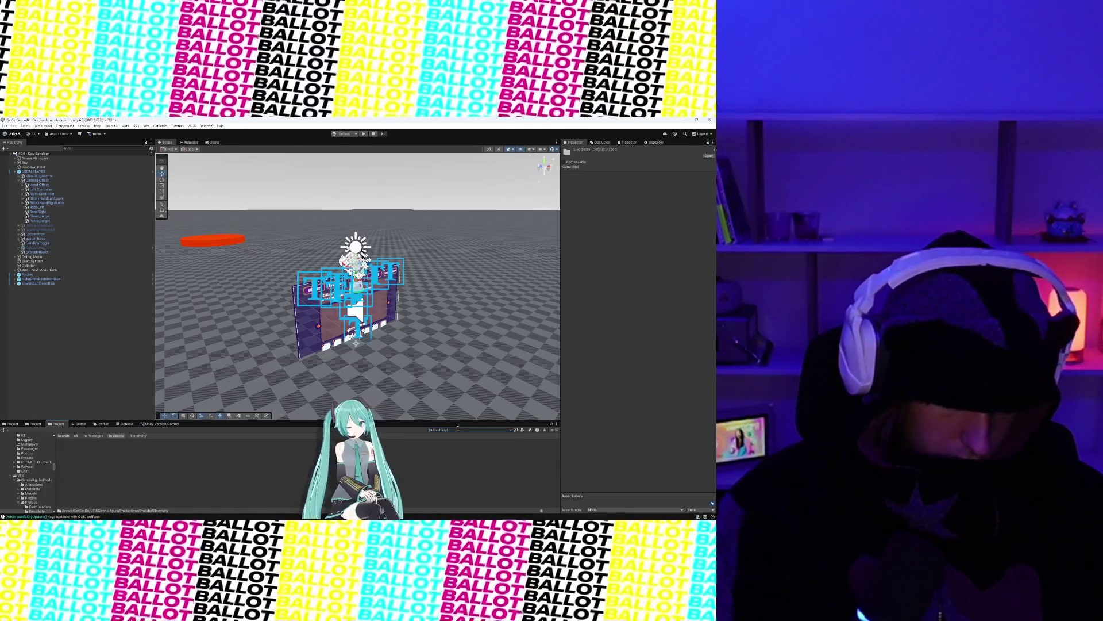
key(BackSpace)
key(BackSpace)
key(BackSpace)
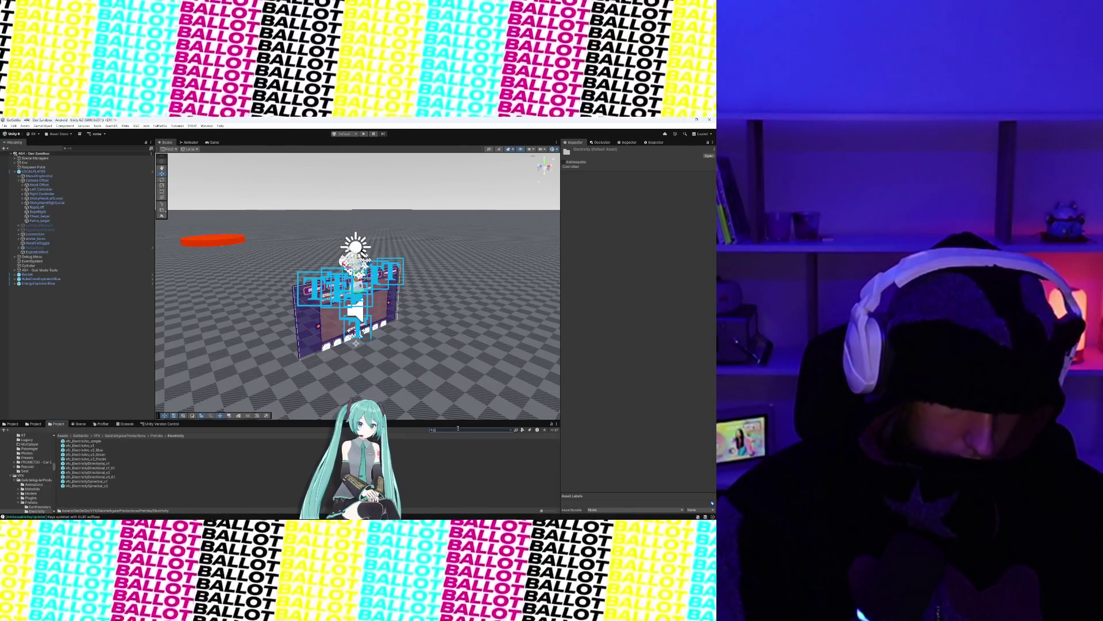
text(ity)
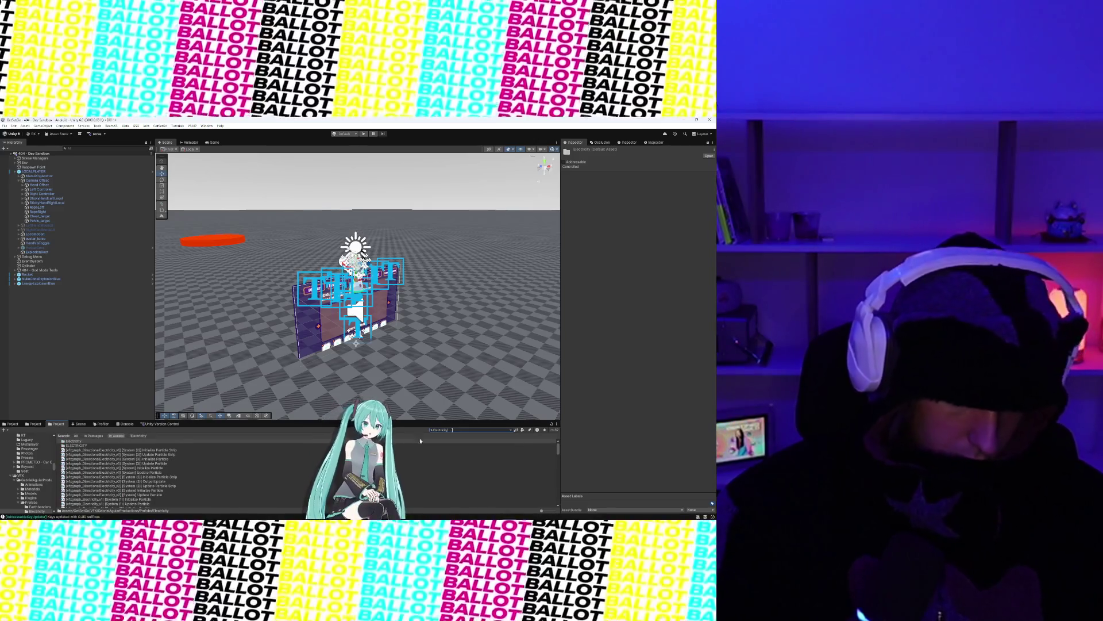
Step: Browse the Electricity results and open the CFXR Electric prefab folder
click(76, 447)
click(76, 442)
scroll(331, 457, down, 10)
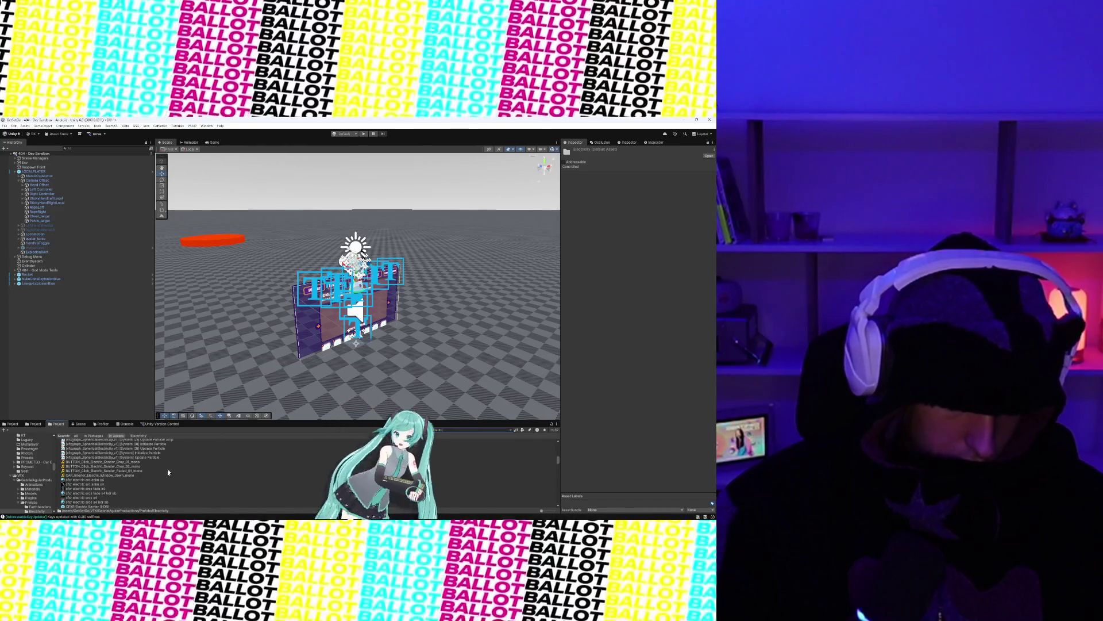
click(74, 454)
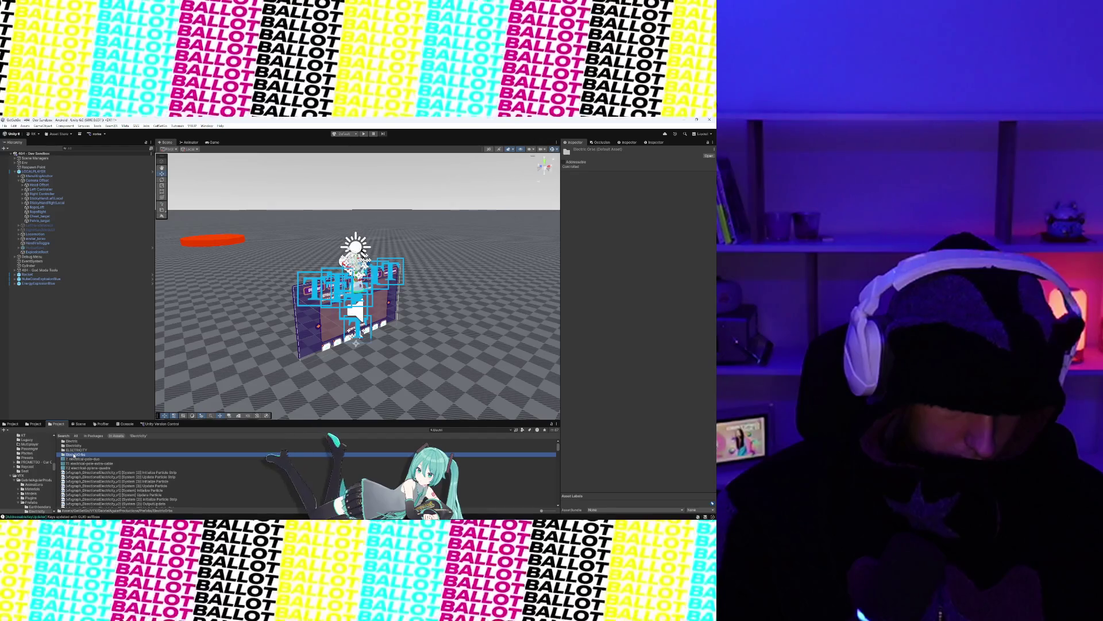
click(75, 446)
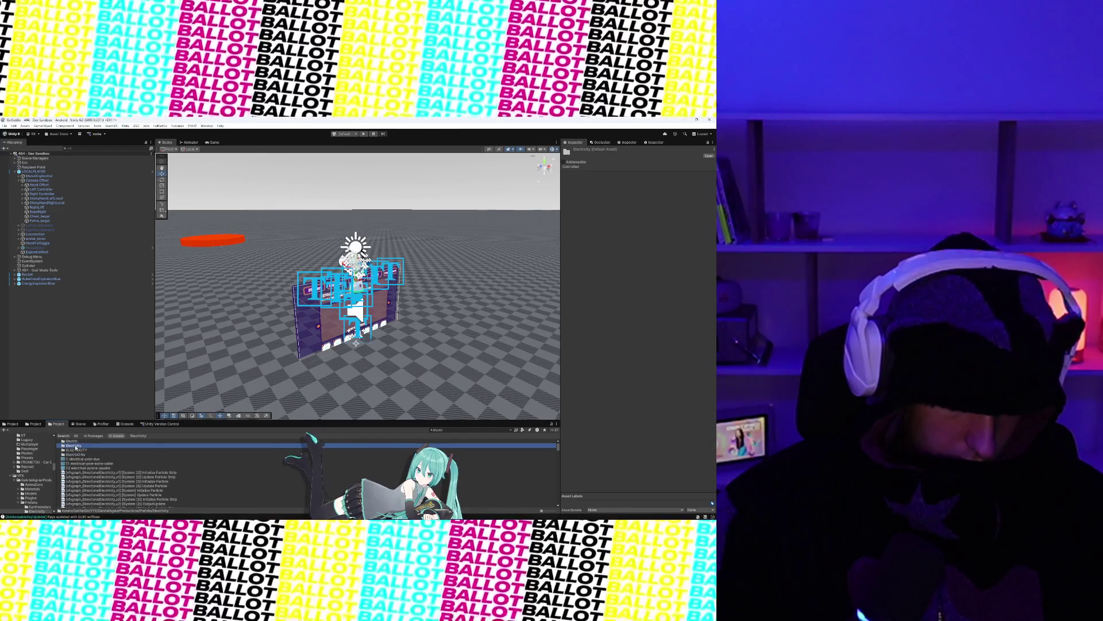
click(76, 441)
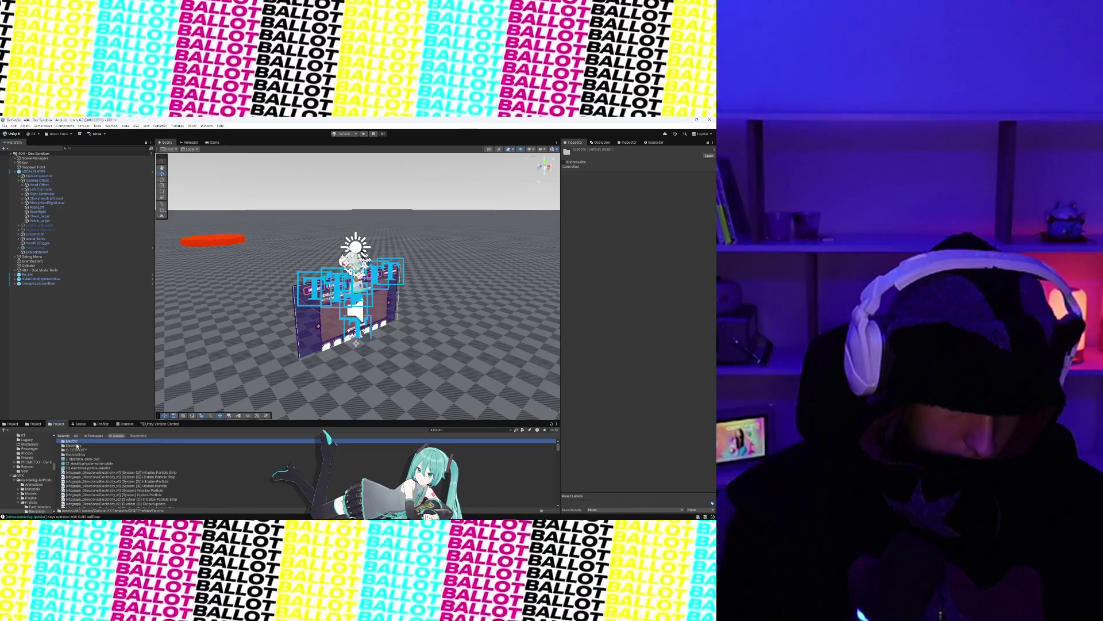
double_click(77, 443)
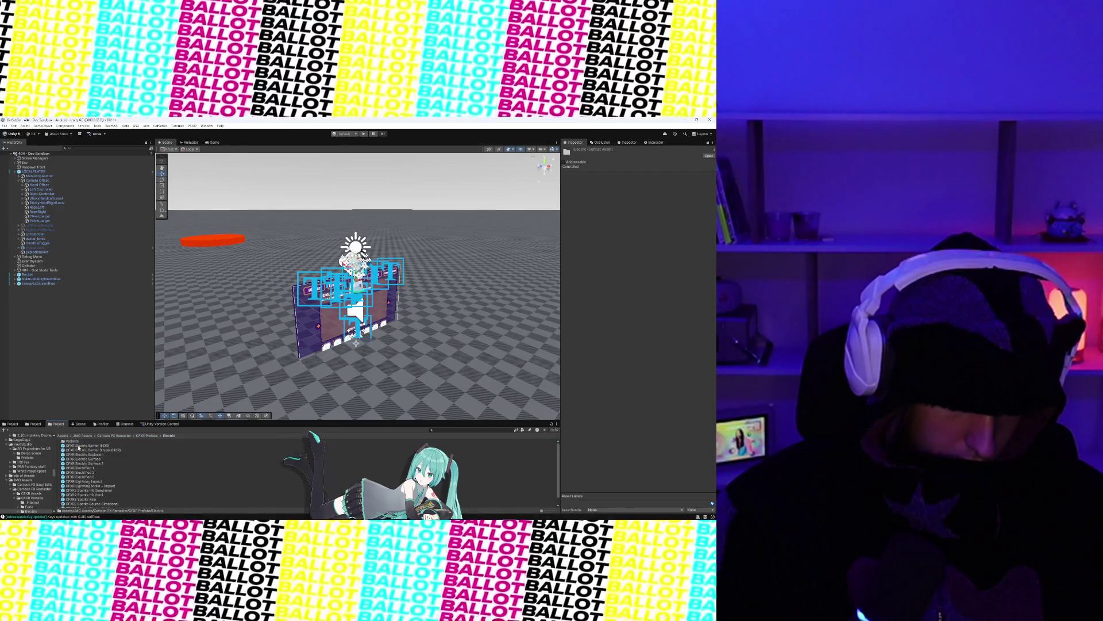
click(79, 446)
Step: Preview the CFXR Electric Surface effect, then the CFXR Electric Explosion effect
double_click(82, 459)
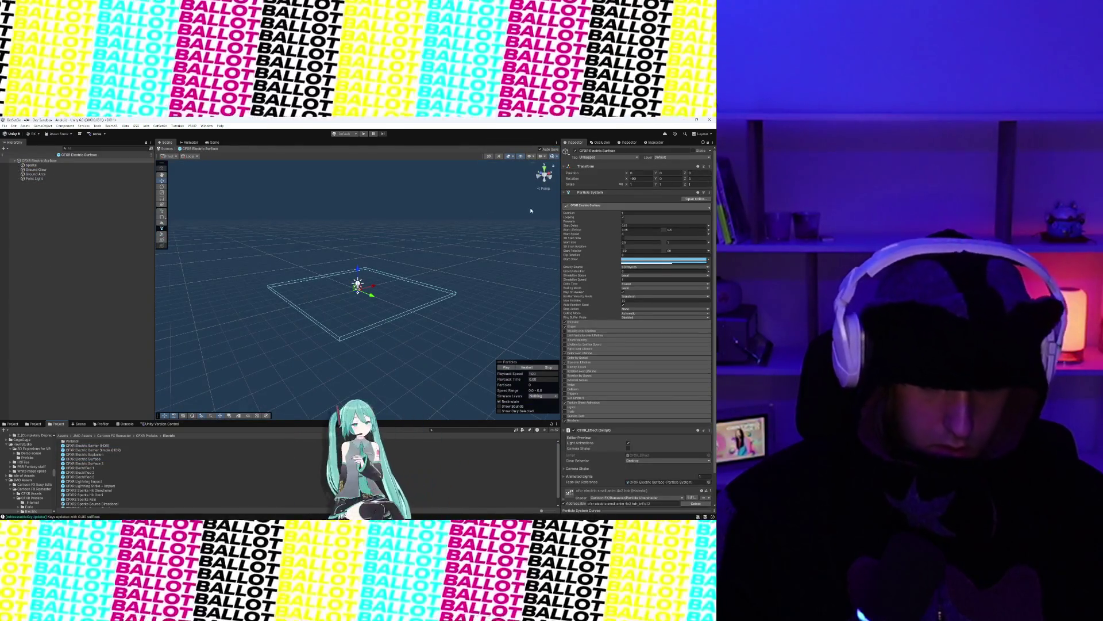
click(505, 367)
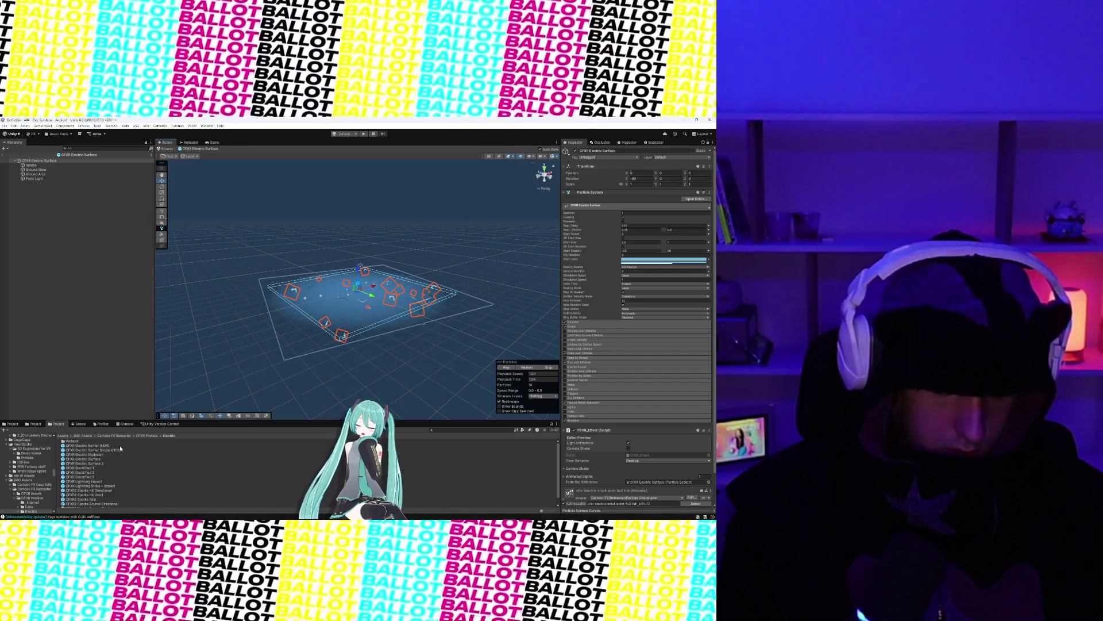
double_click(89, 455)
click(503, 367)
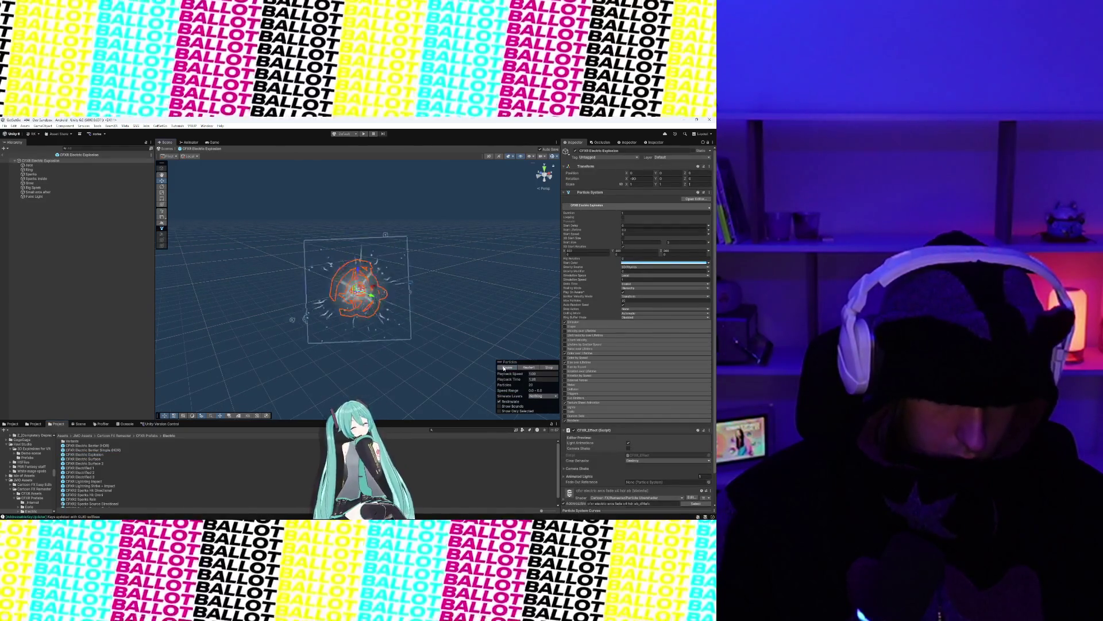
click(511, 367)
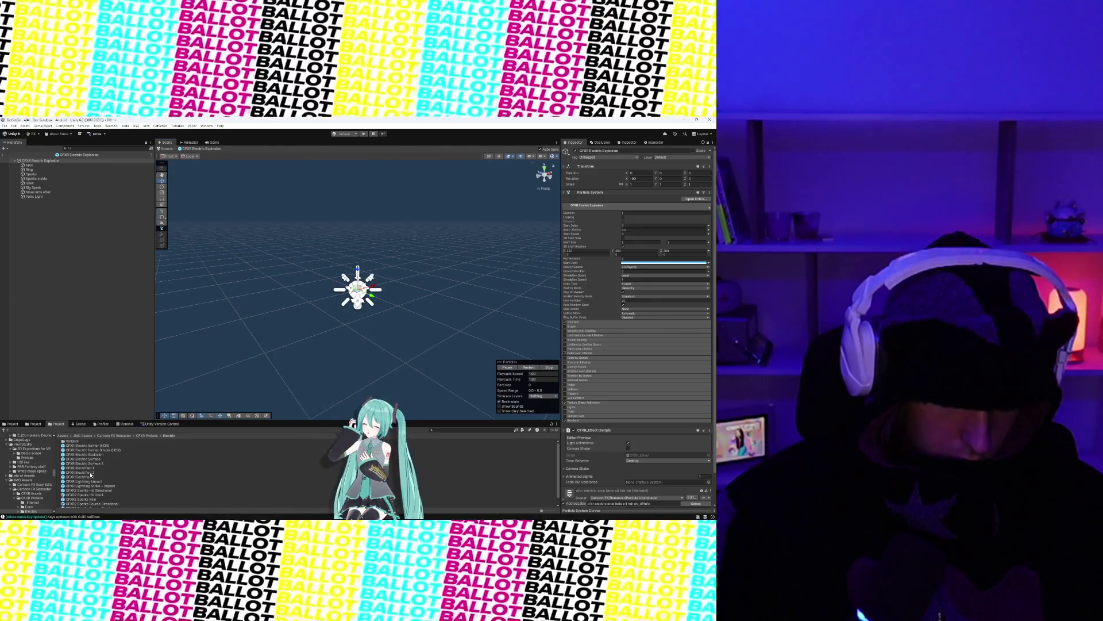
Step: Open the CFXR Electrified 1 prefab and play its effect preview
double_click(91, 469)
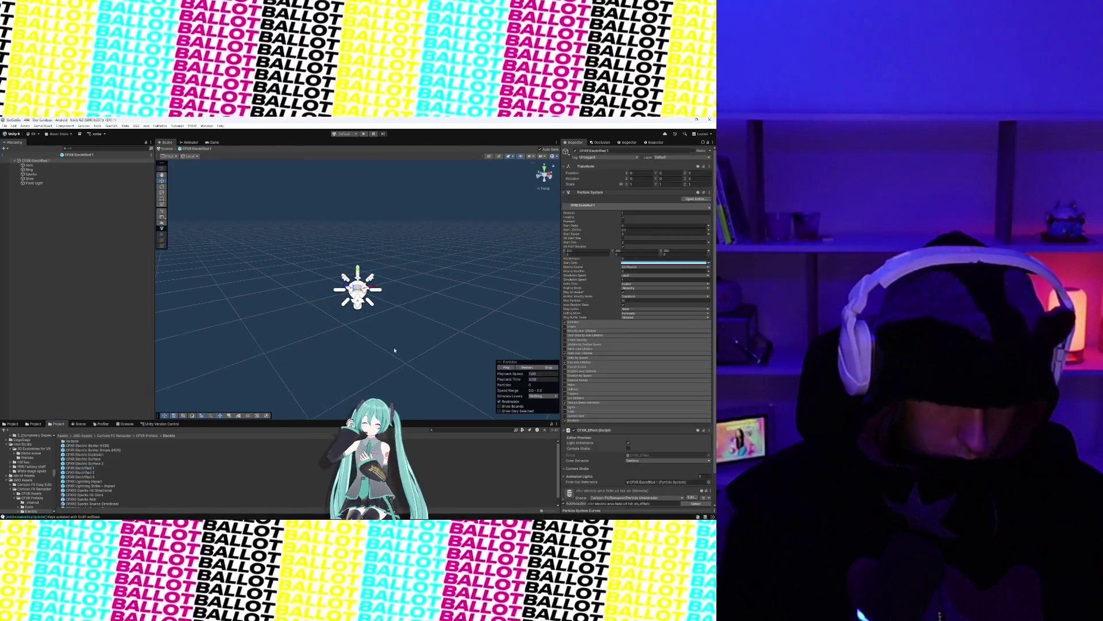
click(507, 367)
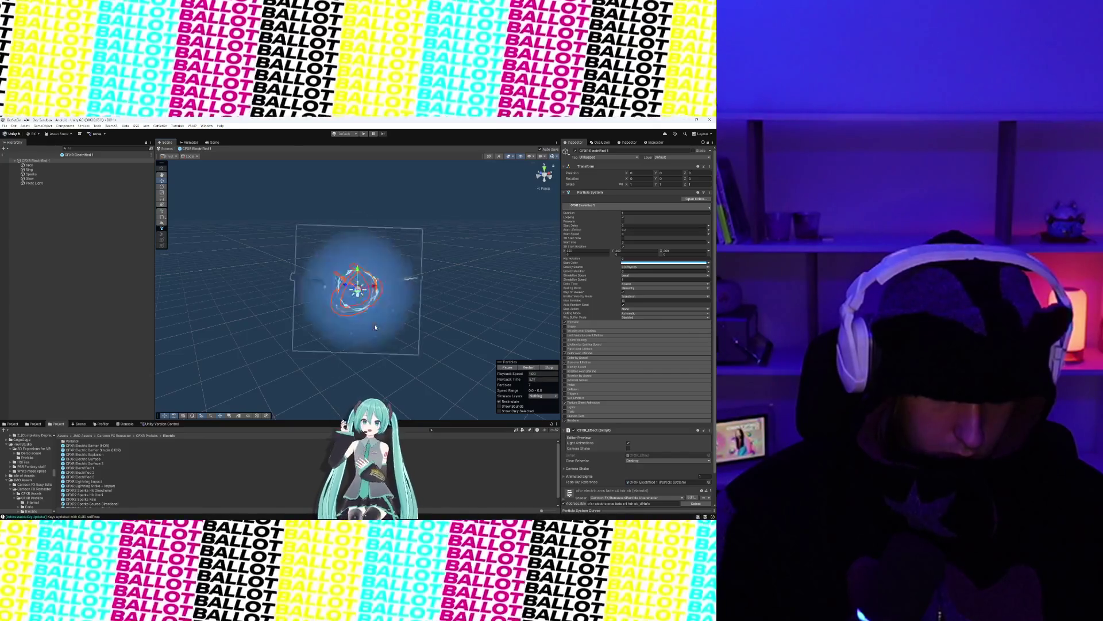
scroll(375, 327, up, 4)
scroll(375, 327, up, 3)
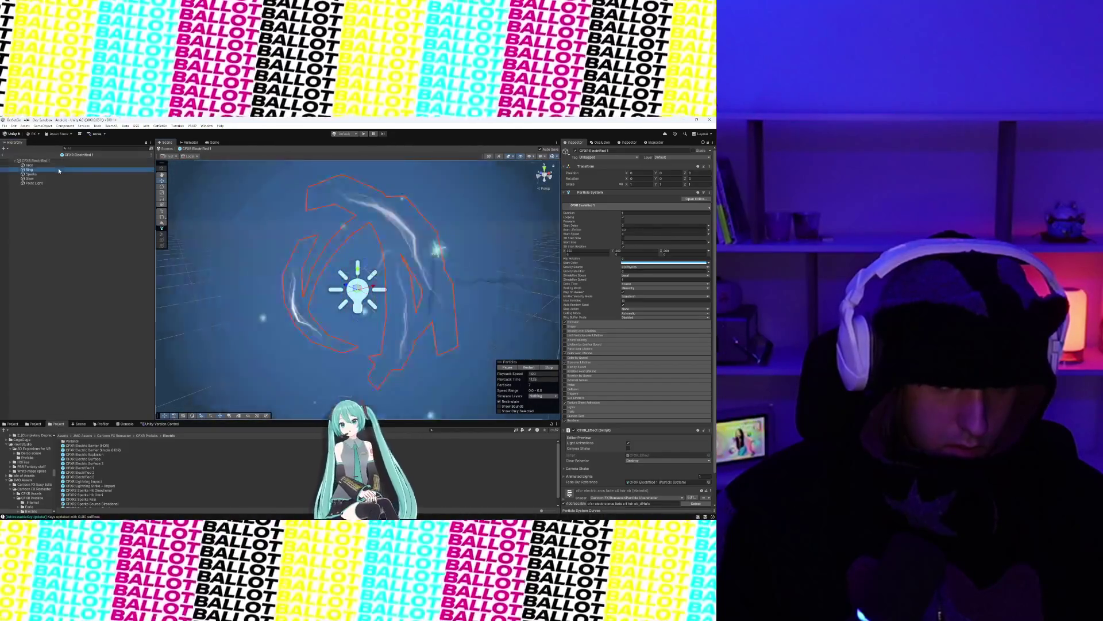
Step: Turn off the Glow, Point Light and Ring parts of the effect
click(59, 170)
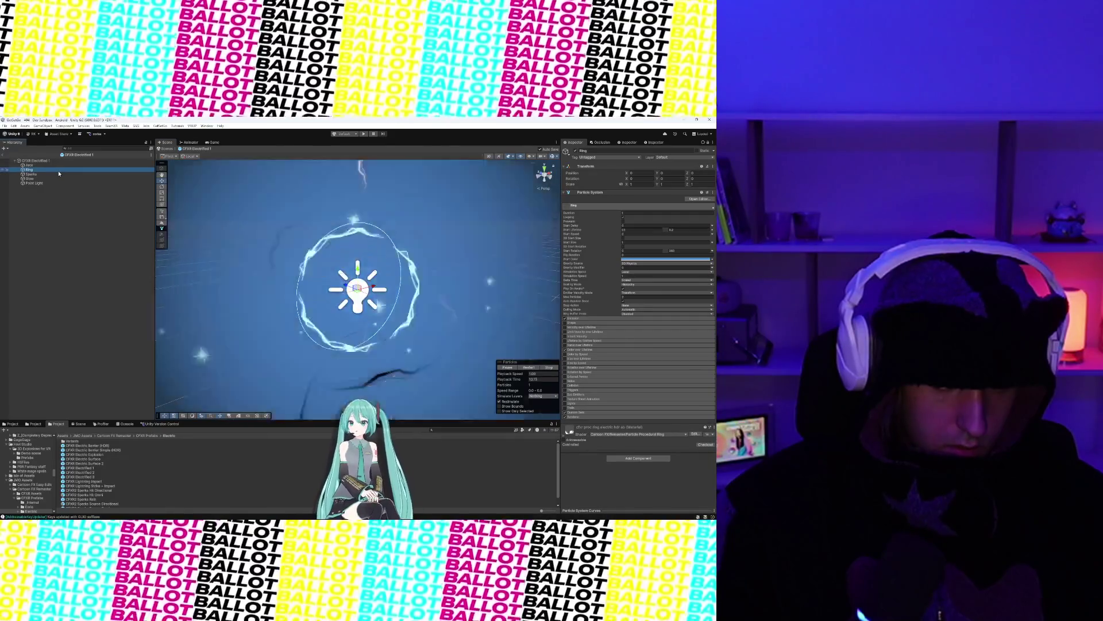
click(58, 179)
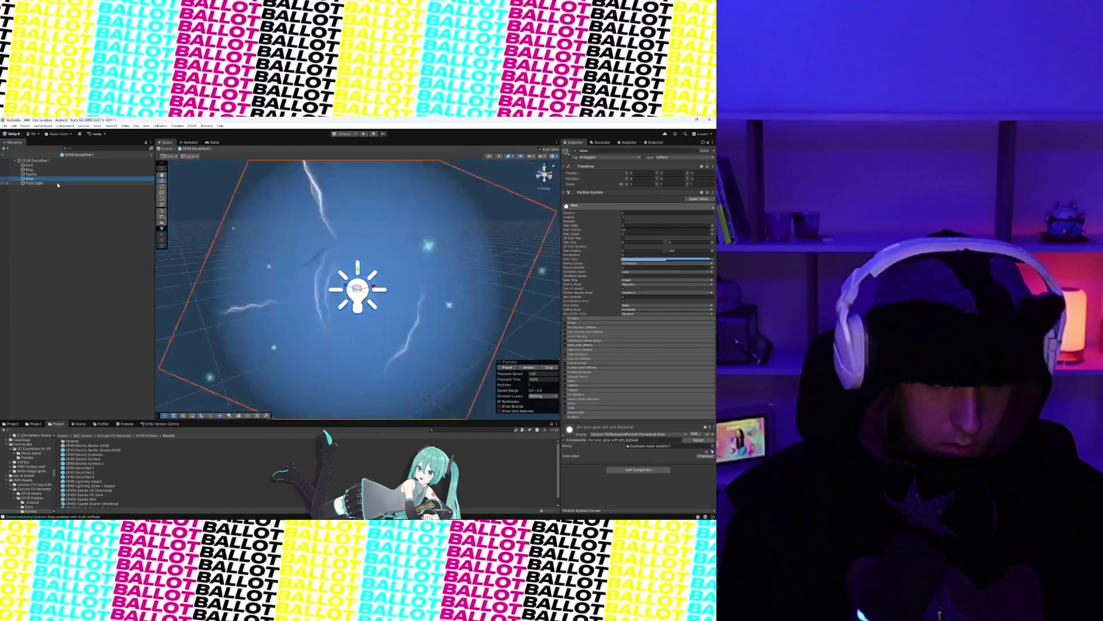
key(alt+shift+a)
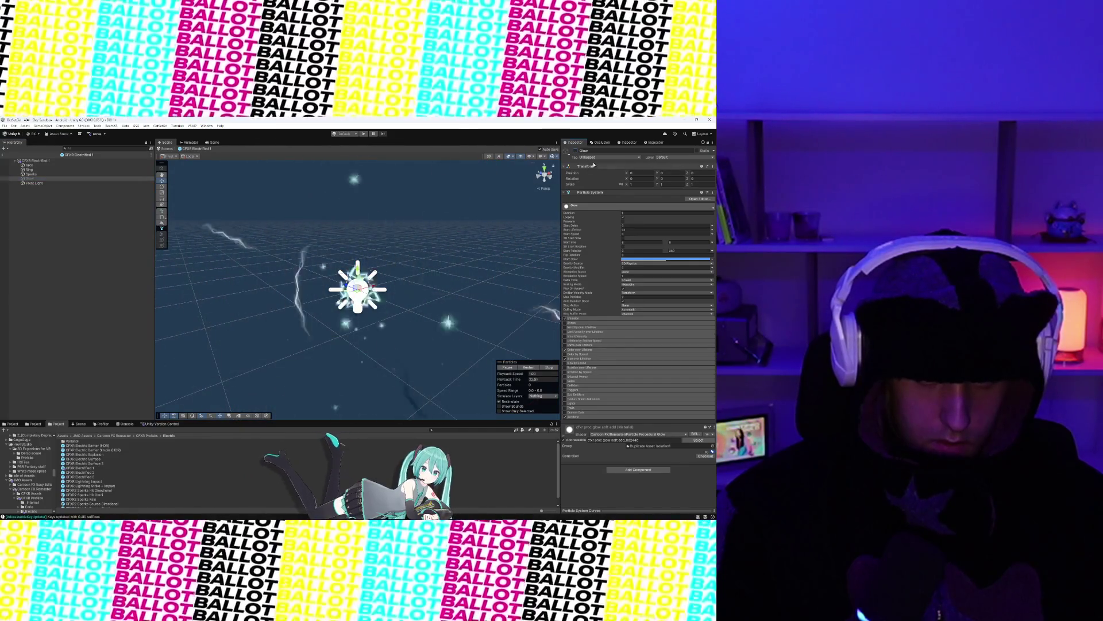
key(Down)
key(alt+shift+a)
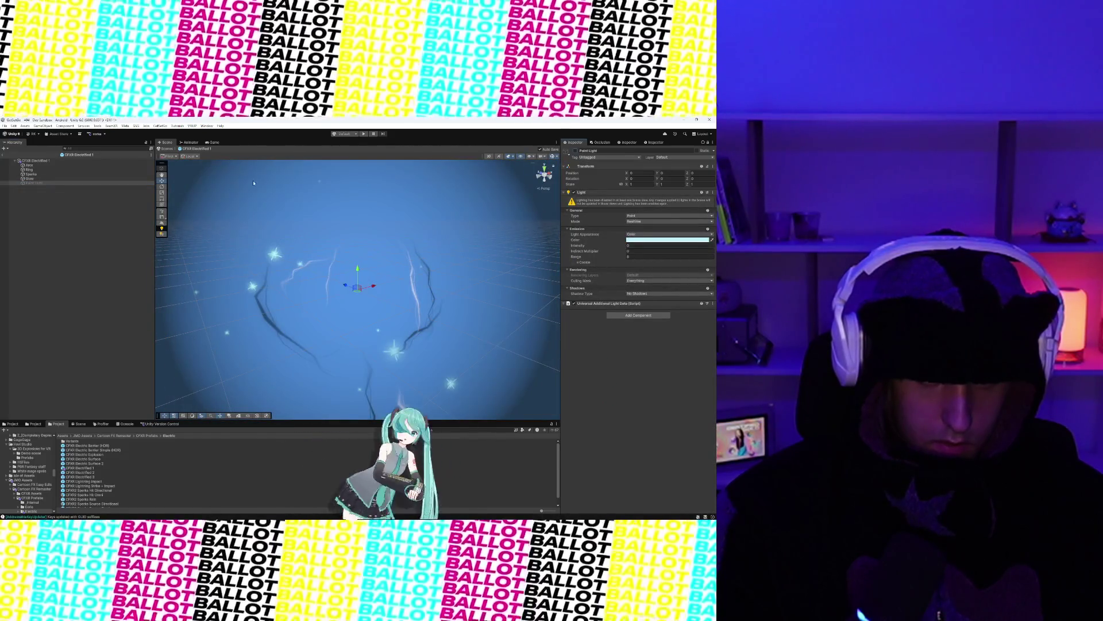
click(87, 170)
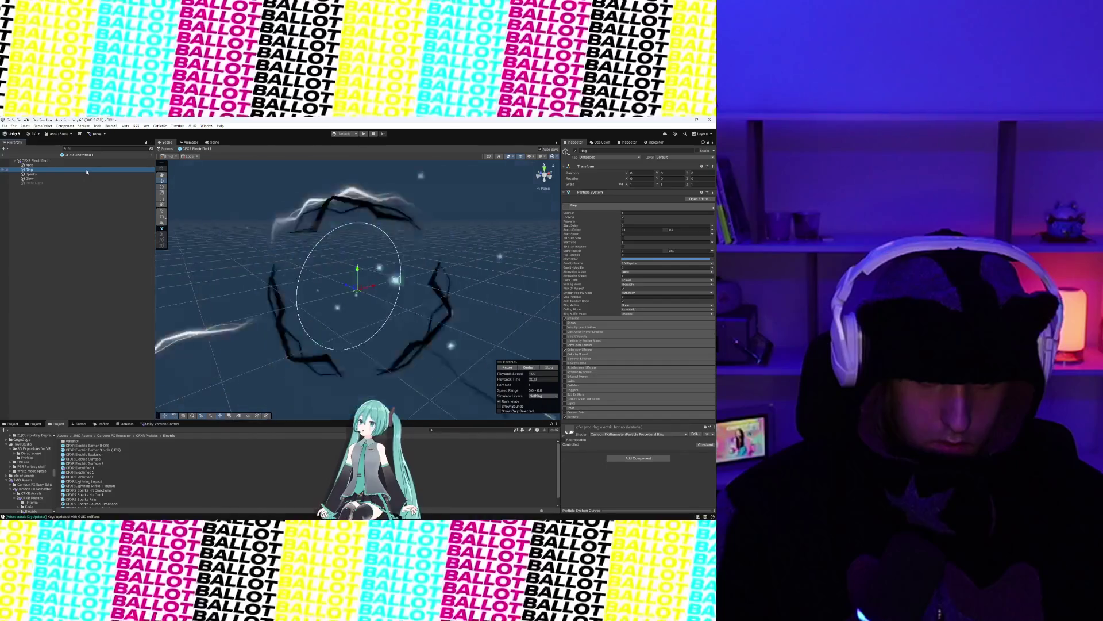
click(575, 151)
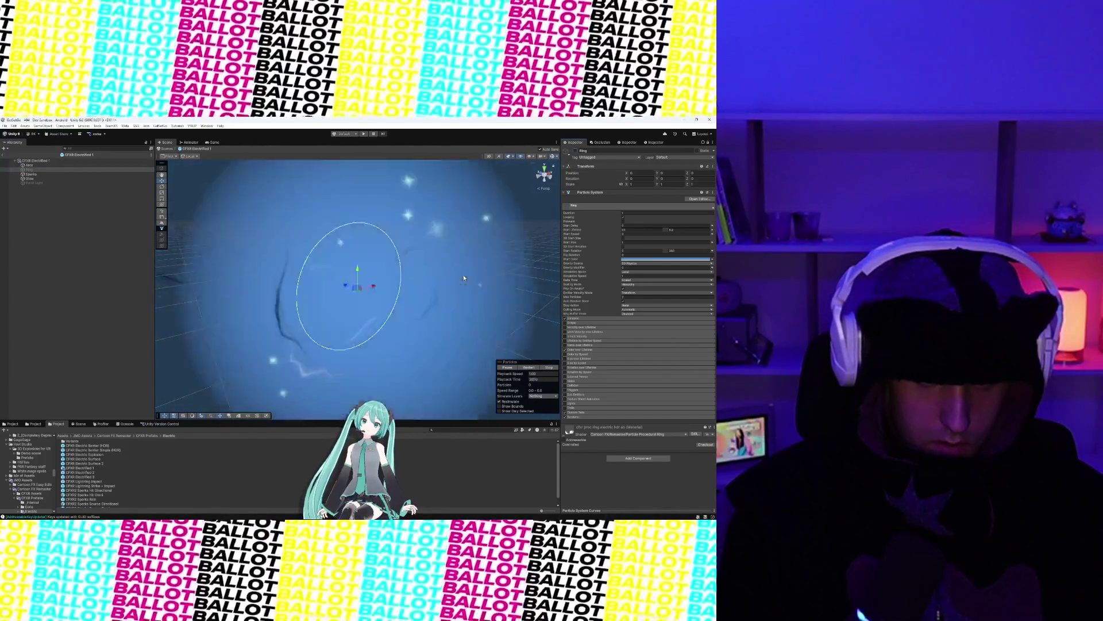
Step: Re-enable the Ring after inspecting Glow and Sparks, then frame the Arcs sphere
click(72, 179)
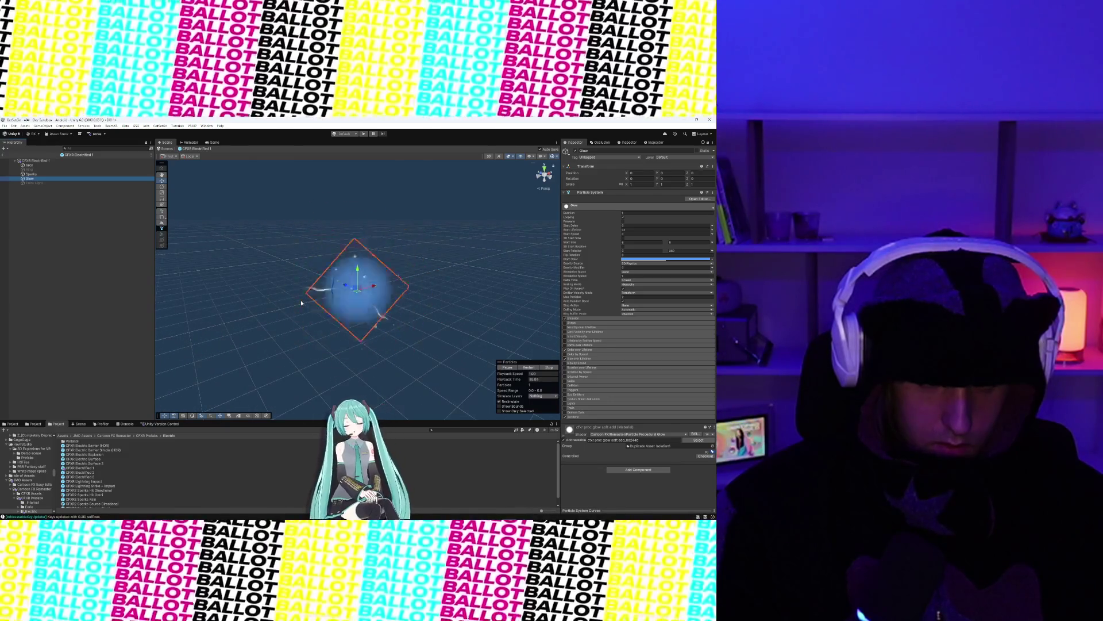
click(77, 174)
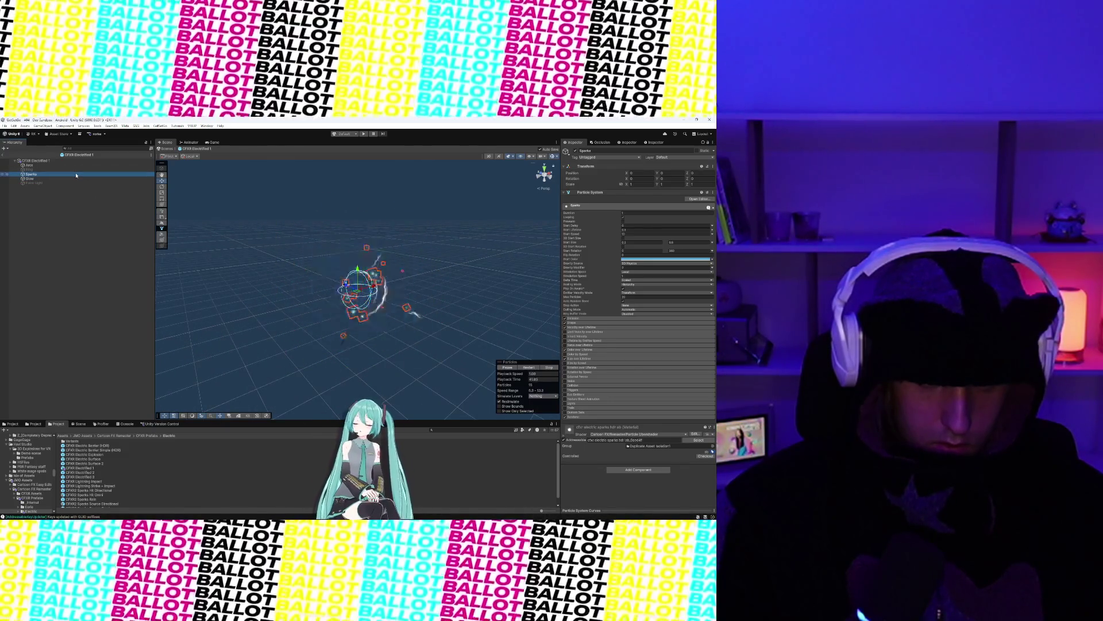
click(75, 179)
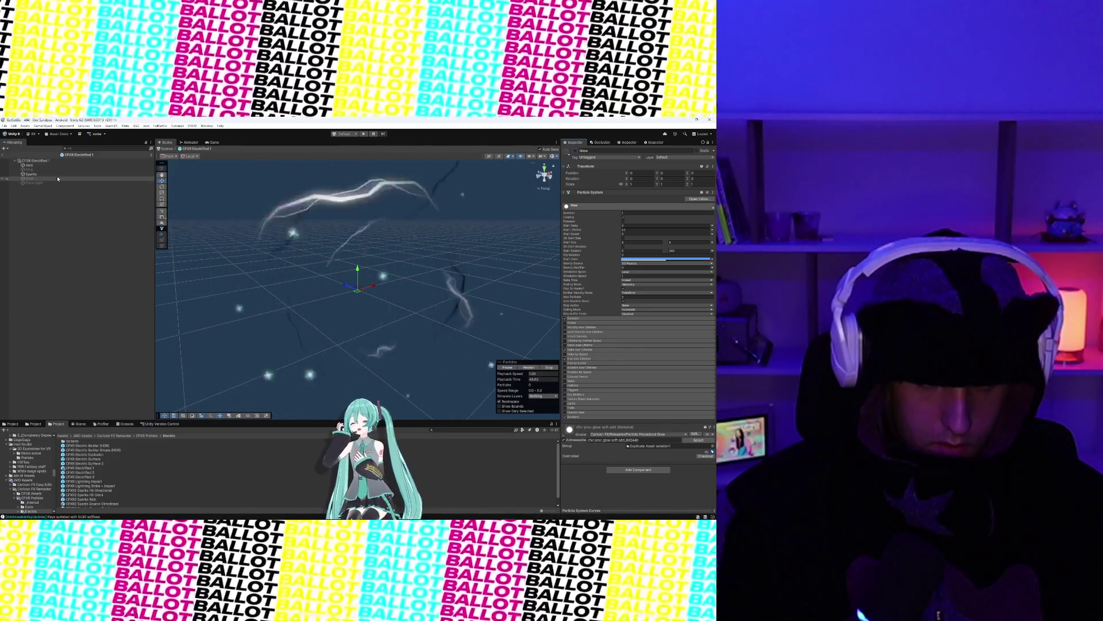
click(58, 170)
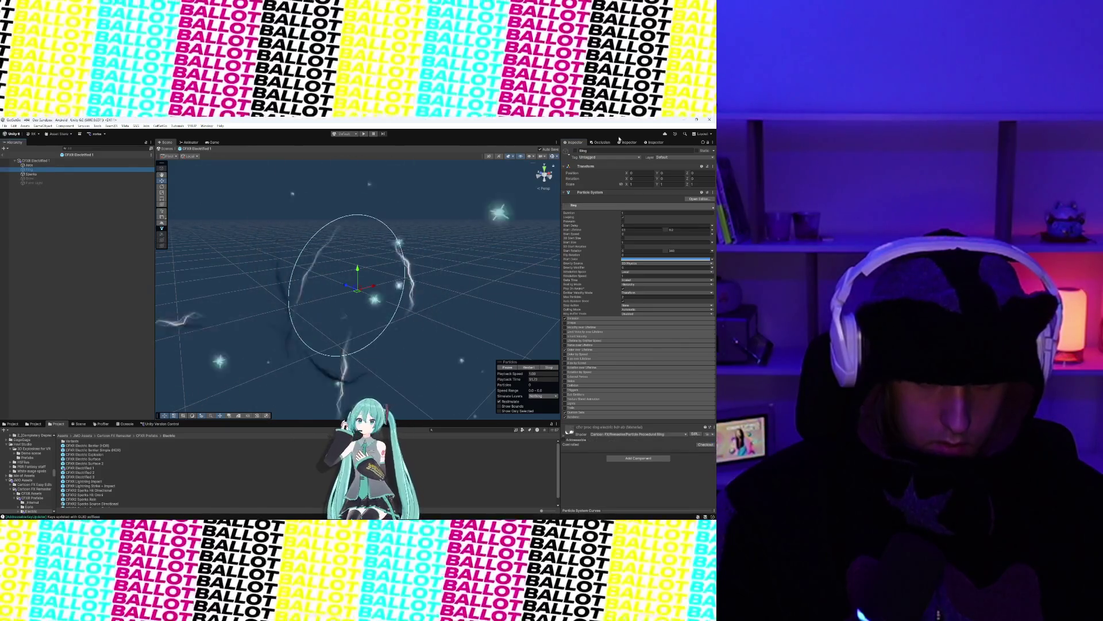
click(577, 151)
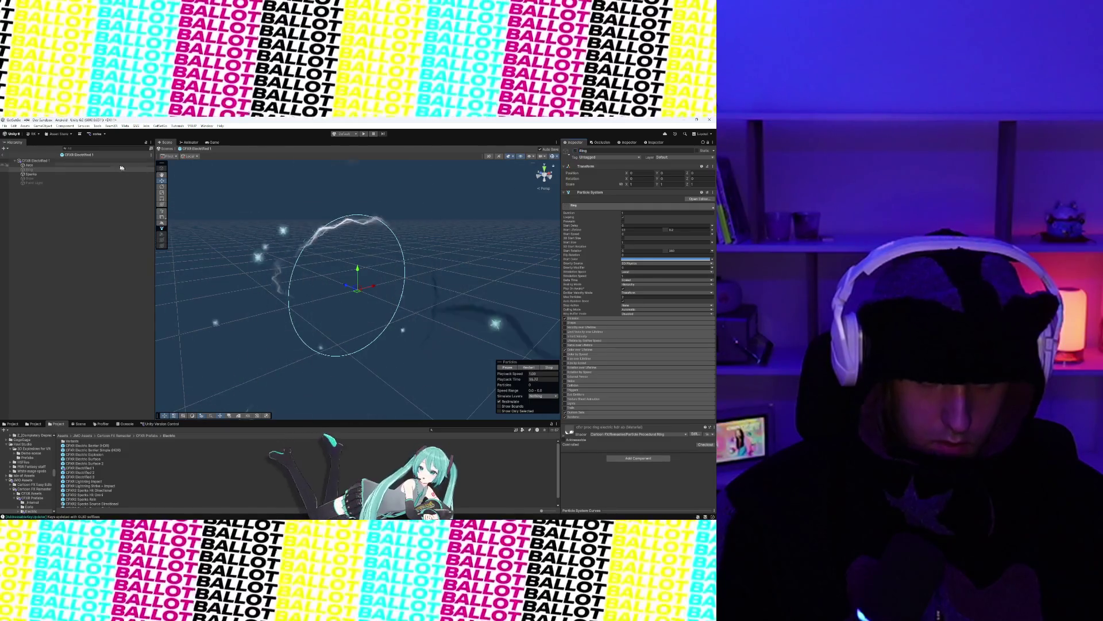
click(81, 166)
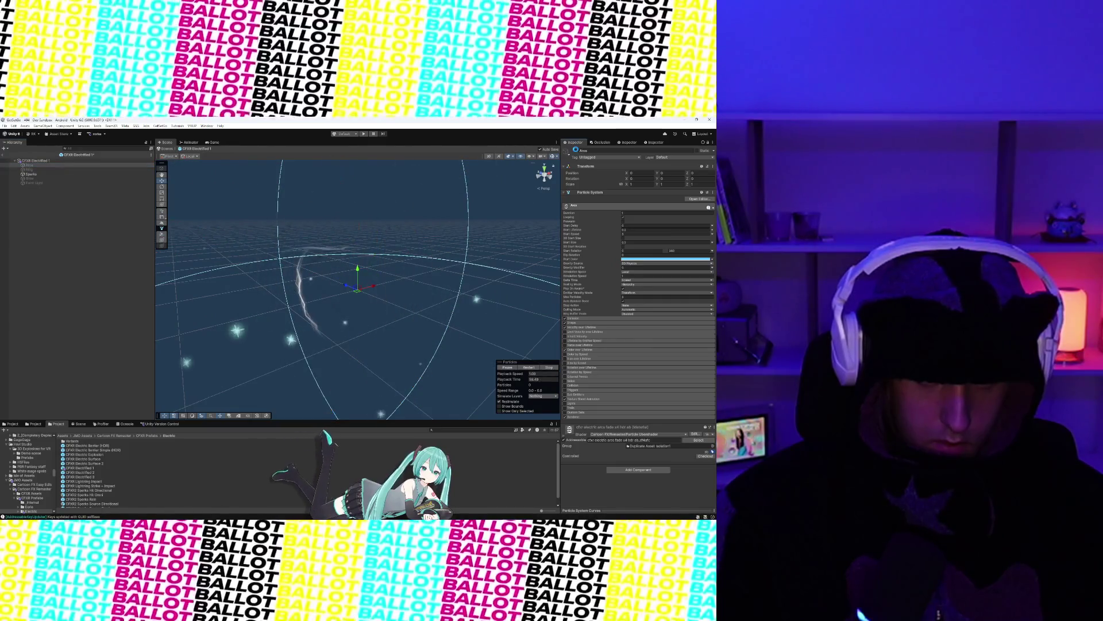
key(f)
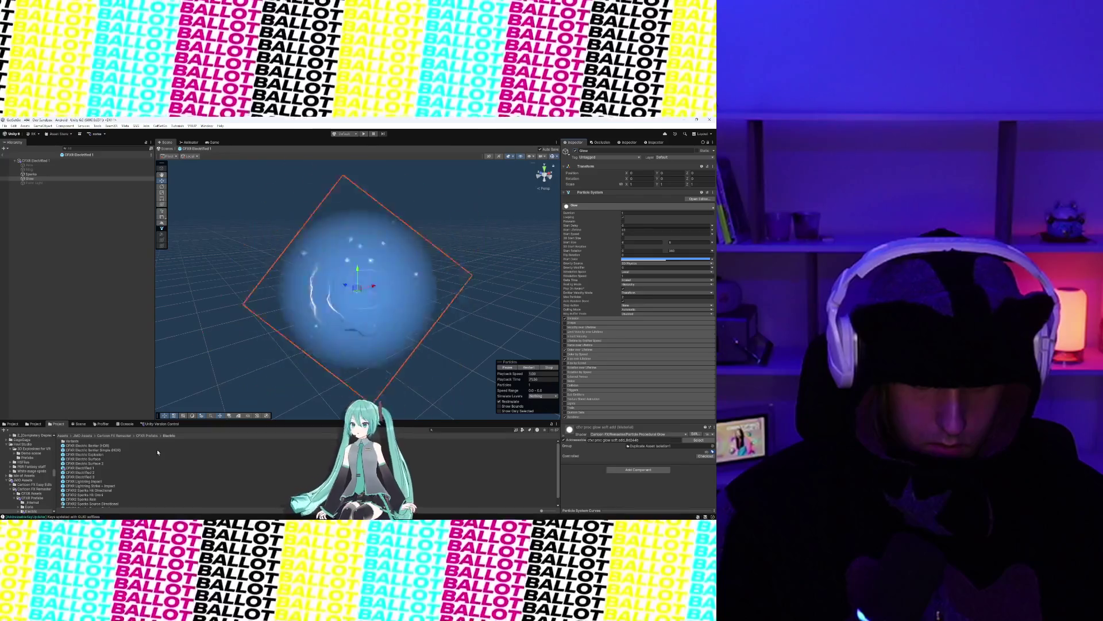
double_click(88, 472)
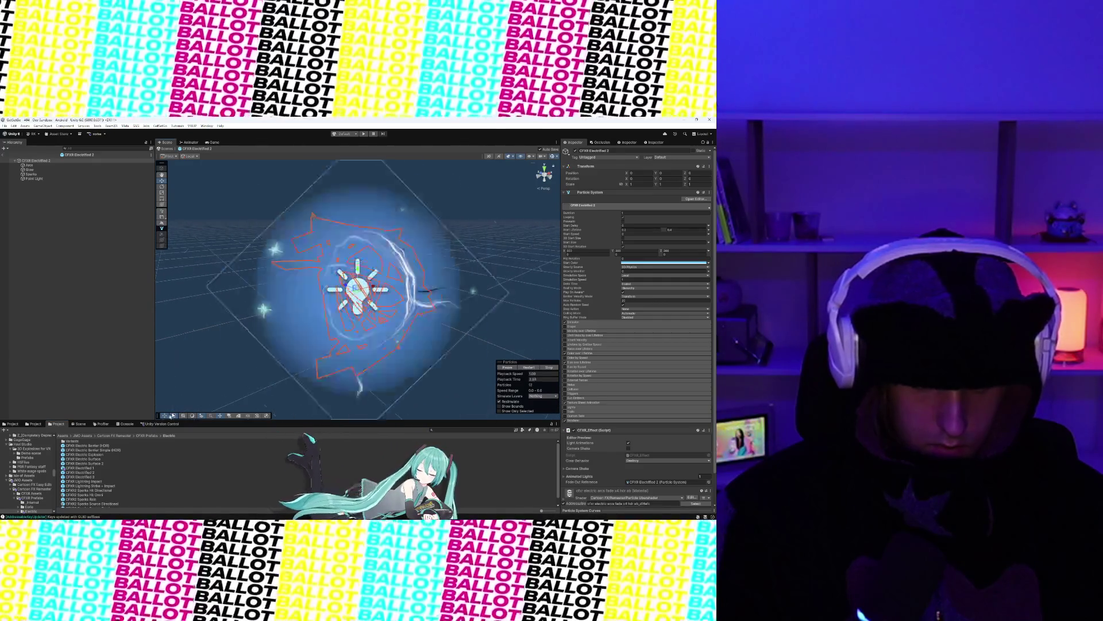
Step: Switch to the CFXR Electrified 3 prefab and play its lightning preview
key(Down)
key(Return)
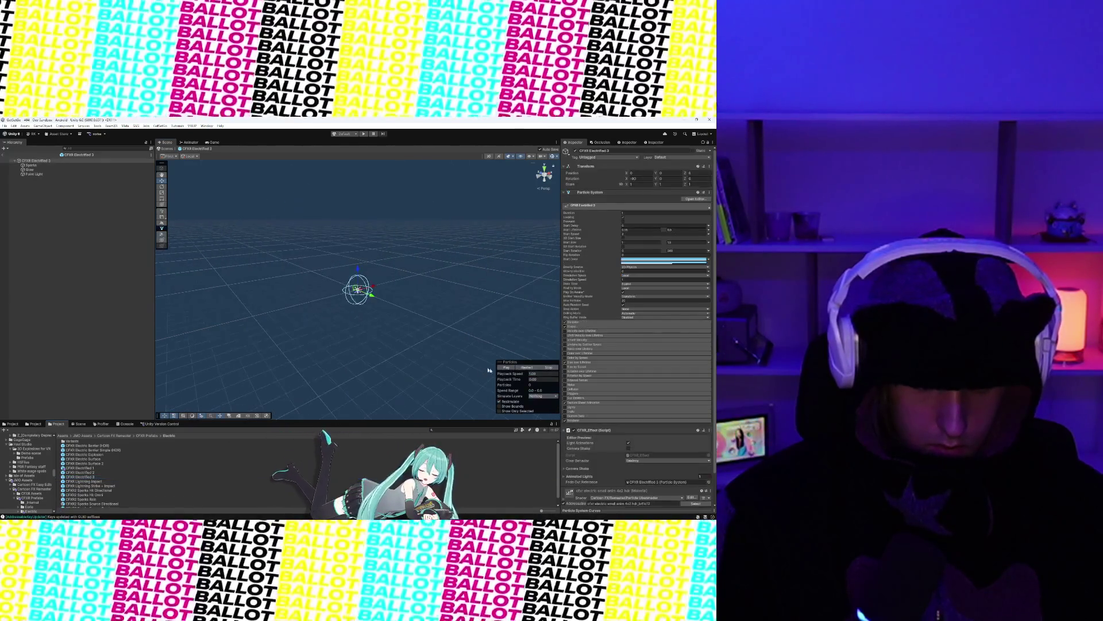
click(508, 368)
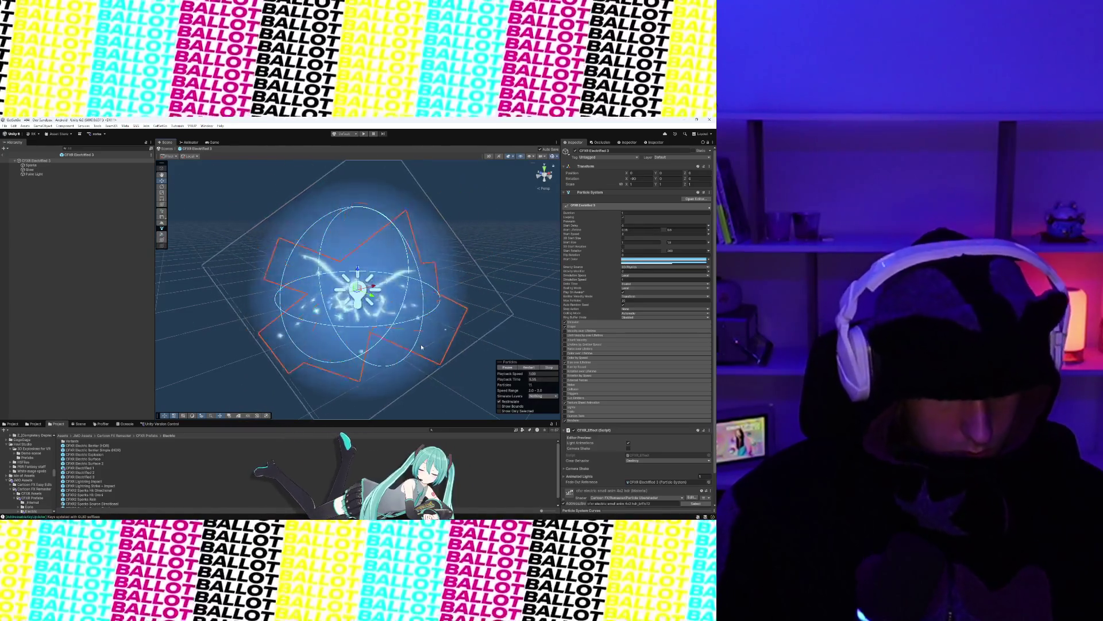
scroll(418, 330, down, 4)
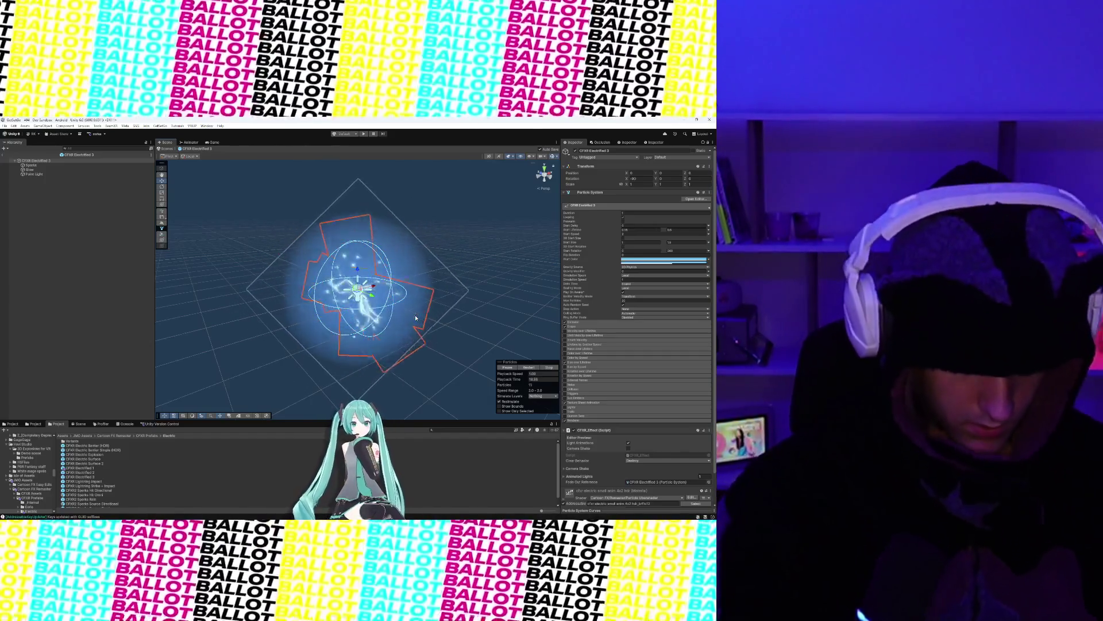
scroll(294, 311, down, 5)
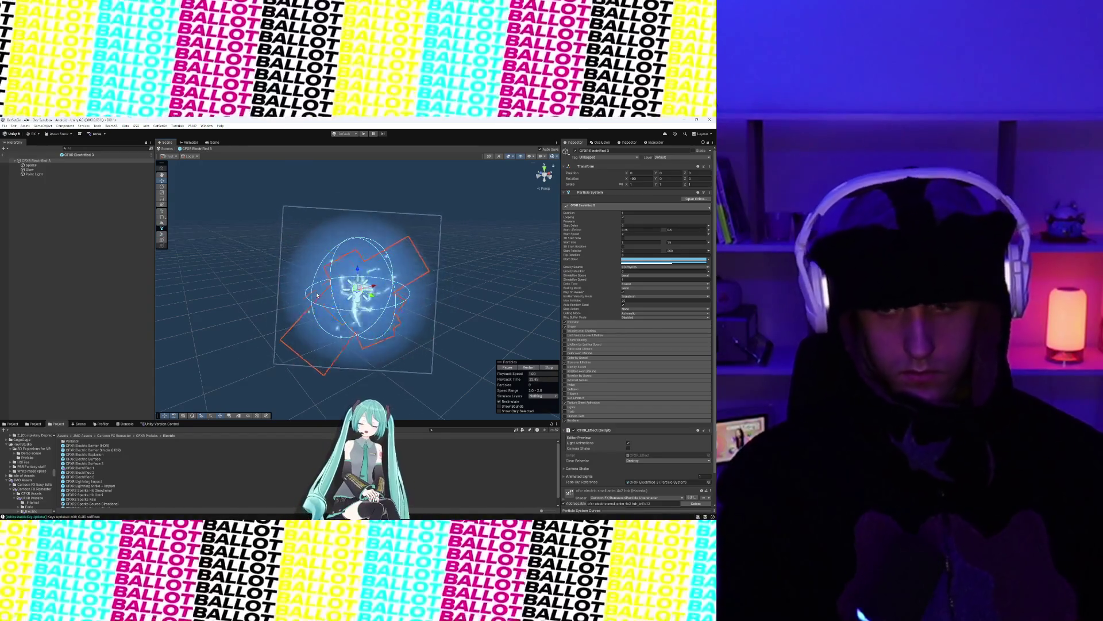
scroll(395, 287, up, 3)
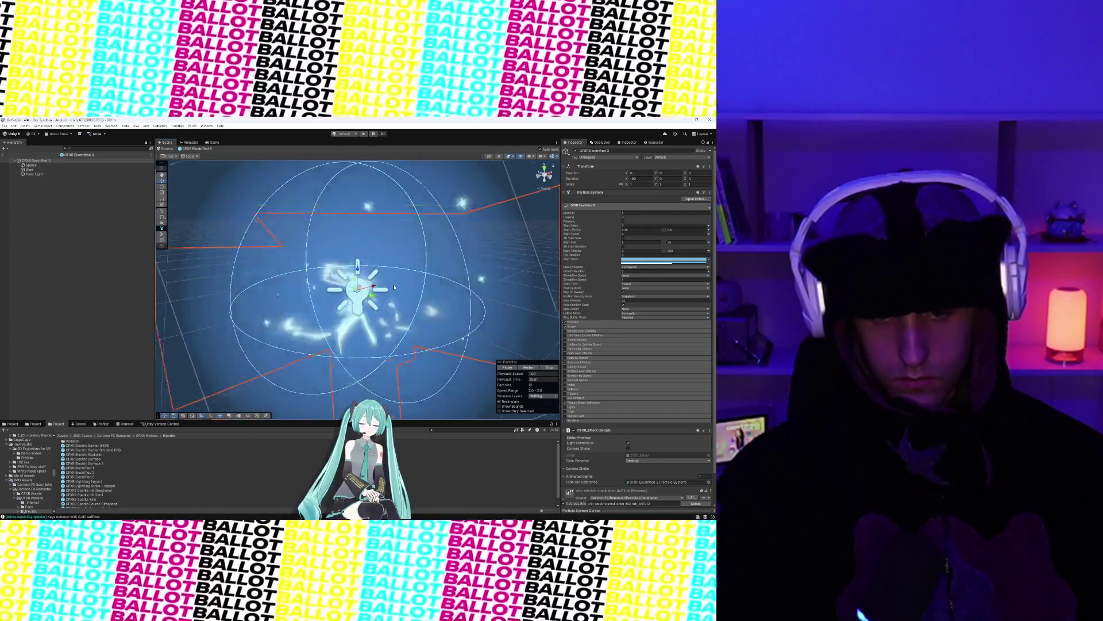
Step: Inspect its Point Light, Sparks and root object, then exit to the sandbox scene
click(29, 173)
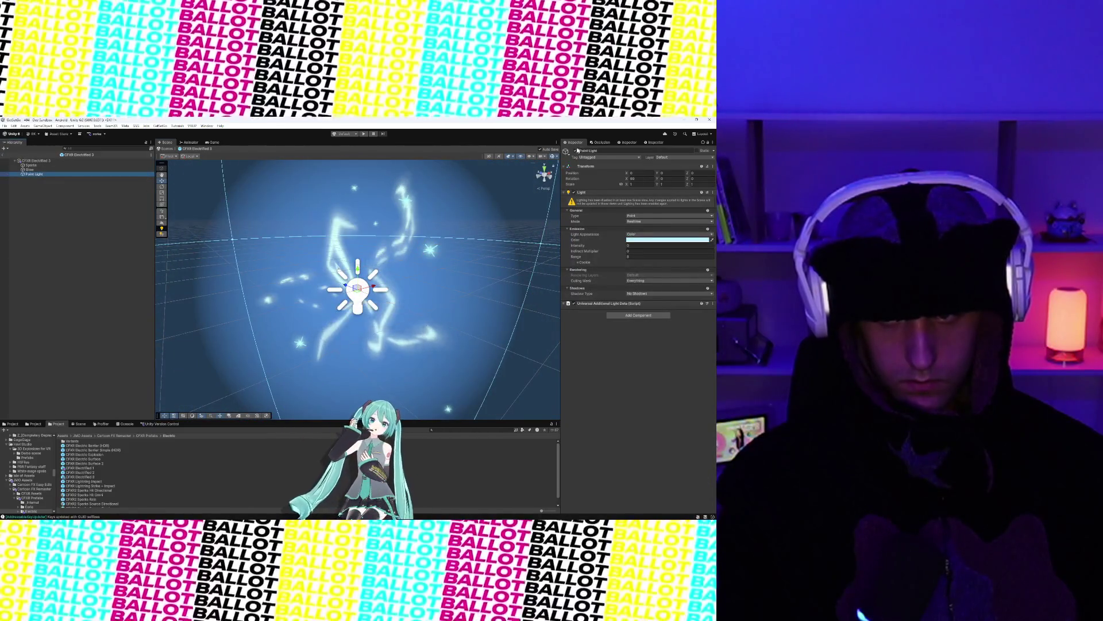
click(42, 165)
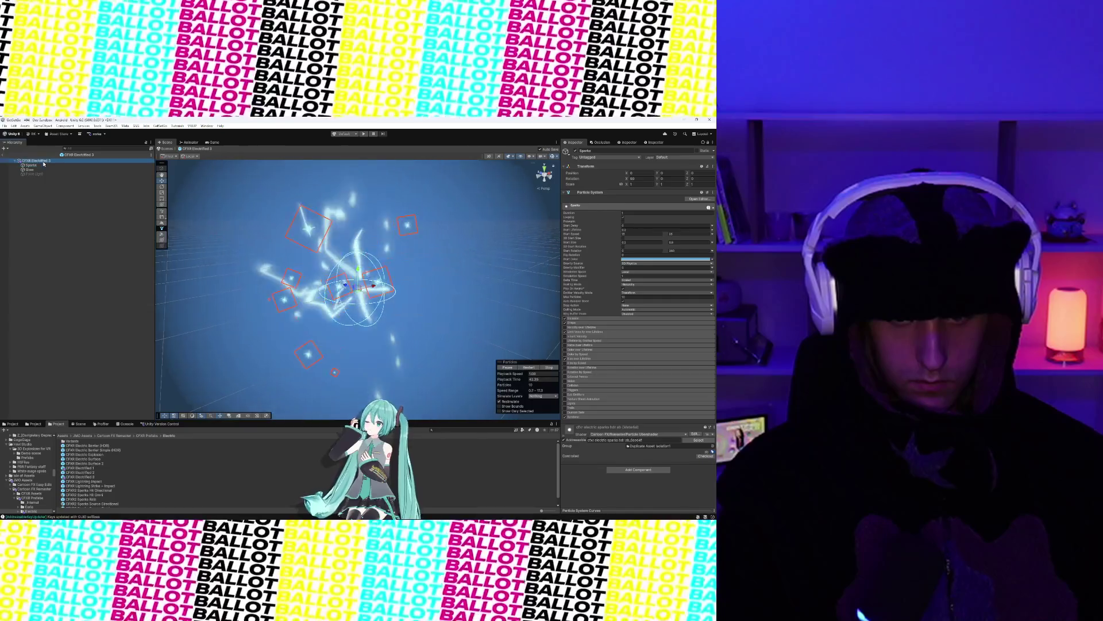
click(43, 162)
click(43, 165)
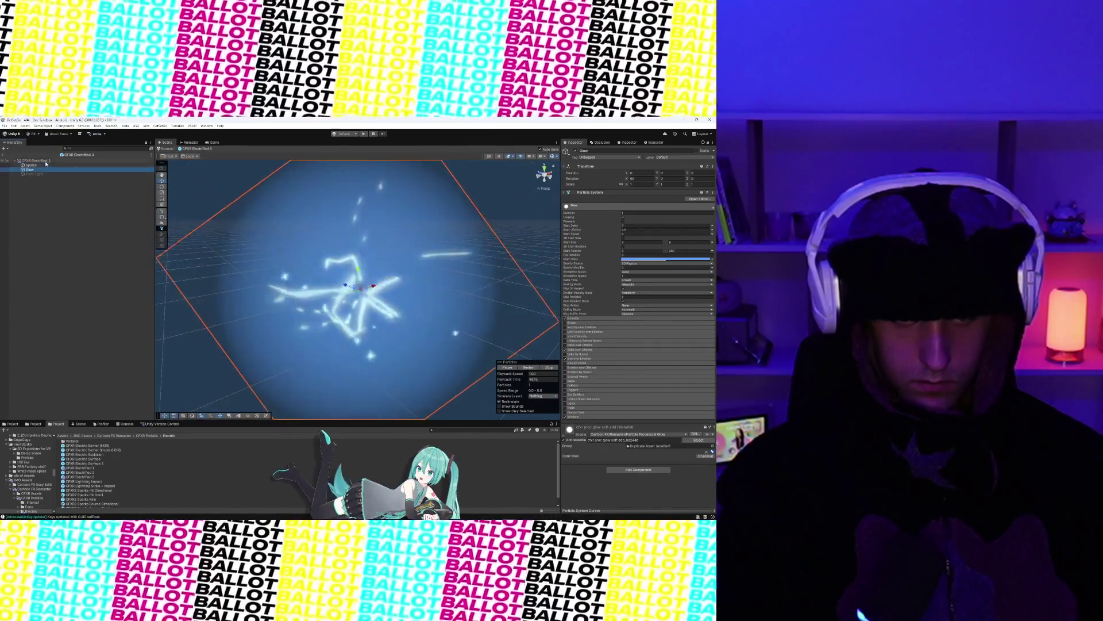
click(47, 161)
scroll(264, 244, down, 4)
scroll(624, 344, down, 1)
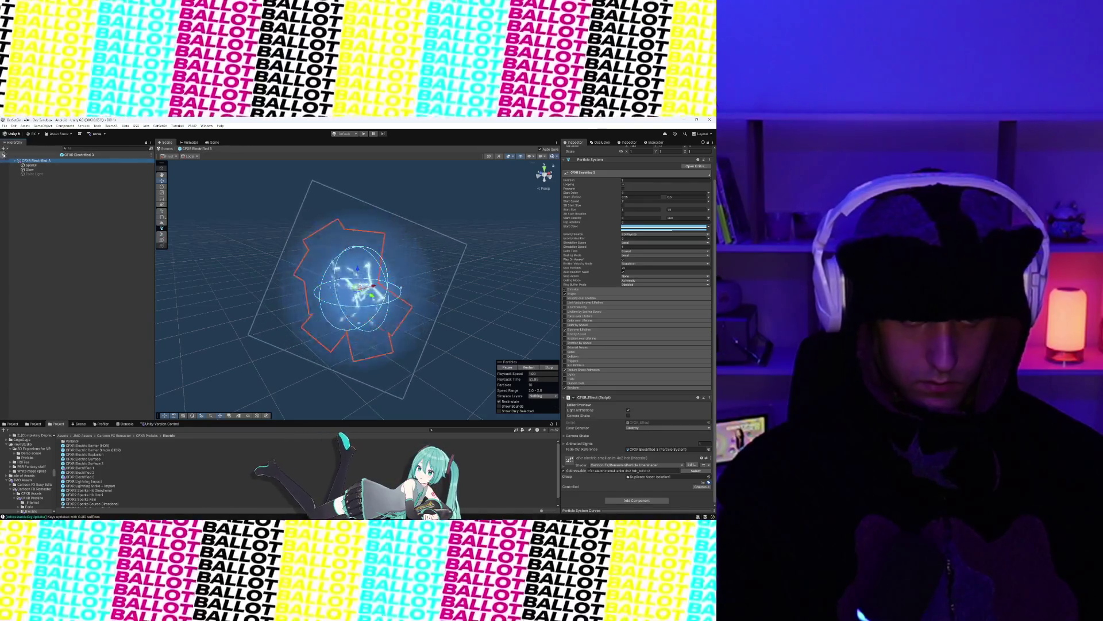
click(3, 157)
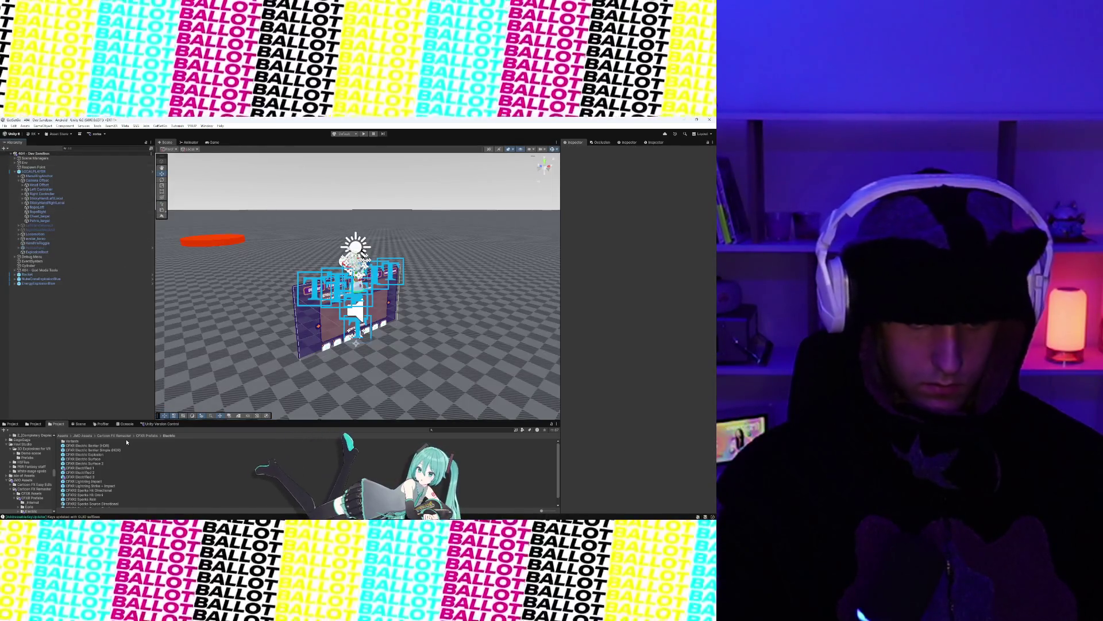
Step: Place the CFXR Electrified 3 prefab into the scene beside the wall panel
click(85, 476)
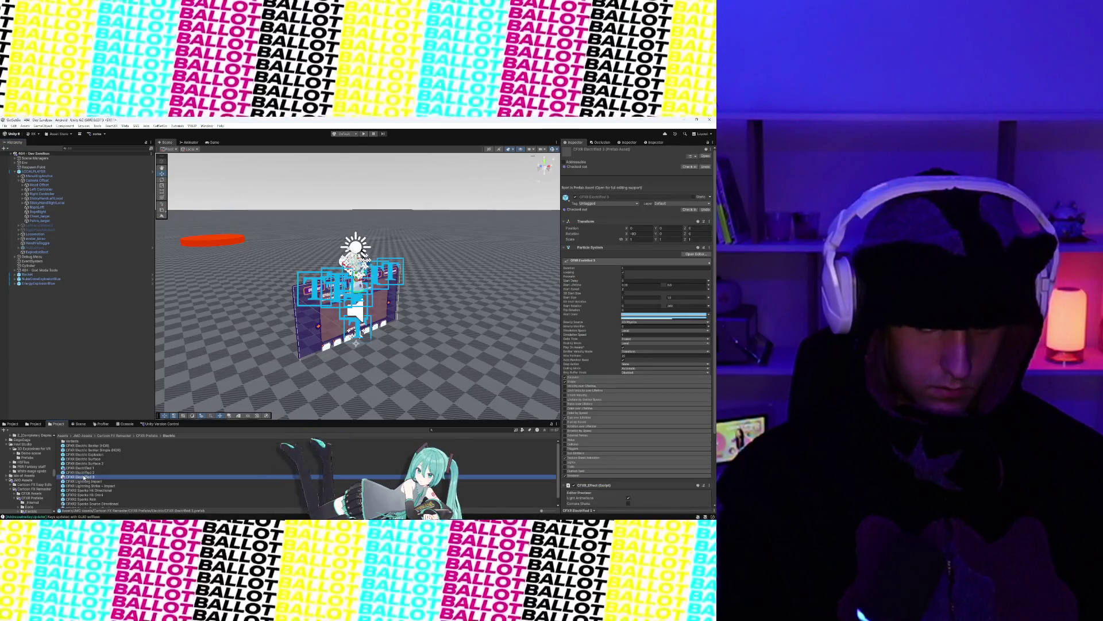
drag(55, 347, 54, 347)
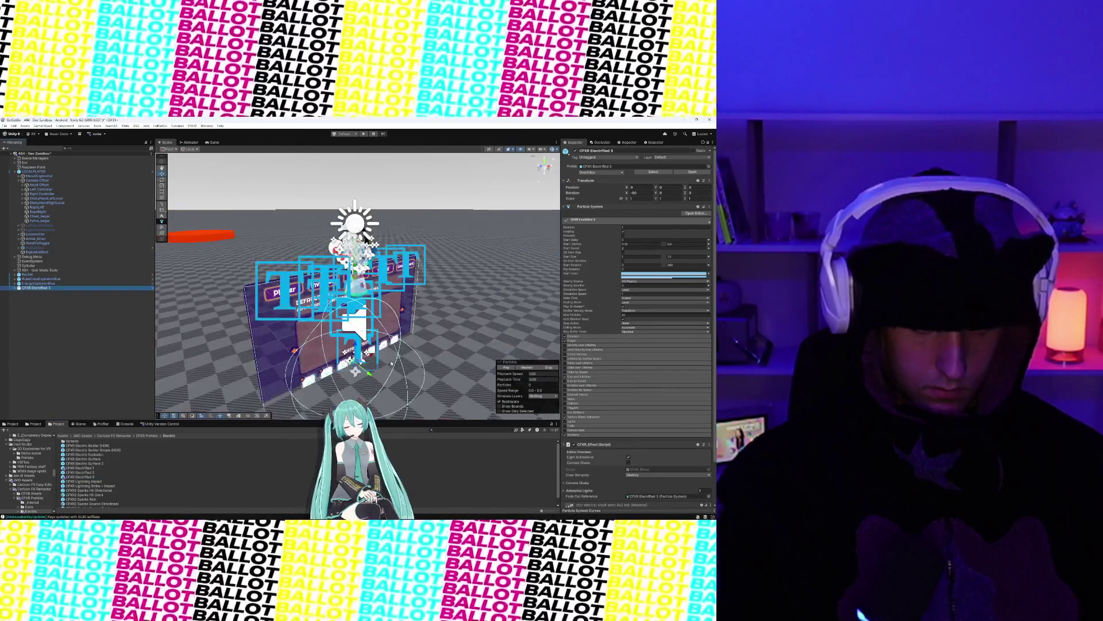
drag(499, 369, 386, 337)
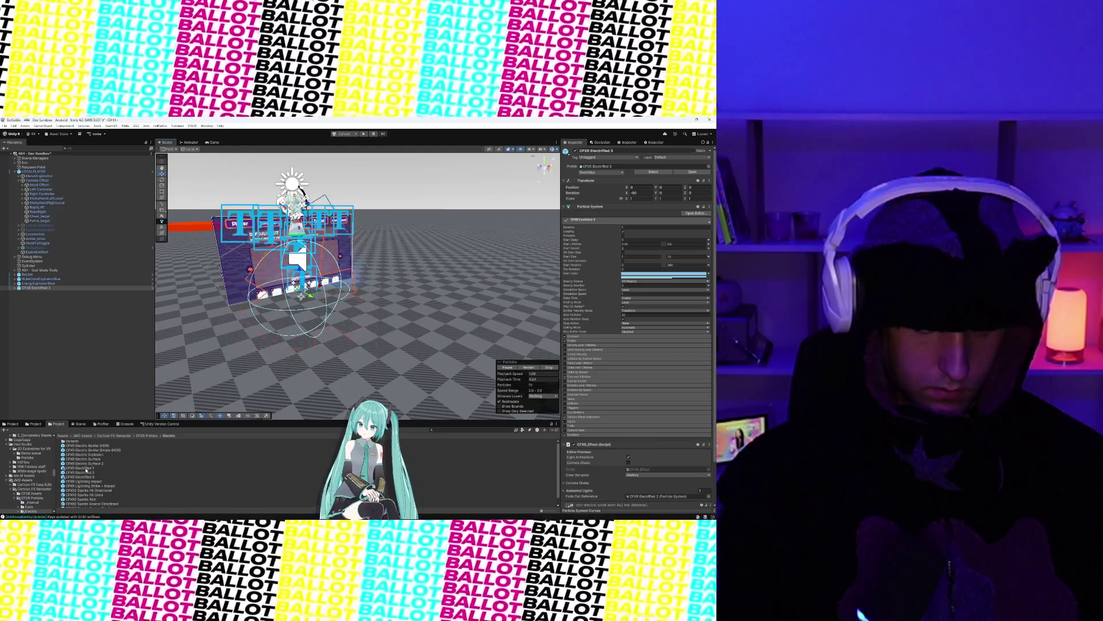
Step: Open the CFXR Electrified 3 prefab, preview its effect, and scale it down
double_click(86, 469)
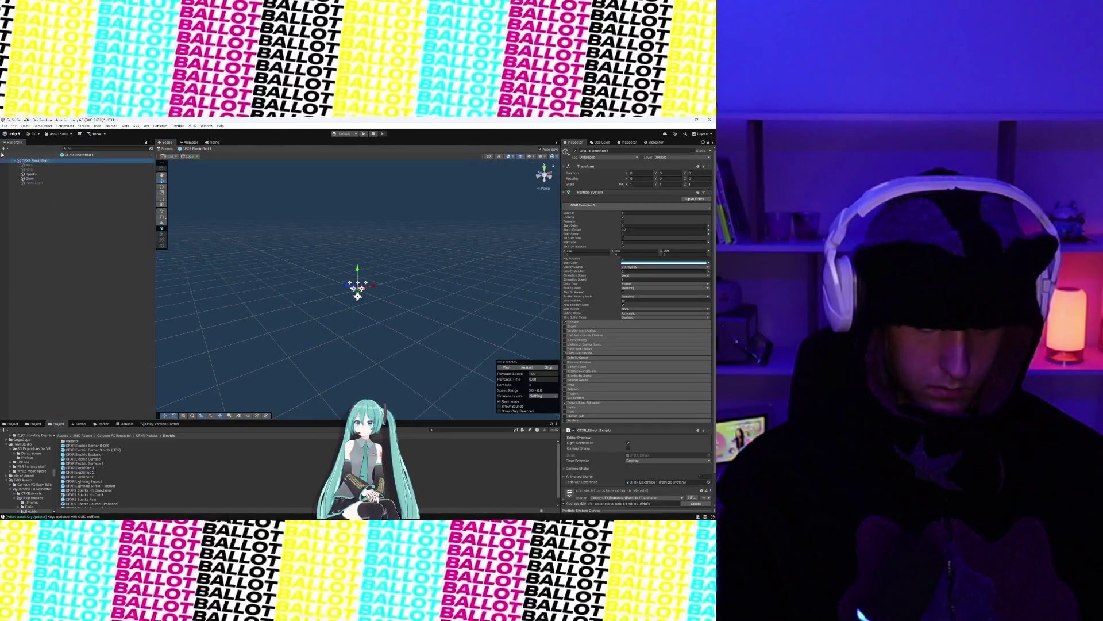
click(2, 154)
double_click(85, 477)
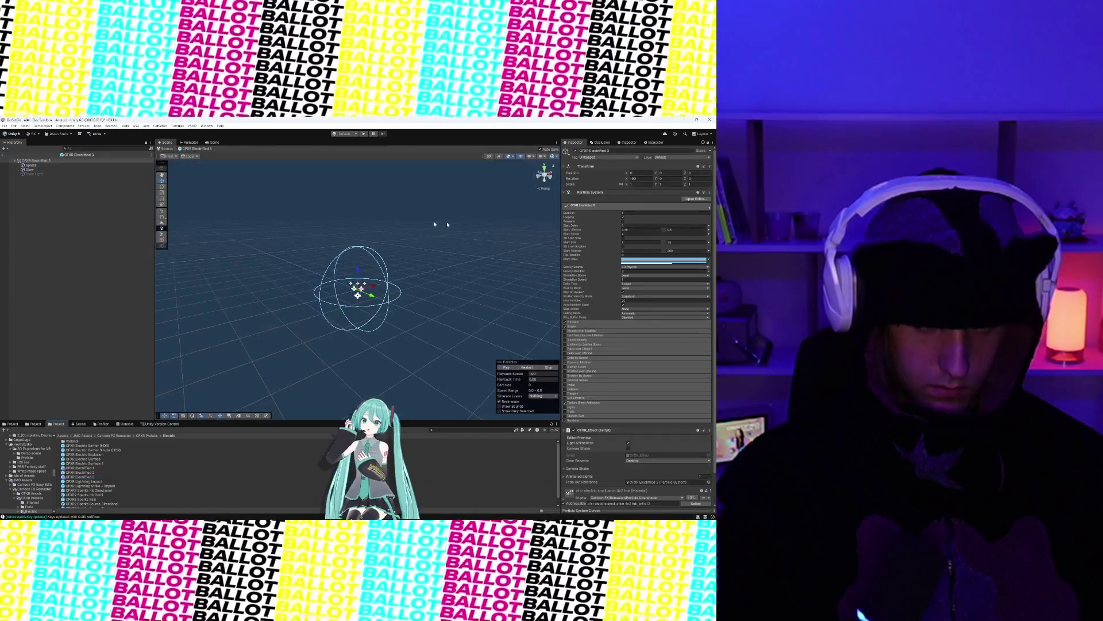
click(507, 367)
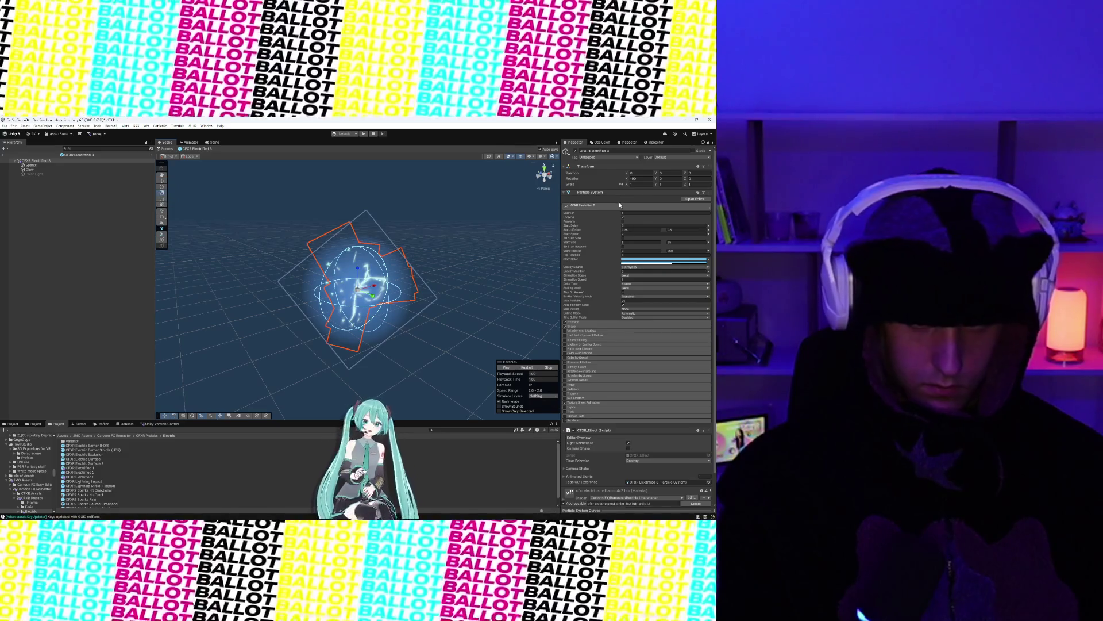
drag(628, 187, 619, 187)
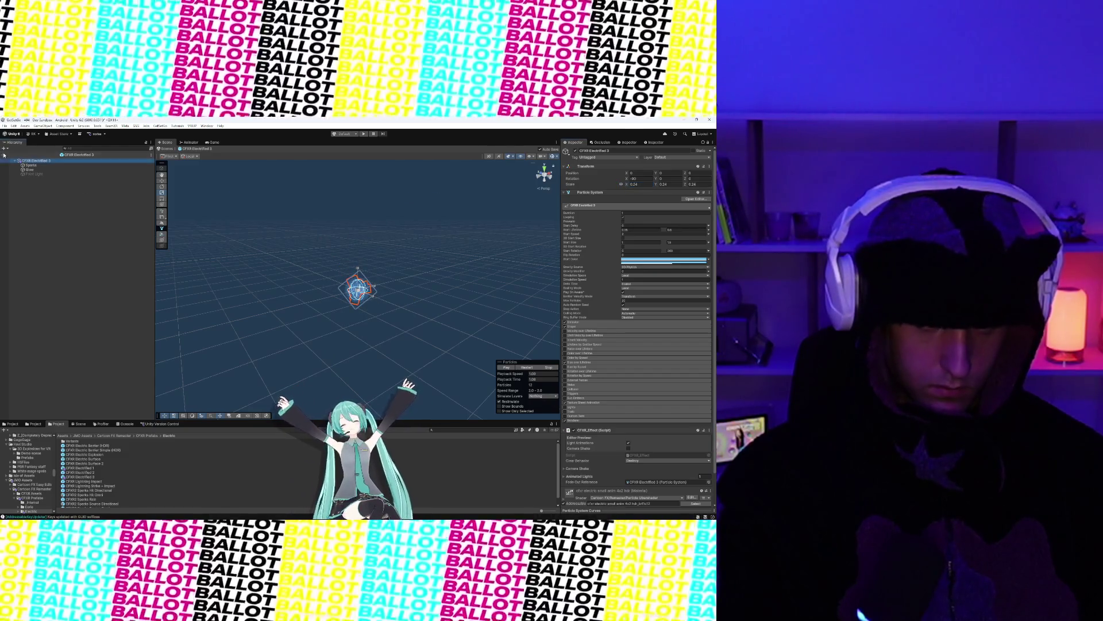
click(4, 155)
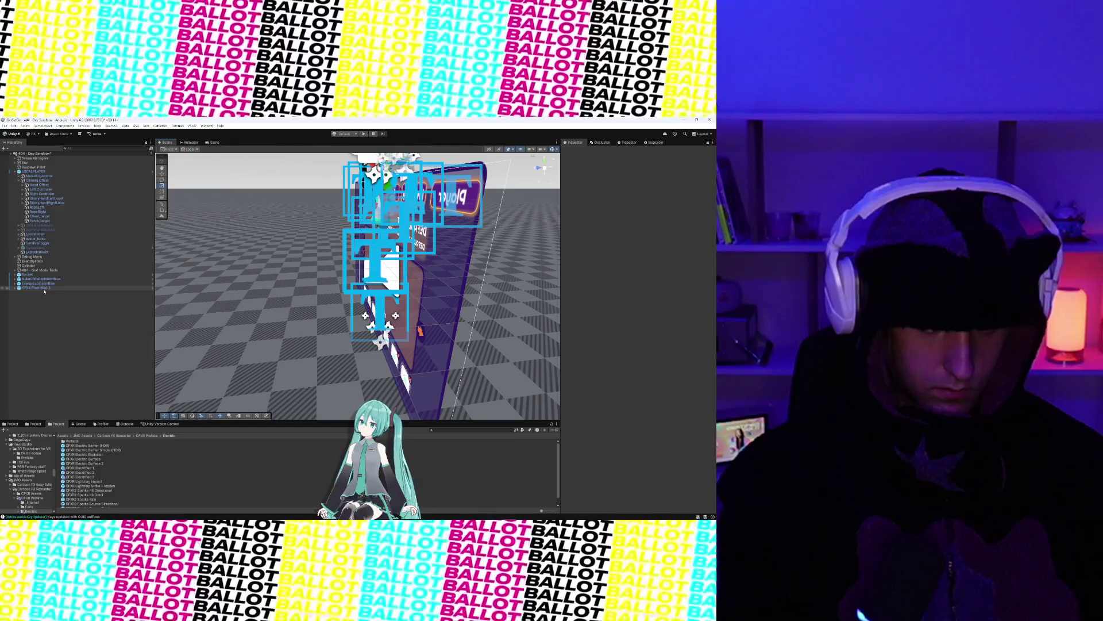
Step: Parent the CFXR Electrified 3 instance under StickyHandLeftLocal and preview it playing close up
click(43, 288)
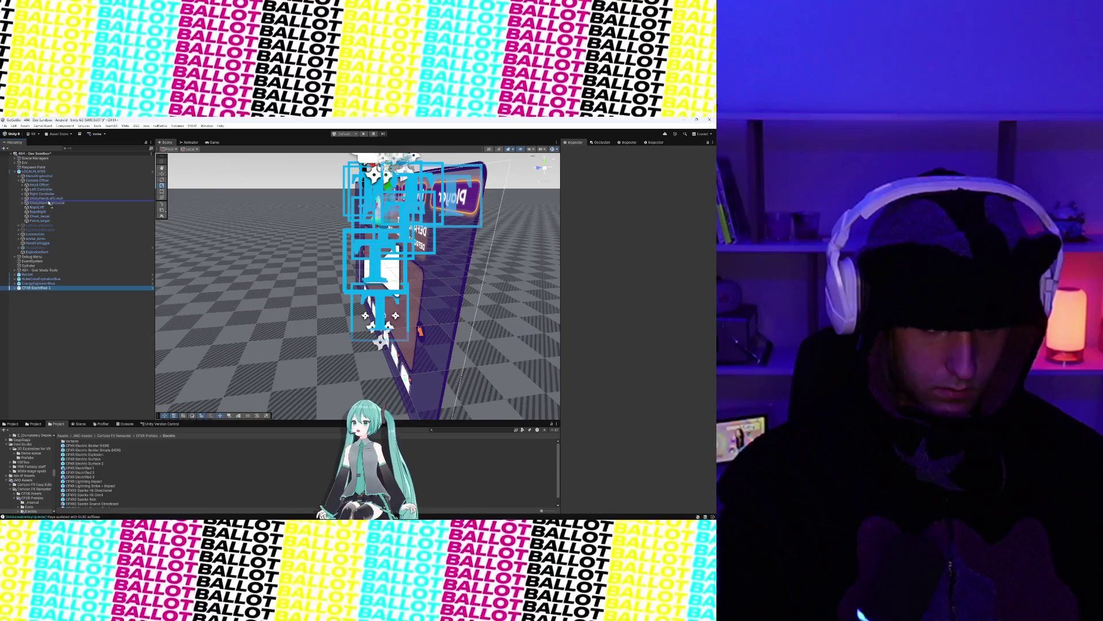
drag(48, 201, 49, 198)
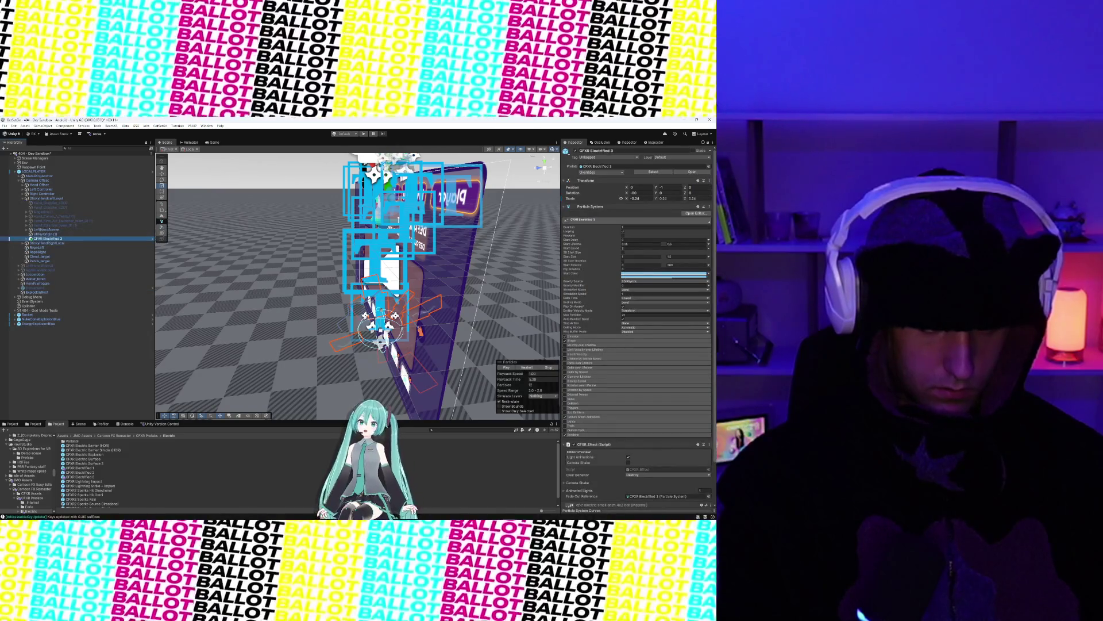
key(f)
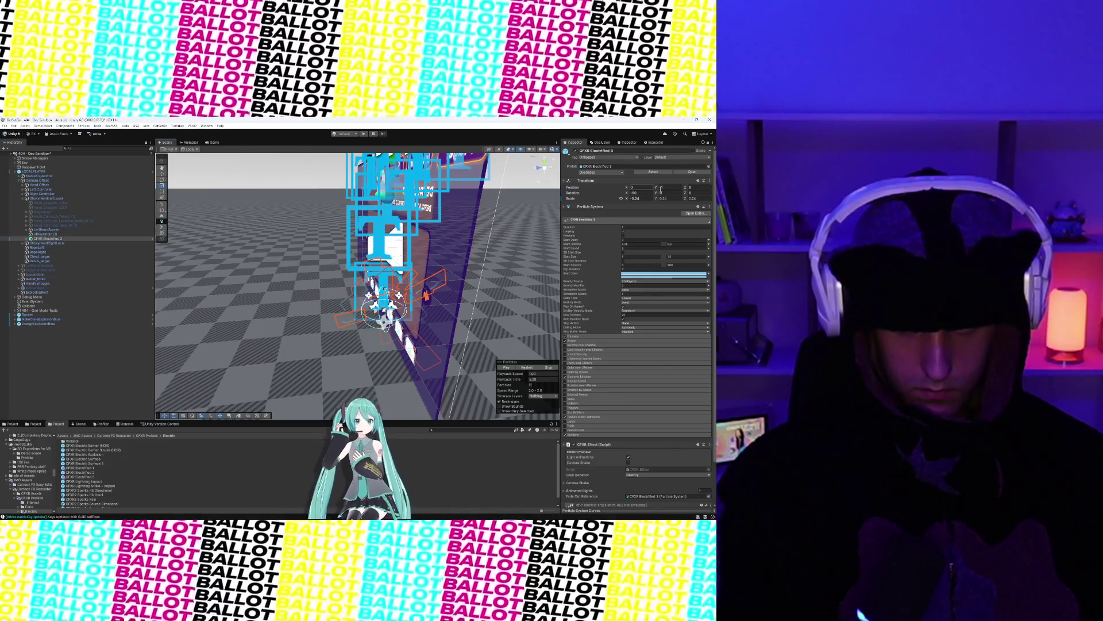
text(0)
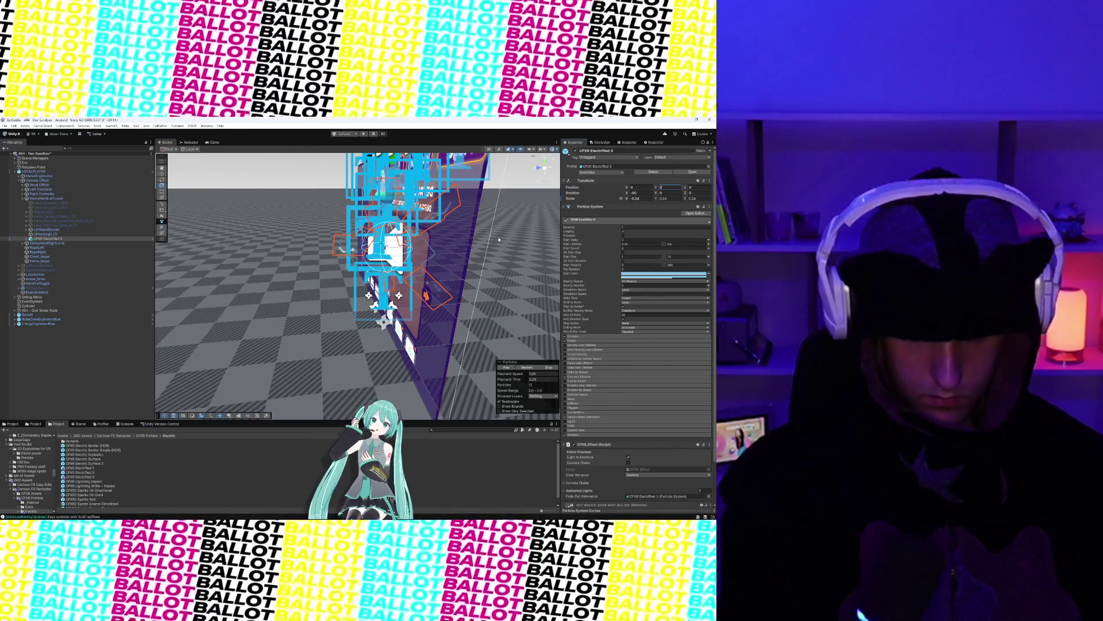
text(f)
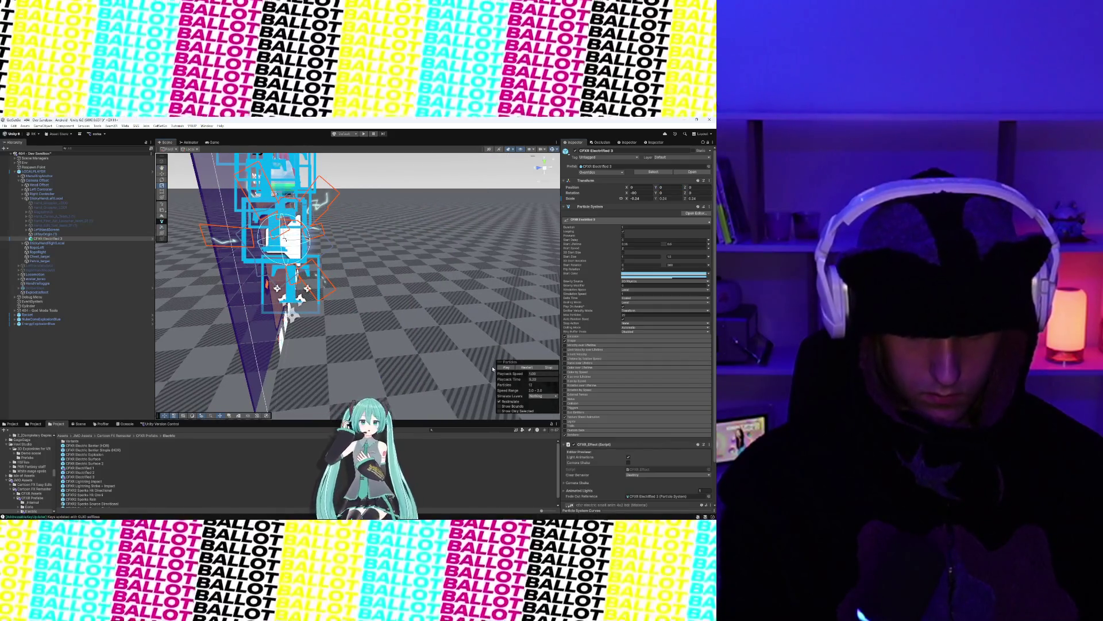
click(506, 367)
key(f)
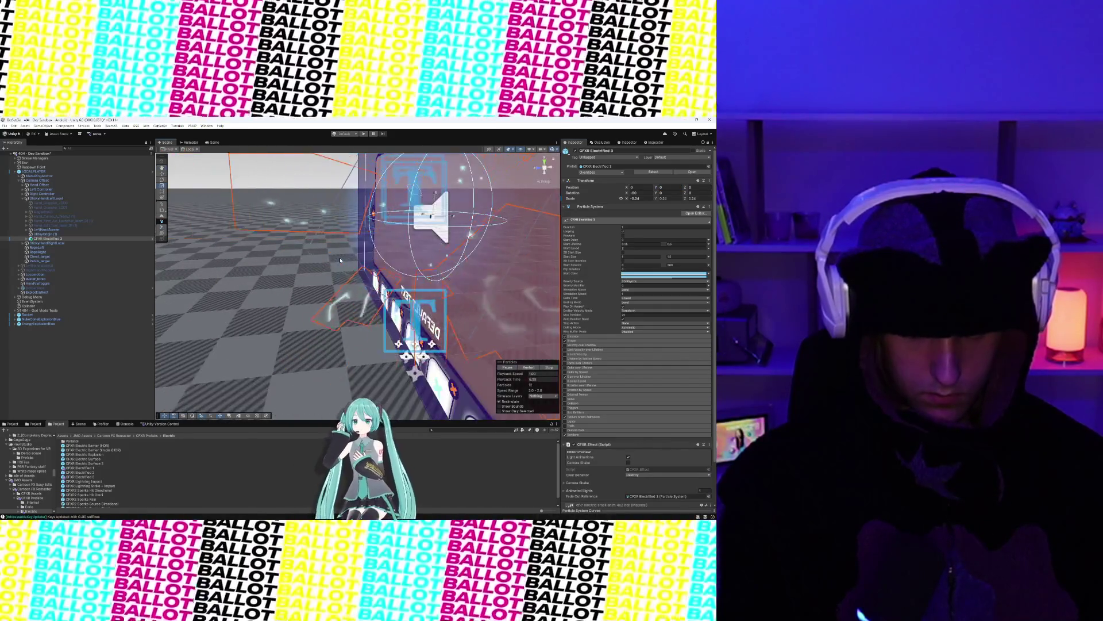
scroll(345, 260, down, 5)
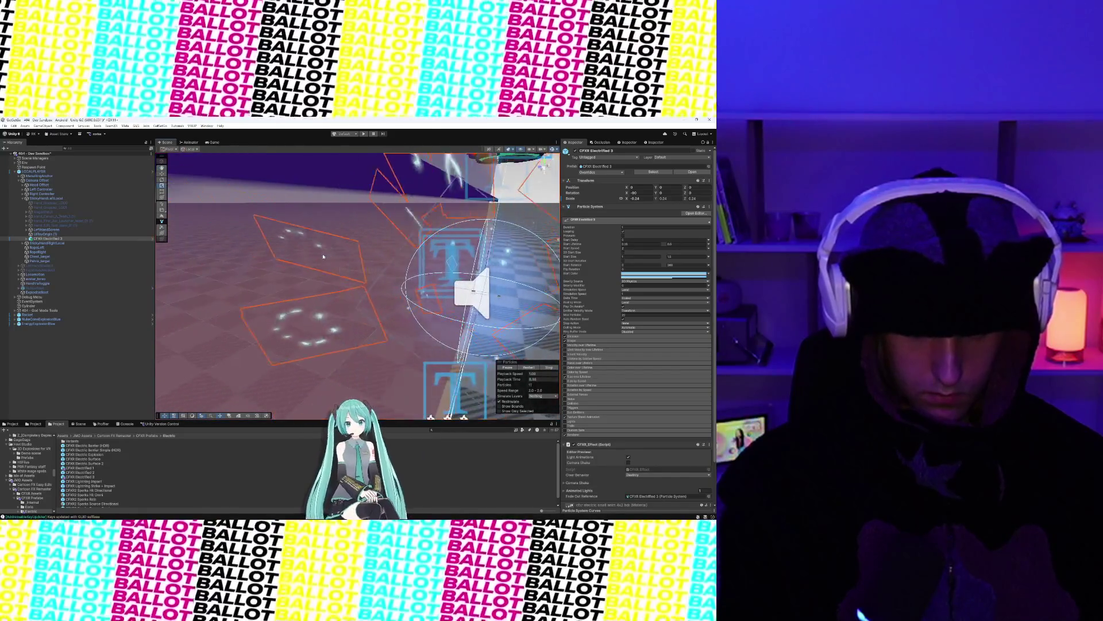
key(f)
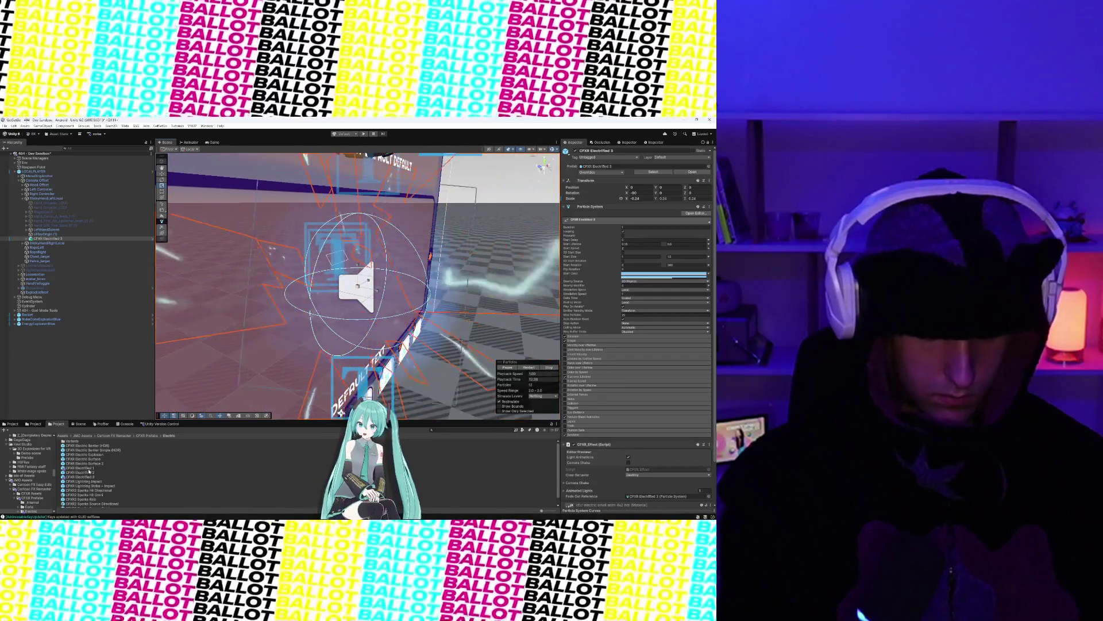
double_click(86, 476)
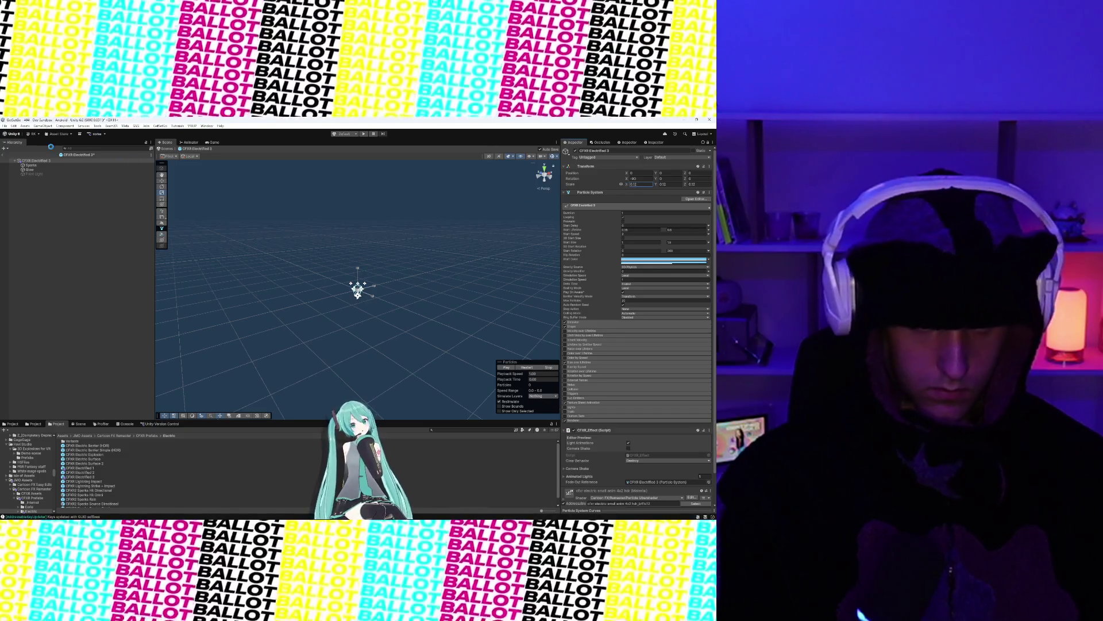
Step: Back in the scene, frame the CFXR Electrified 3 effect near the text board
key(Escape)
scroll(397, 397, down, 5)
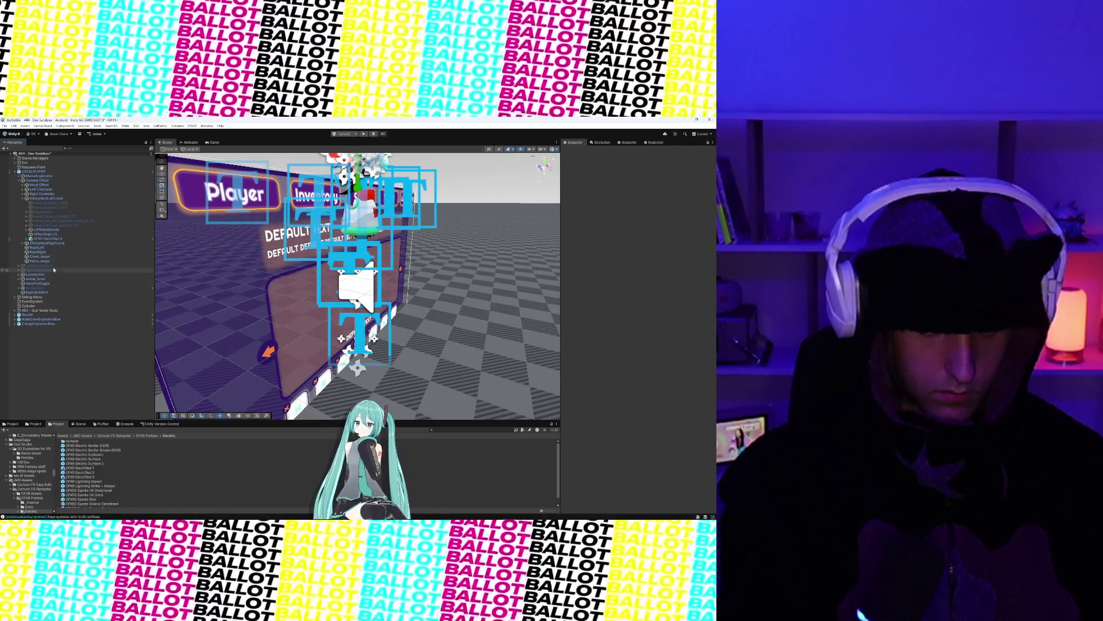
click(52, 239)
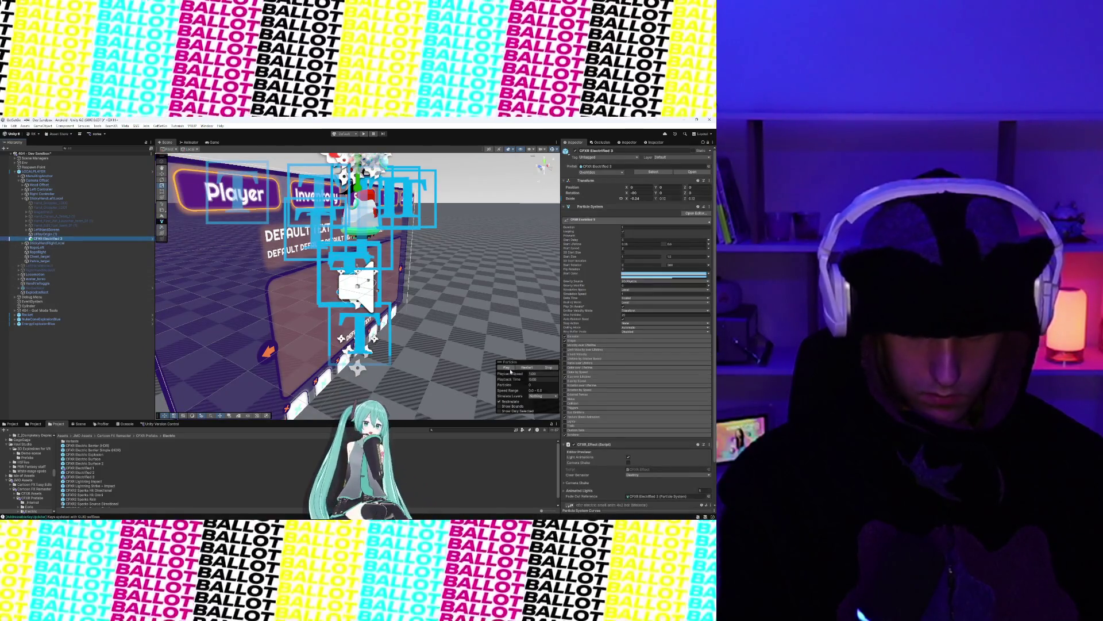
key(f)
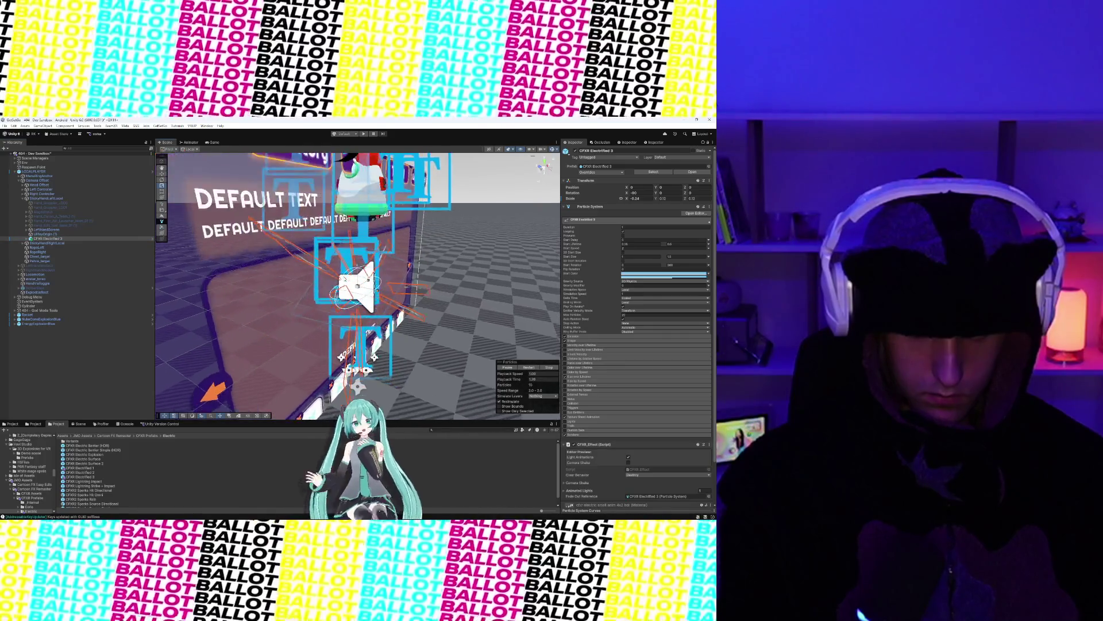
scroll(419, 294, down, 5)
mouse_move(402, 299)
mouse_down()
mouse_move(344, 320)
mouse_move(265, 284)
mouse_move(305, 313)
mouse_up()
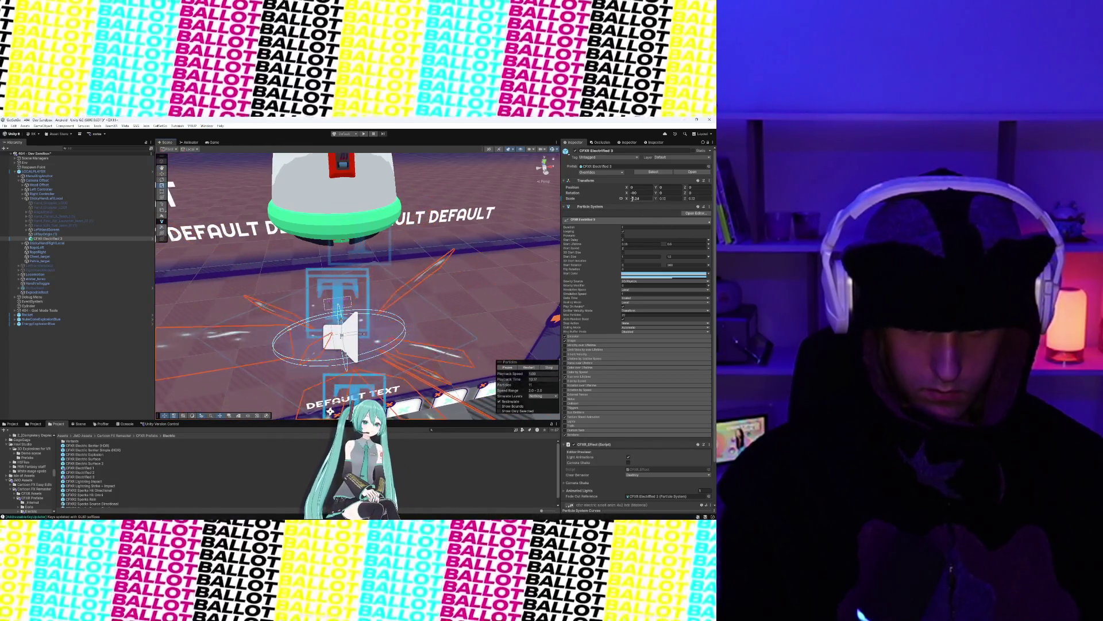
click(304, 313)
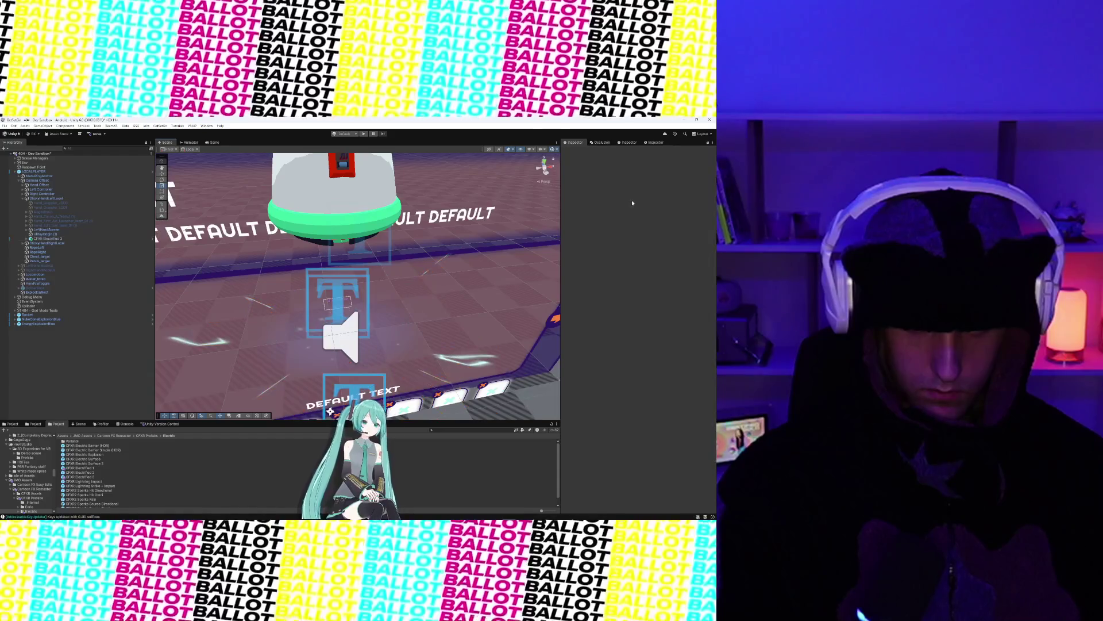
double_click(57, 239)
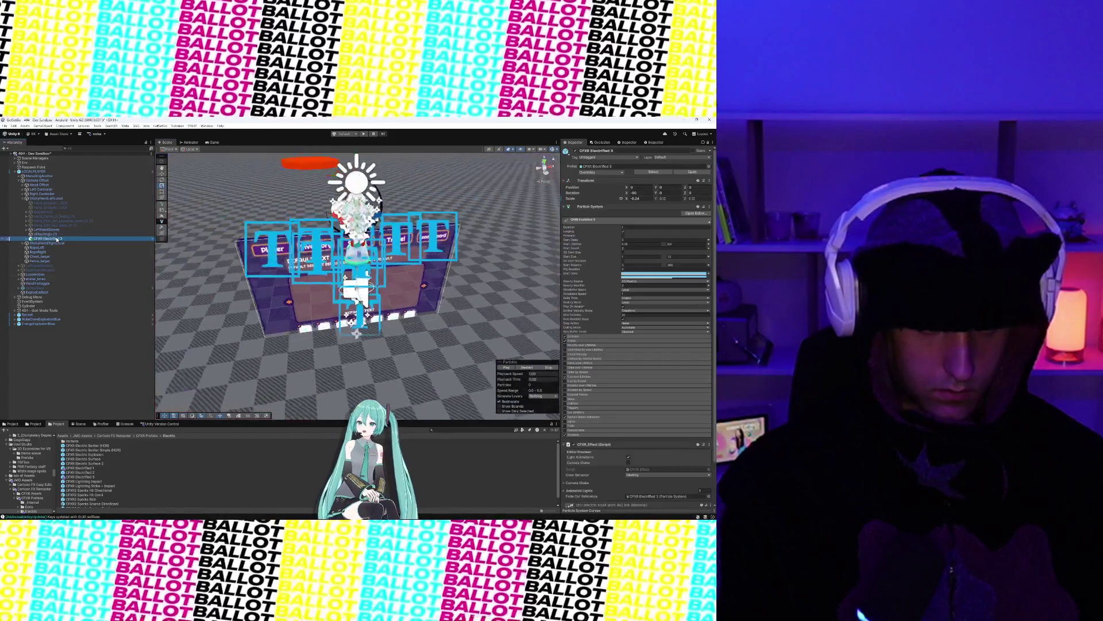
Step: Set the CFXR Electrified 3 instance's Transform Scale X to 0.12
double_click(89, 478)
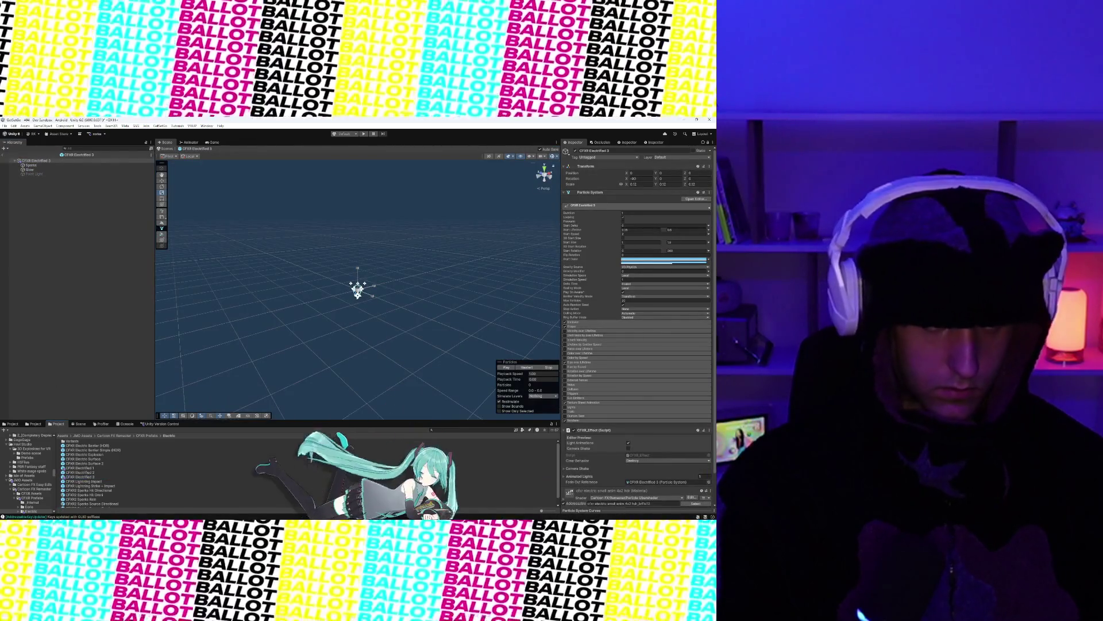
click(4, 157)
click(52, 238)
click(620, 199)
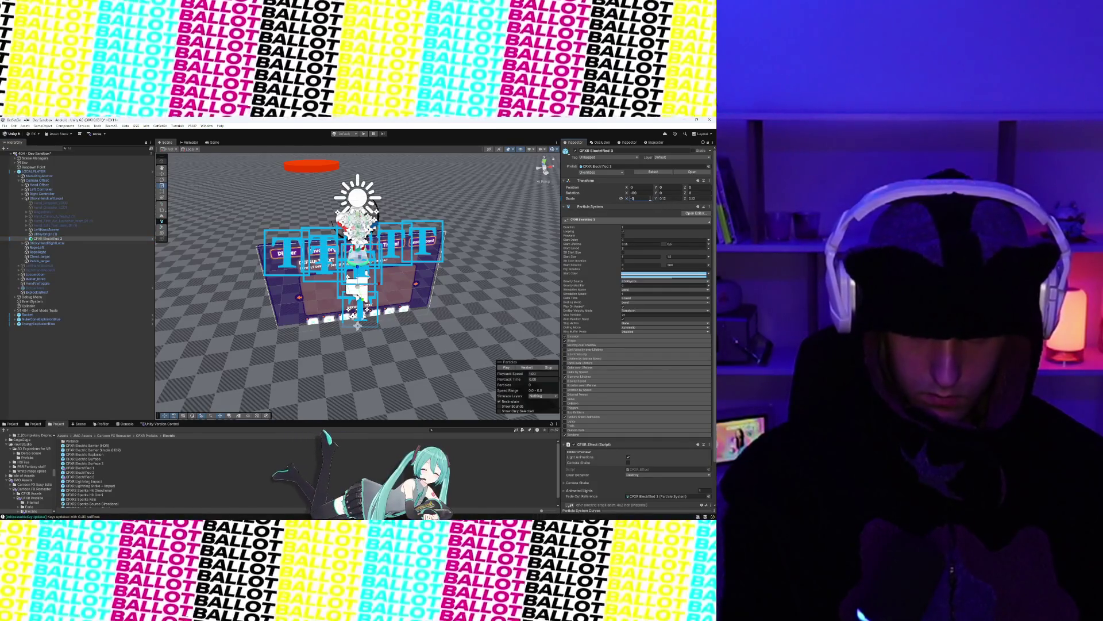
key(BackSpace)
key(BackSpace)
text(0.12)
key(Return)
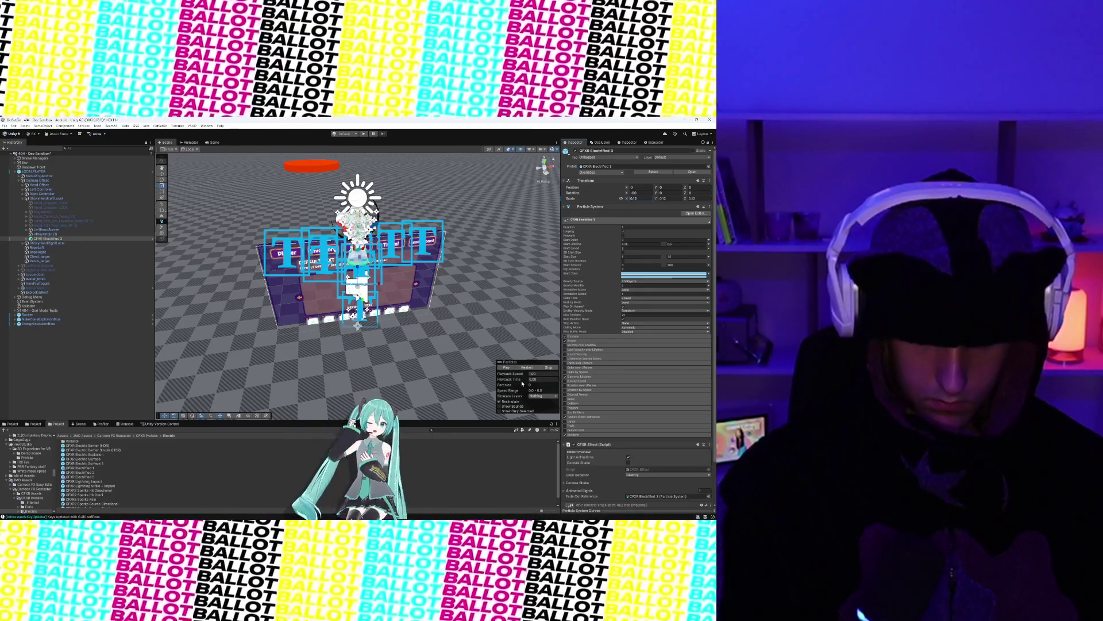
Step: Play the effect preview and view it close up from a lower angle
click(505, 368)
key(f)
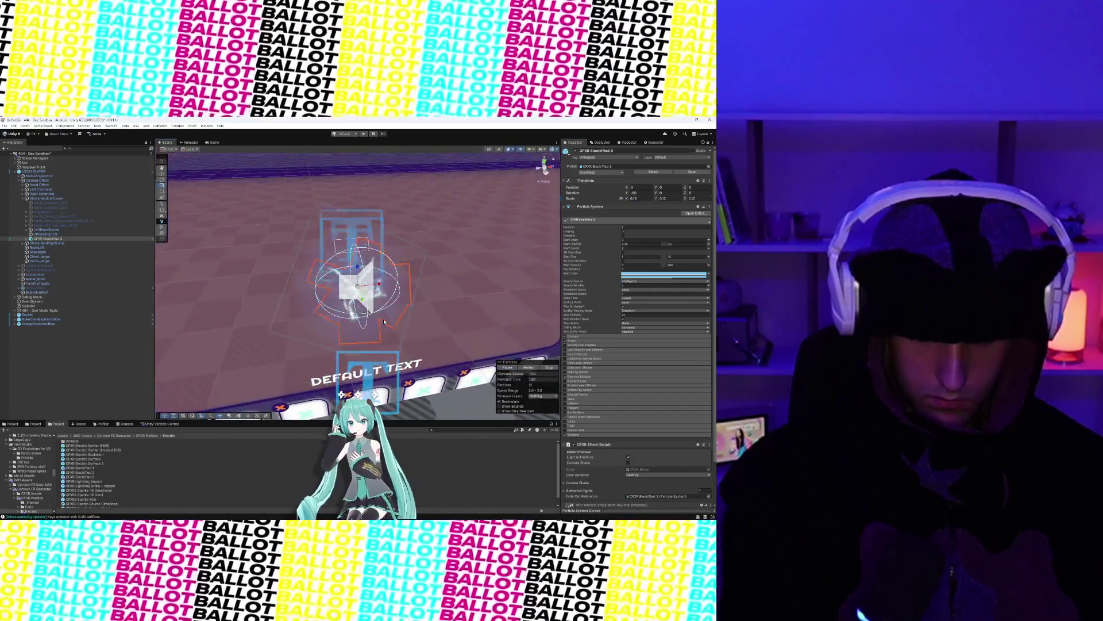
mouse_move(385, 321)
mouse_down()
mouse_move(275, 321)
mouse_move(461, 287)
mouse_move(412, 324)
mouse_move(411, 345)
mouse_up()
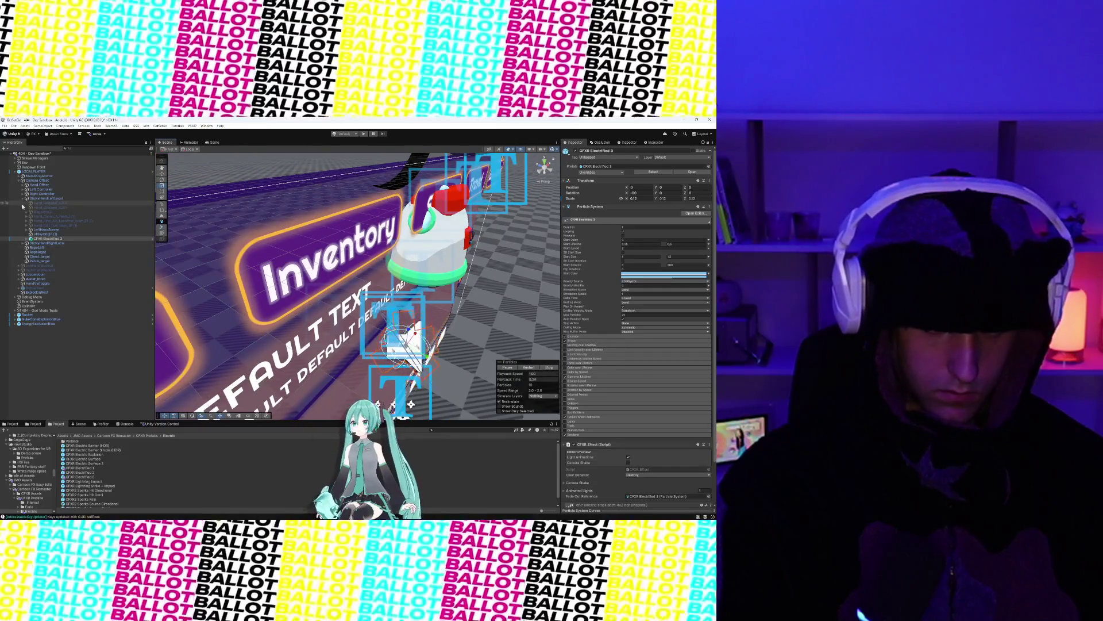
Step: Parent CFXR Electrified 3 under Left Controller at Position Y 0, and a duplicate under Right Controller
click(49, 239)
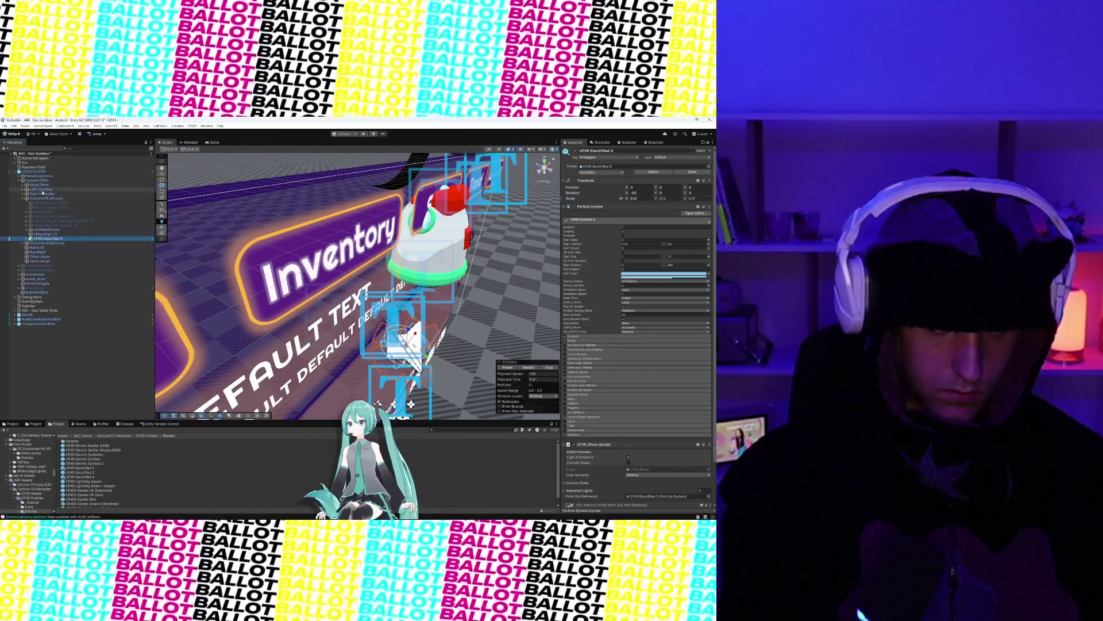
drag(43, 193, 41, 189)
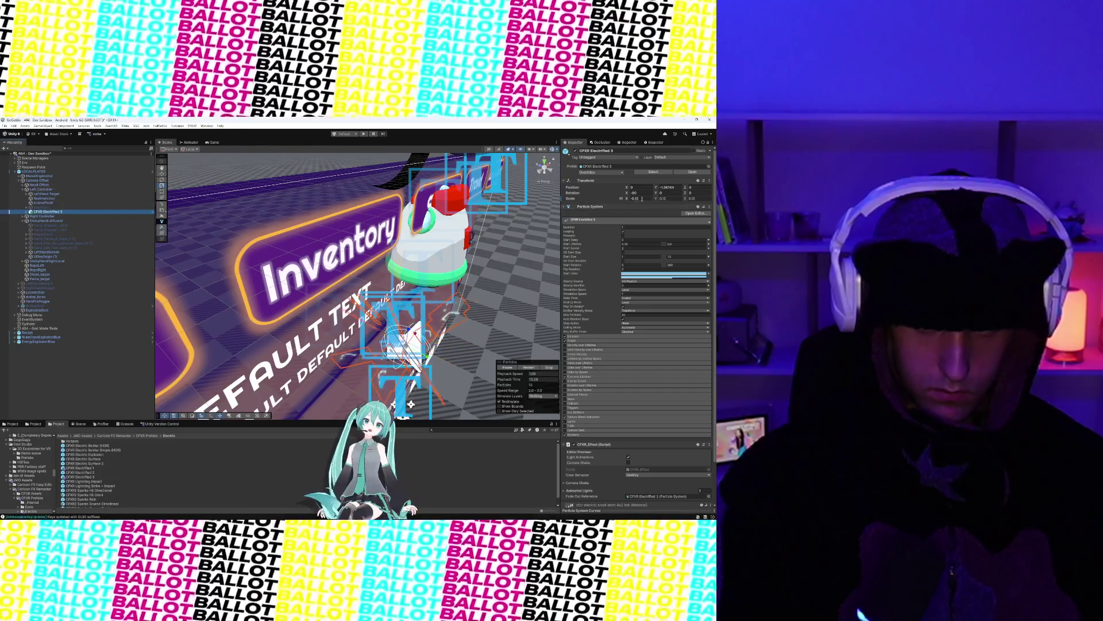
click(666, 188)
text(0)
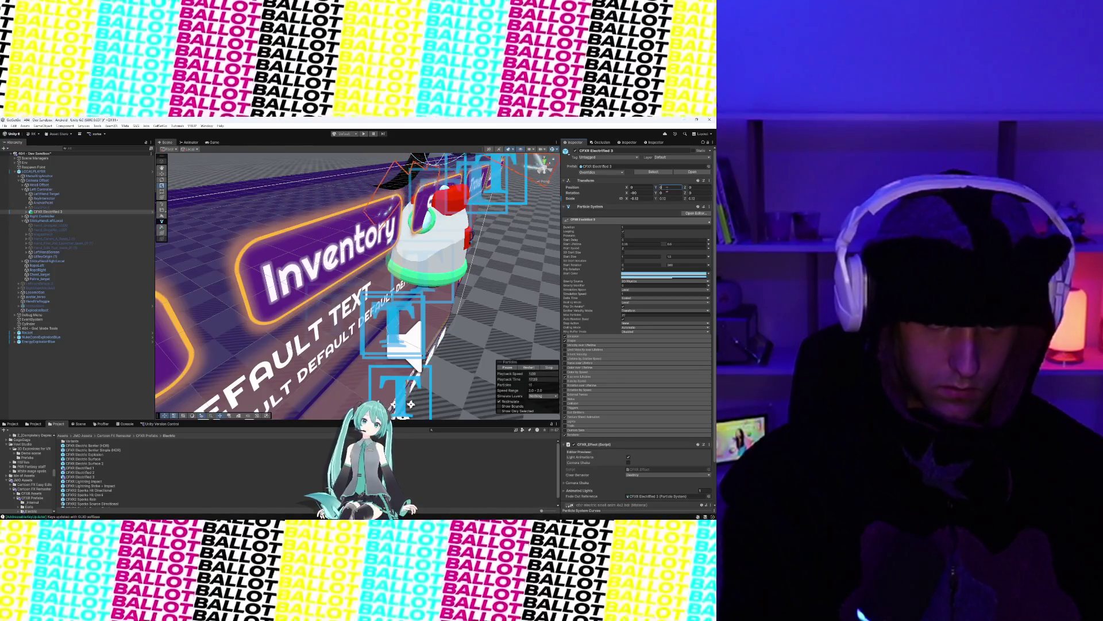
mouse_move(402, 230)
mouse_down()
mouse_move(359, 247)
mouse_move(441, 245)
mouse_up()
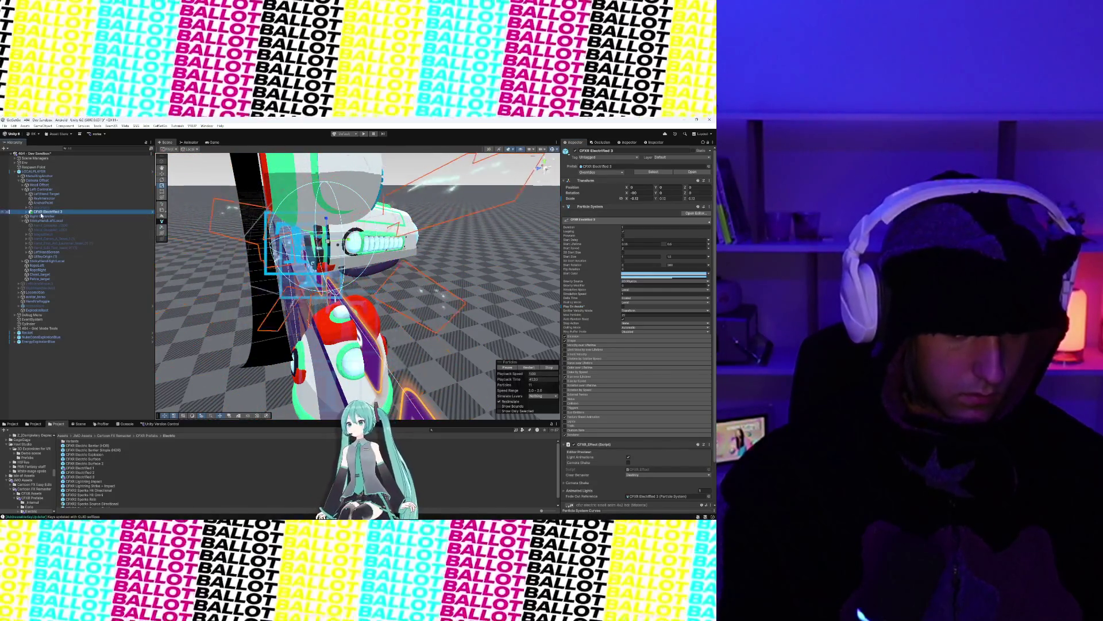
key(ctrl+d)
drag(47, 216, 41, 220)
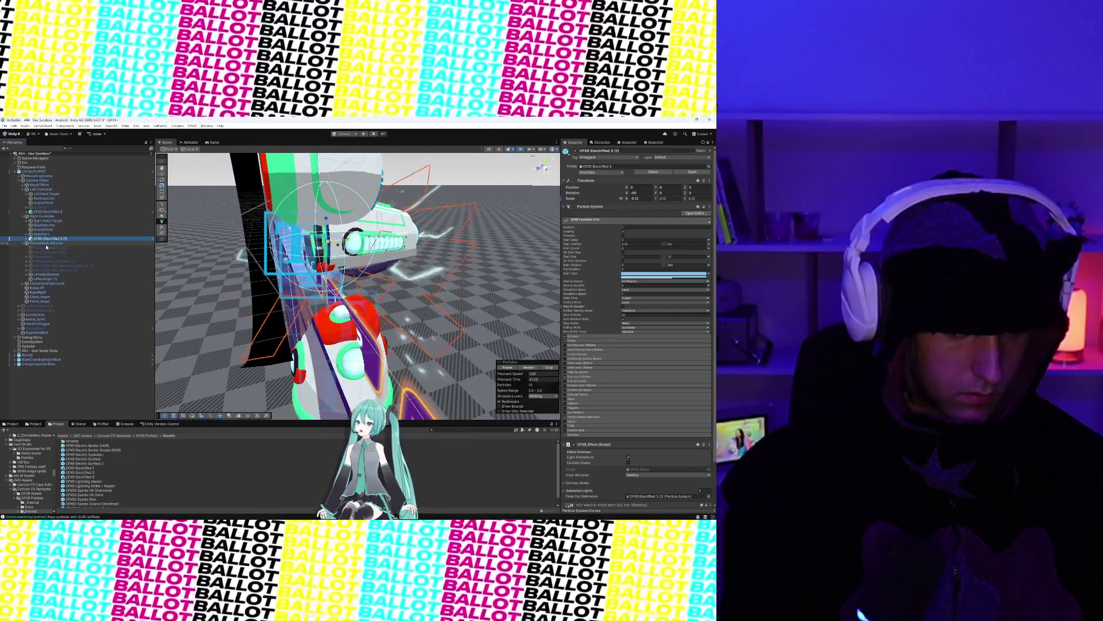
Step: In StickyHandLeftLocal's Fancy Locomotion settings, drop CFXR Electrified 3 into Fancy Active Loop Vfx
click(46, 243)
scroll(593, 345, down, 7)
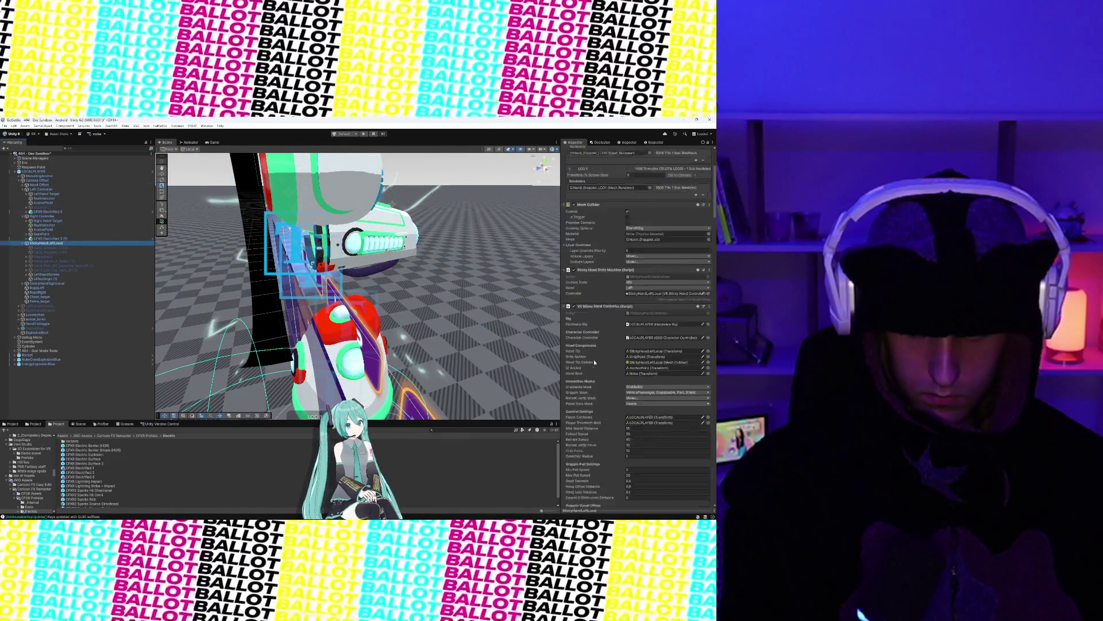
scroll(594, 362, down, 4)
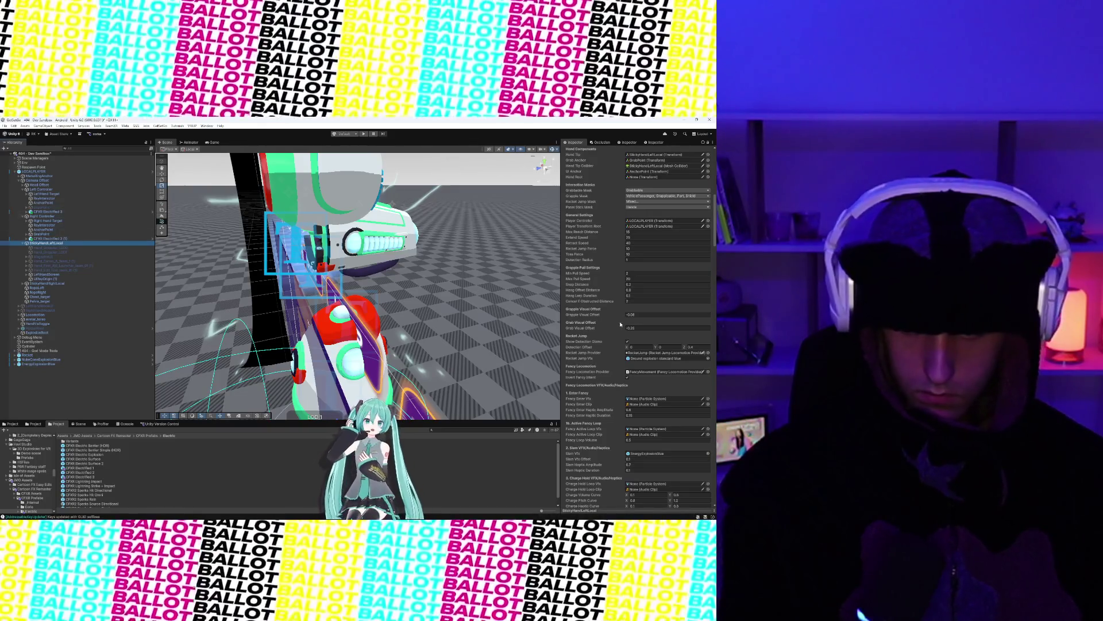
scroll(610, 322, up, 2)
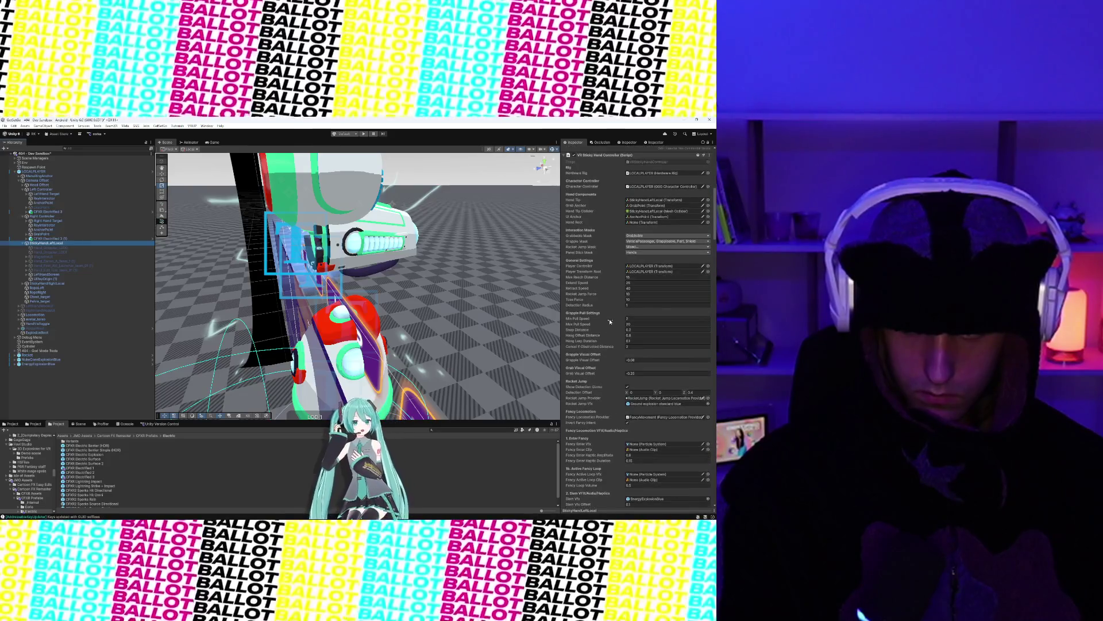
scroll(610, 321, down, 5)
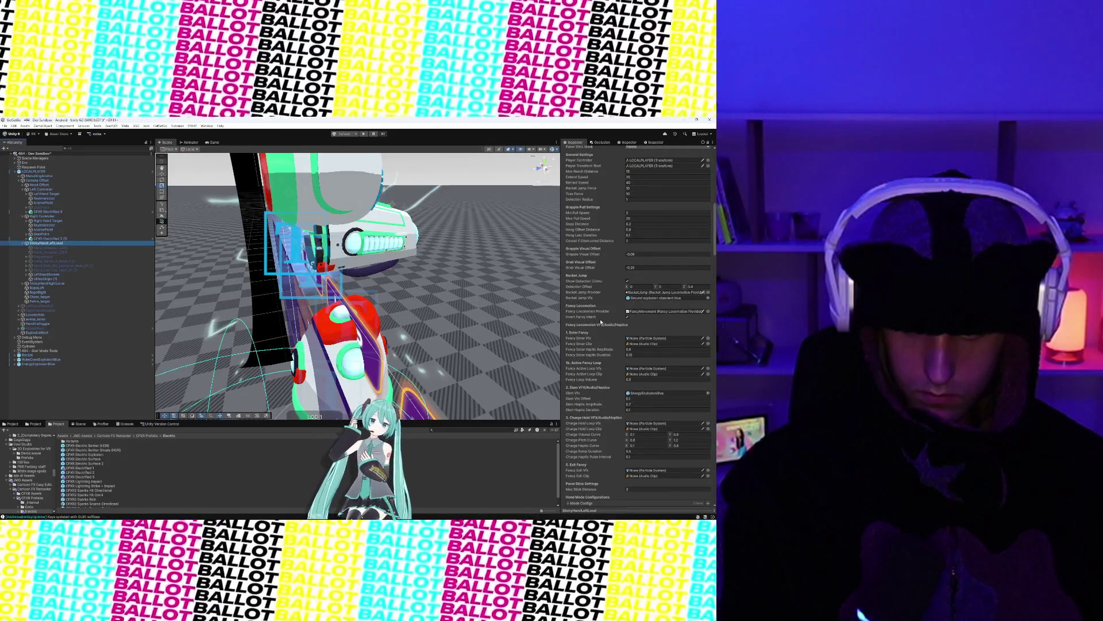
scroll(601, 323, down, 1)
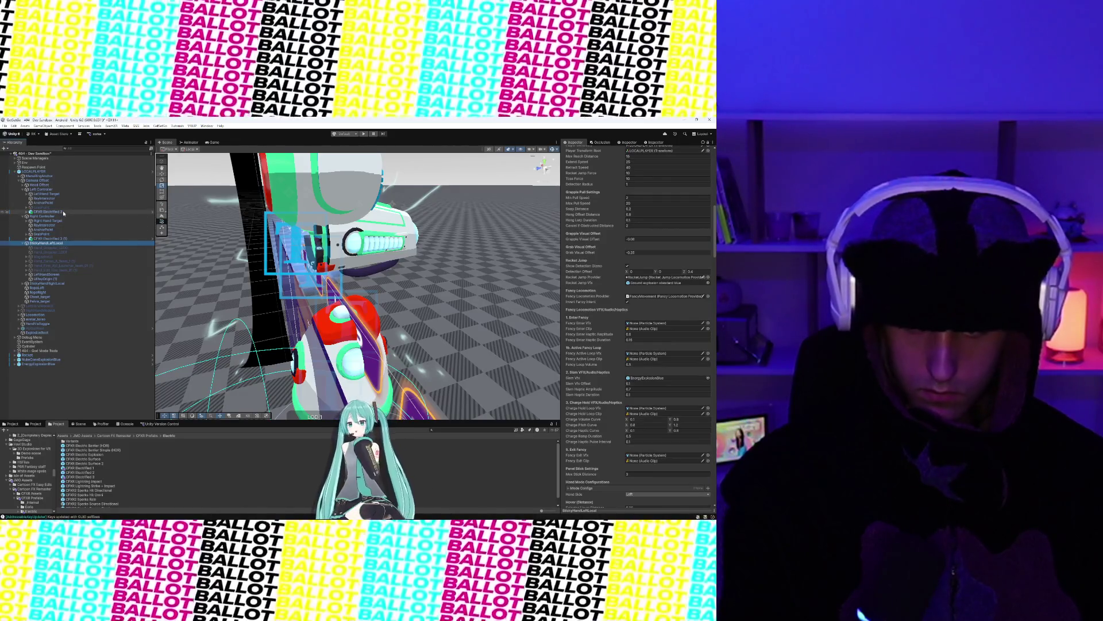
click(63, 212)
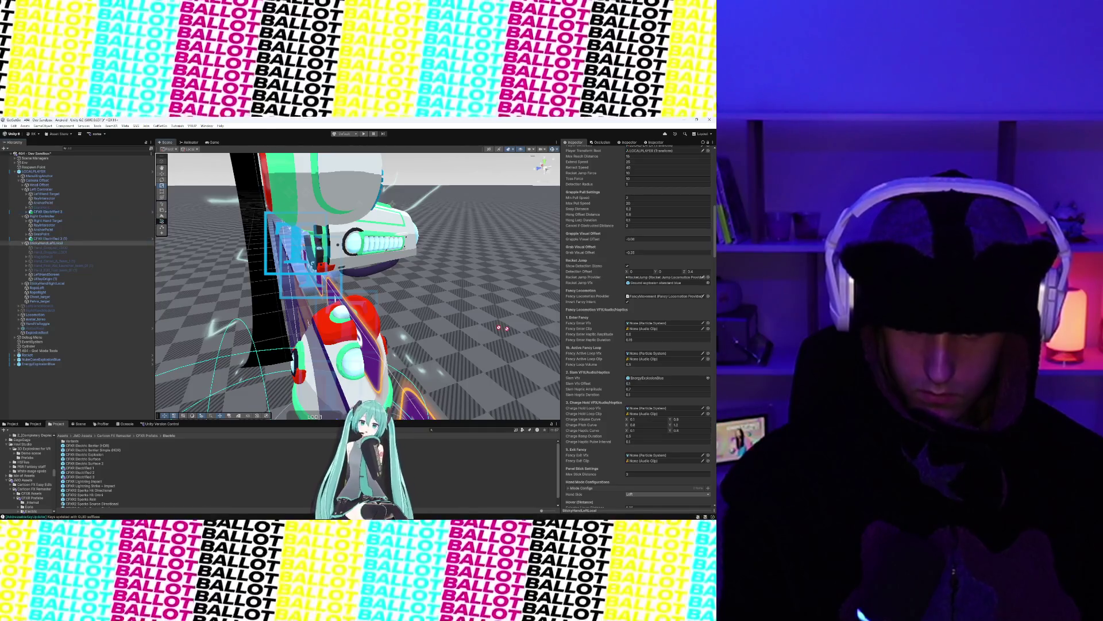
drag(648, 351, 649, 354)
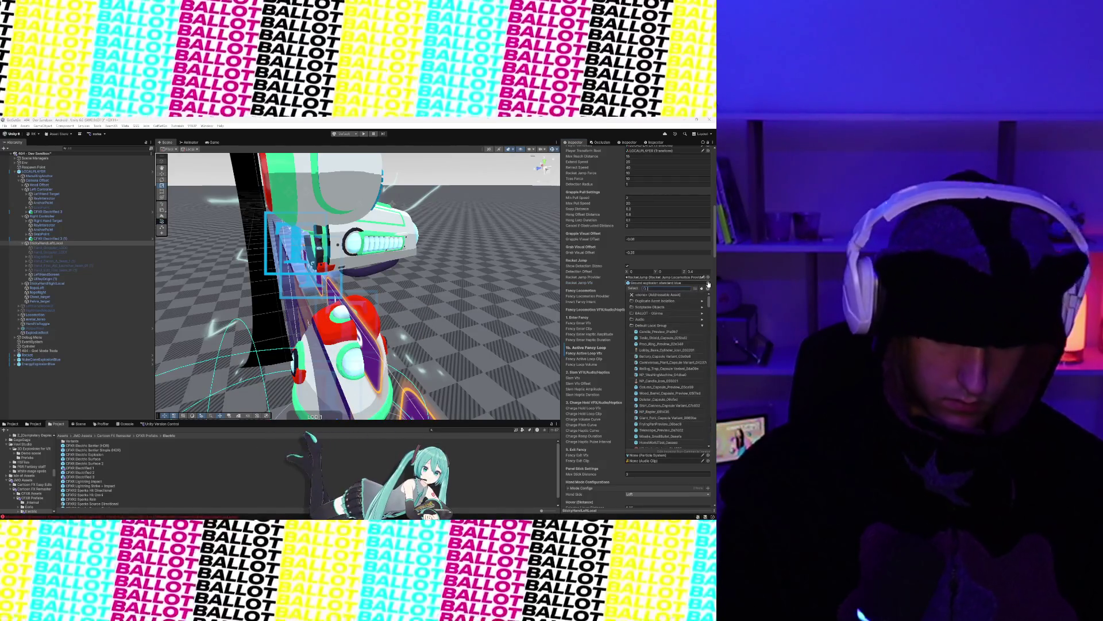
Step: Search 'explosion' and assign NukeConeExplosionBlue as the Rocket Jump Vfx
text(expl)
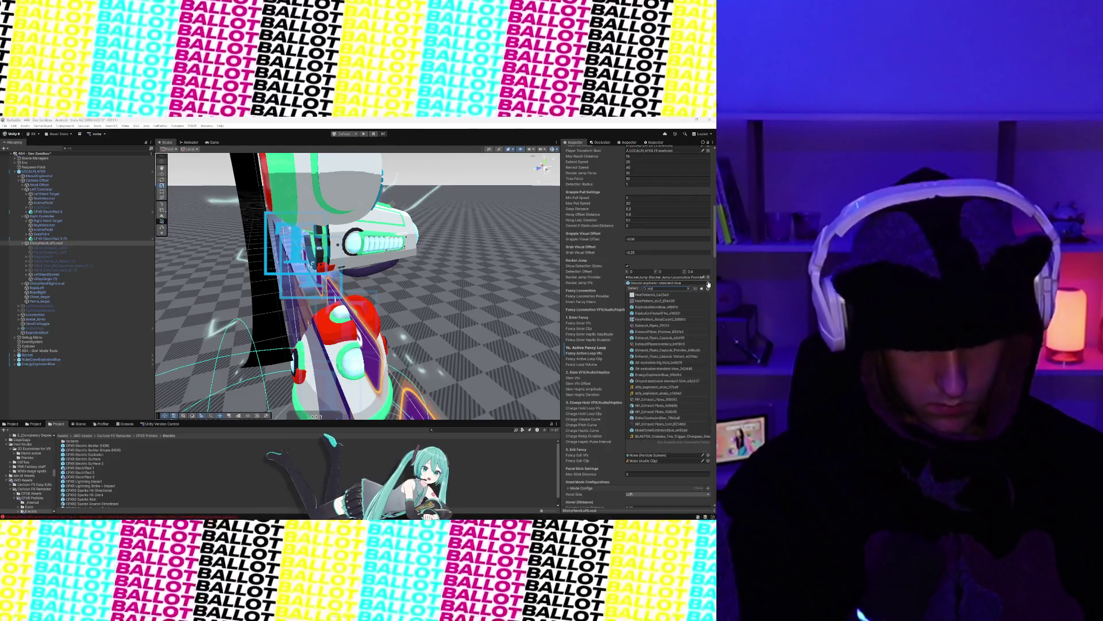
text(osion)
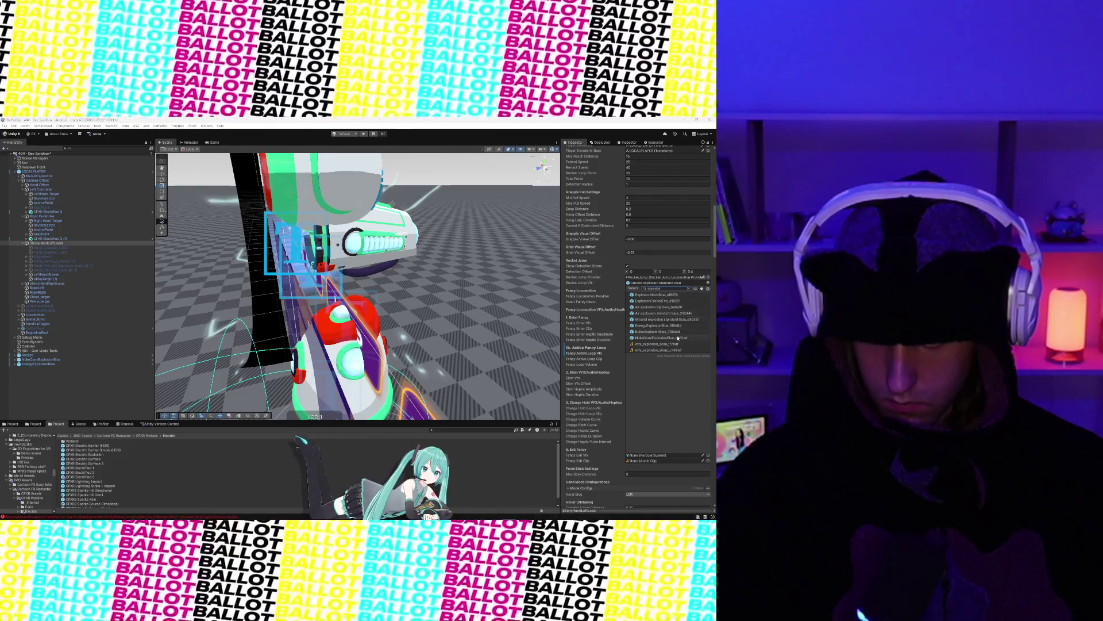
click(678, 339)
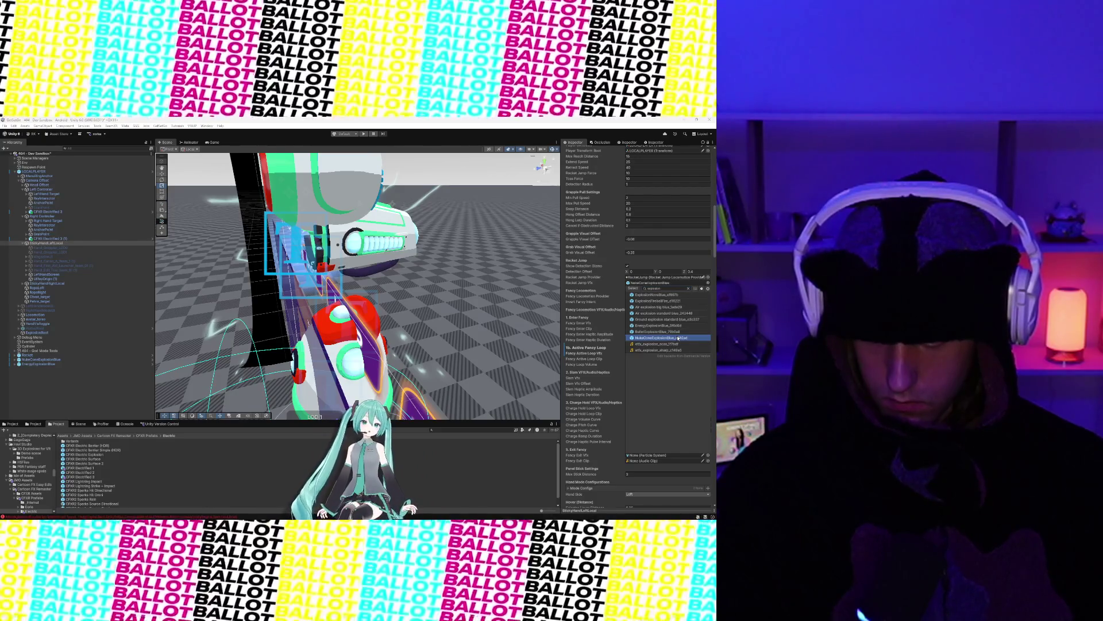
double_click(678, 339)
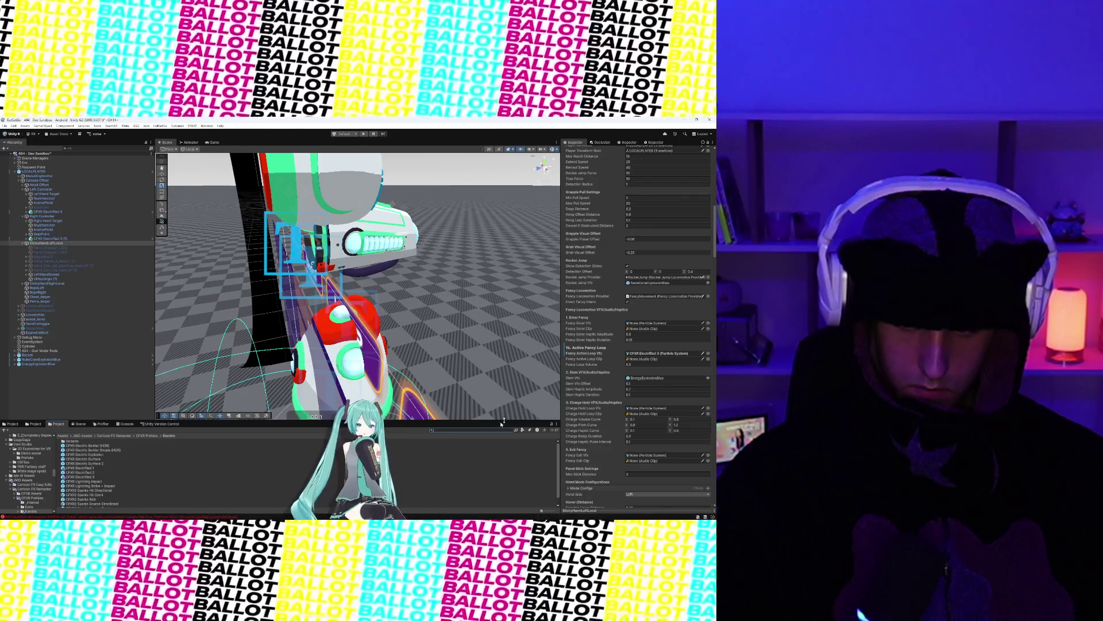
click(454, 430)
Step: Search the project assets for 'electric loop' sound clips
text(p)
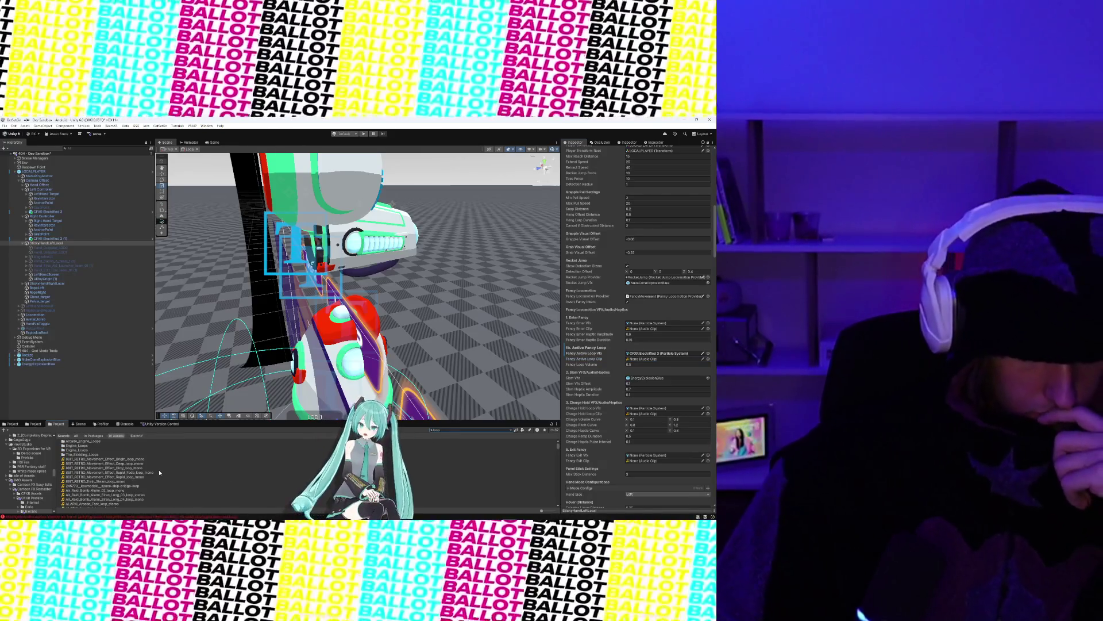
scroll(160, 472, down, 5)
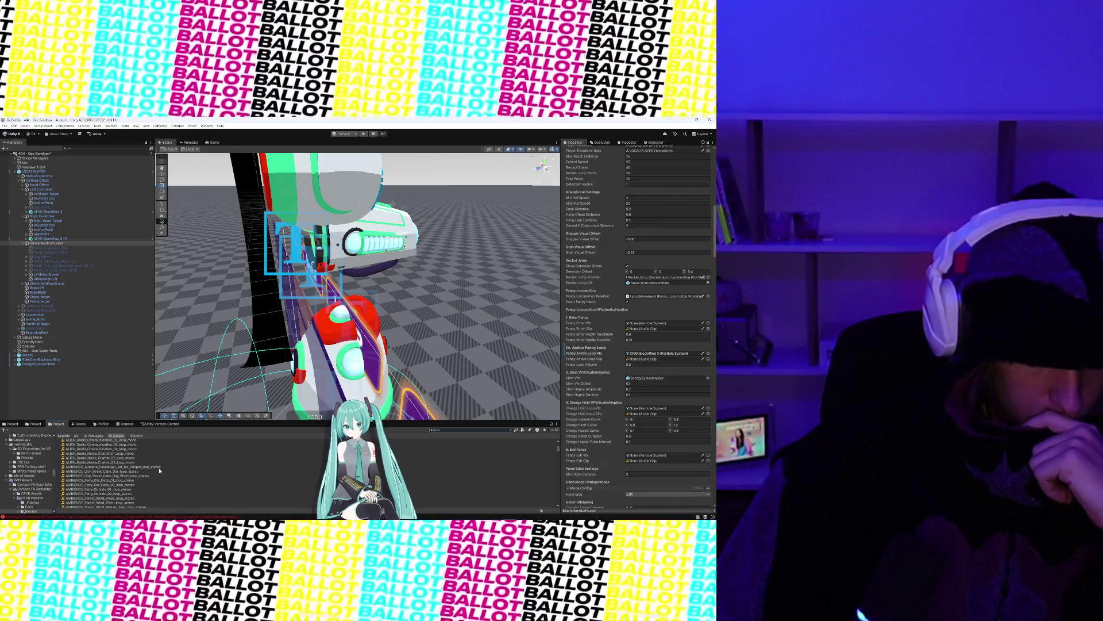
scroll(160, 471, down, 3)
scroll(160, 470, down, 3)
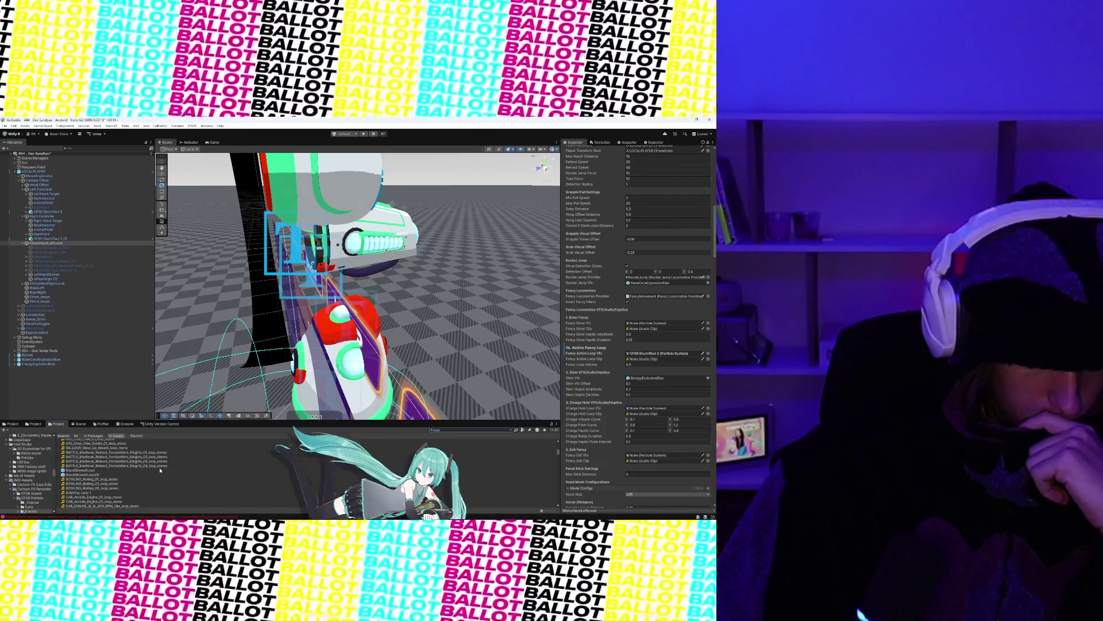
scroll(187, 482, down, 5)
scroll(187, 482, down, 5)
text(electric loop)
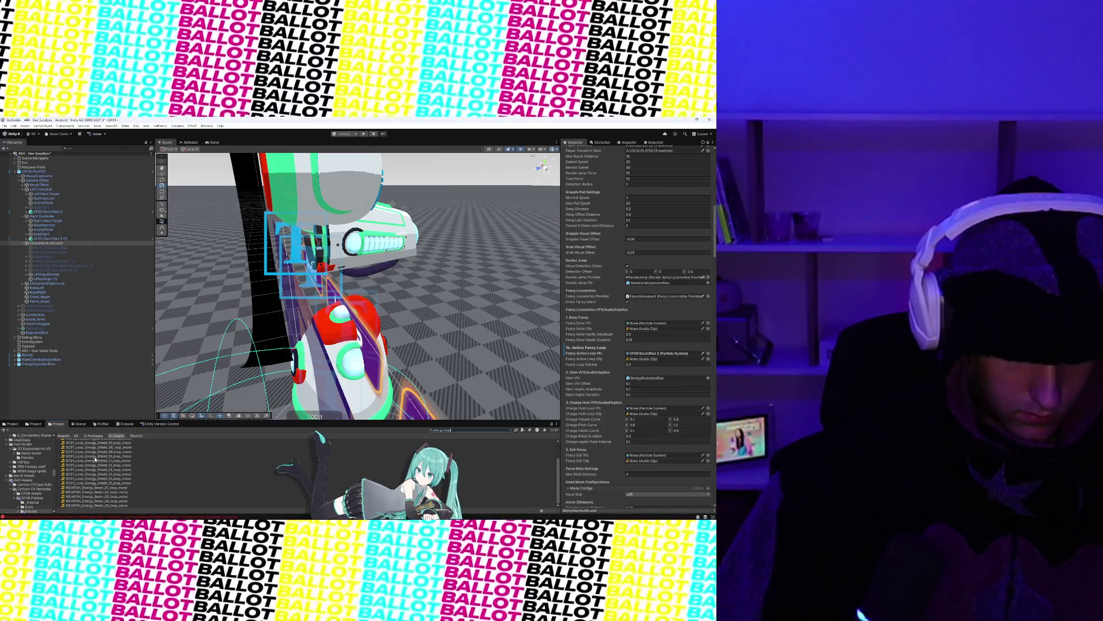
Step: Audition the SCIFI Energy Shield loop sounds 10 and 01 through 08
click(95, 456)
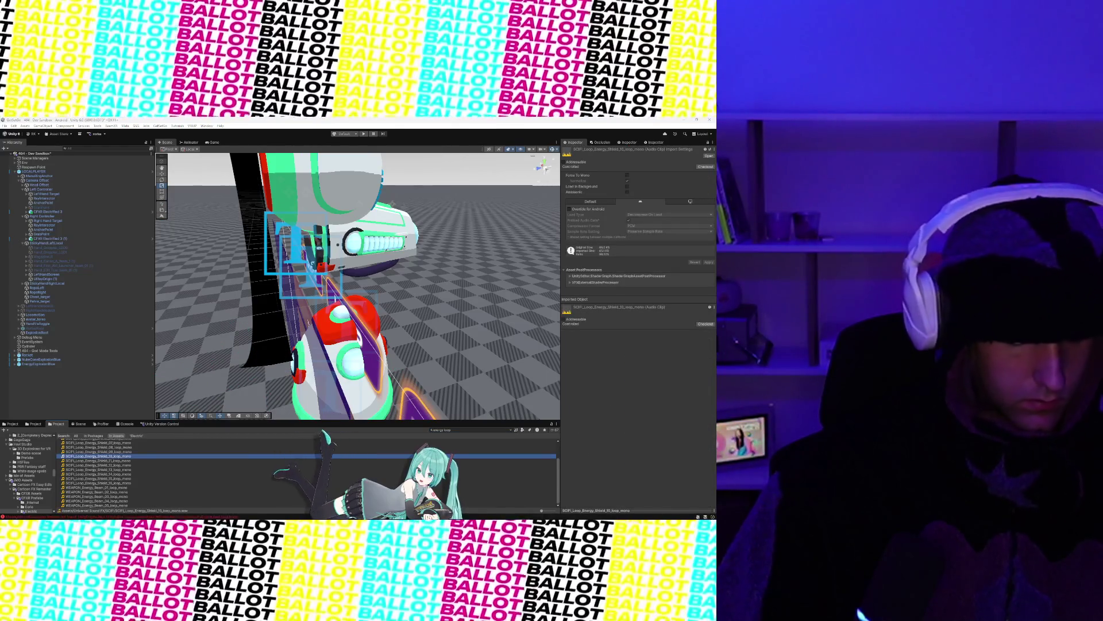
scroll(136, 459, up, 2)
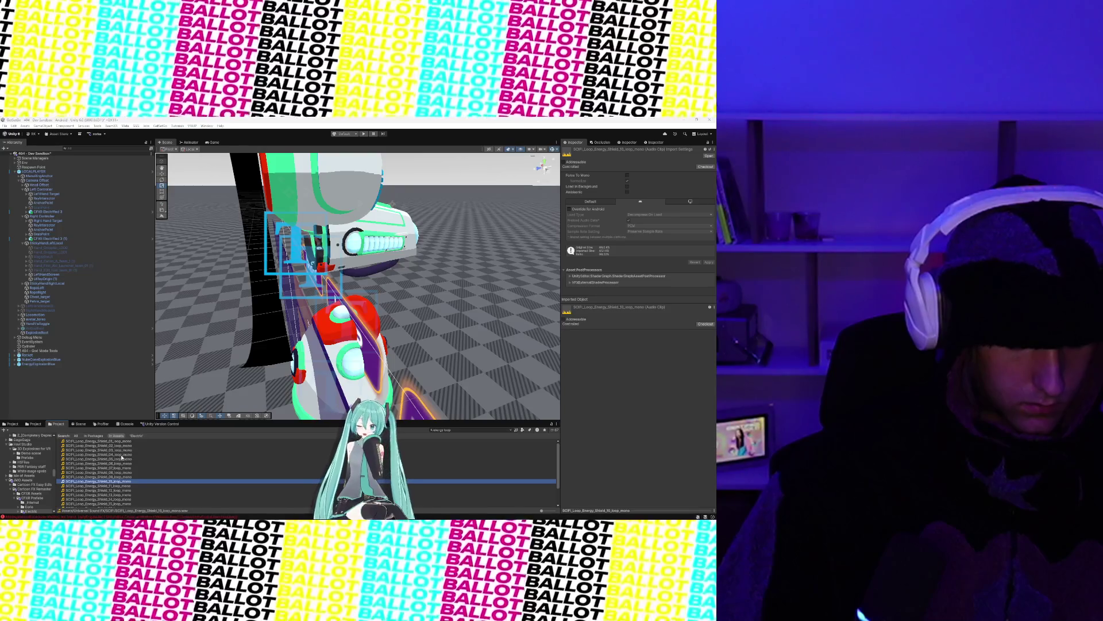
click(109, 441)
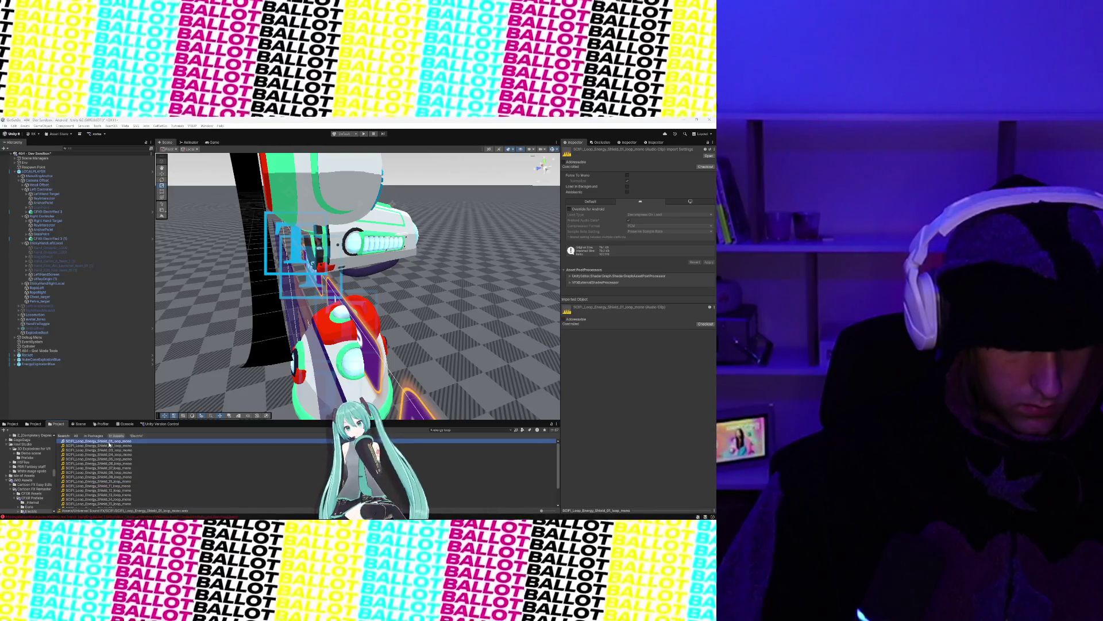
click(110, 446)
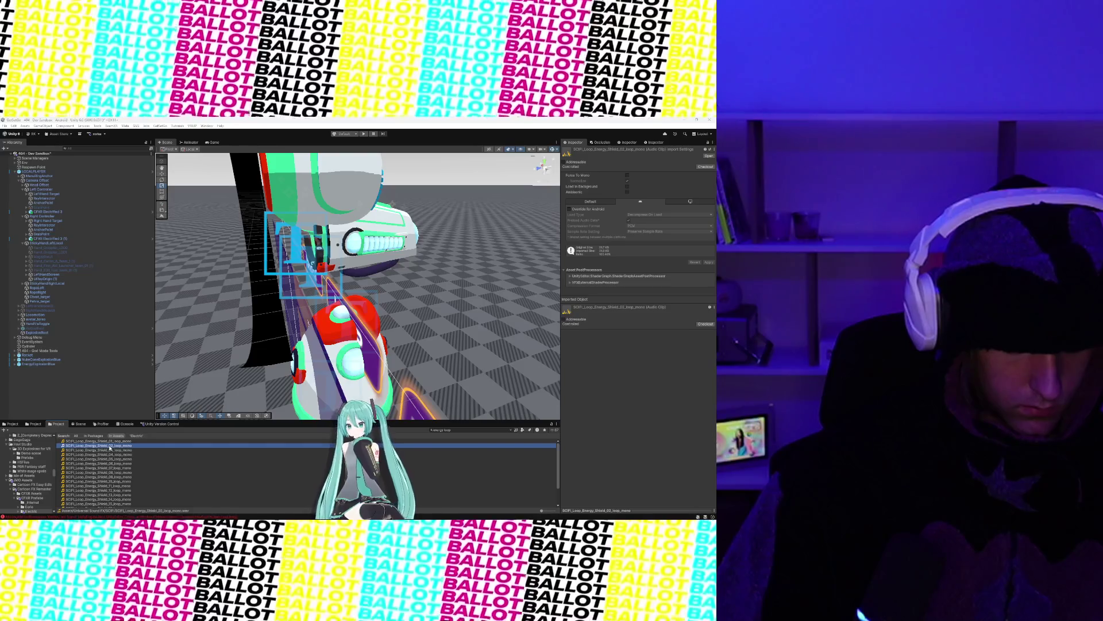
click(110, 451)
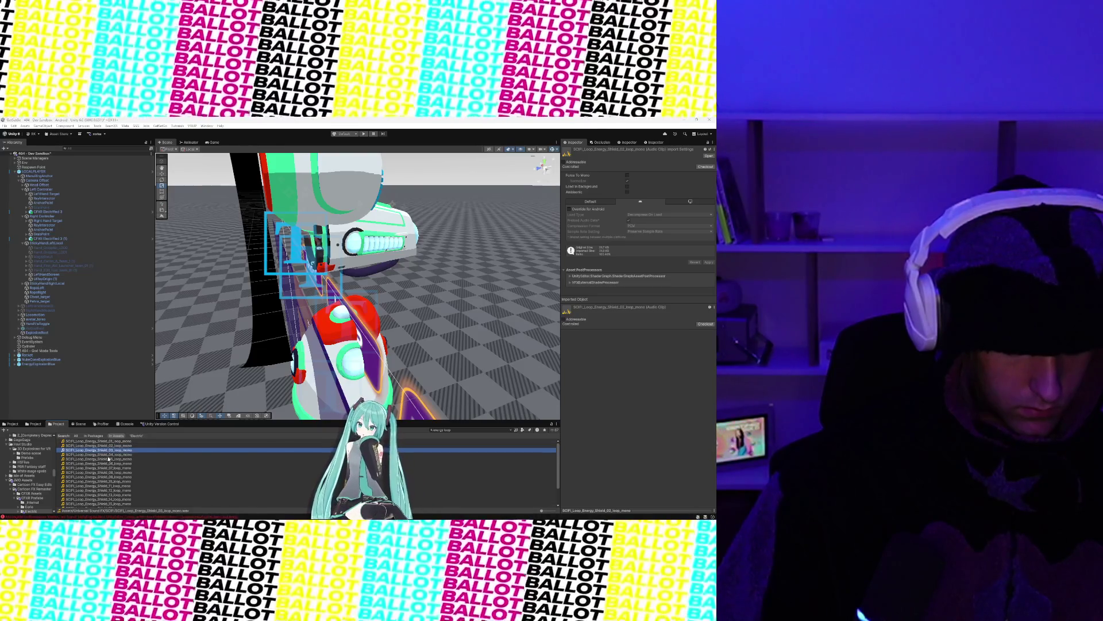
click(109, 455)
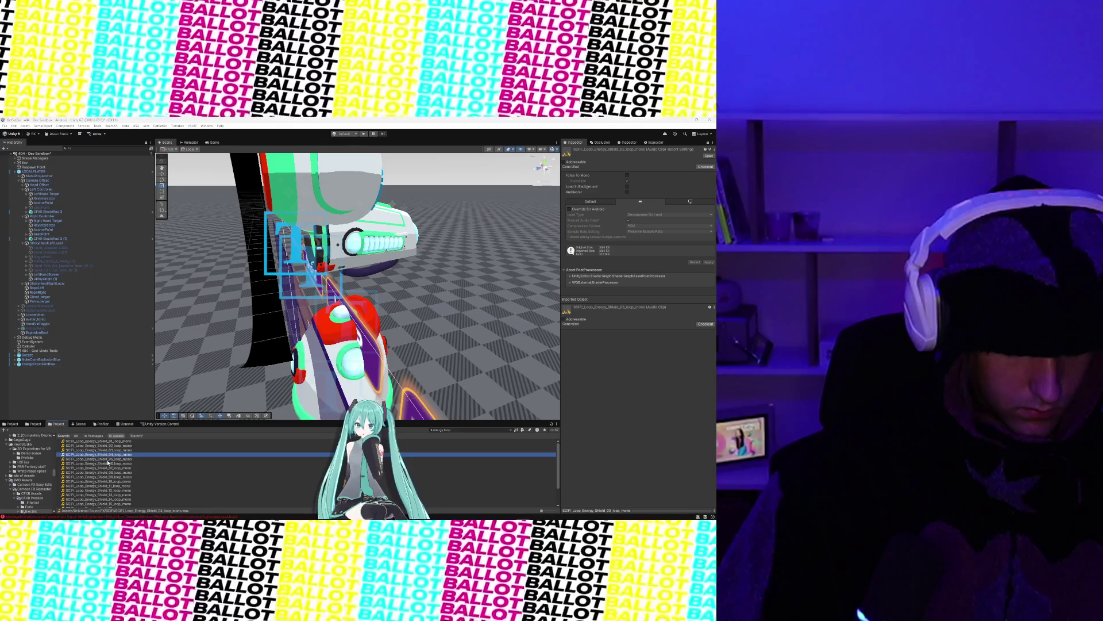
click(109, 459)
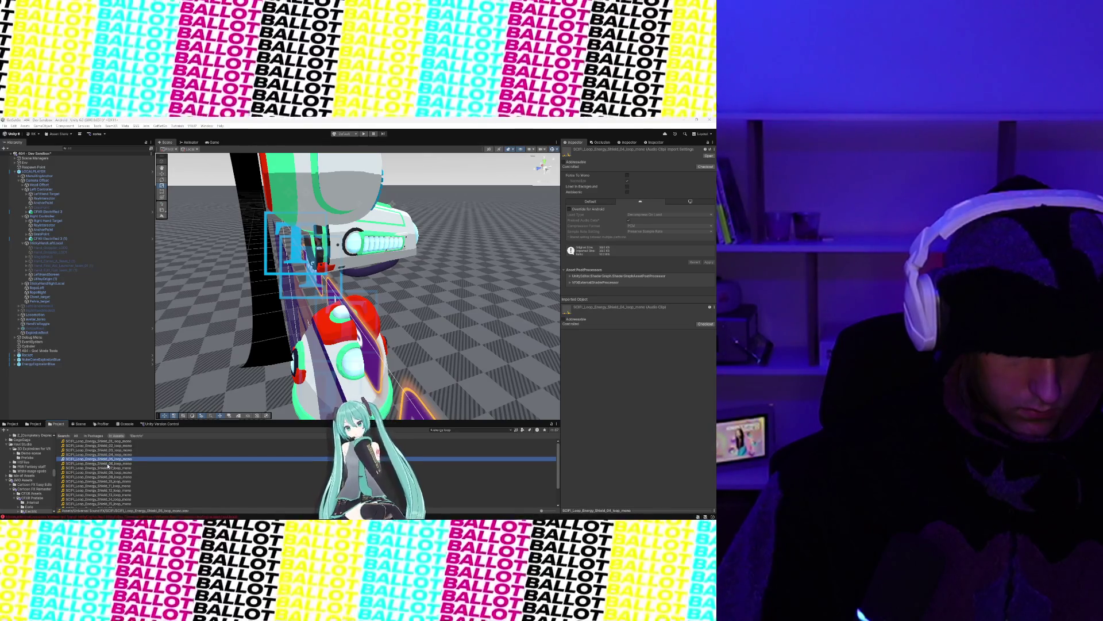
click(108, 464)
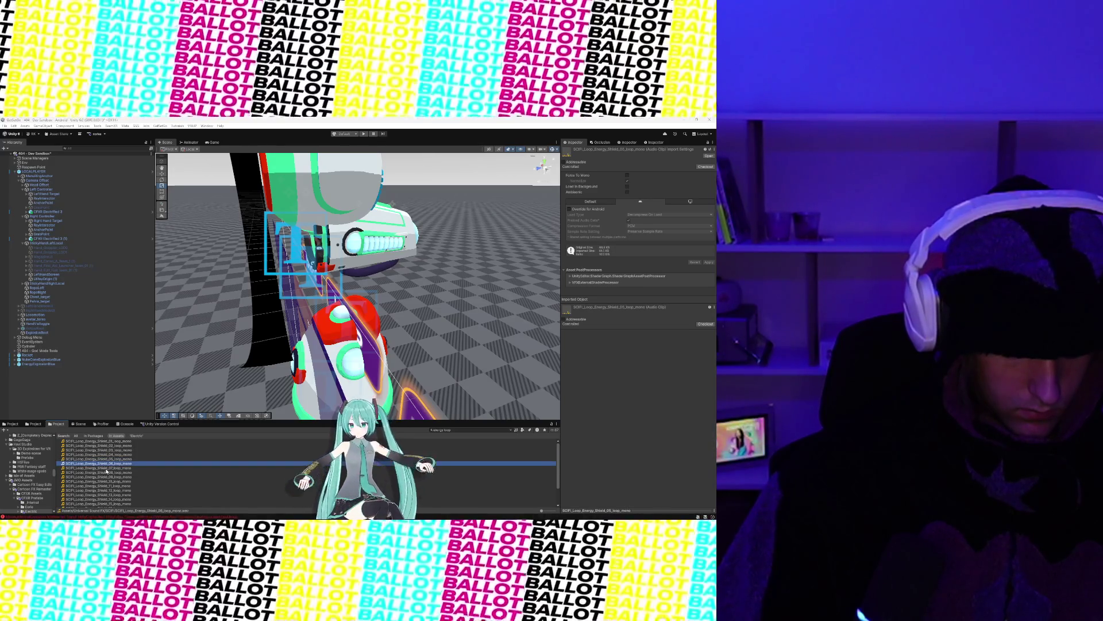
click(107, 467)
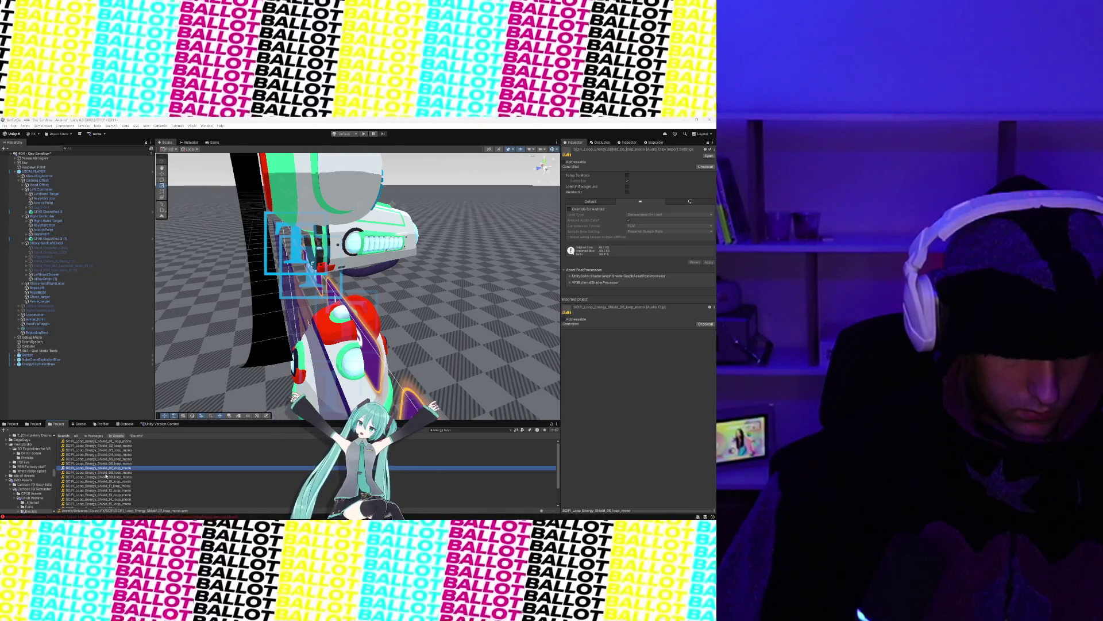
click(106, 476)
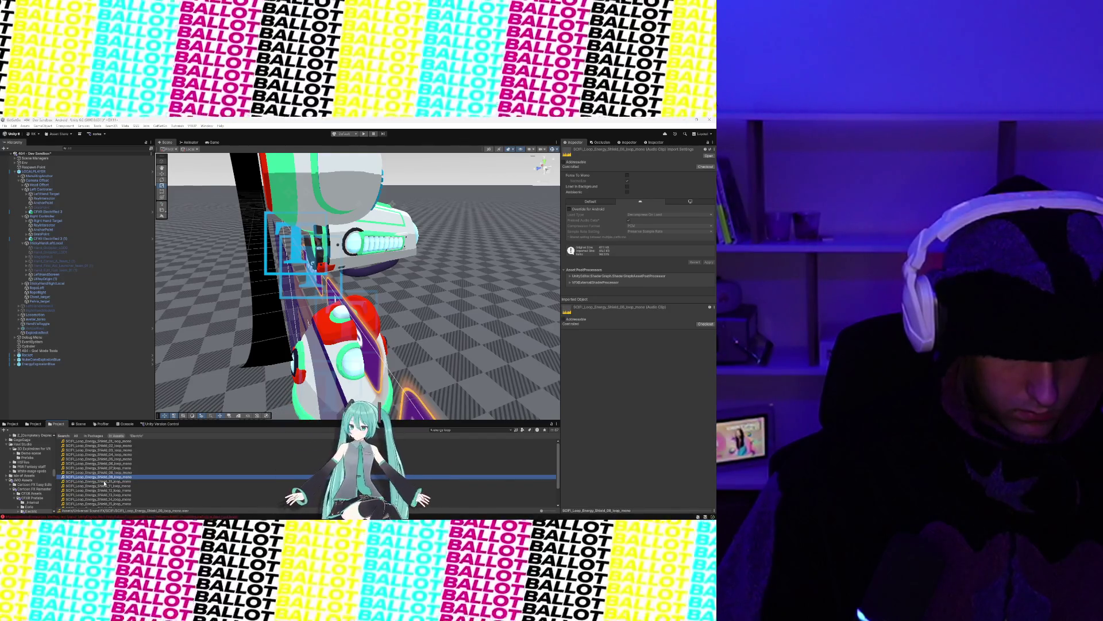
Step: Audition Energy Shield loops 11 to 16 and the first two Energy Beam loops
scroll(105, 484, down, 2)
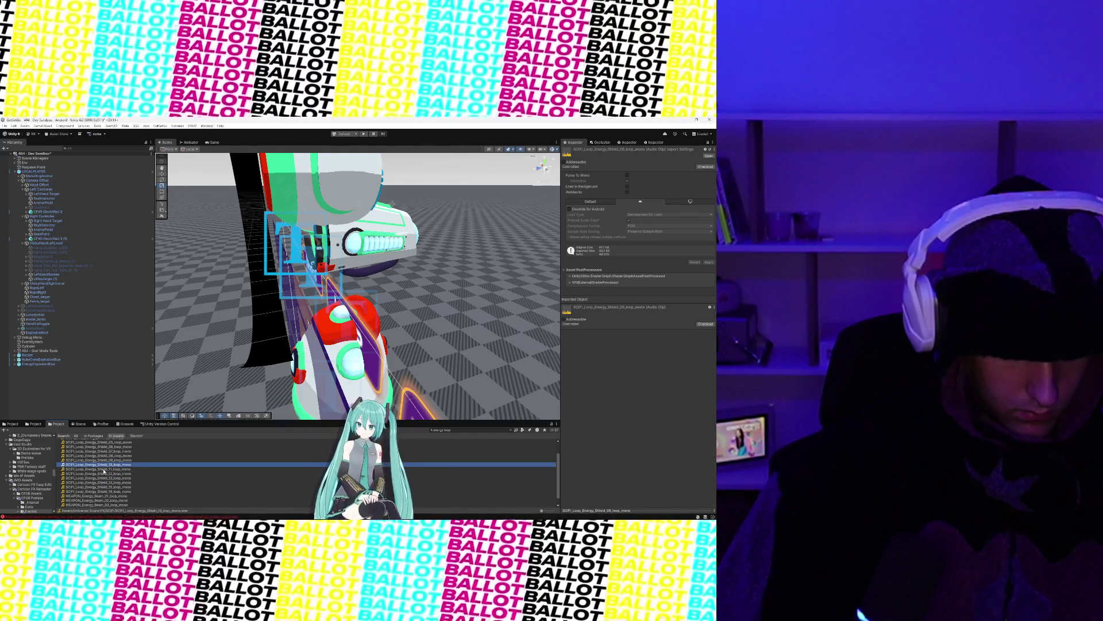
click(104, 470)
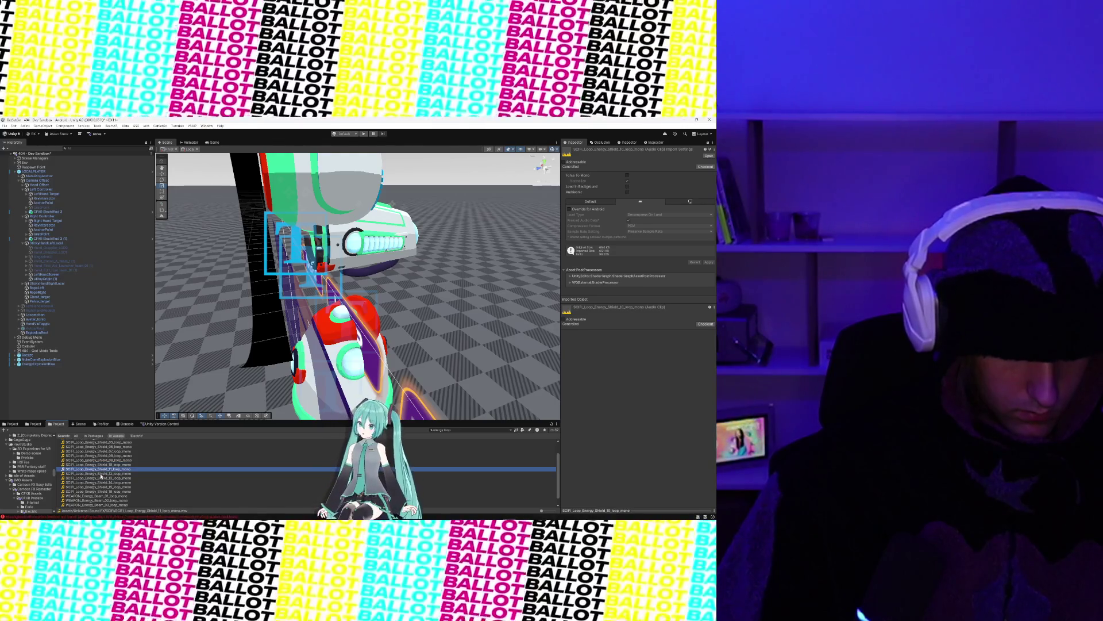
key(Down)
click(101, 479)
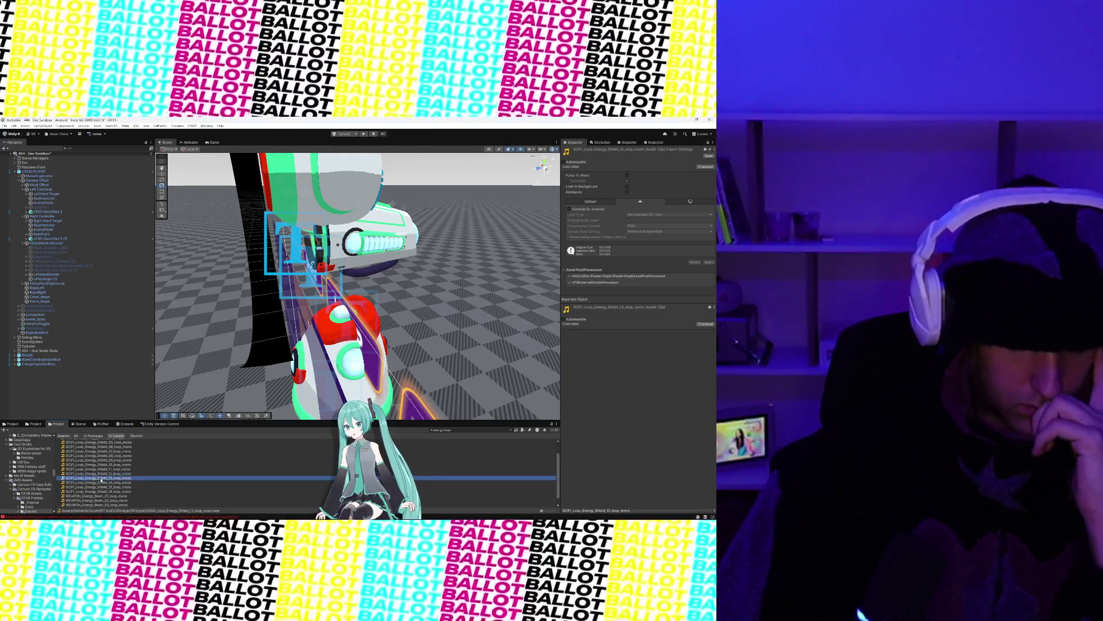
click(101, 483)
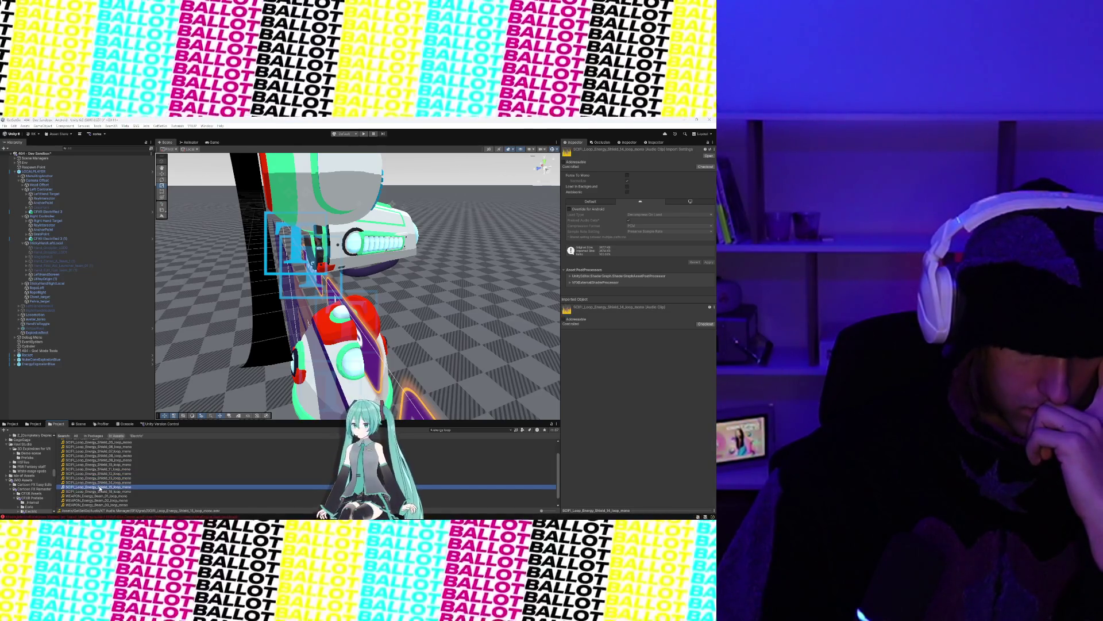
click(98, 491)
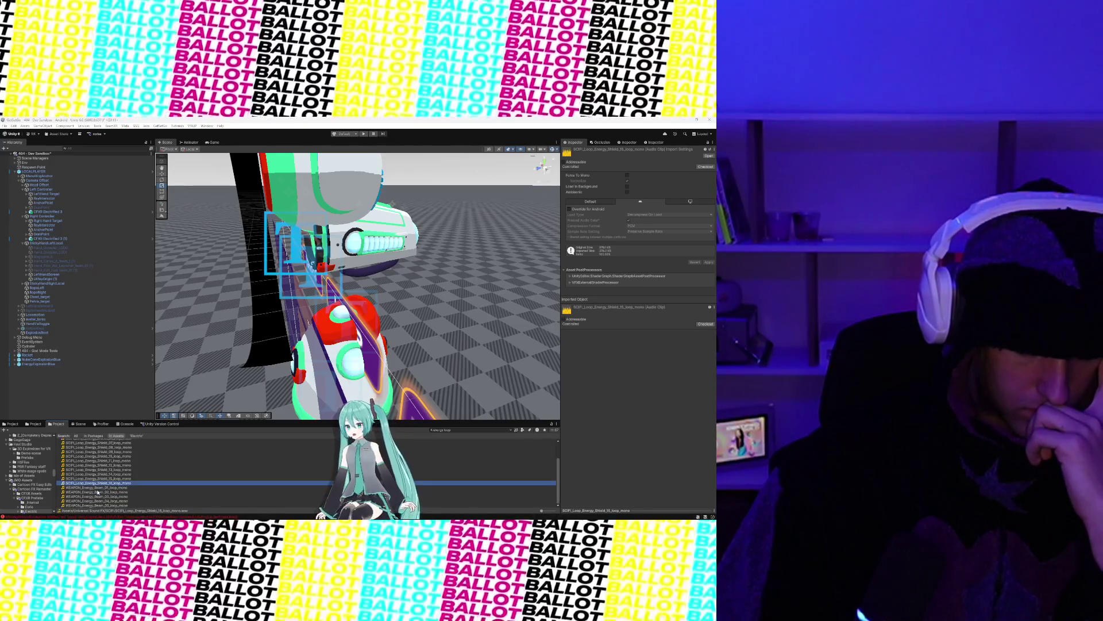
key(Down)
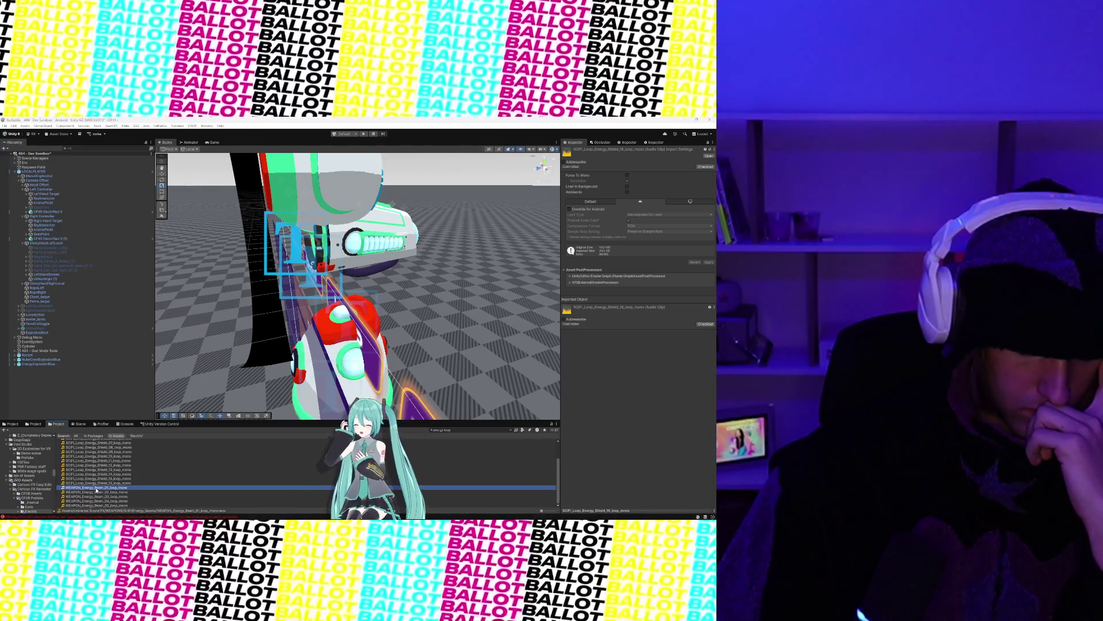
key(Down)
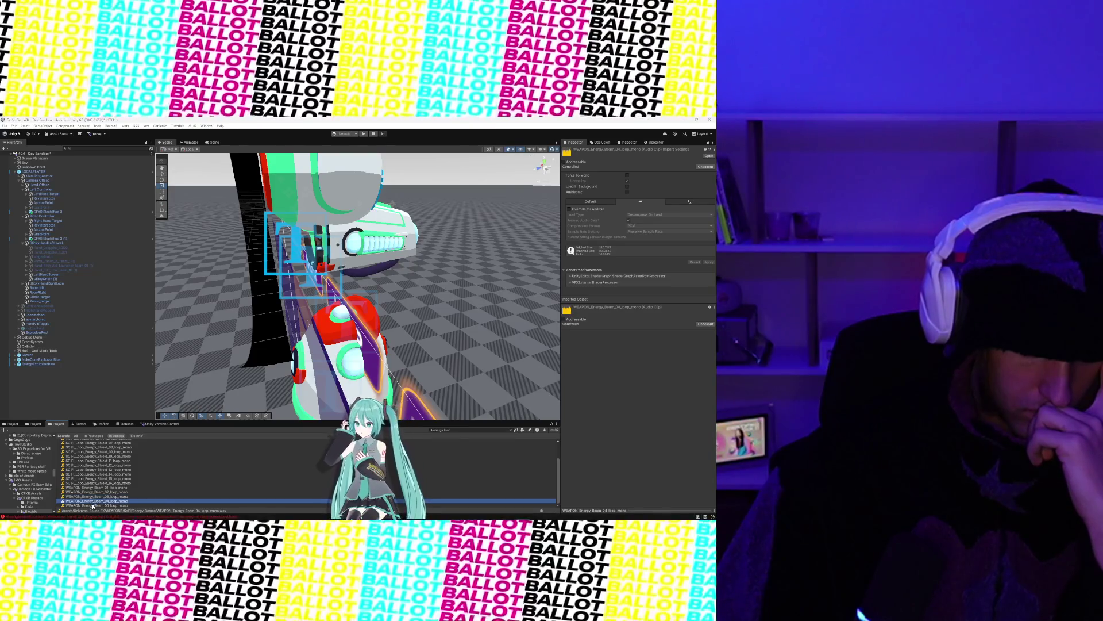
Step: Settle on the Energy Shield 01 loop sound
scroll(92, 480, up, 2)
click(97, 440)
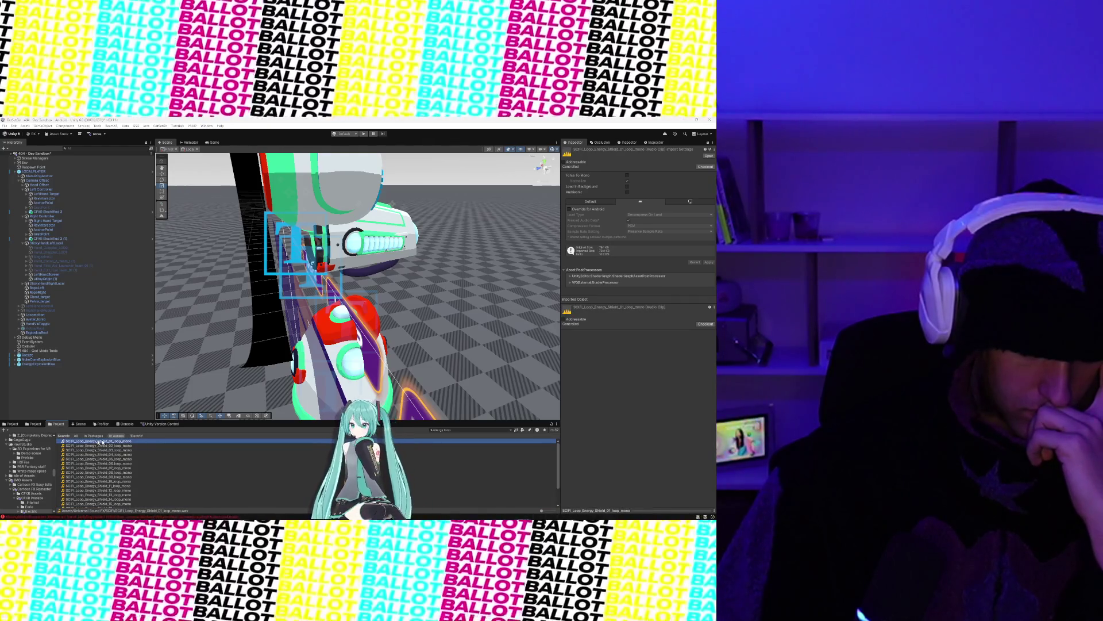
click(460, 430)
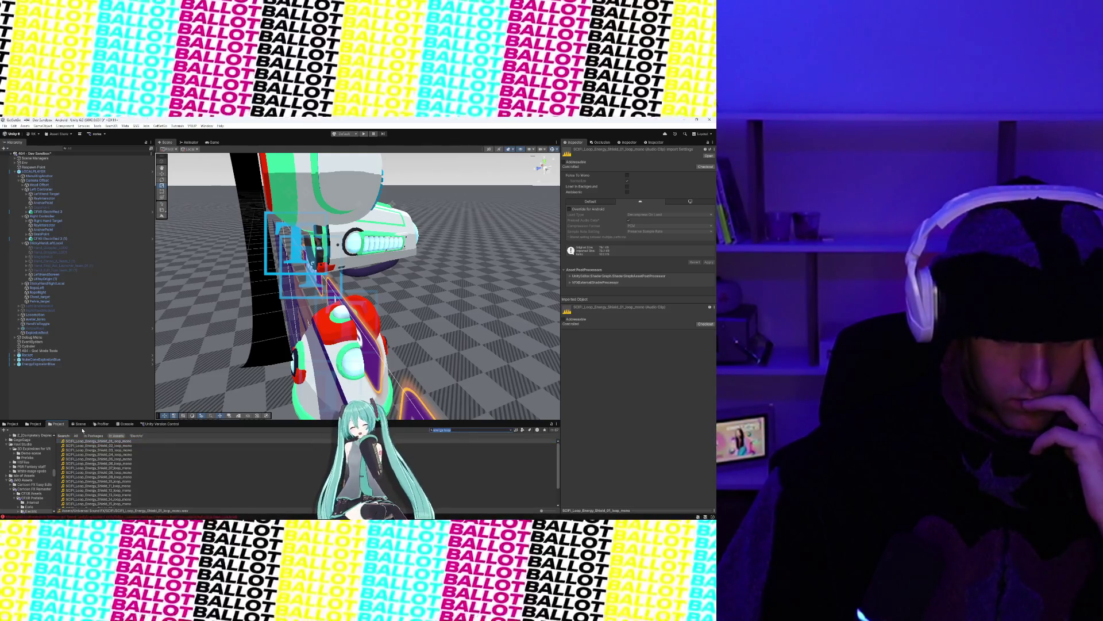
click(83, 442)
click(60, 212)
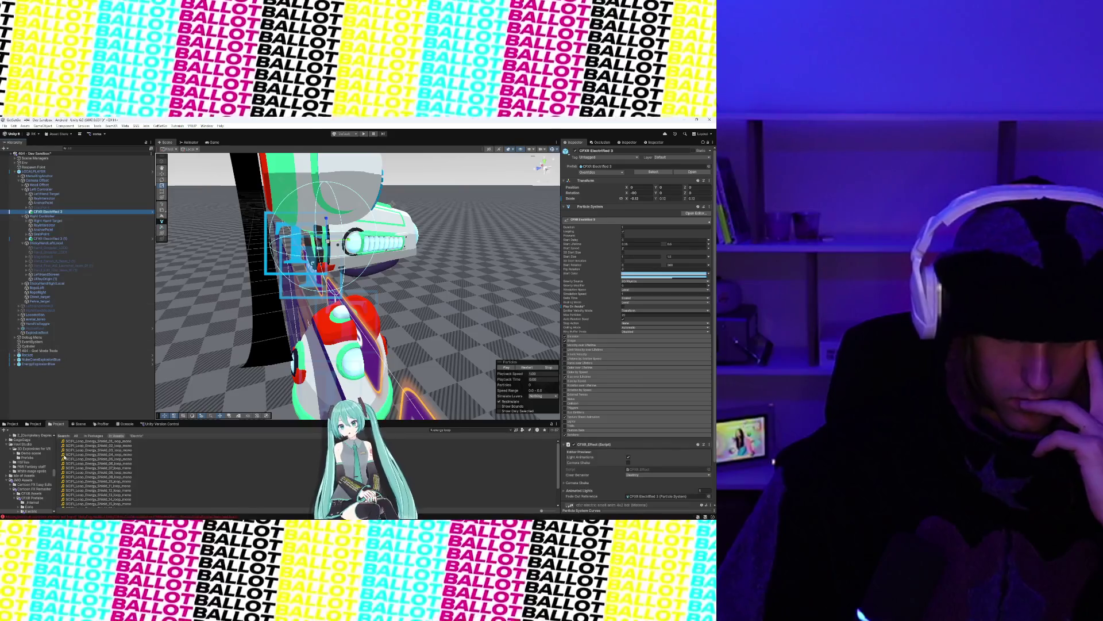
click(62, 235)
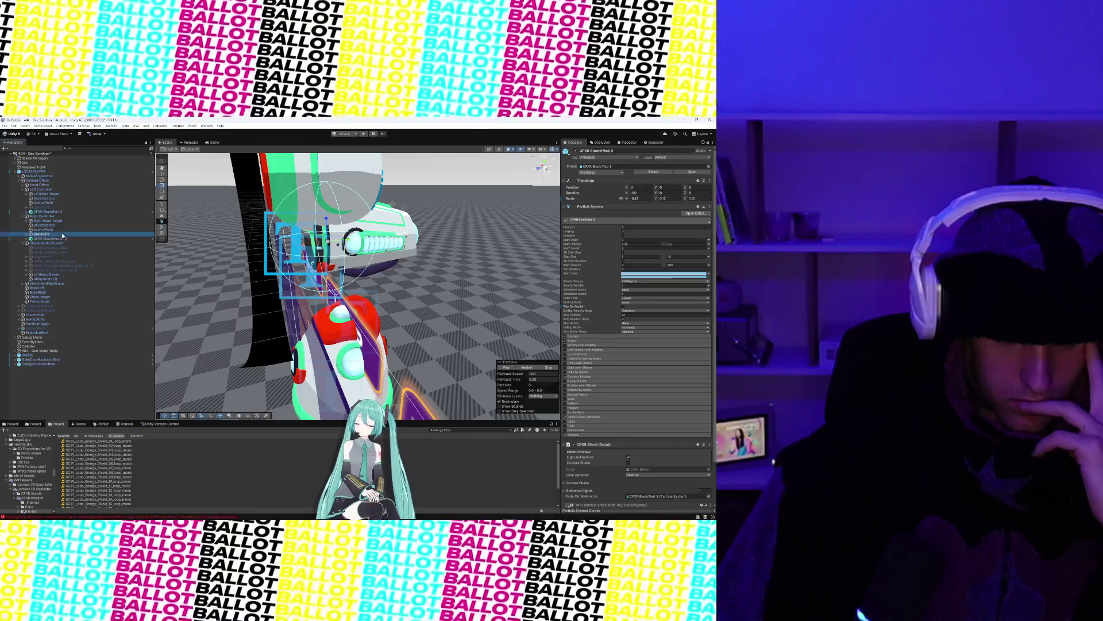
click(61, 225)
click(60, 216)
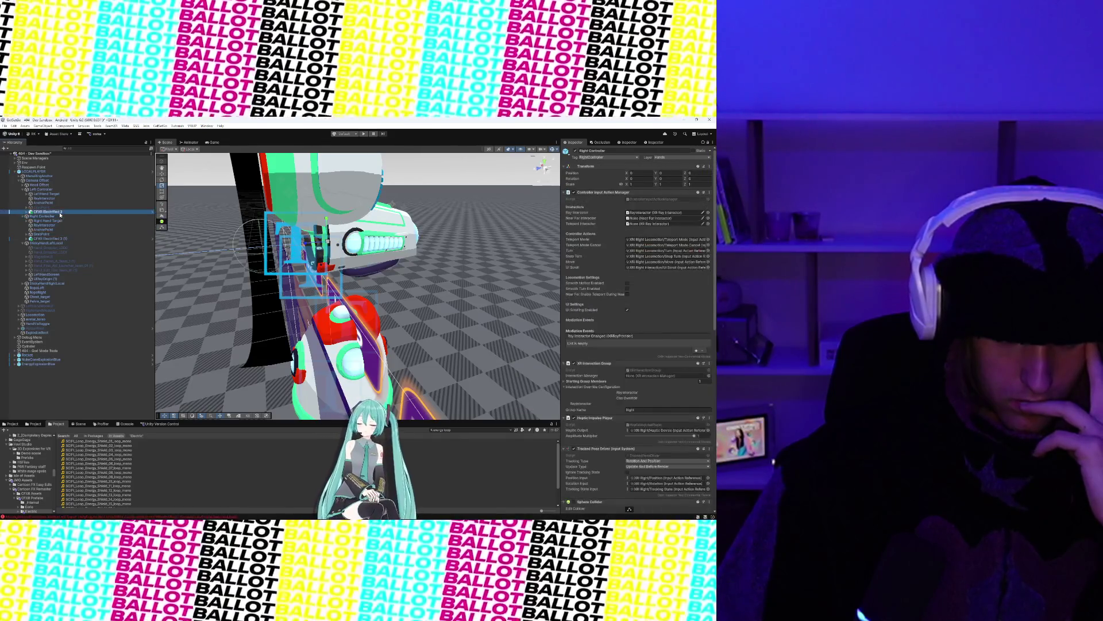
click(60, 213)
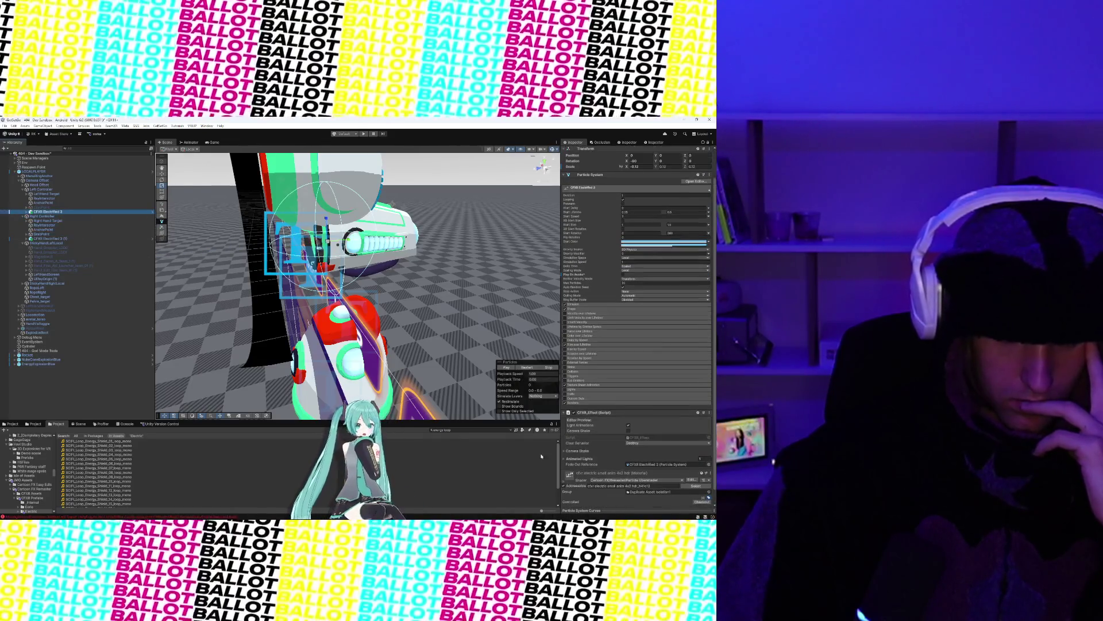
click(79, 190)
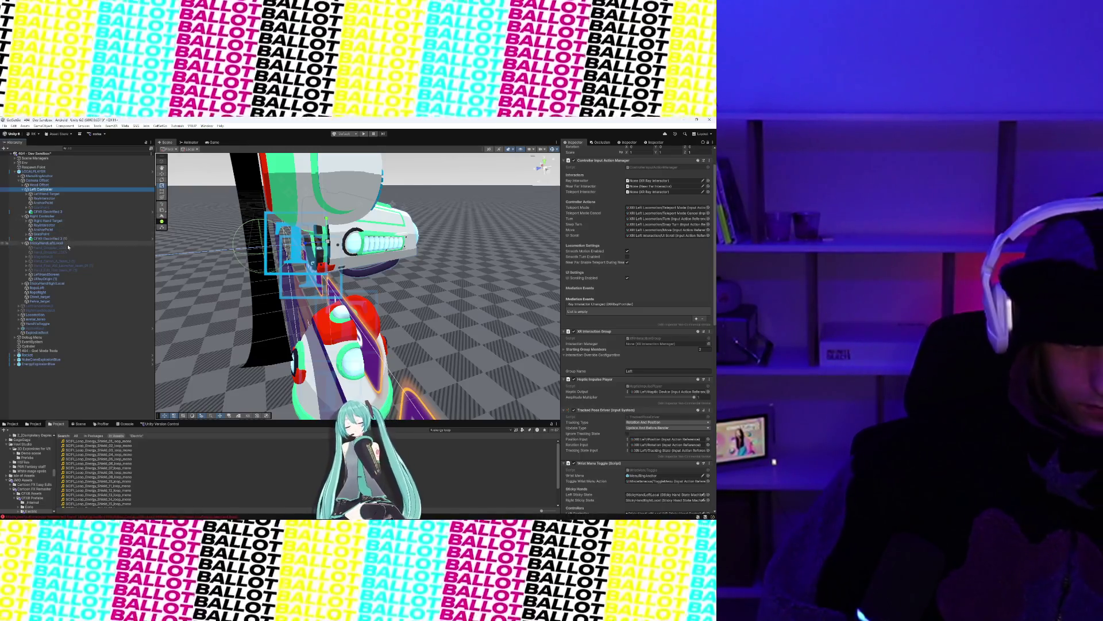
click(67, 244)
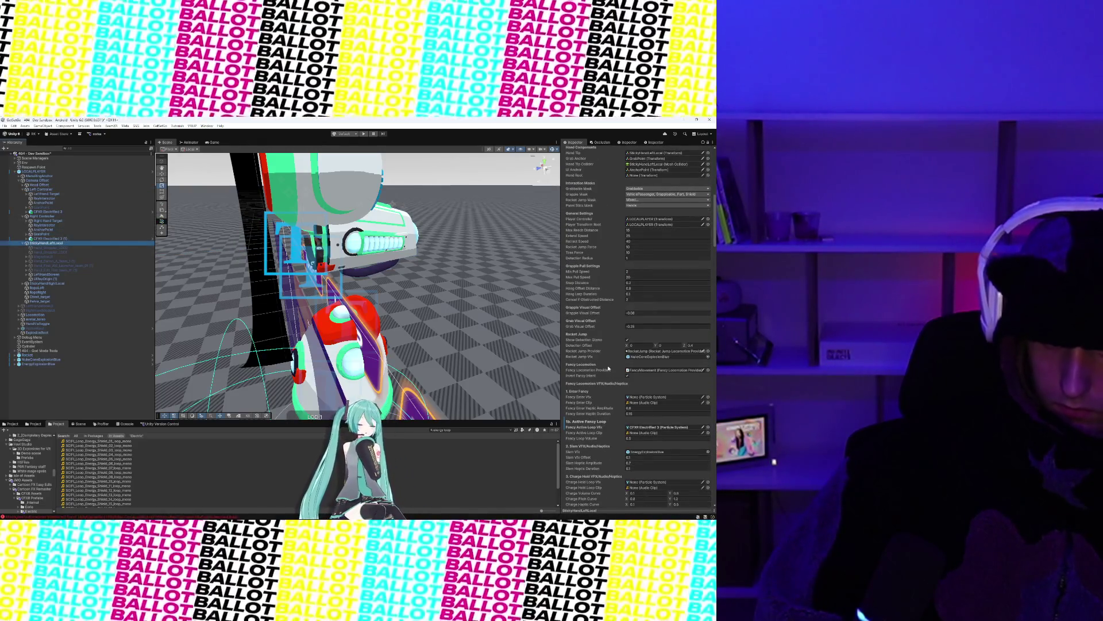
scroll(608, 369, down, 5)
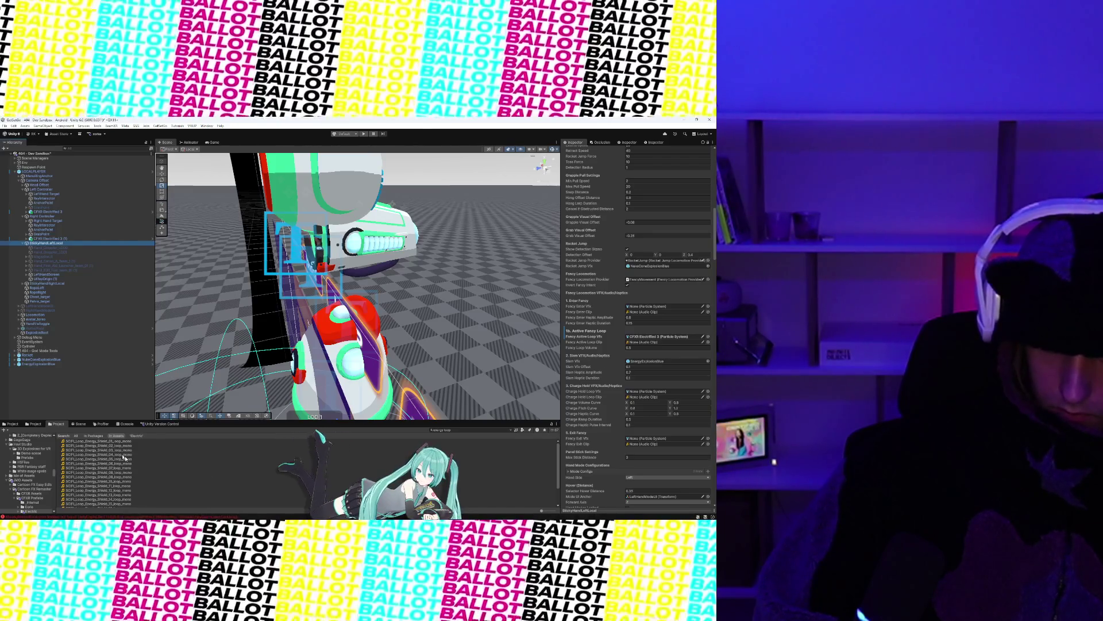
mouse_move(103, 443)
mouse_down()
mouse_move(639, 401)
mouse_move(648, 345)
mouse_up()
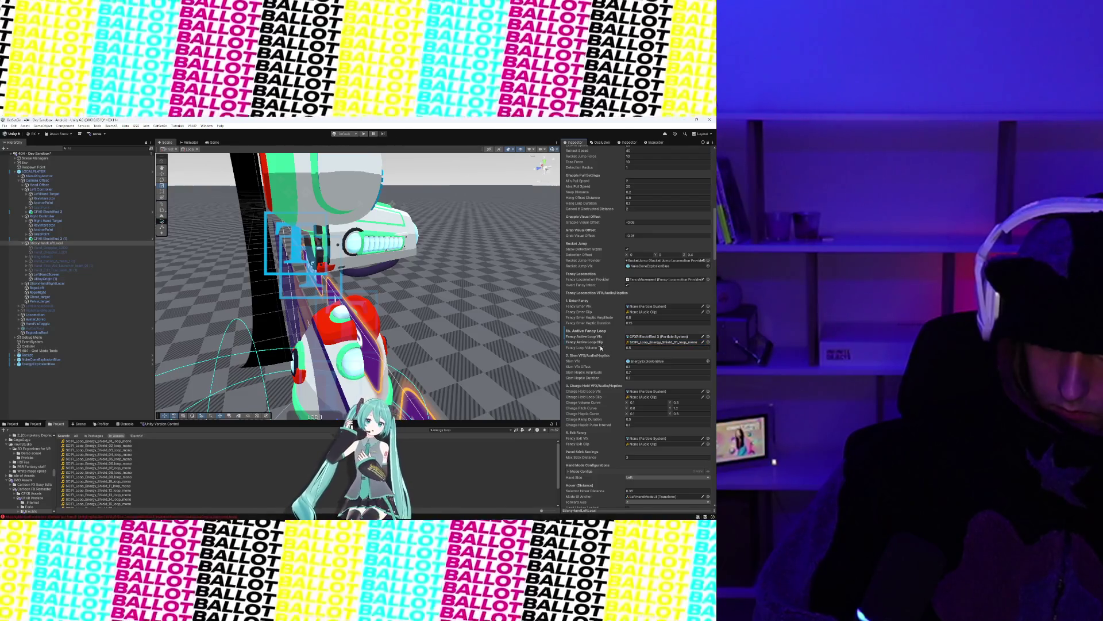
scroll(600, 402, down, 1)
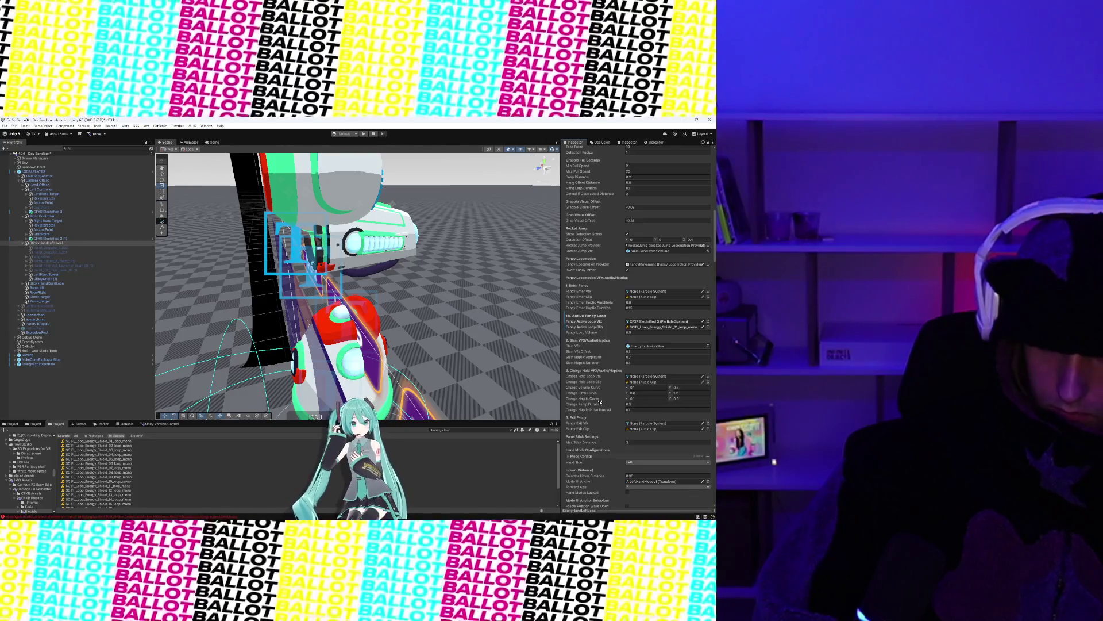
scroll(600, 402, down, 1)
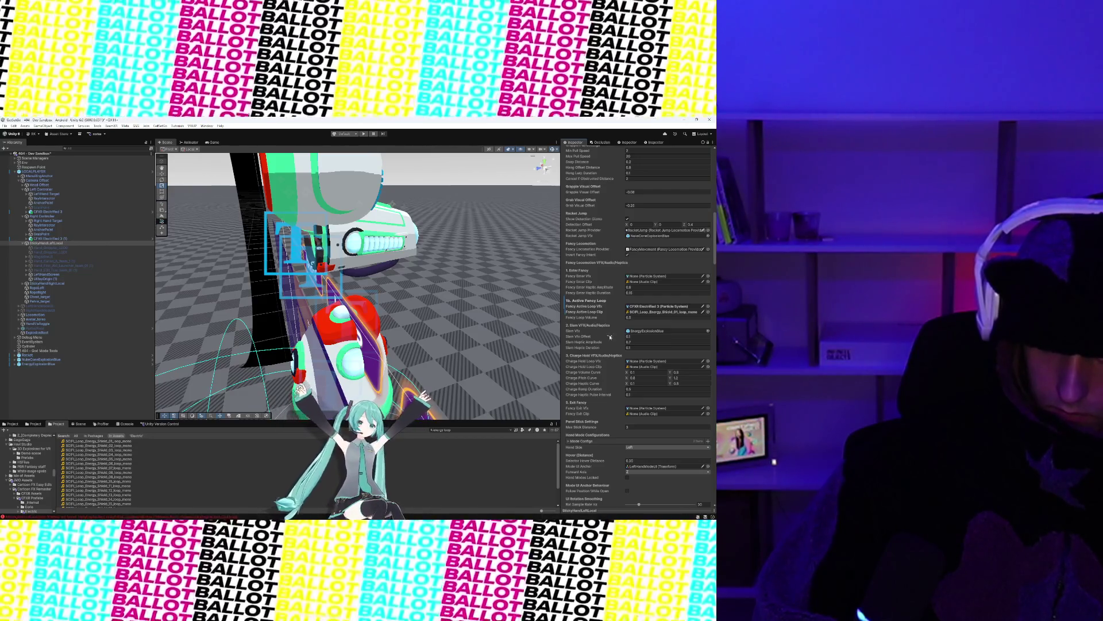
click(636, 336)
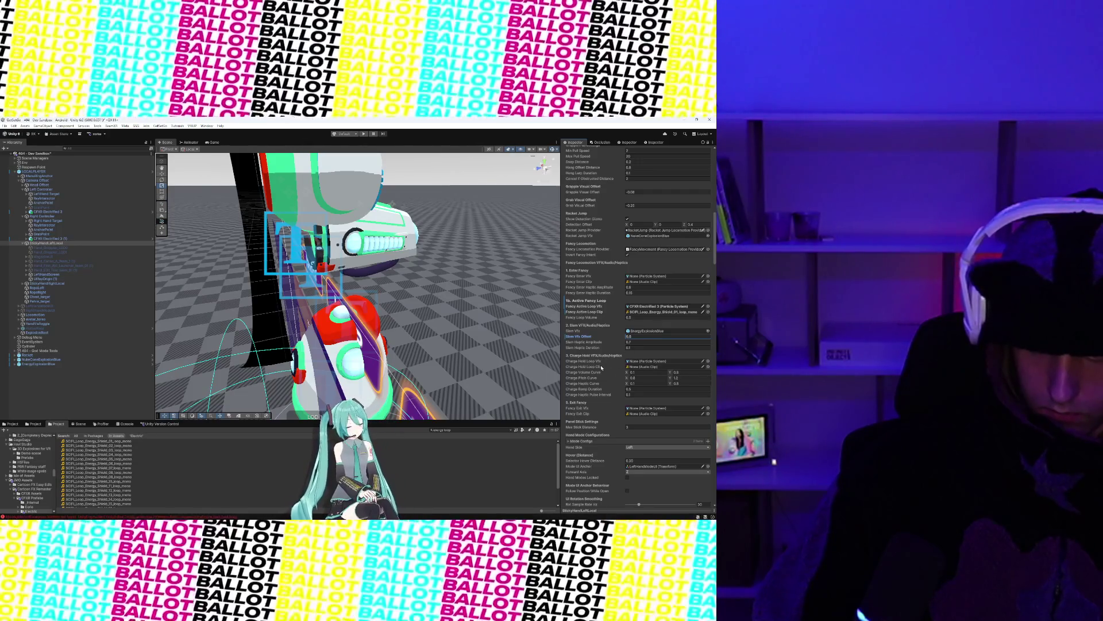
click(597, 362)
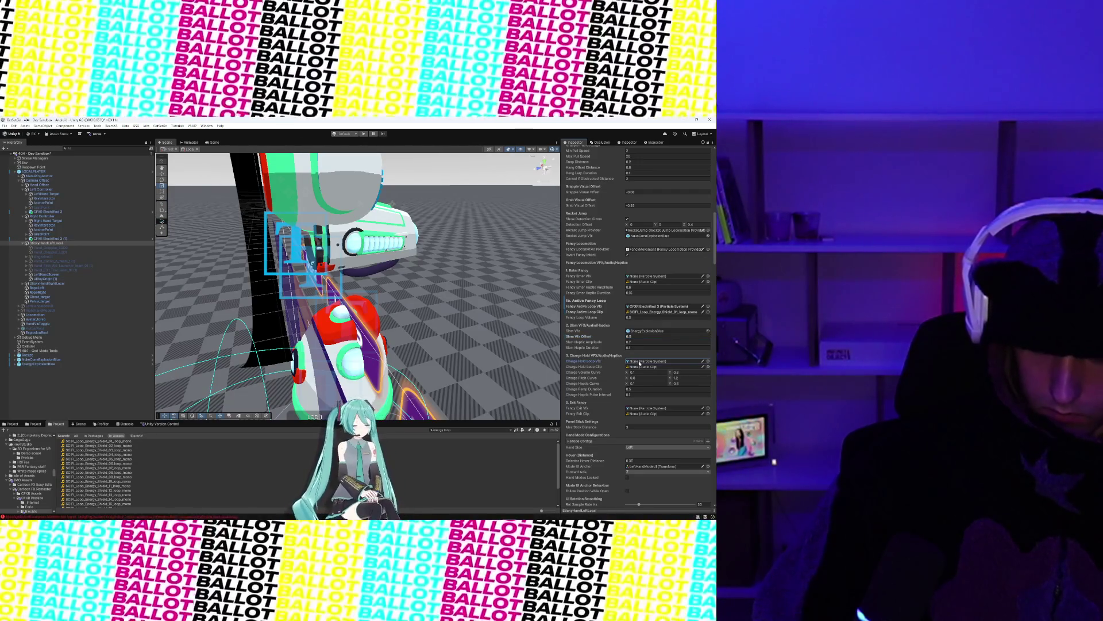
Step: Search the project for 'charging' and select the charging state folder result
triple_click(461, 429)
text(charge)
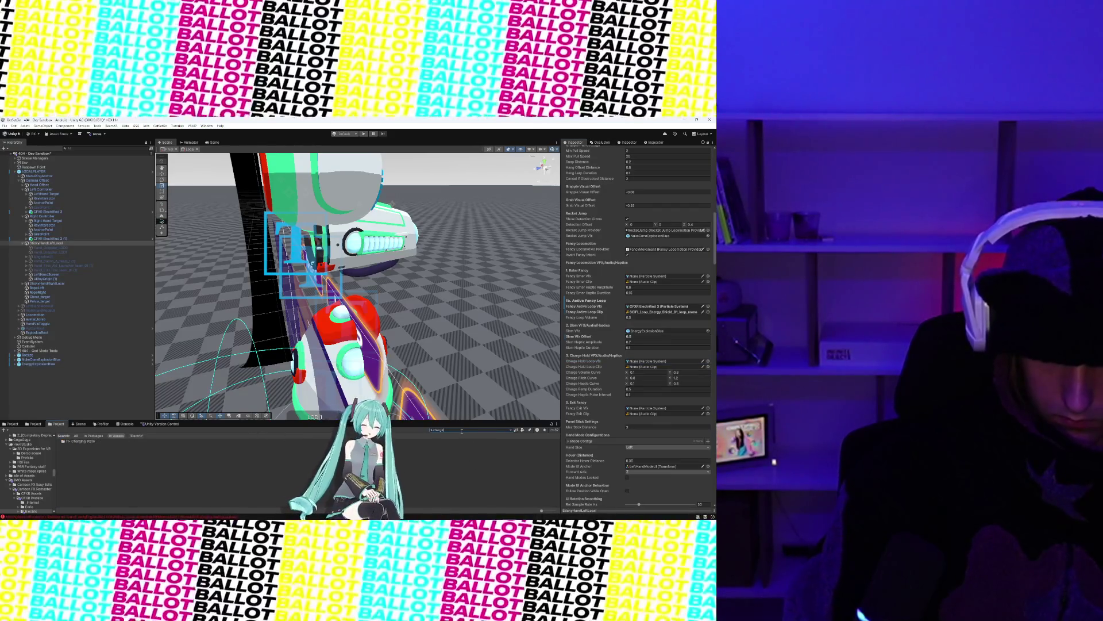
key(BackSpace)
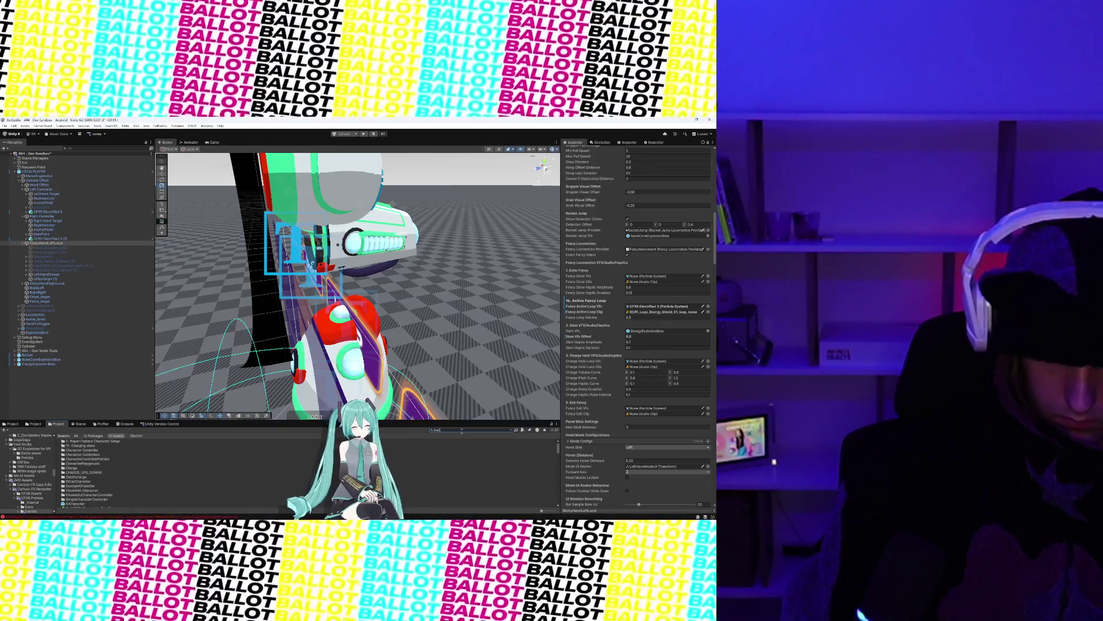
key(BackSpace)
text(ging)
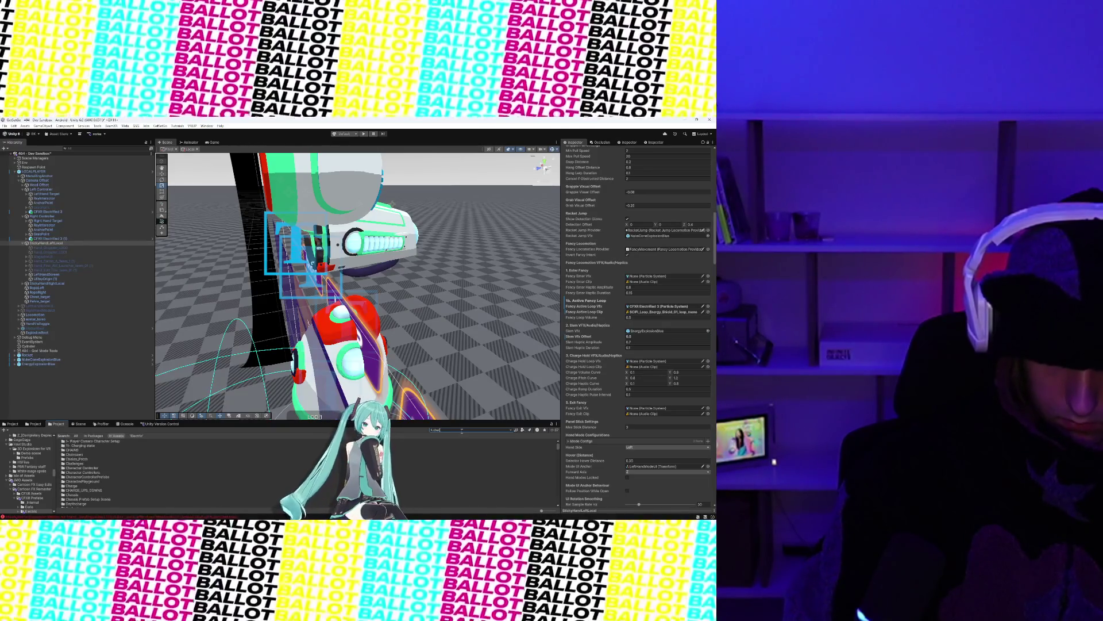
click(88, 441)
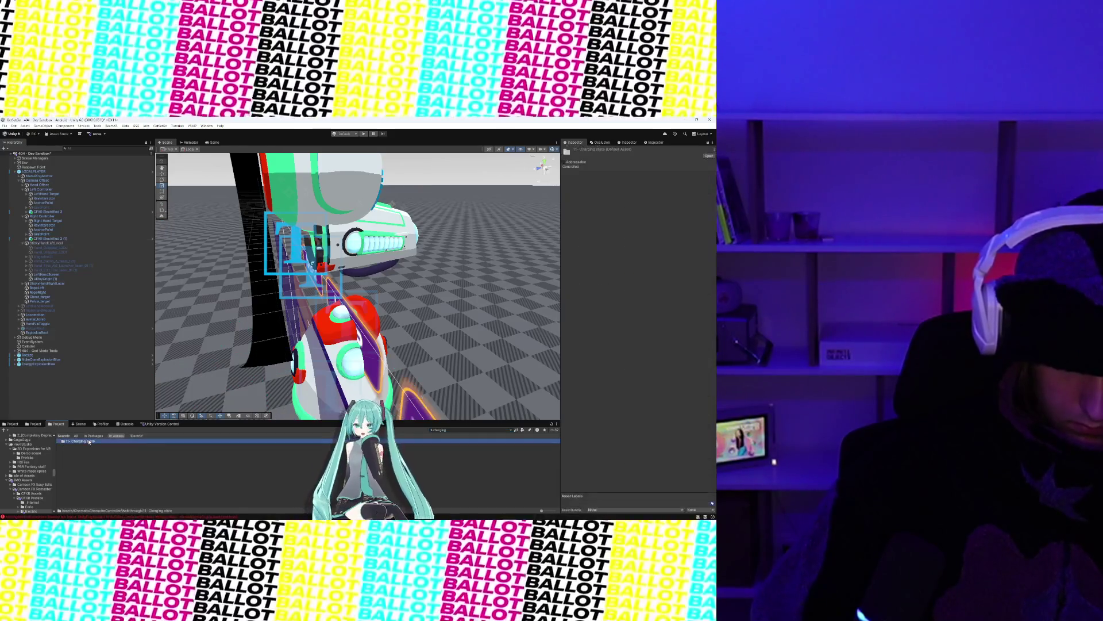
Step: Search for 'charge' and open the Charge folder
click(438, 429)
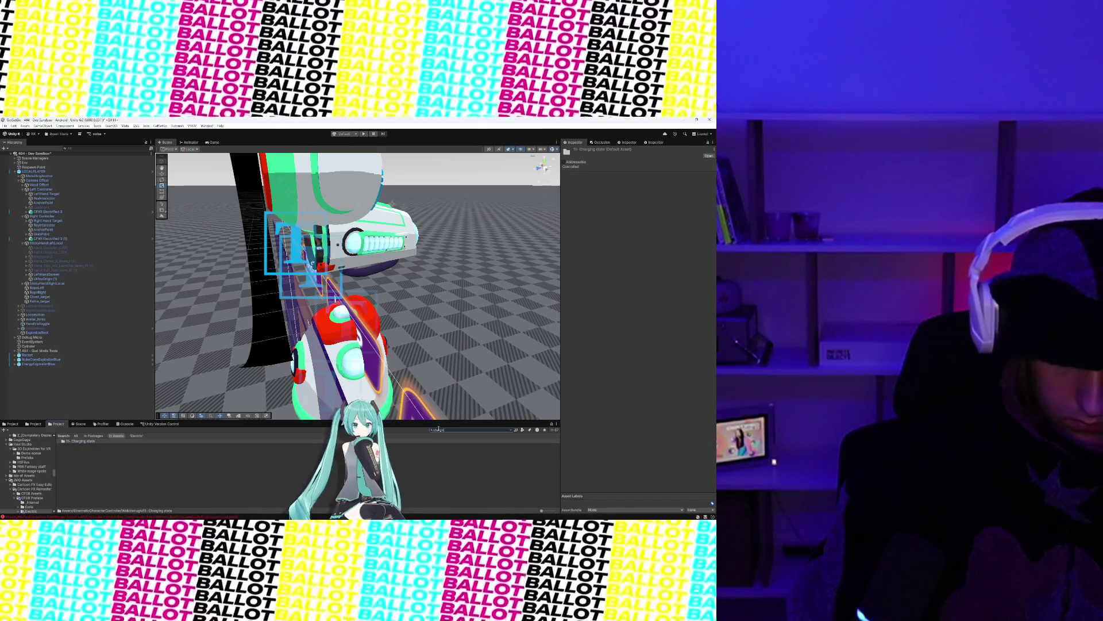
key(BackSpace)
key(BackSpace)
key(BackSpace)
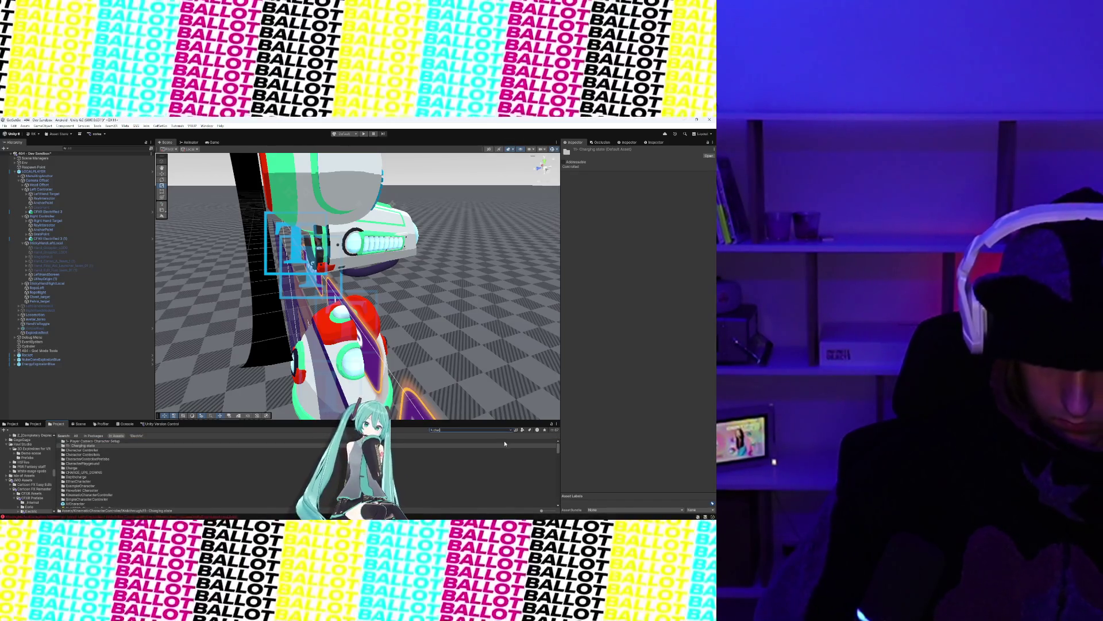
text(e)
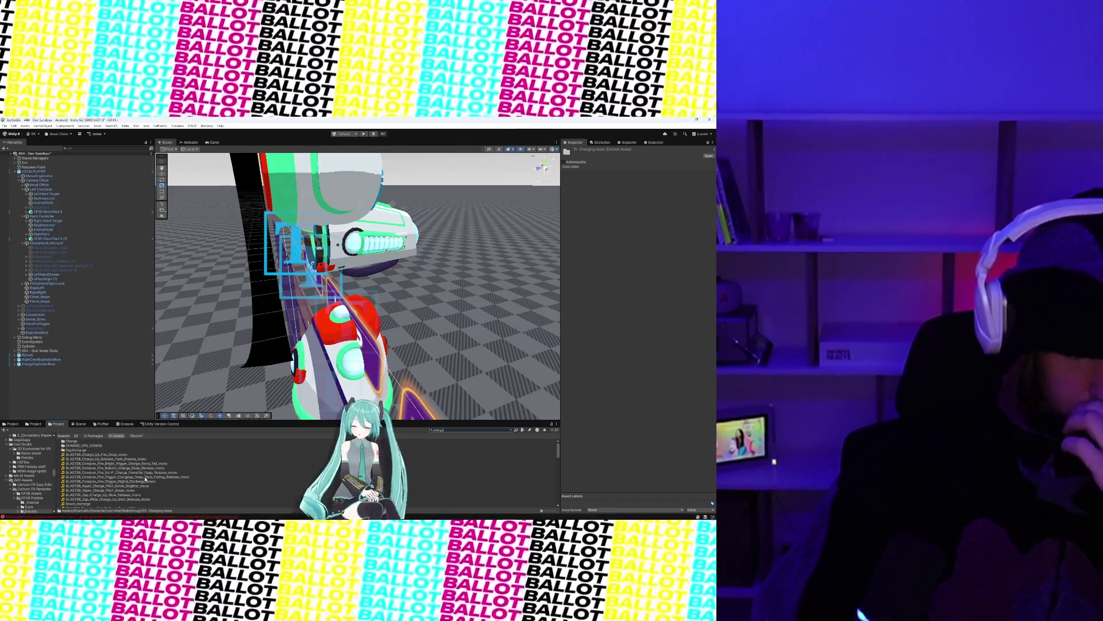
click(98, 446)
click(94, 443)
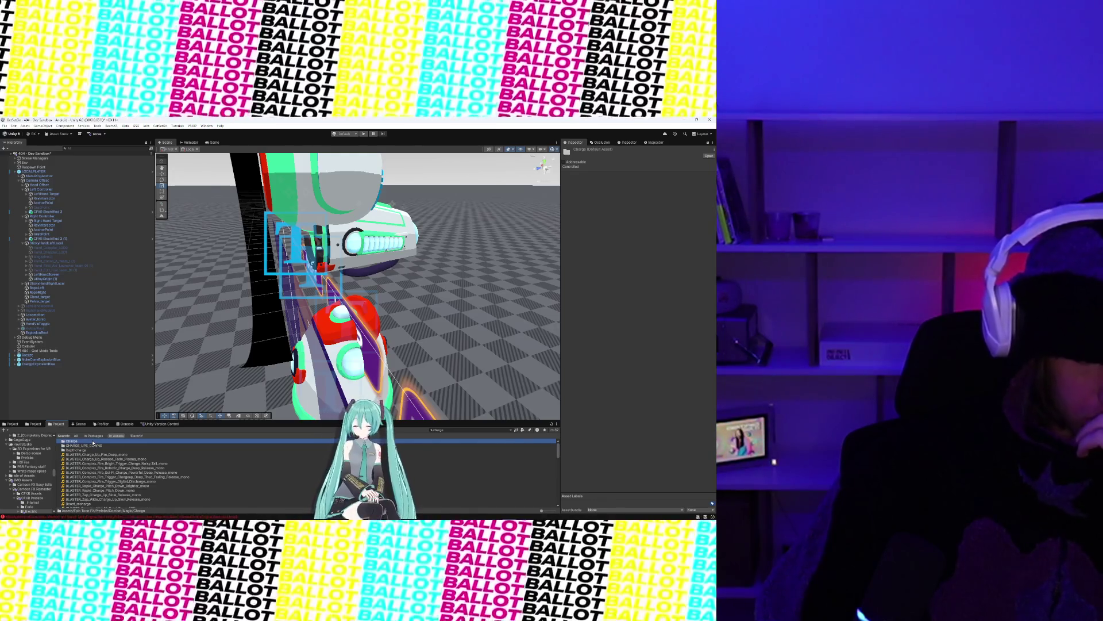
double_click(94, 442)
Step: Open MagicChargeBlue, play then stop its particle preview framed in view, and select the prefab
double_click(80, 441)
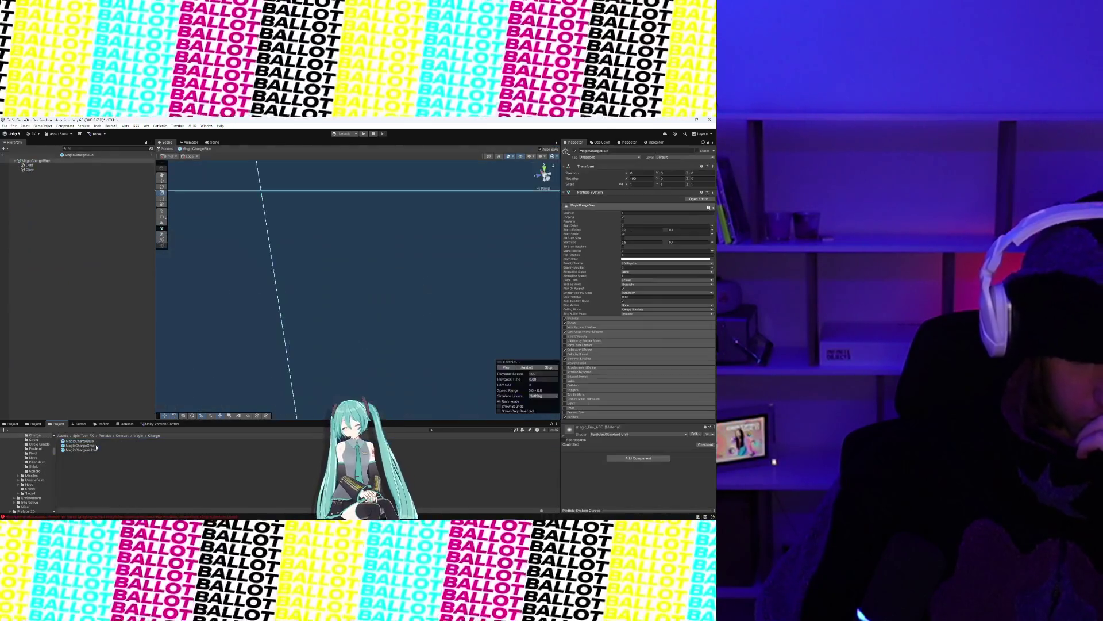
key(f)
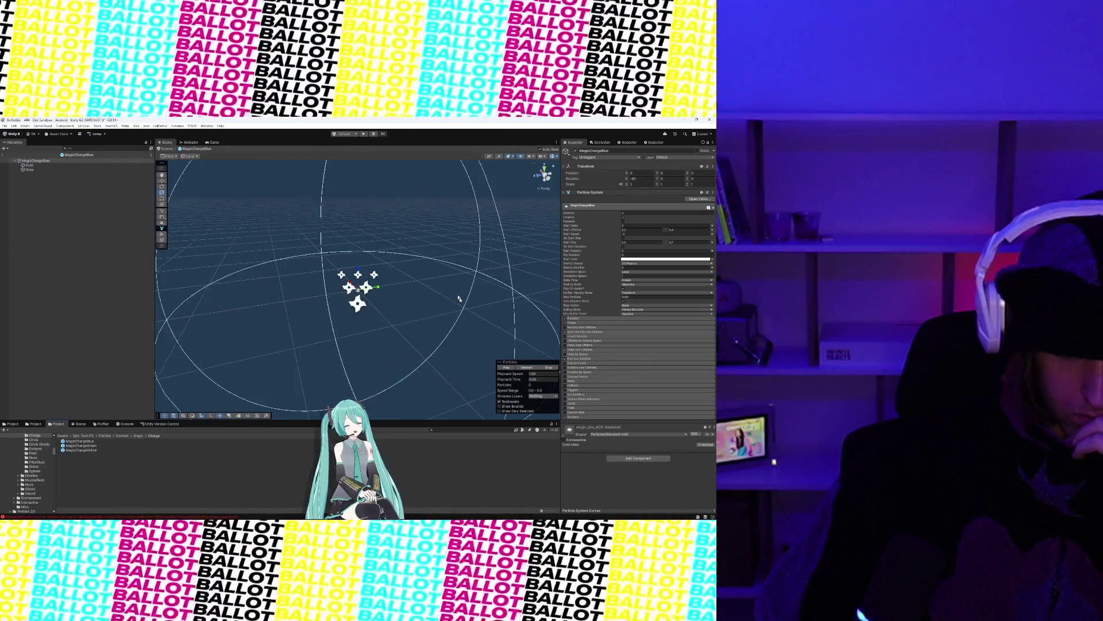
click(507, 368)
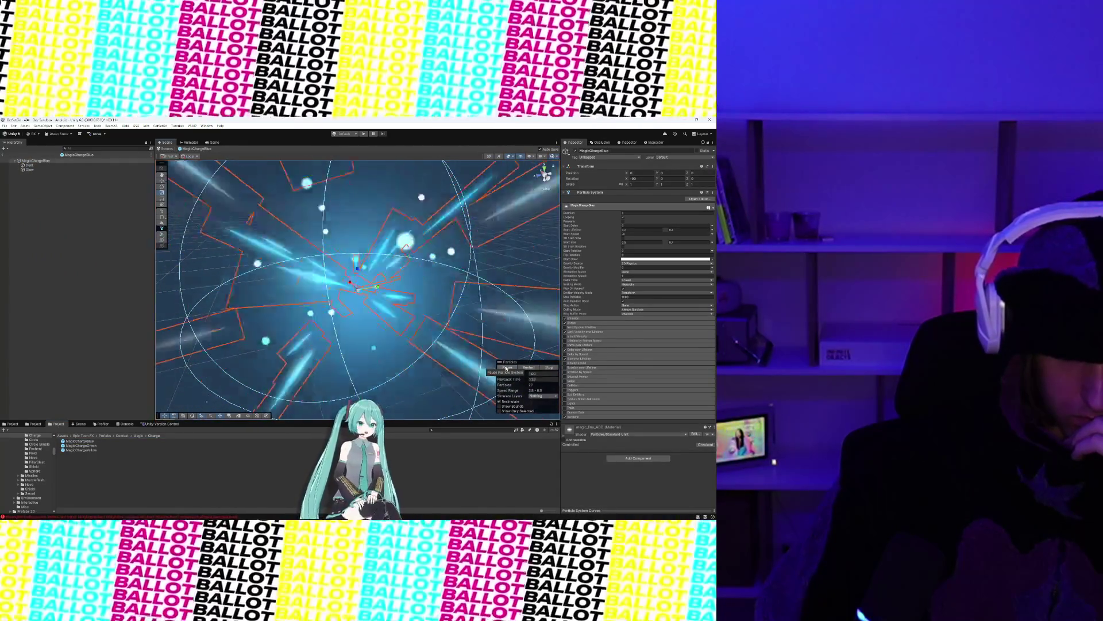
scroll(342, 281, down, 3)
scroll(342, 280, up, 3)
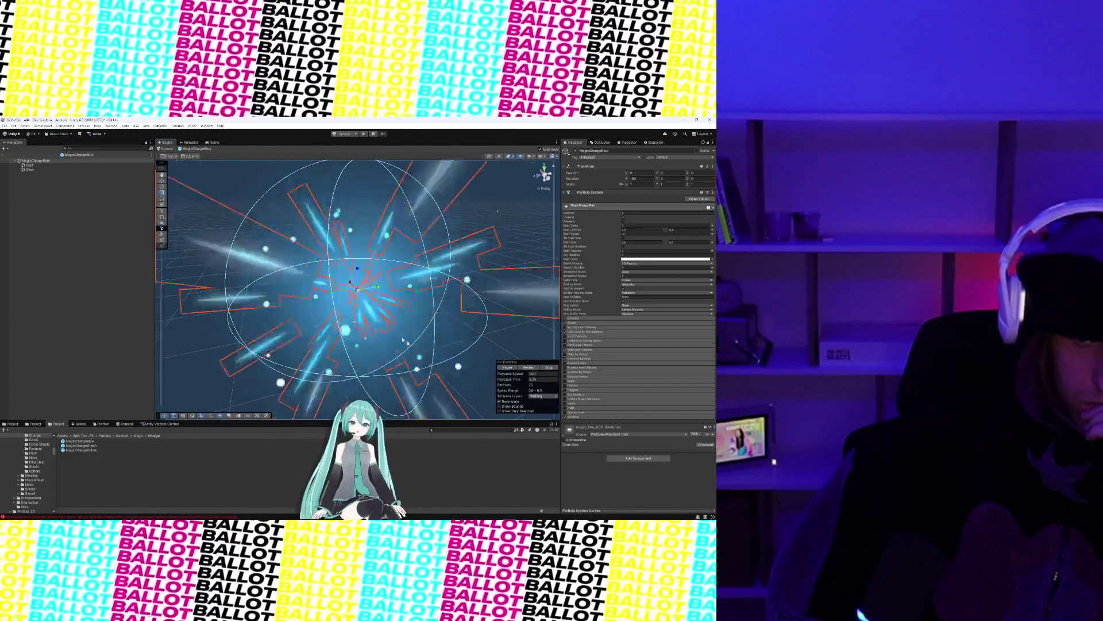
click(504, 367)
key(f)
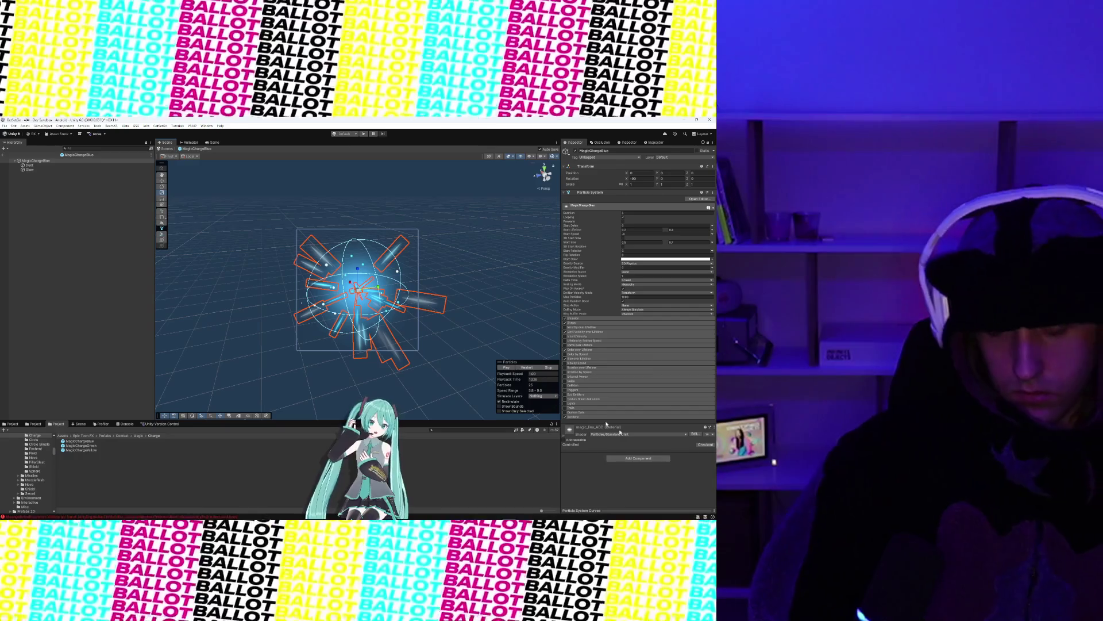
click(92, 441)
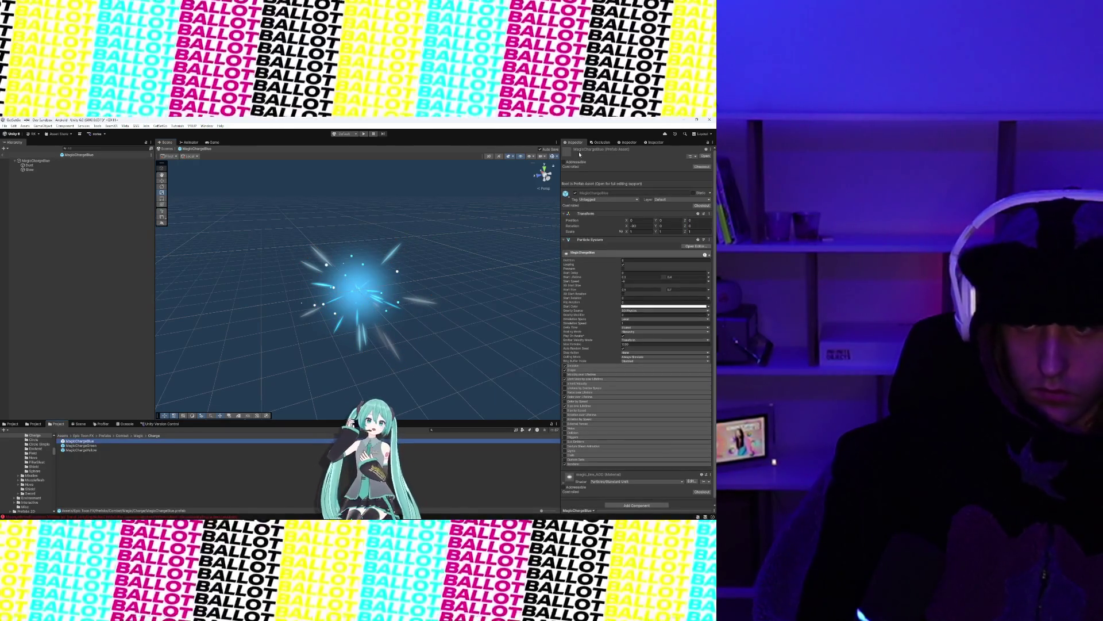
Step: Mark MagicChargeBlue addressable and regenerate its address as MagicChargeBlue_Ad4963 with Update Addressable Keys
click(566, 162)
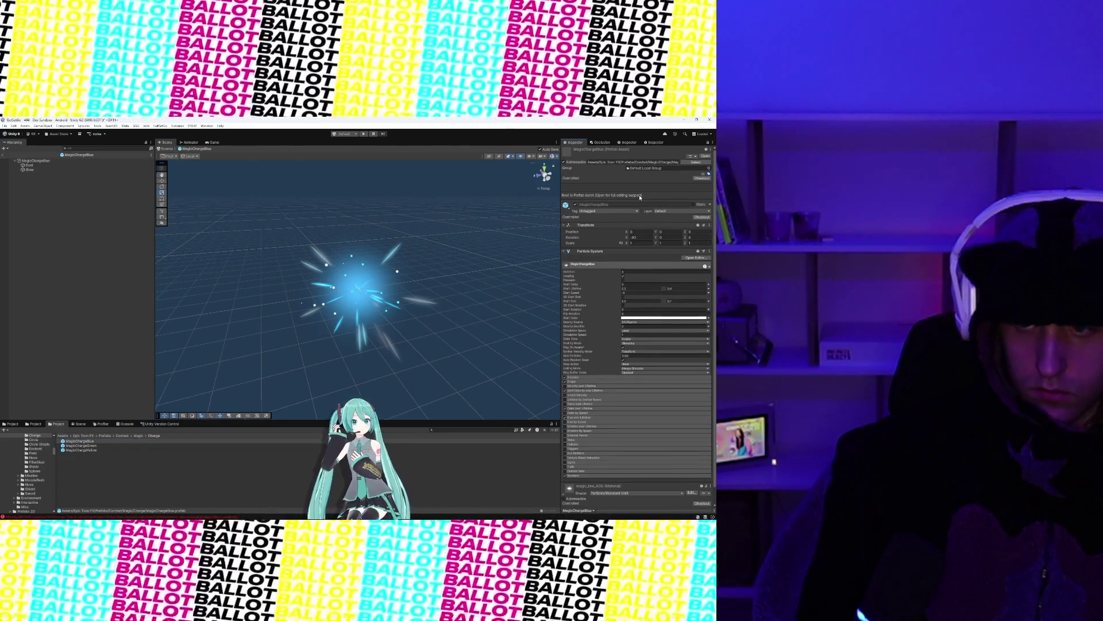
click(137, 125)
click(141, 289)
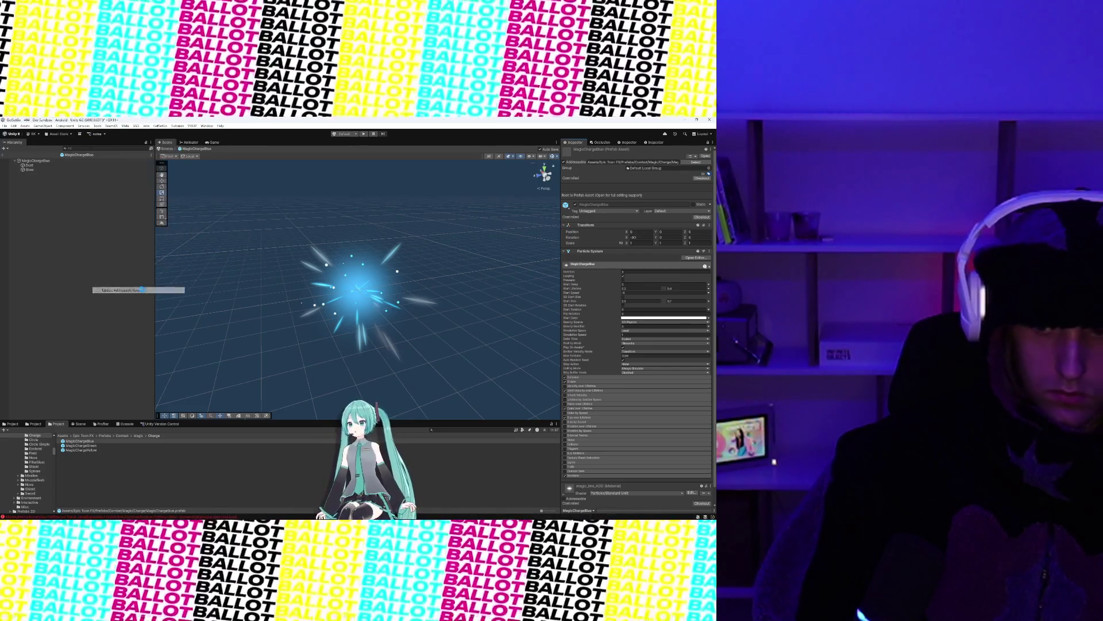
scroll(600, 463, down, 2)
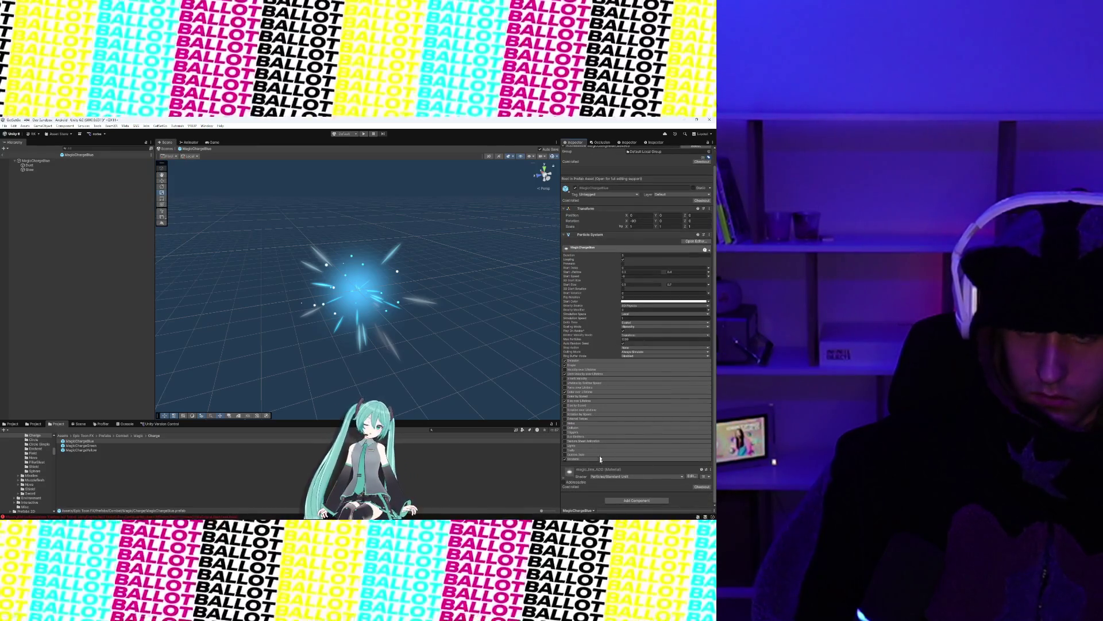
scroll(621, 287, up, 2)
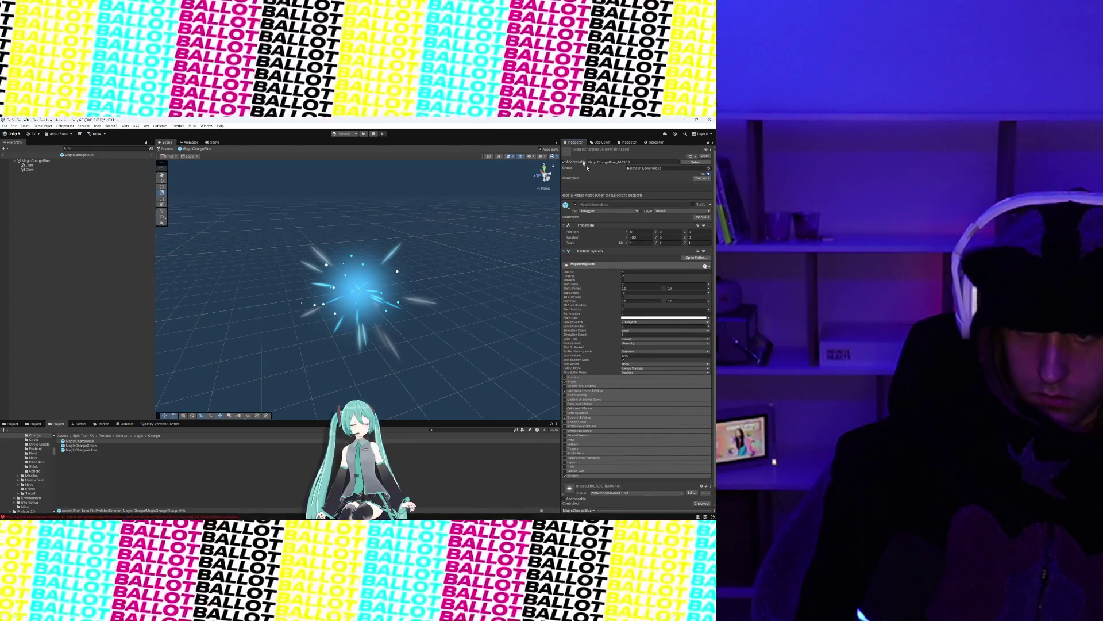
click(564, 163)
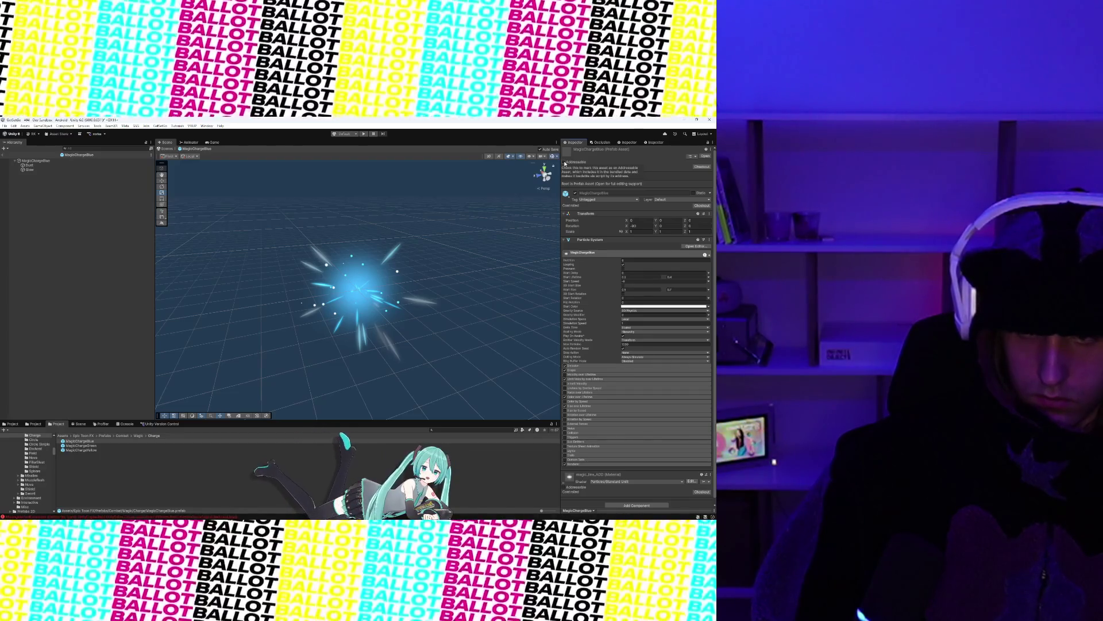
click(565, 163)
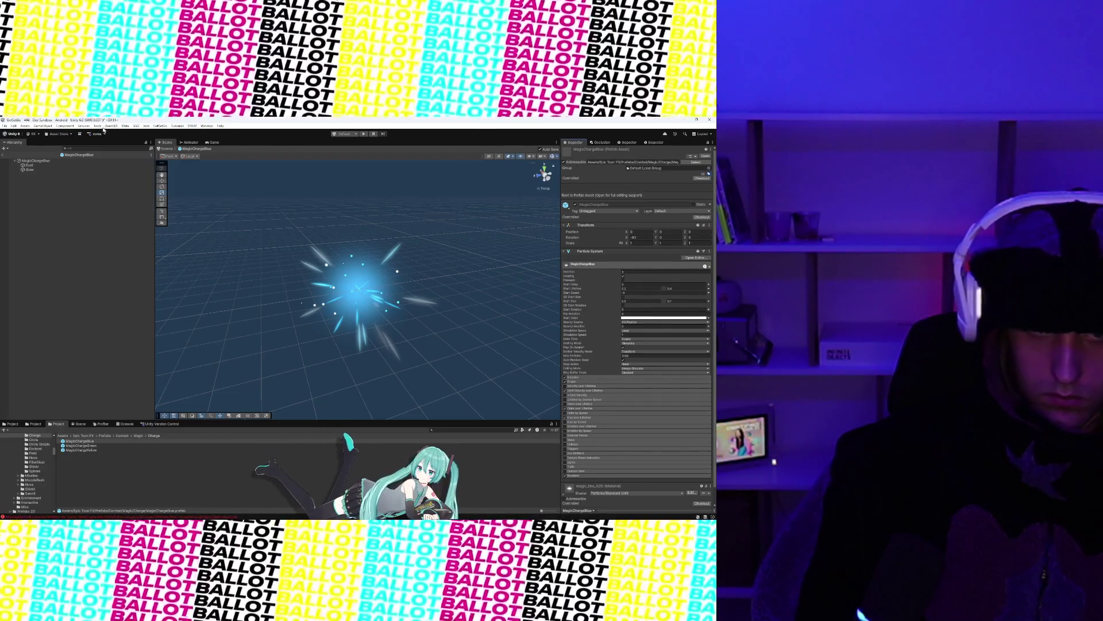
click(98, 126)
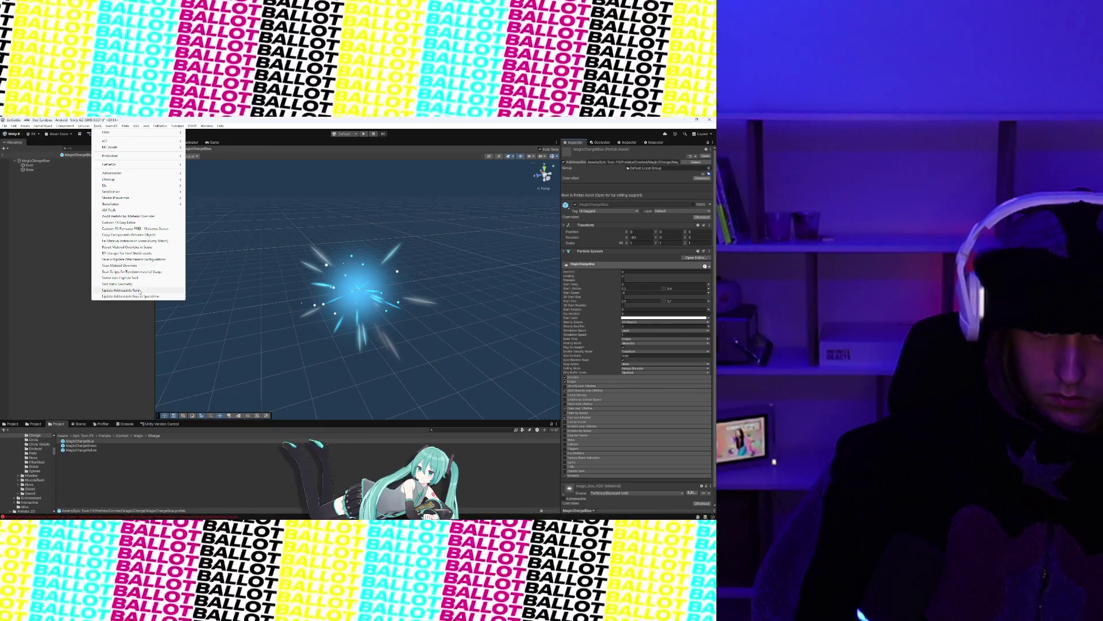
click(138, 290)
scroll(581, 213, down, 1)
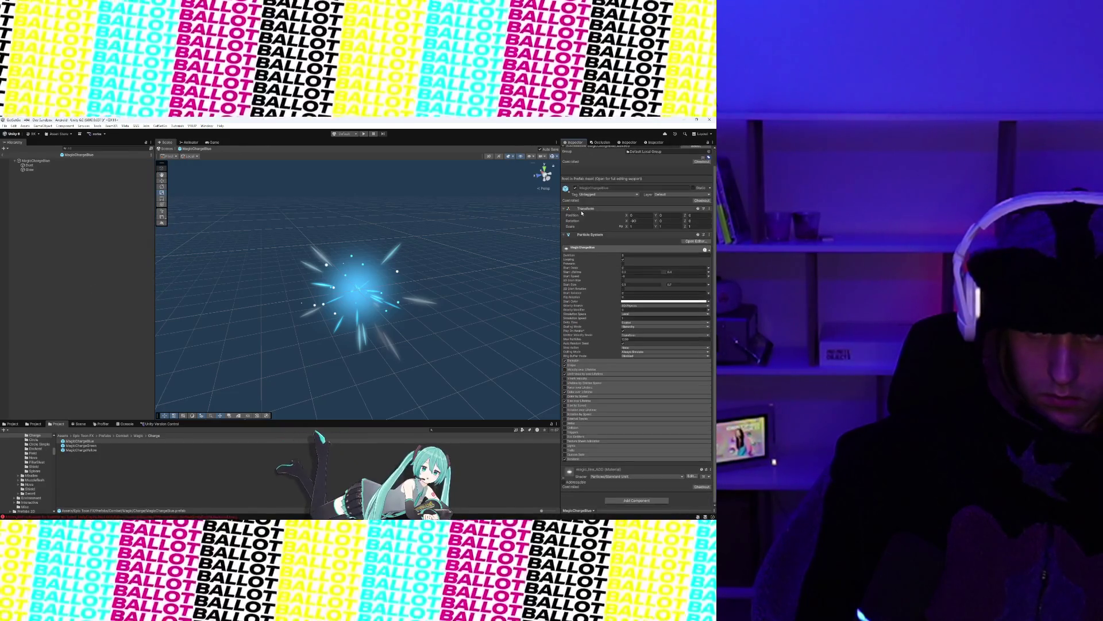
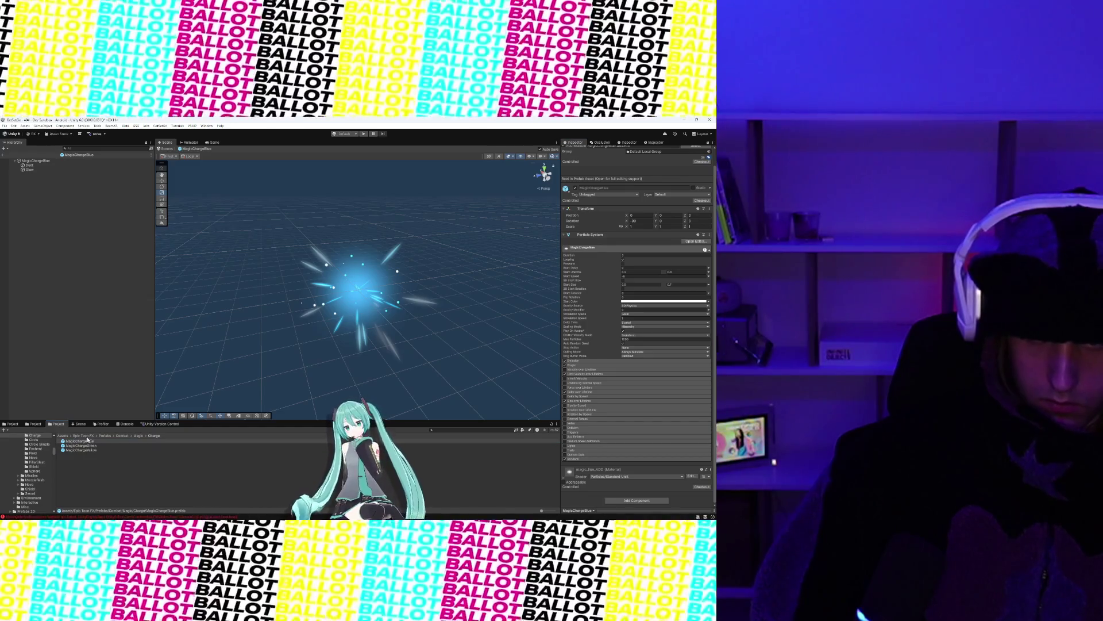
Step: Return to the scene and drag the MagicChargeBlue effect into the Hierarchy
click(4, 156)
drag(78, 442, 72, 402)
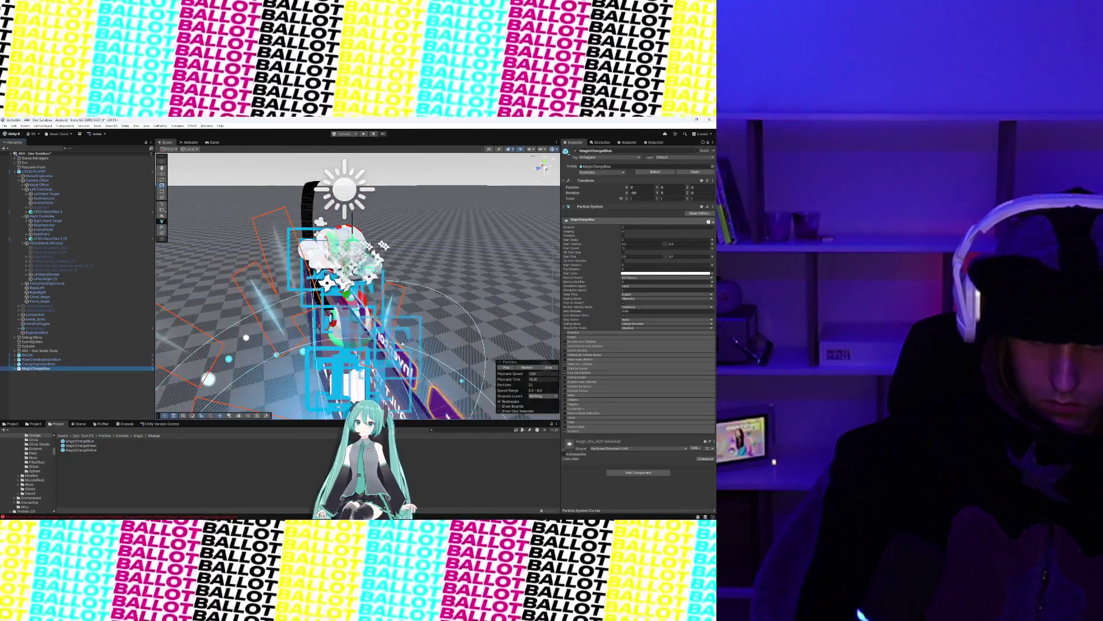
scroll(485, 387, down, 3)
click(500, 366)
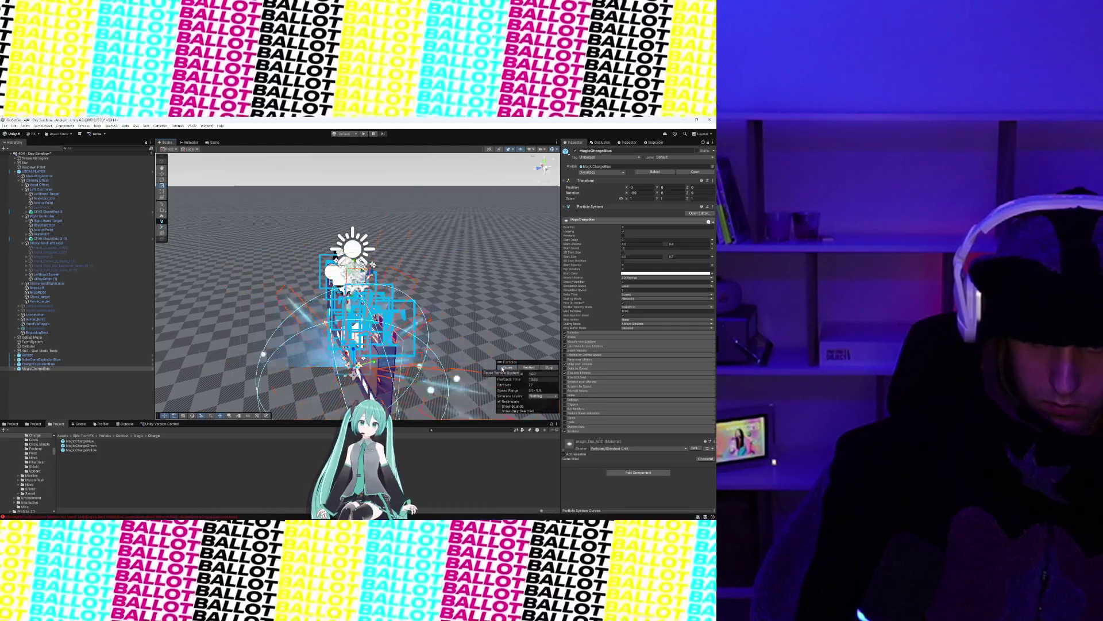
Step: Set the MagicChargeBlue prefab's Transform scale to 0.1 and return to the scene
double_click(80, 442)
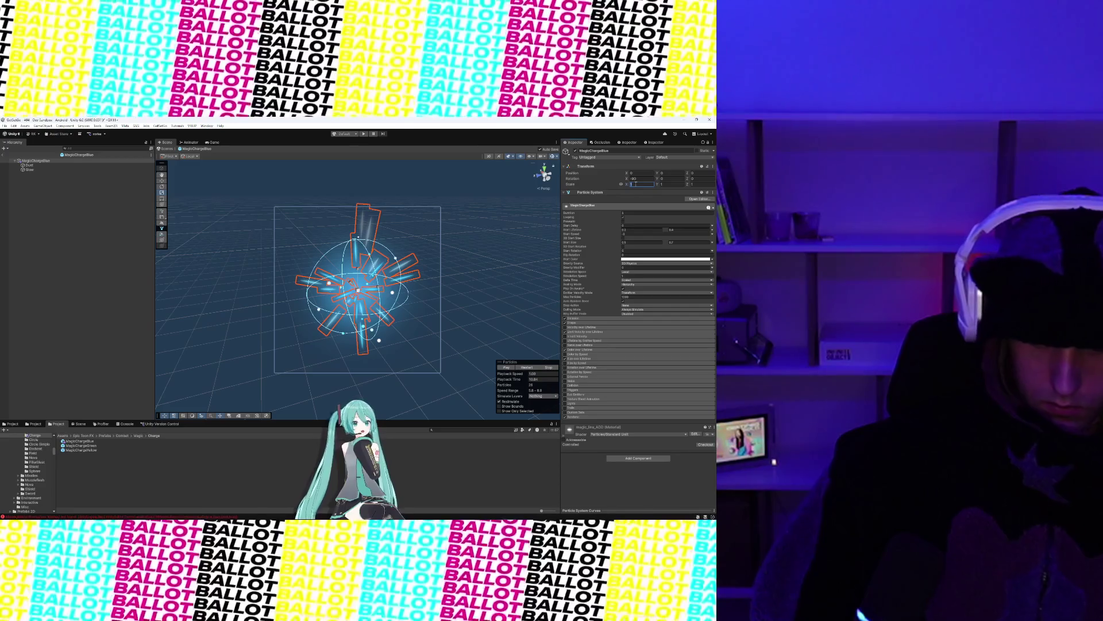
text(0.1)
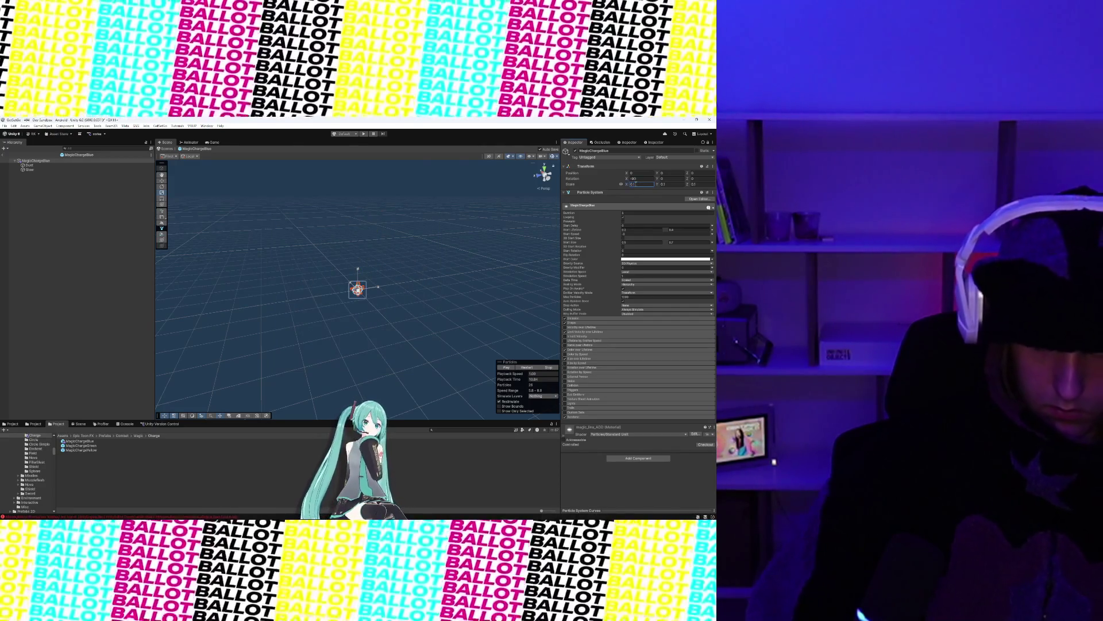
click(4, 155)
Step: Parent MagicChargeBlue under the sticky hand, set its Y position to 0, and frame it
click(46, 368)
click(511, 372)
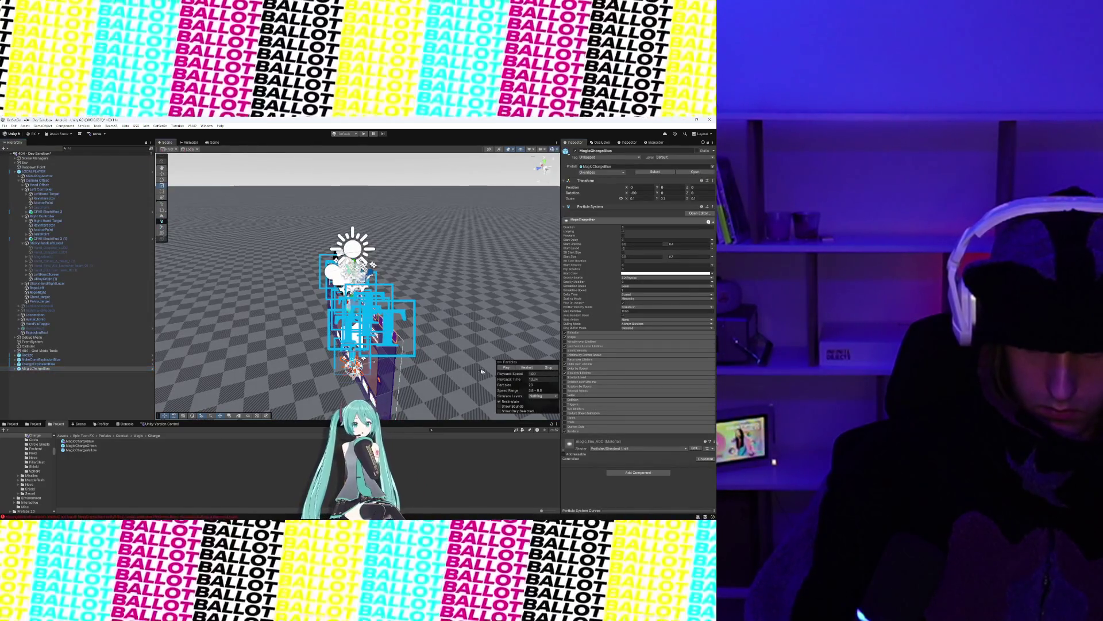
scroll(406, 362, up, 5)
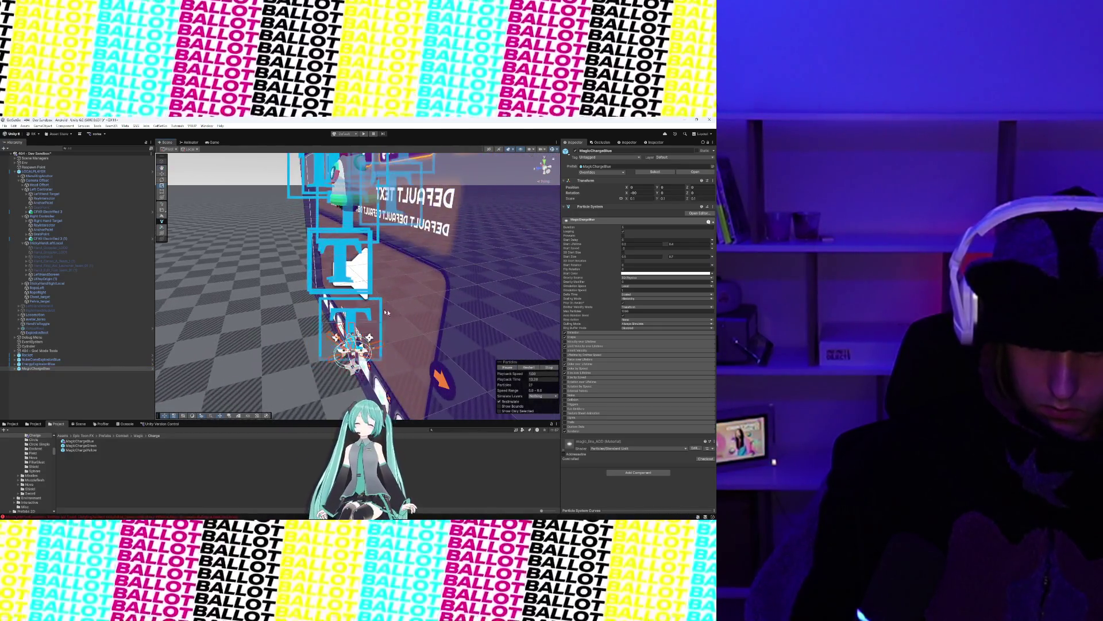
scroll(384, 314, down, 2)
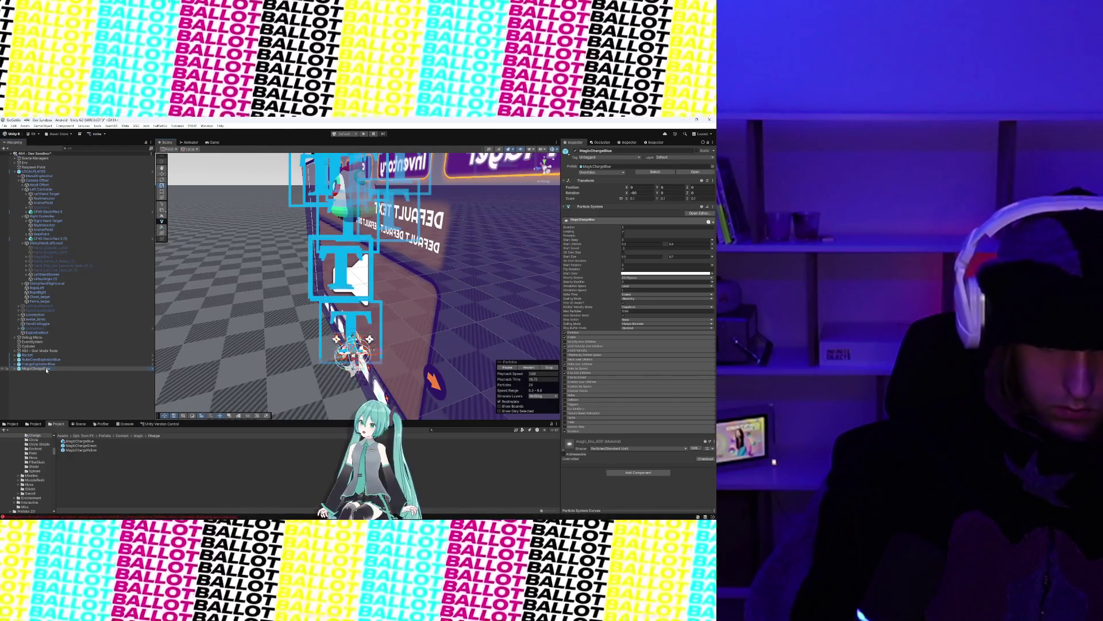
mouse_move(11, 372)
mouse_down()
mouse_move(52, 282)
mouse_move(55, 226)
mouse_move(51, 281)
mouse_up()
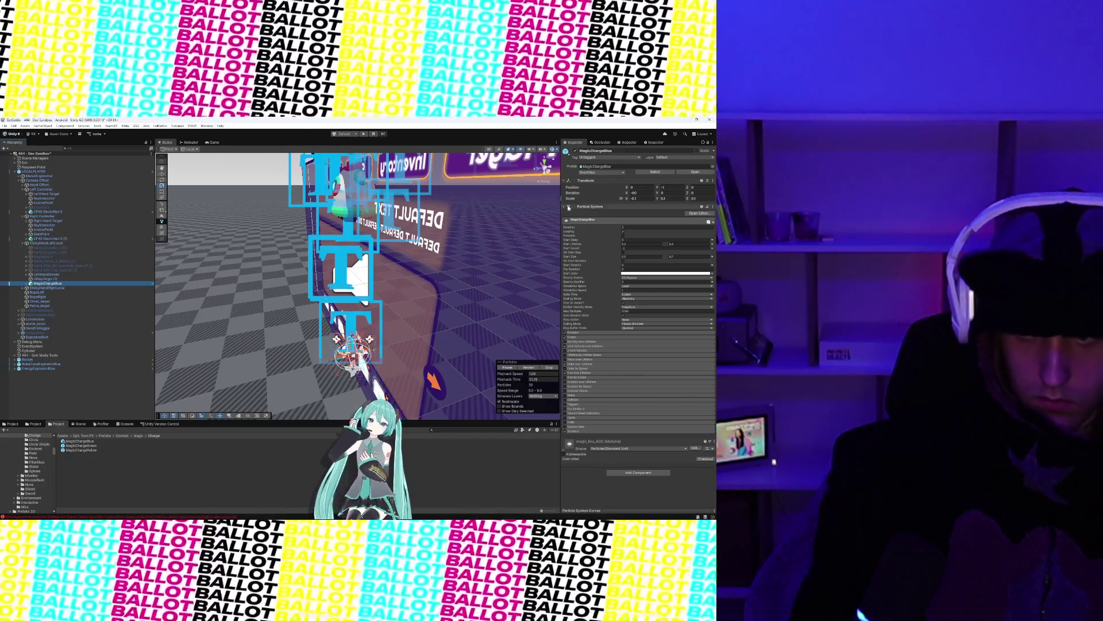
click(668, 187)
text(0)
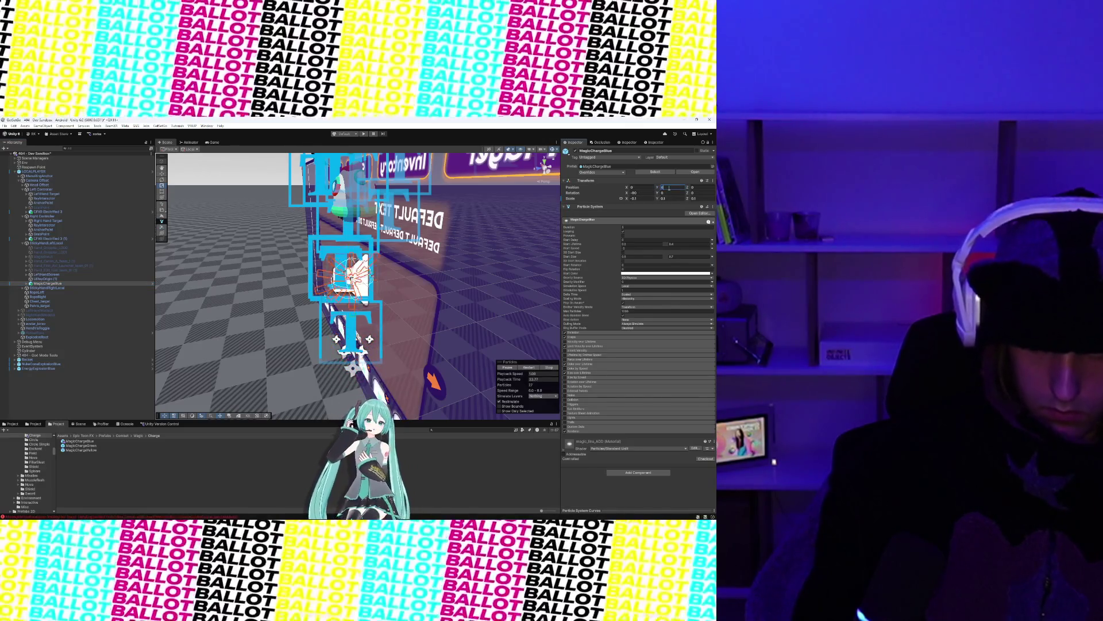
text(f)
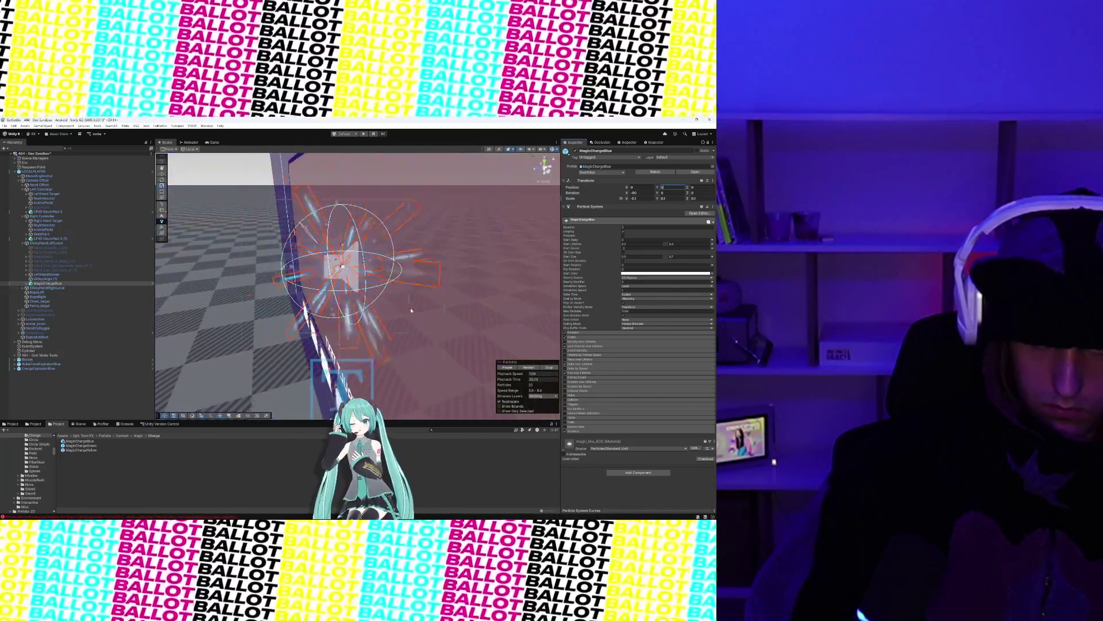
scroll(411, 310, down, 5)
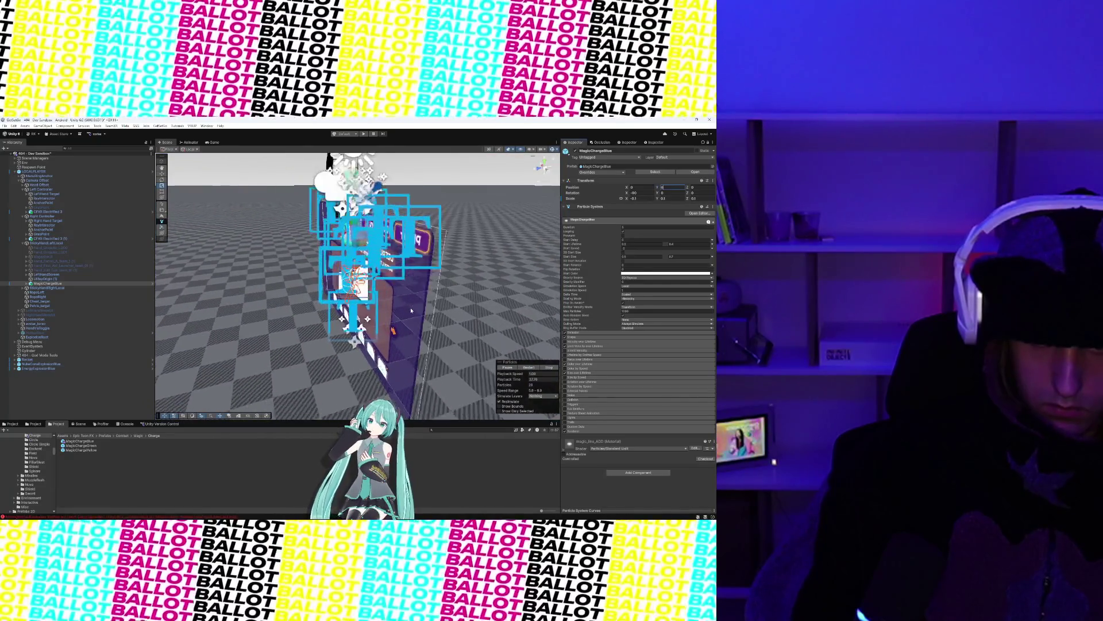
key(f)
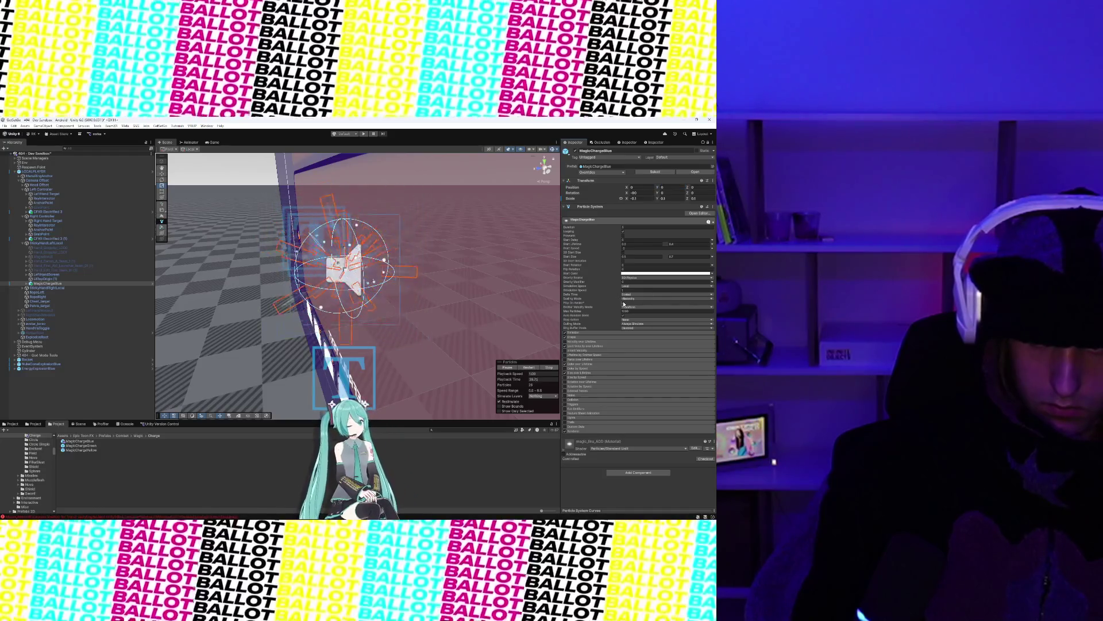
Step: Duplicate MagicChargeBlue to create MagicChargeBlue (1), then reselect and frame the original
click(67, 284)
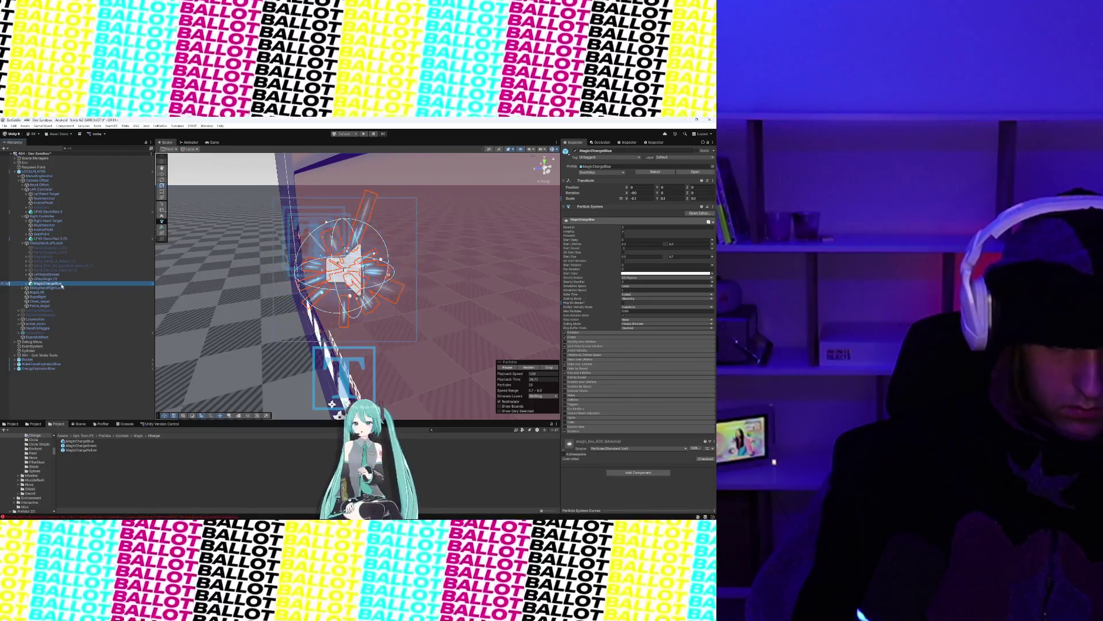
key(ctrl+d)
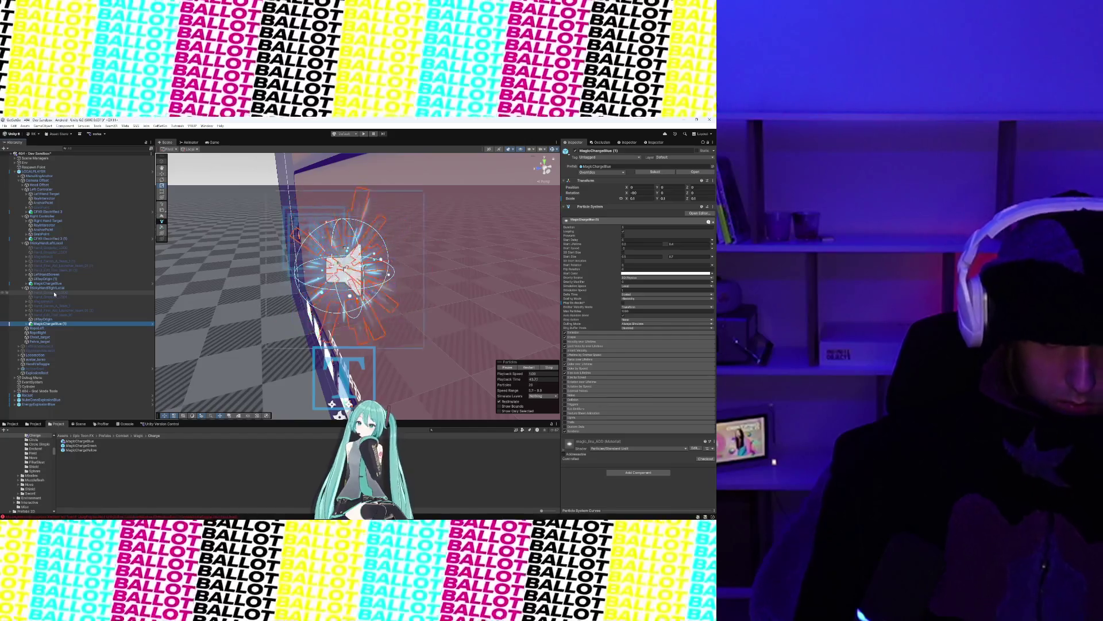
click(57, 284)
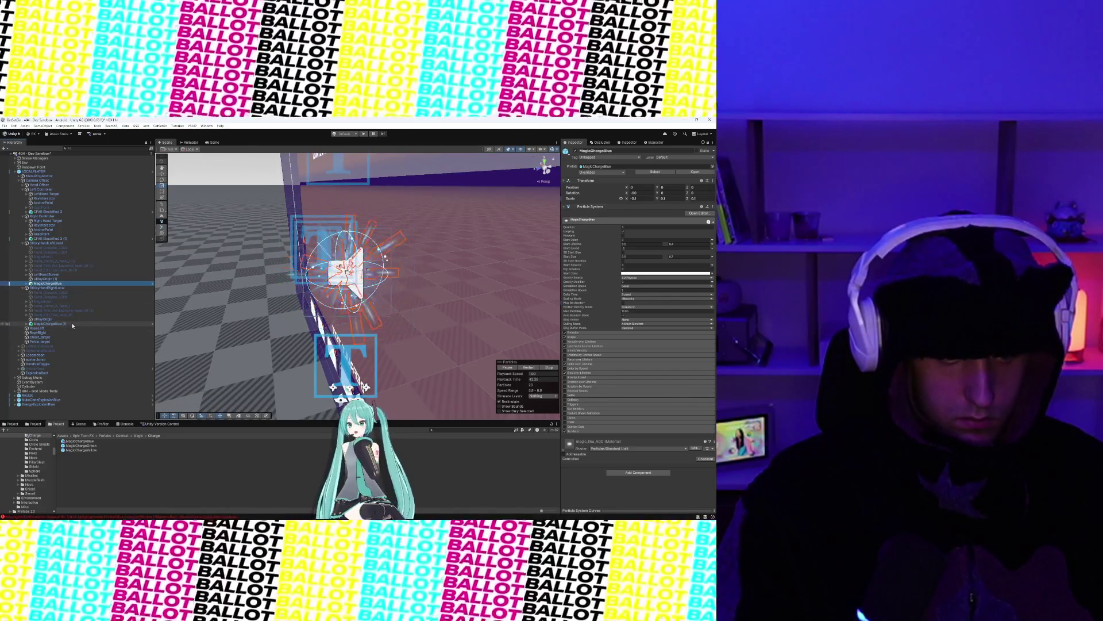
key(f)
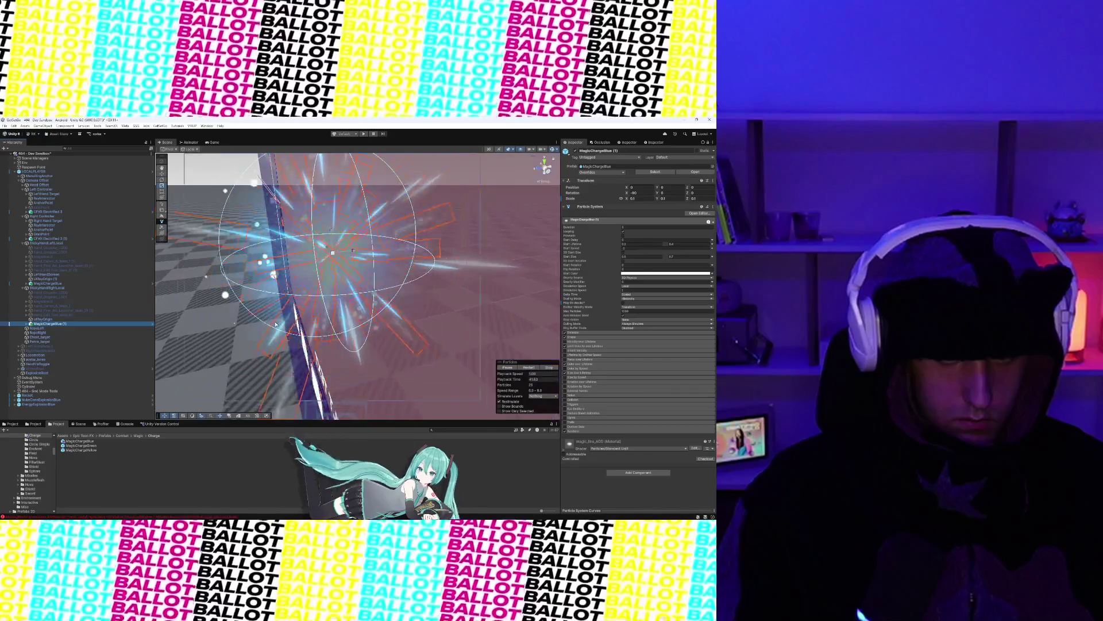
scroll(275, 325, down, 5)
scroll(276, 325, up, 2)
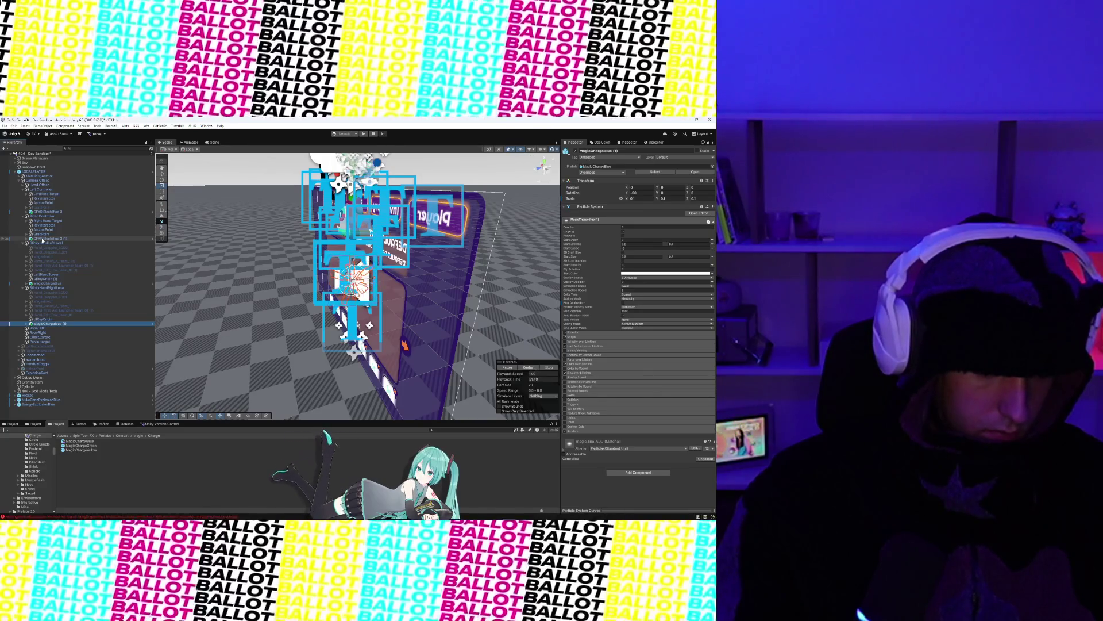
click(47, 283)
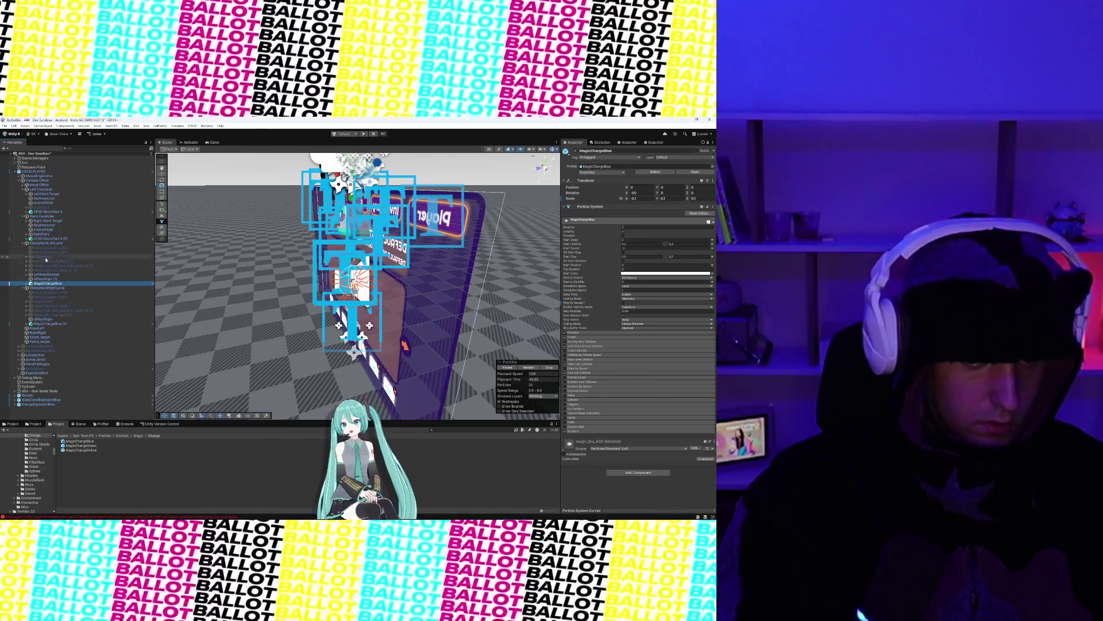
Step: Create an empty child named FX under StickyHandRightLocal
click(46, 244)
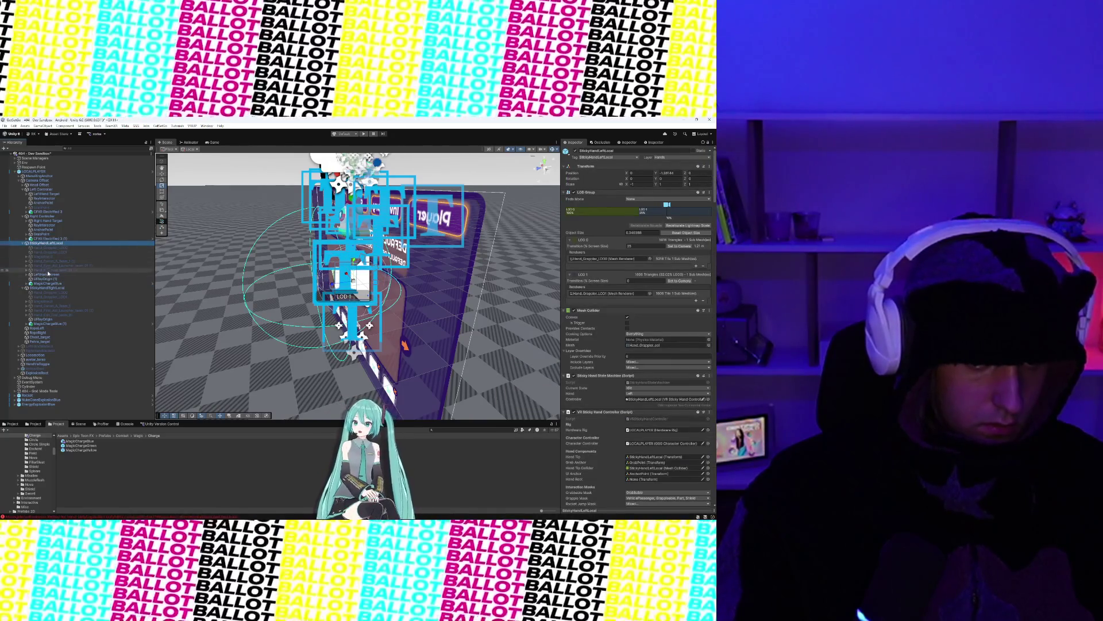
click(49, 287)
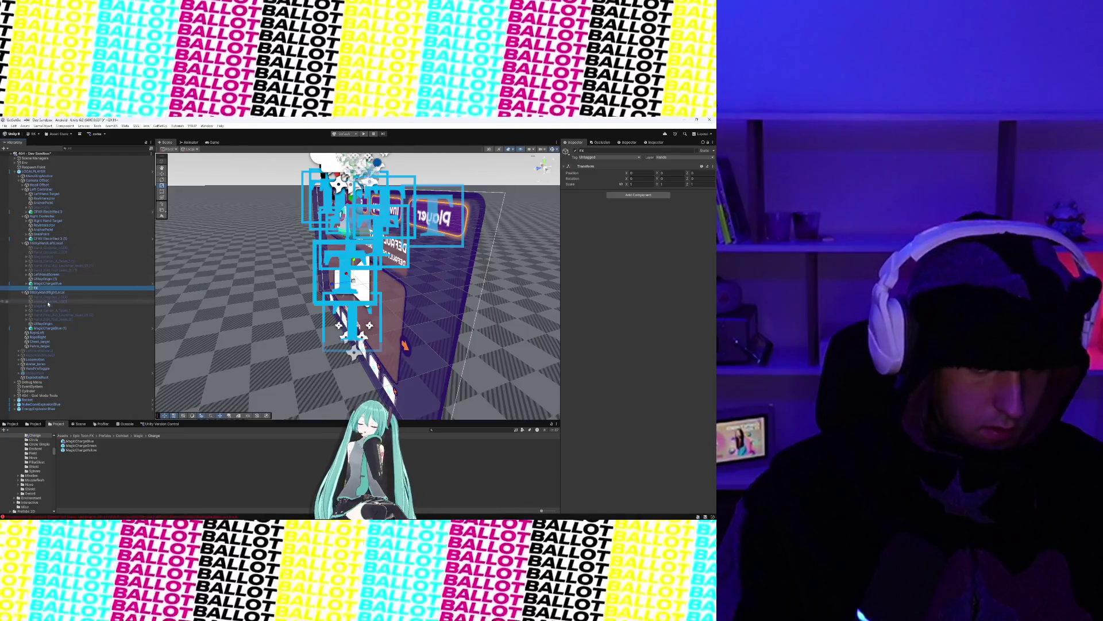
click(42, 126)
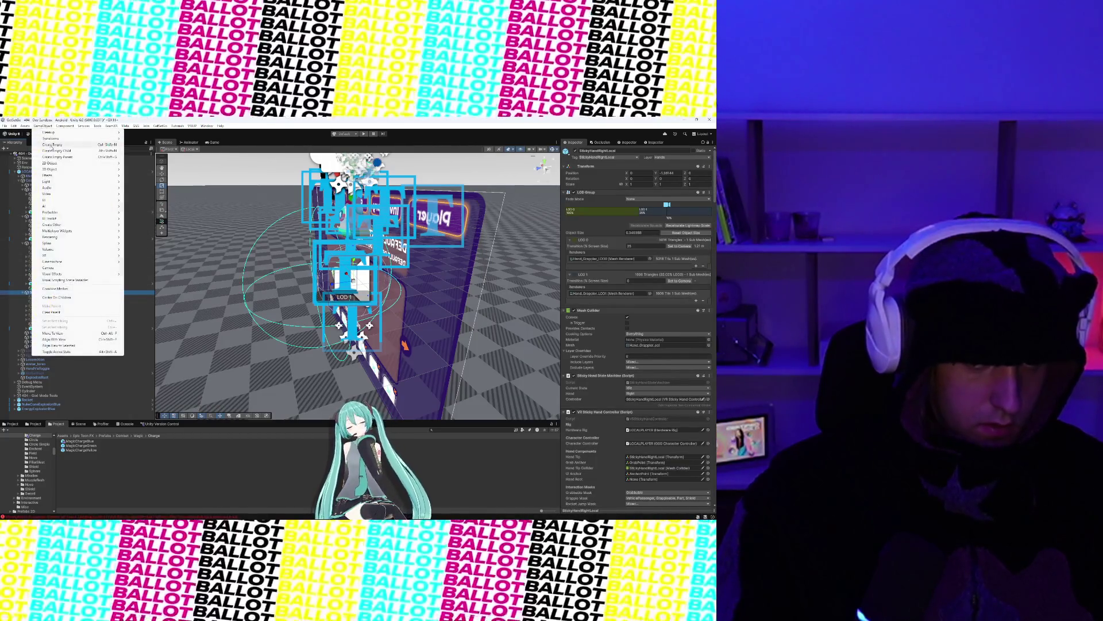
click(52, 151)
key(Return)
Step: Move MagicChargeBlue and MagicChargeBlue (1) under the FX object
click(39, 284)
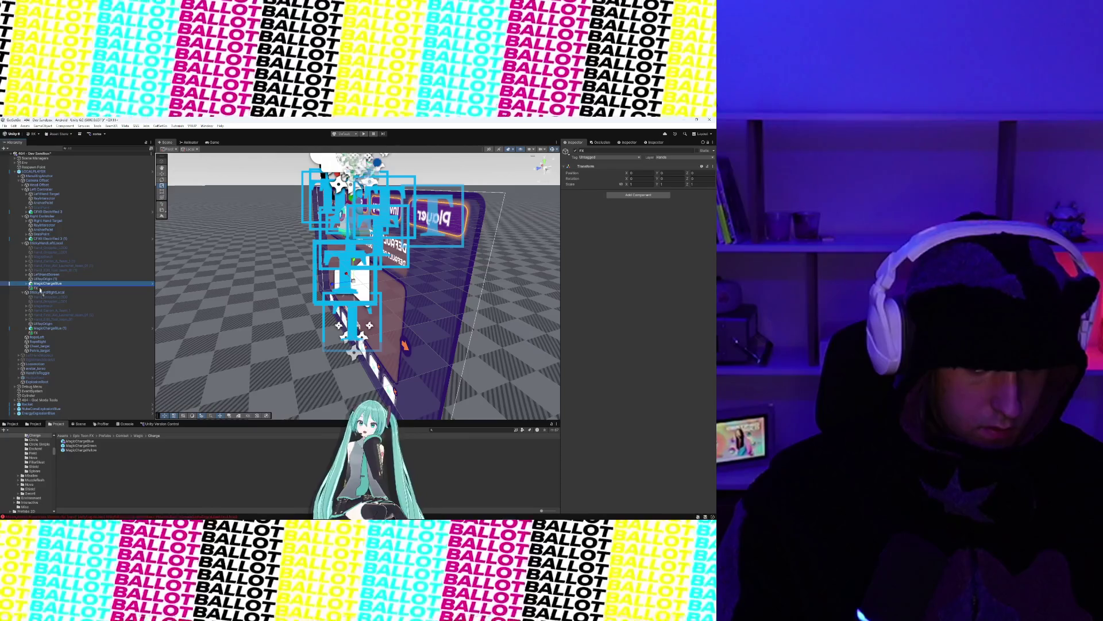
drag(39, 289, 37, 288)
click(42, 328)
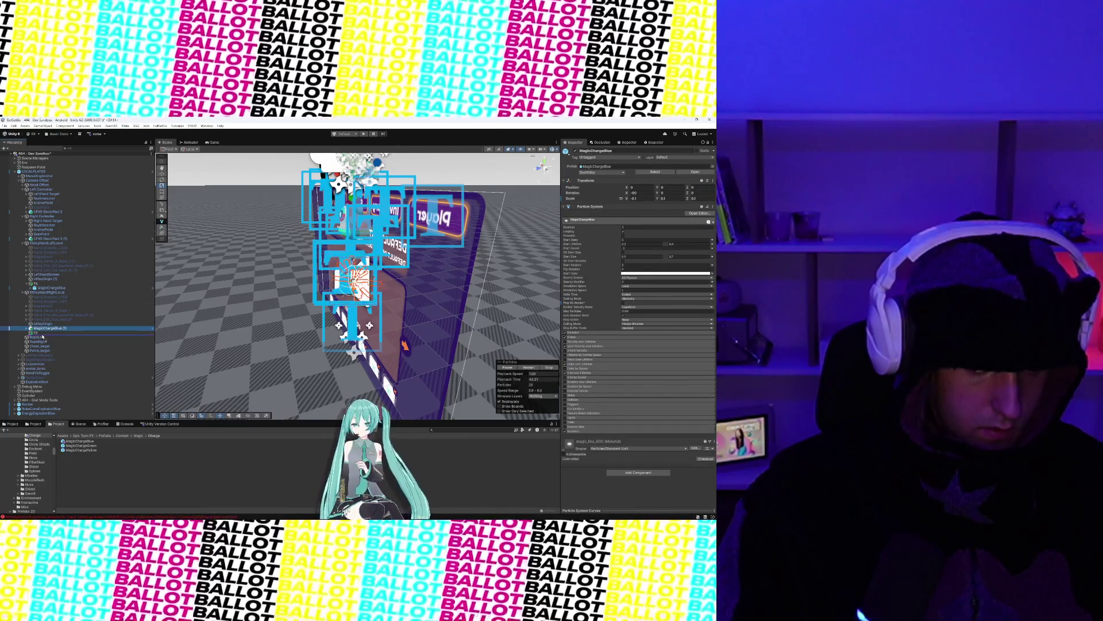
drag(42, 329, 36, 333)
click(34, 328)
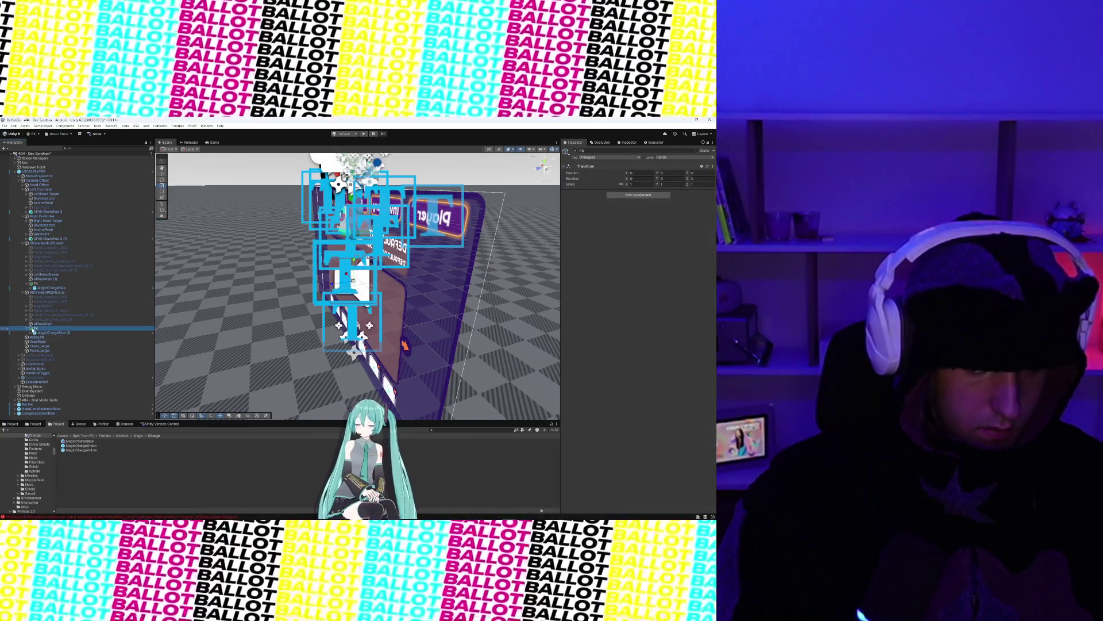
click(38, 332)
click(48, 243)
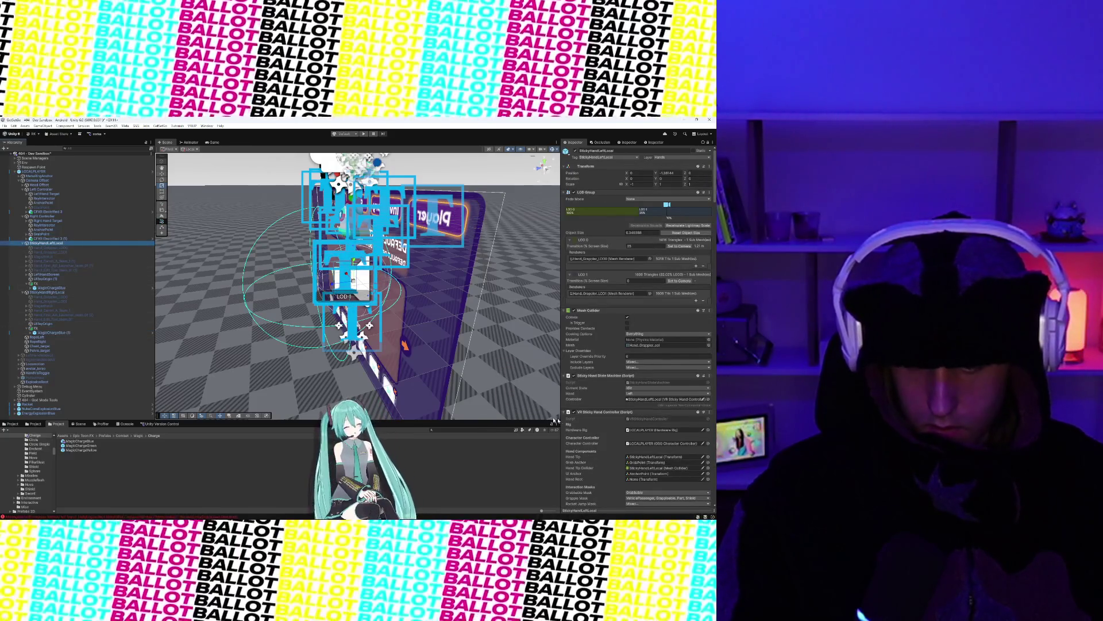
Step: Drag MagicChargeBlue into the left hand controller's Charge Hold Loop Vfx slot
scroll(578, 422, down, 10)
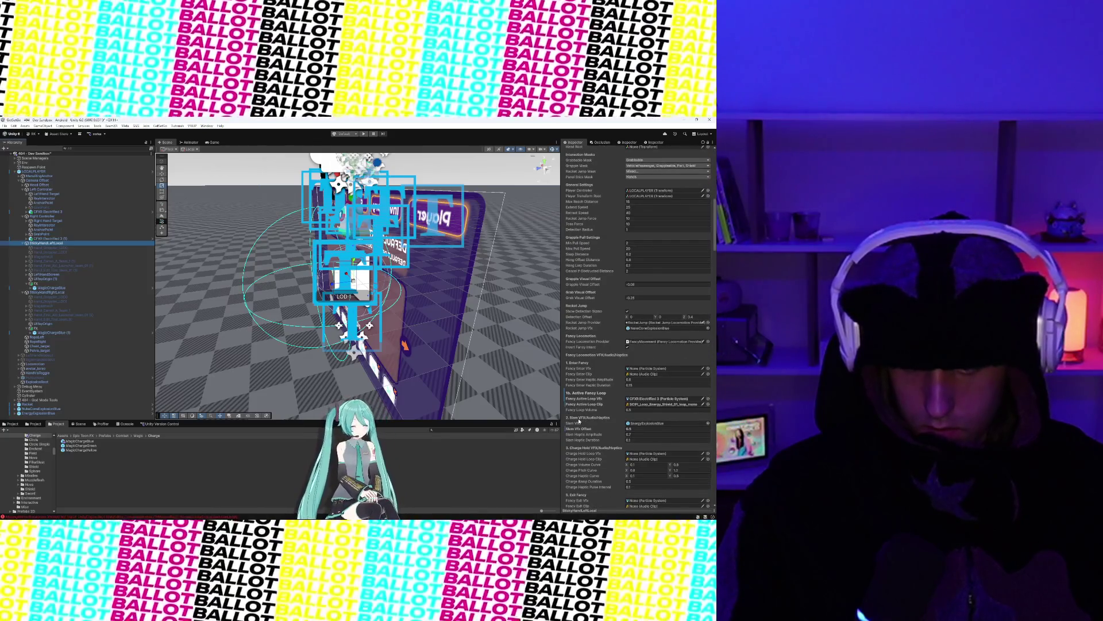
scroll(579, 422, down, 2)
scroll(578, 421, down, 2)
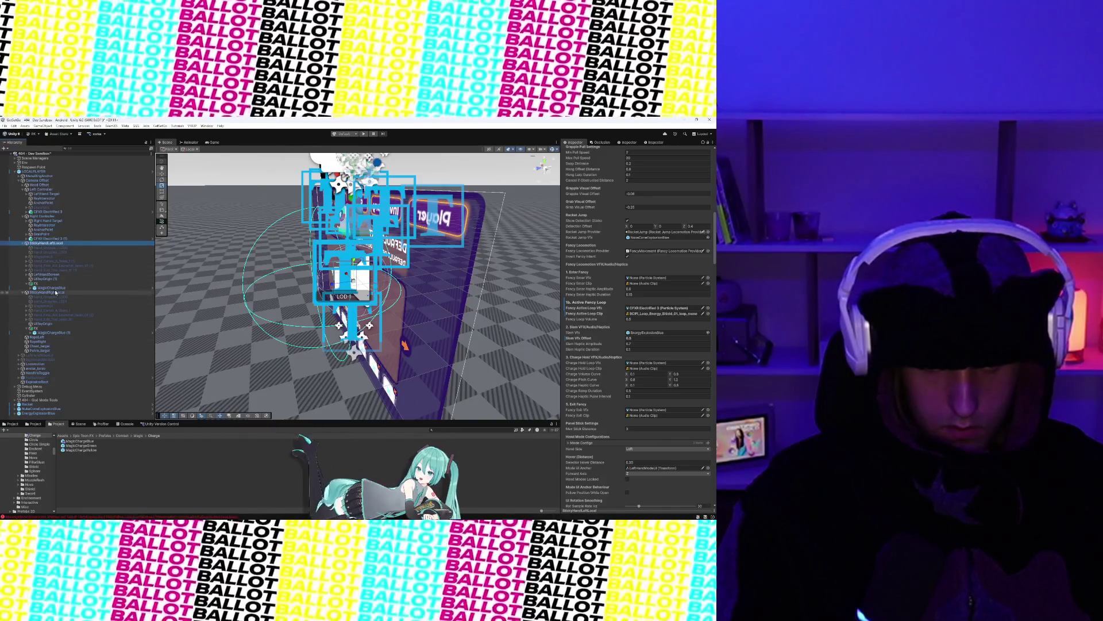
click(651, 363)
drag(652, 364, 652, 365)
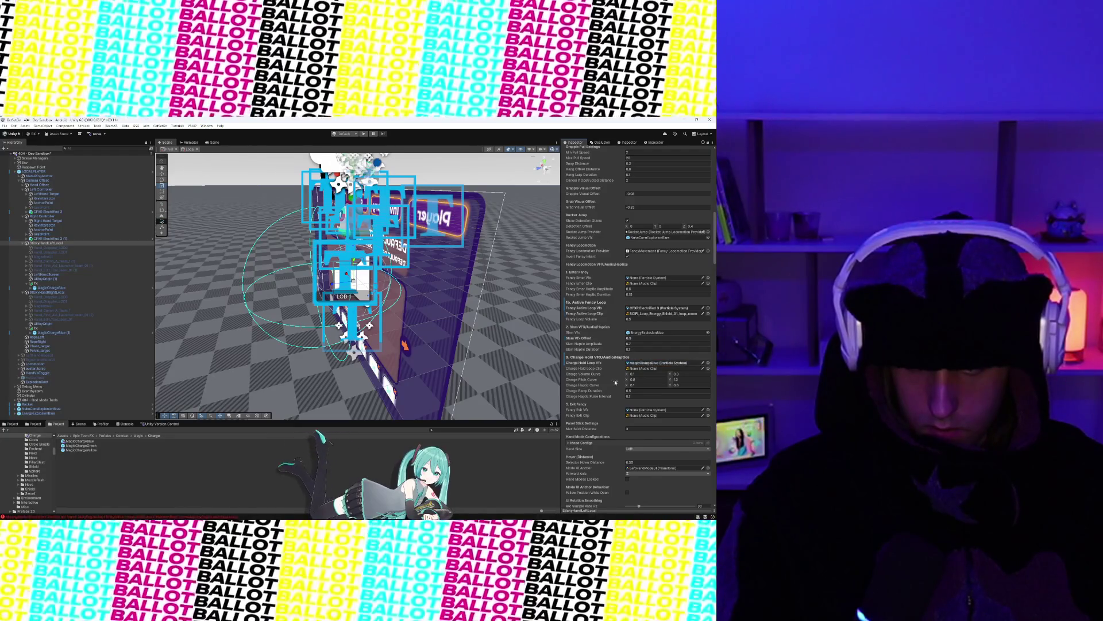
scroll(632, 373, down, 3)
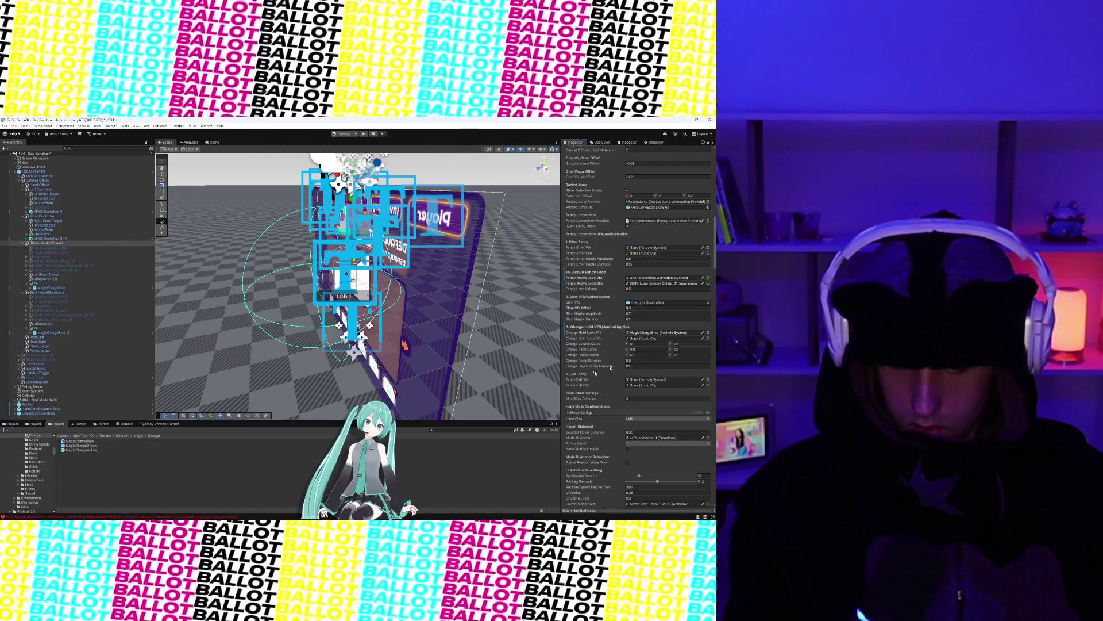
click(468, 431)
Step: Search the project for 'charge' and preview the BLASTER, Boost_recharge and Complex Wet charge clips
text(char)
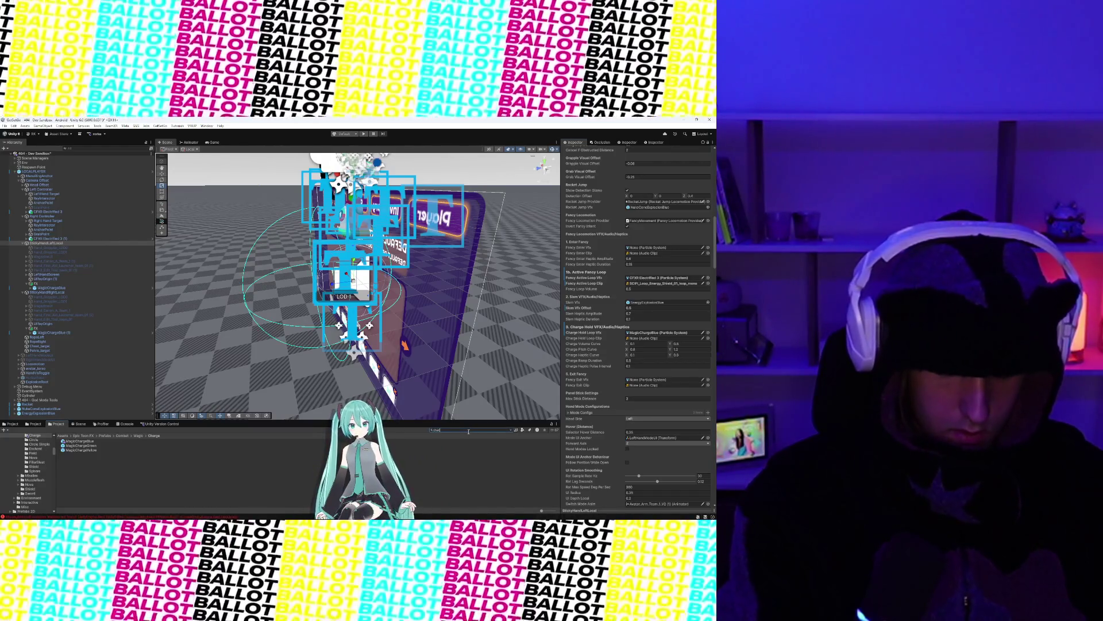
key(BackSpace)
key(BackSpace)
key(BackSpace)
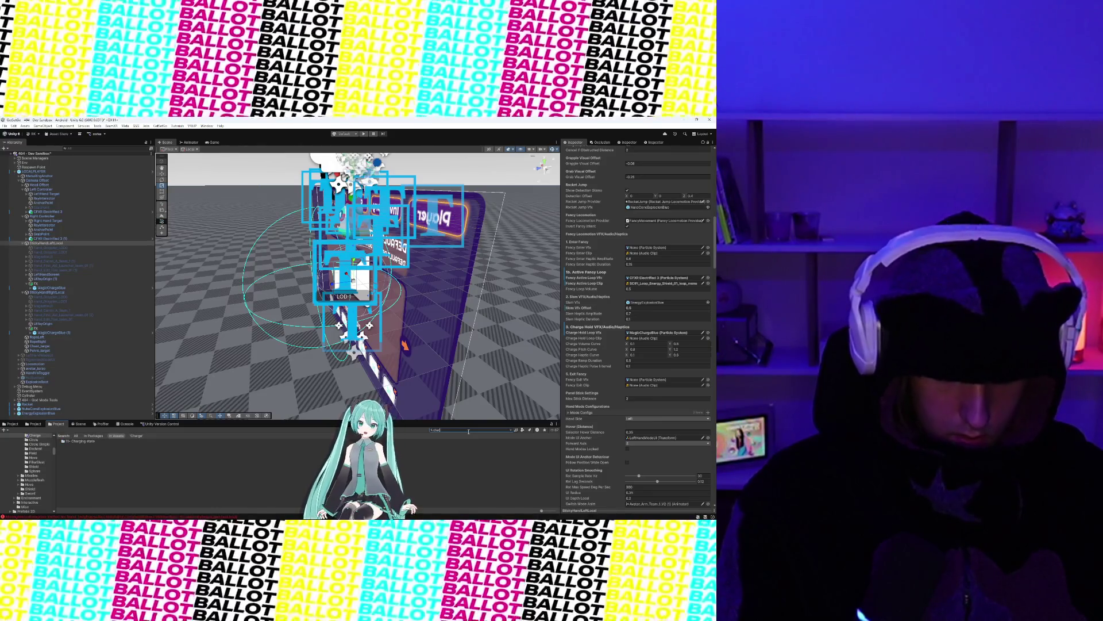
text(ge)
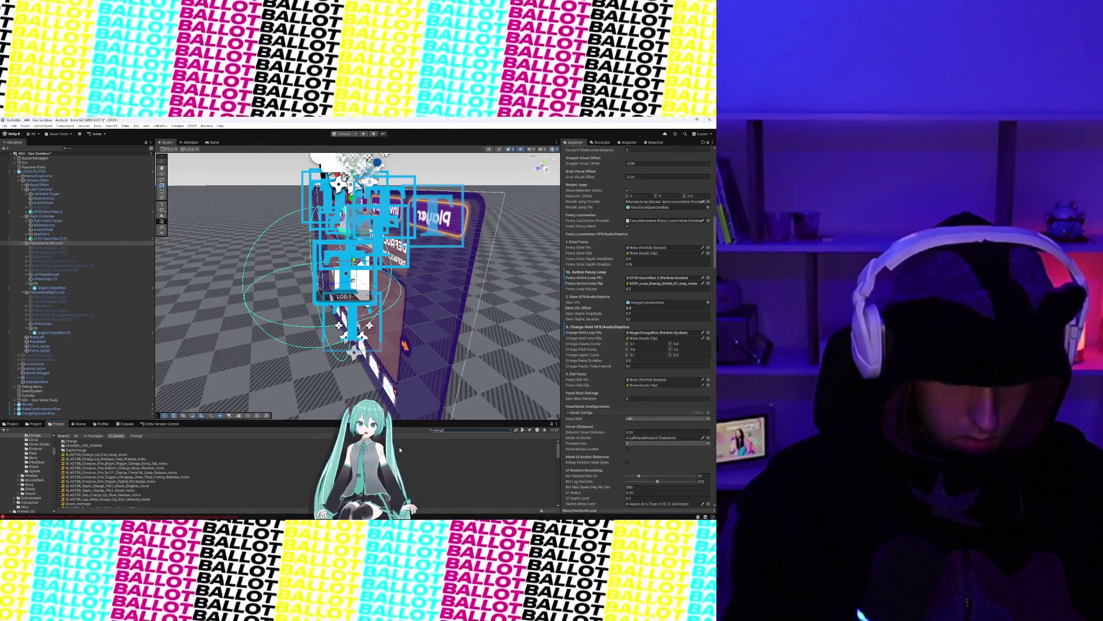
click(122, 454)
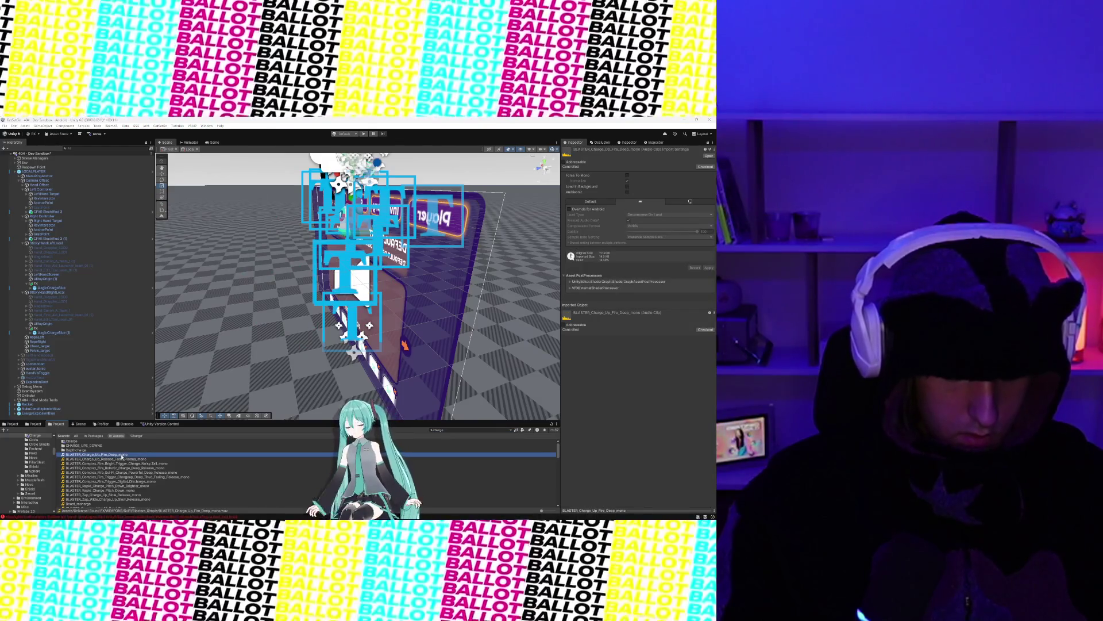
click(121, 460)
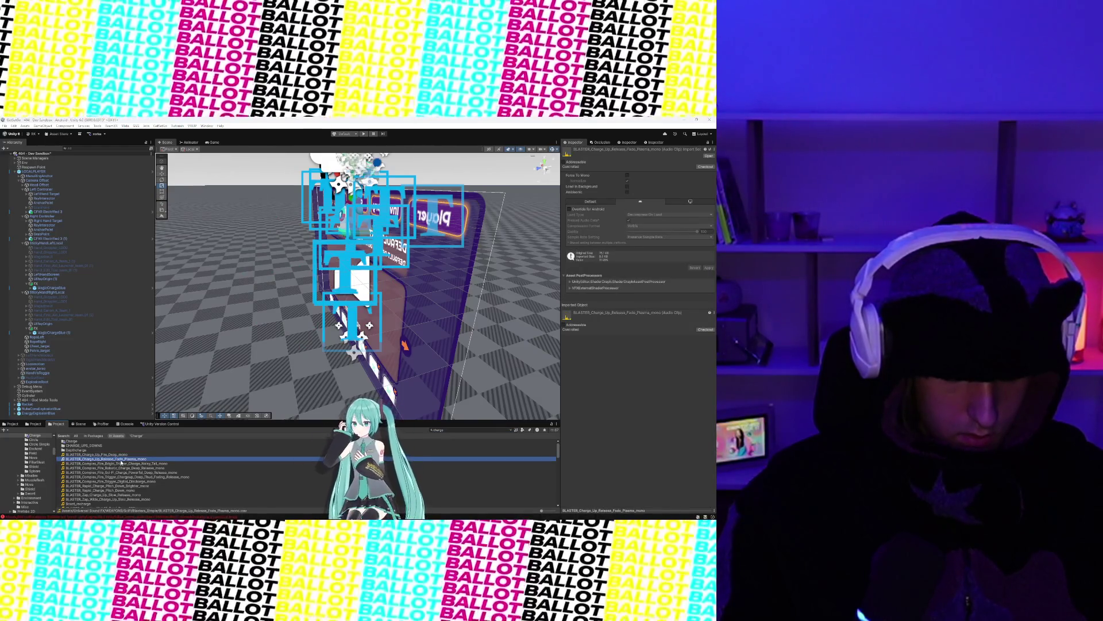
click(121, 464)
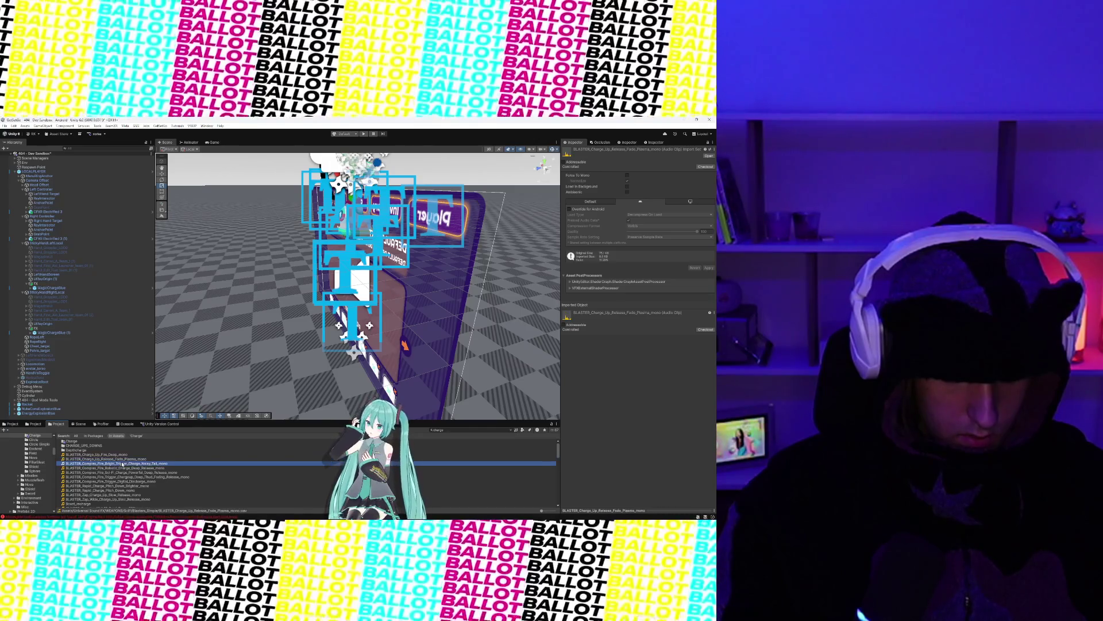
click(121, 463)
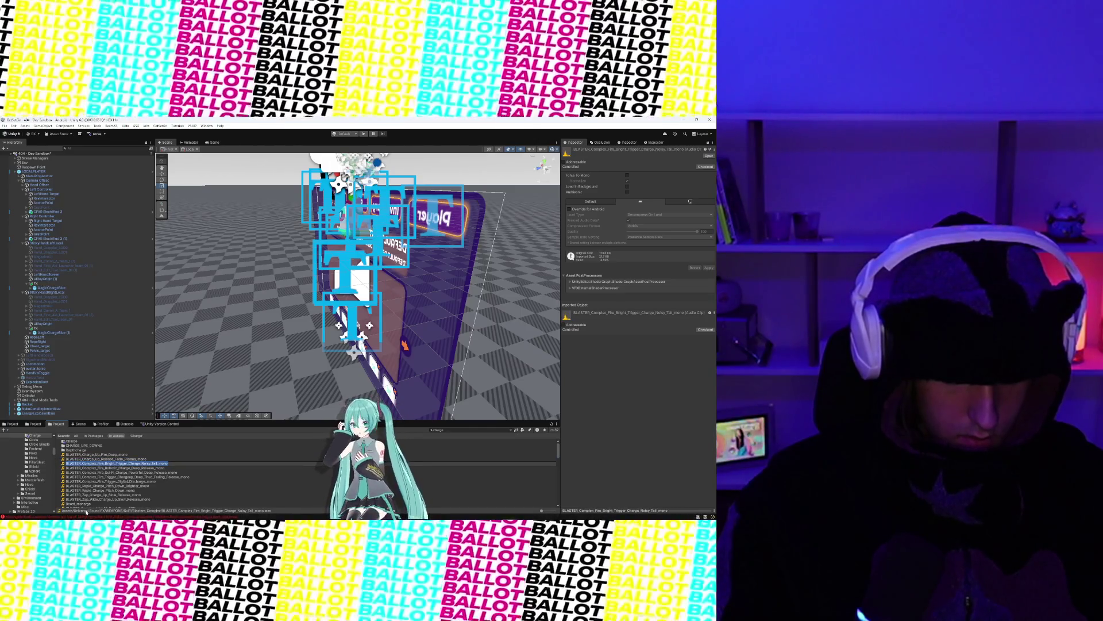
scroll(87, 490, down, 2)
click(84, 487)
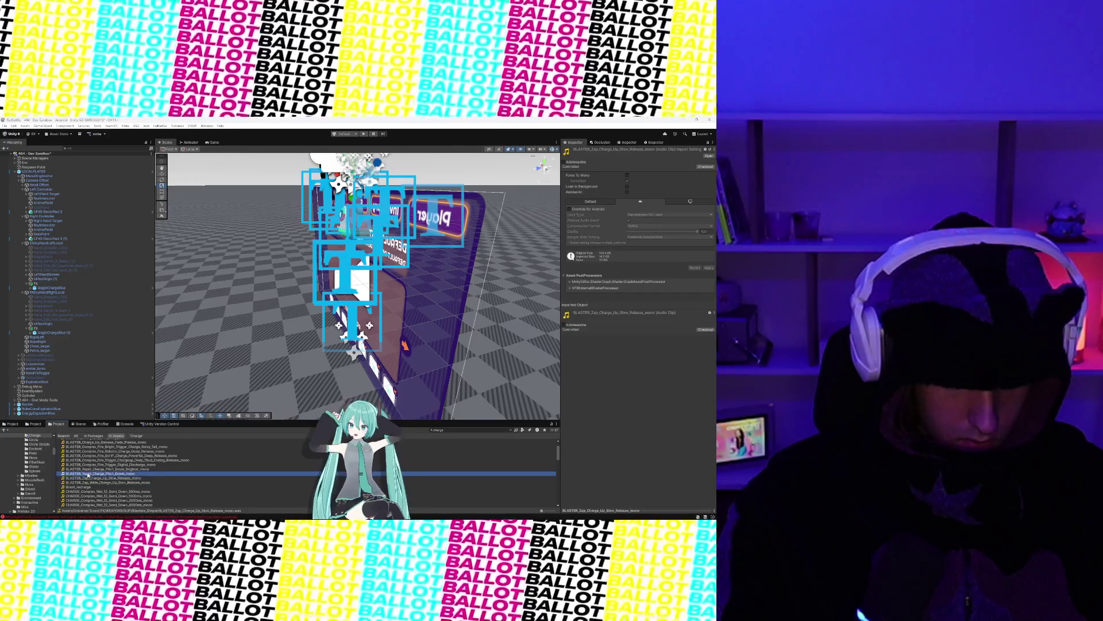
click(88, 474)
scroll(88, 475, down, 2)
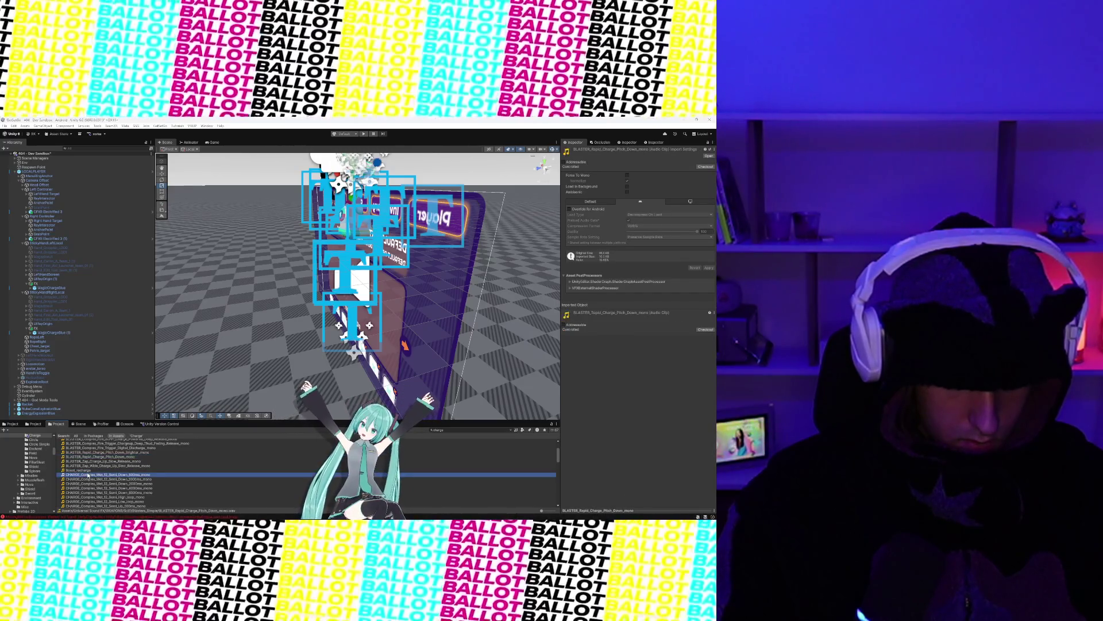
scroll(88, 474, down, 5)
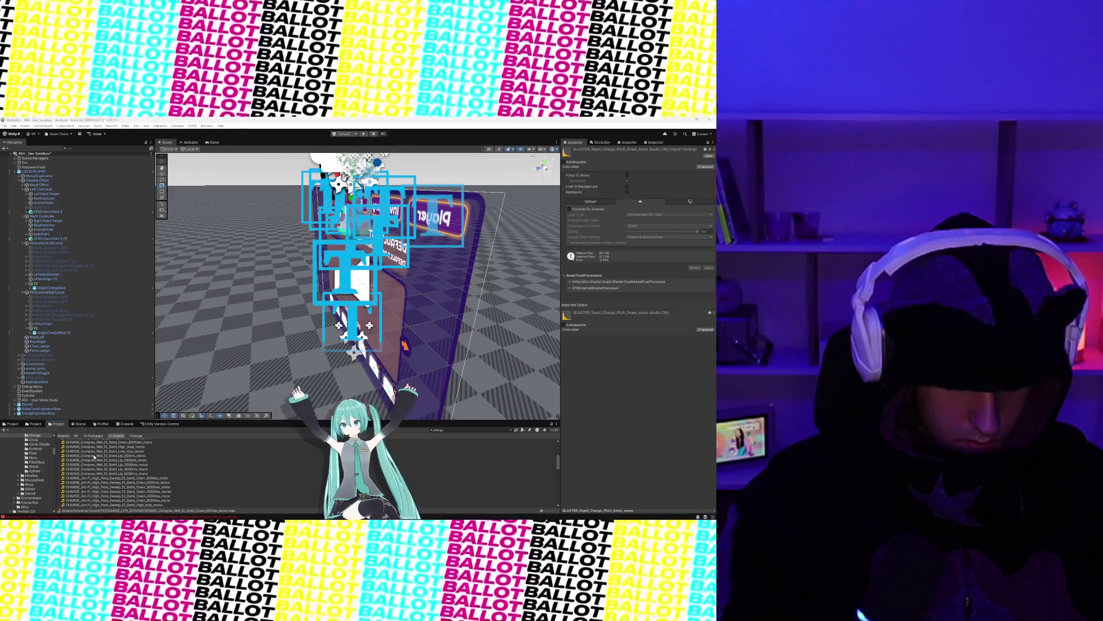
click(94, 451)
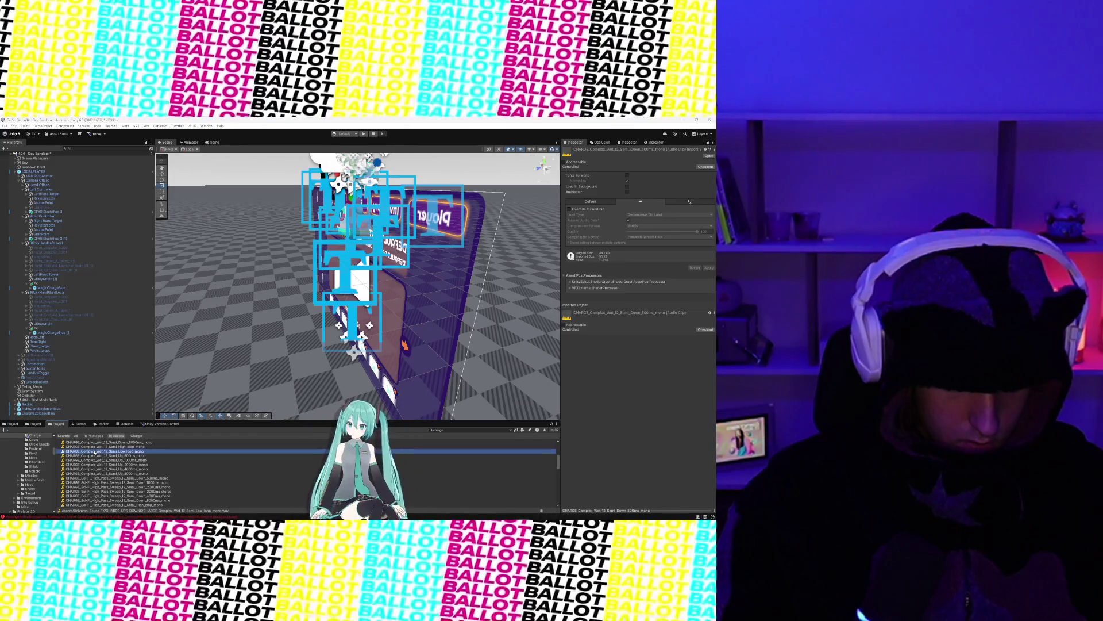
key(Up)
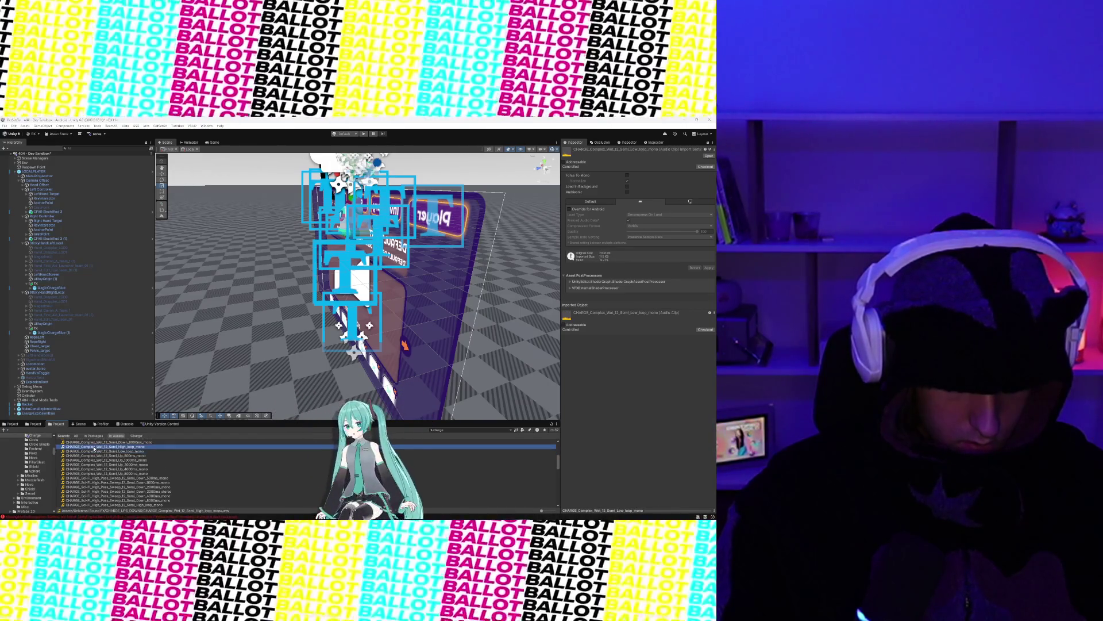
scroll(97, 468, down, 5)
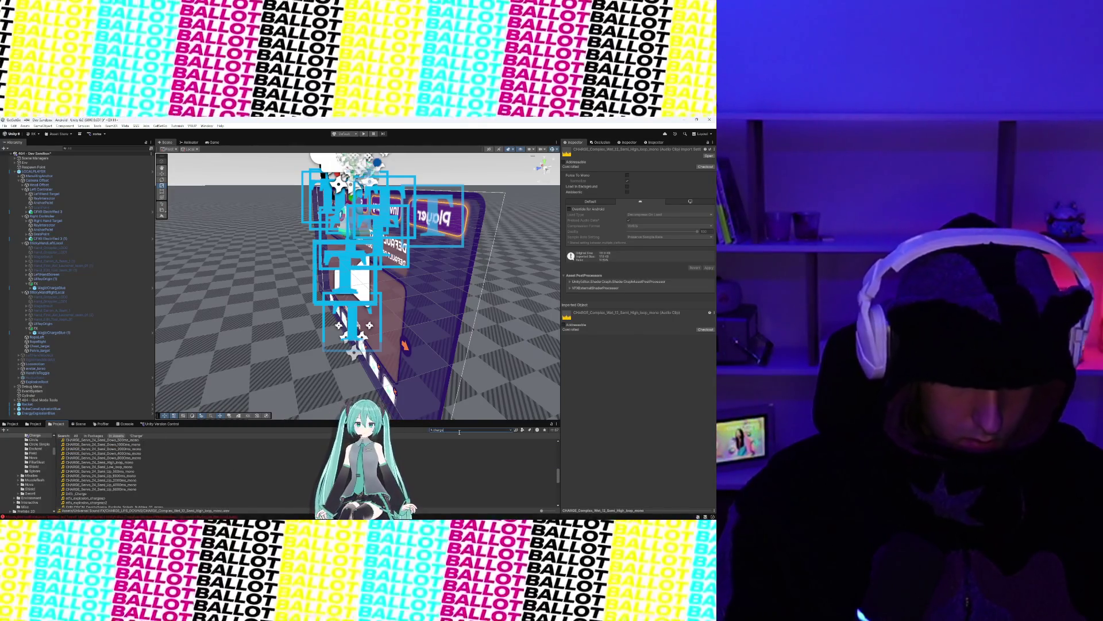
Step: Narrow the search to charge loops and compare Space Warp, Servo, Complex Wet and Sci-Fi High Pass Sweep clips
text( loop)
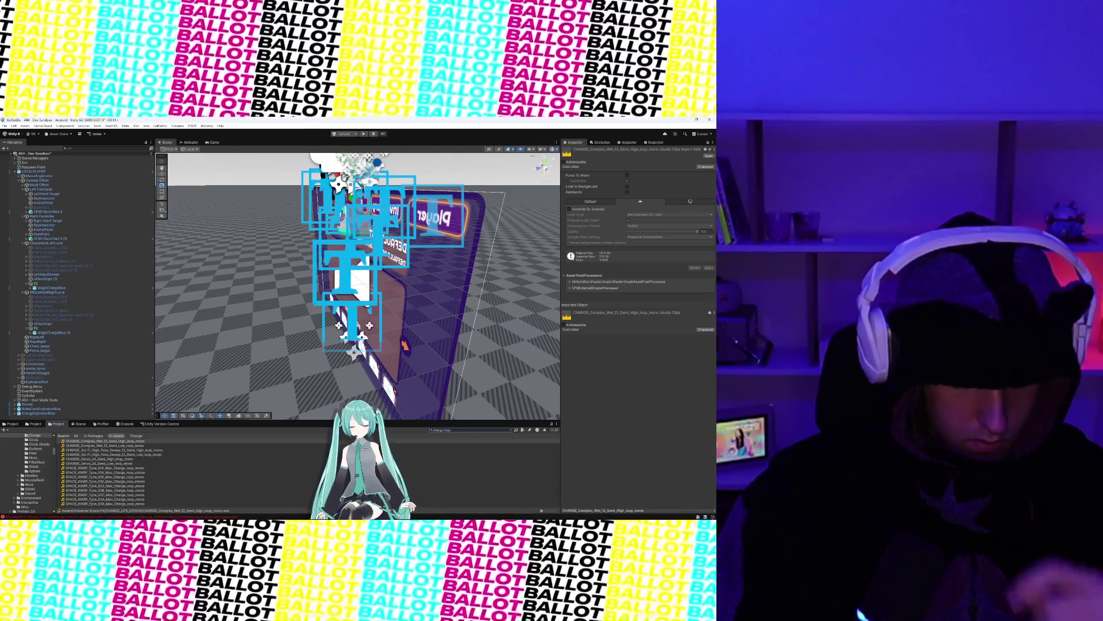
click(128, 467)
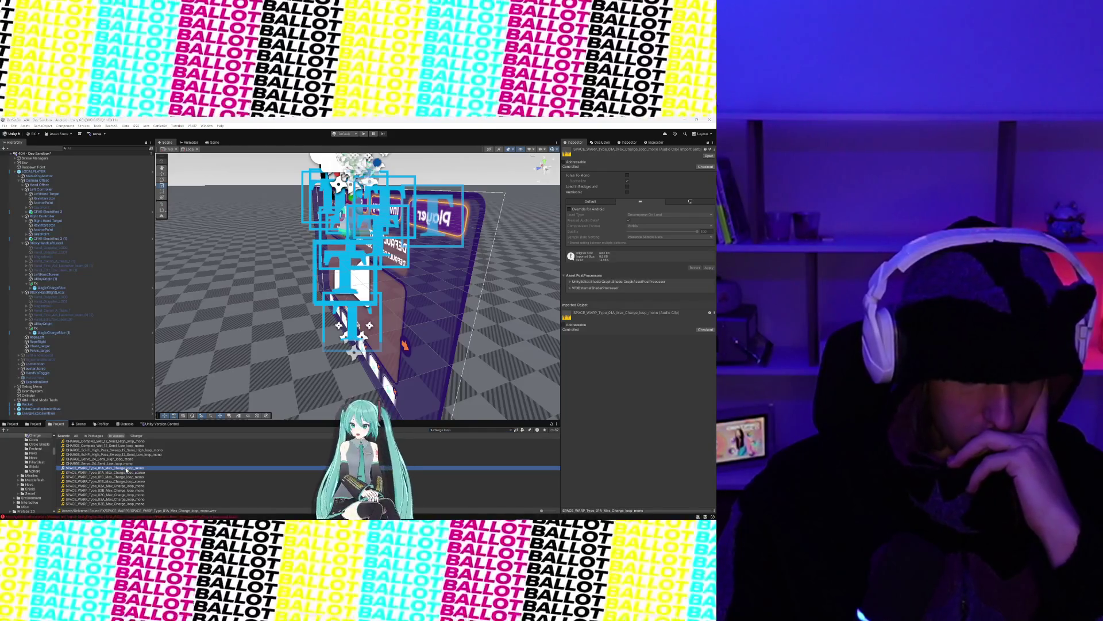
click(127, 472)
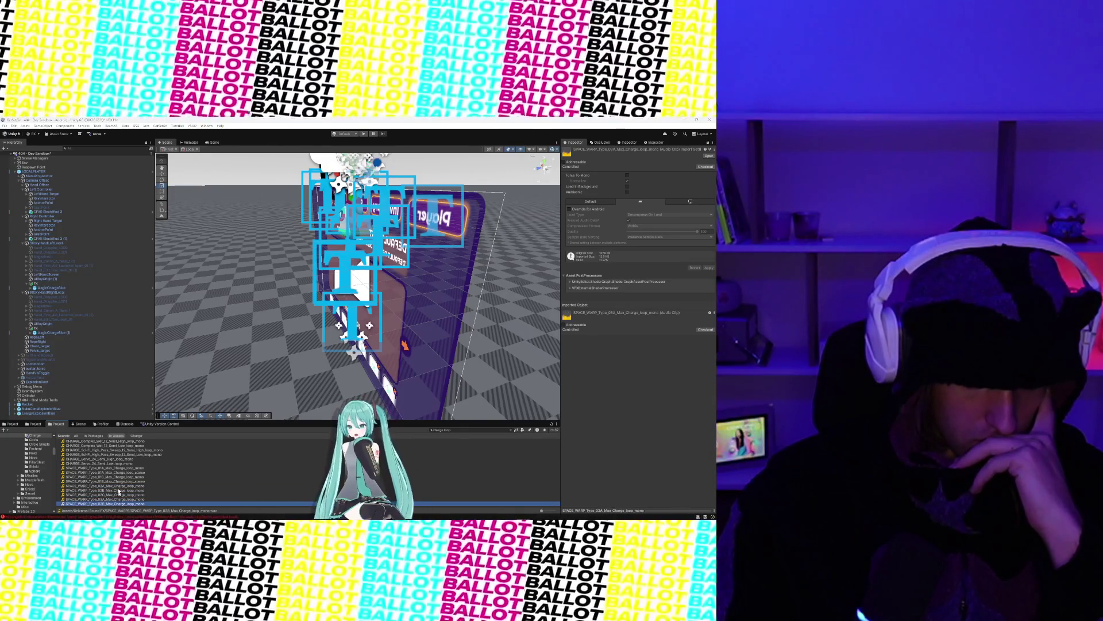
click(113, 464)
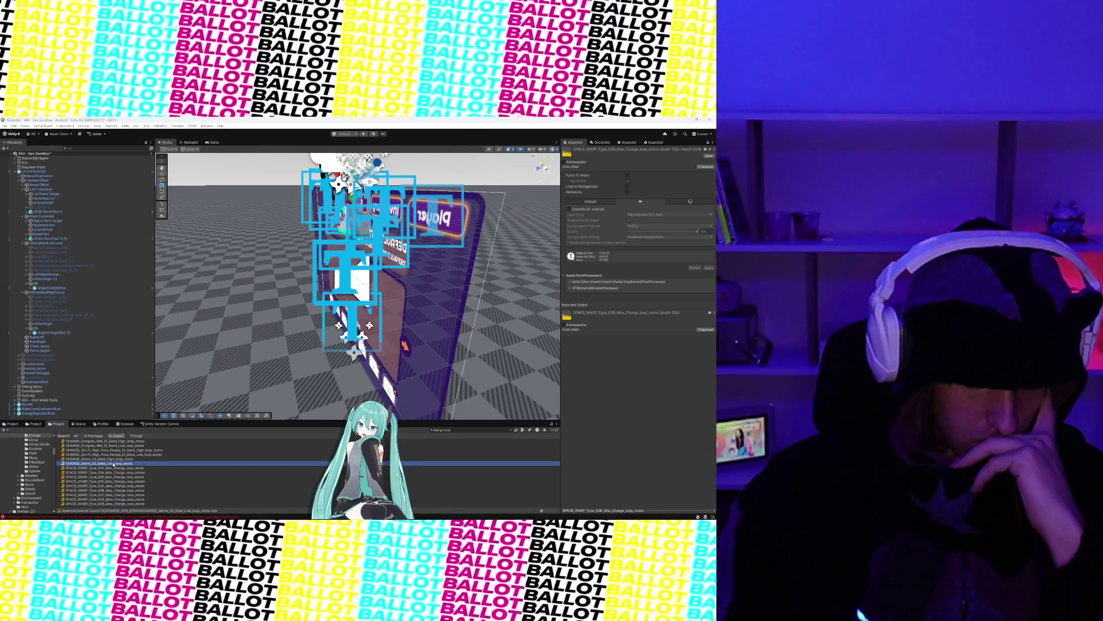
click(111, 459)
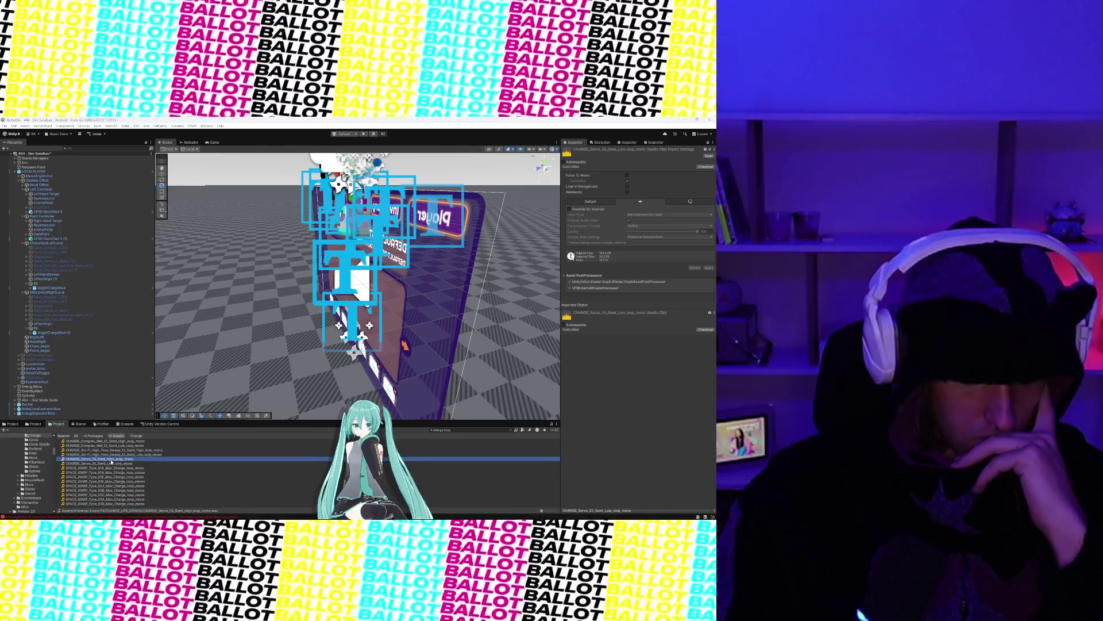
click(112, 454)
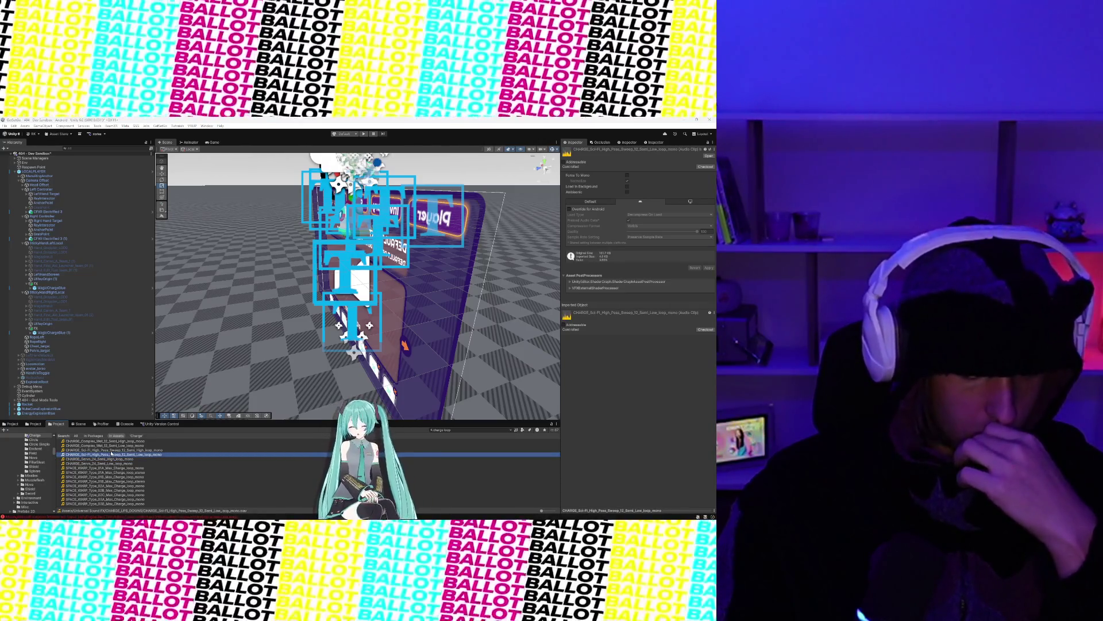
click(112, 452)
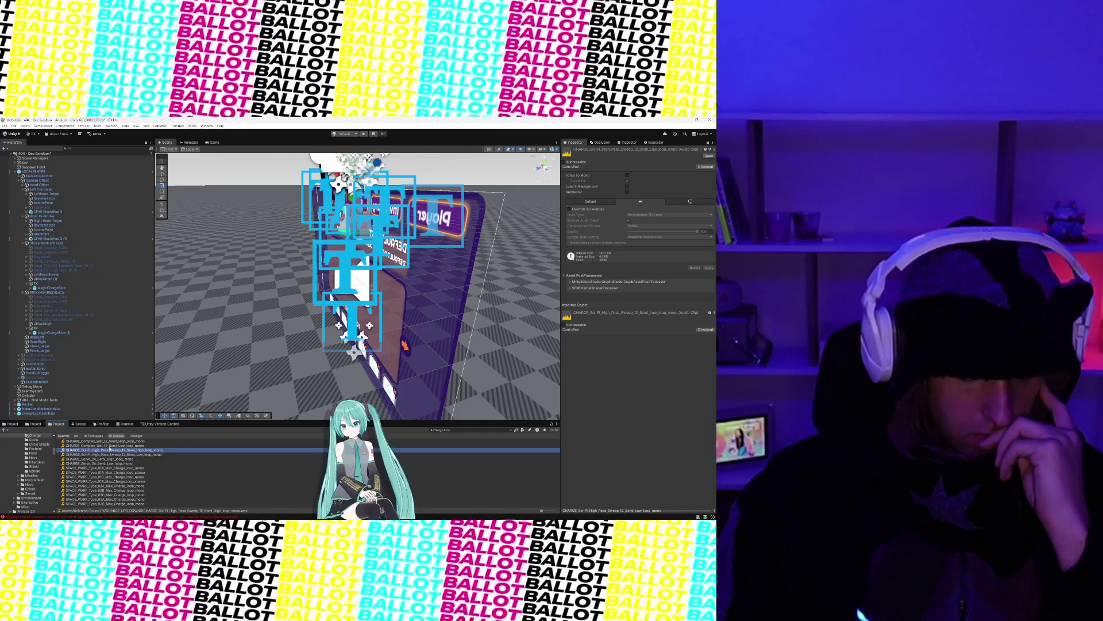
click(110, 445)
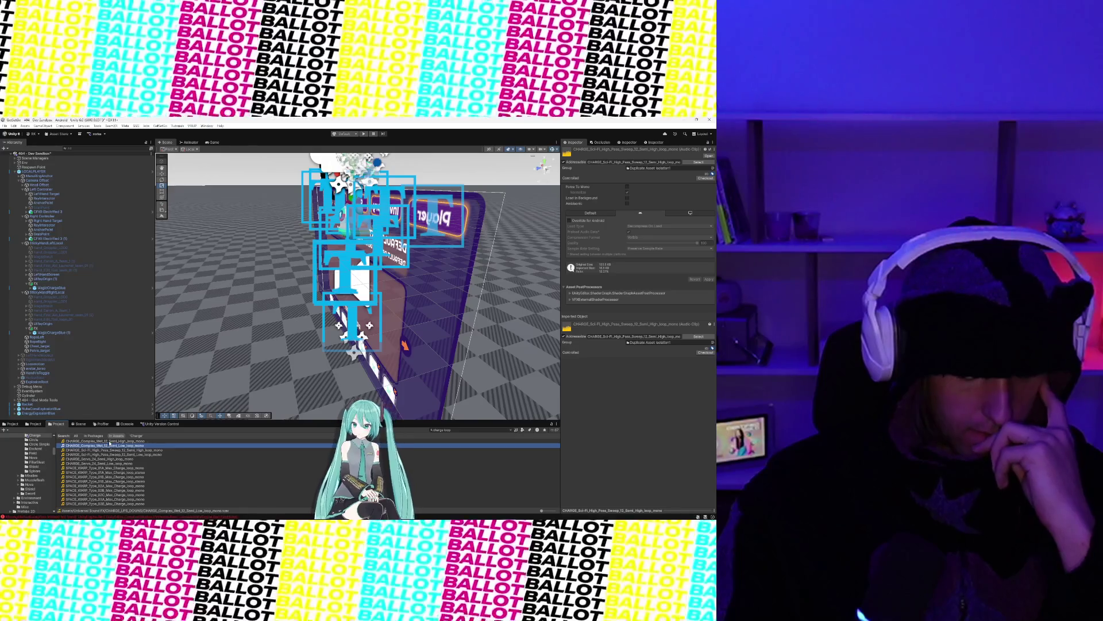
click(109, 441)
click(111, 450)
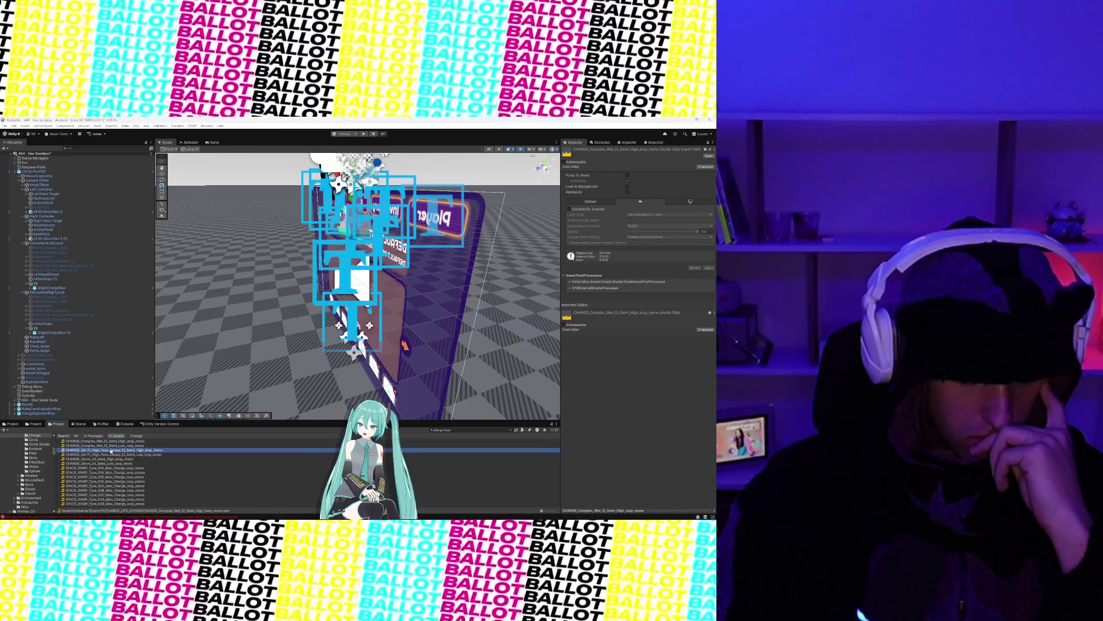
click(112, 455)
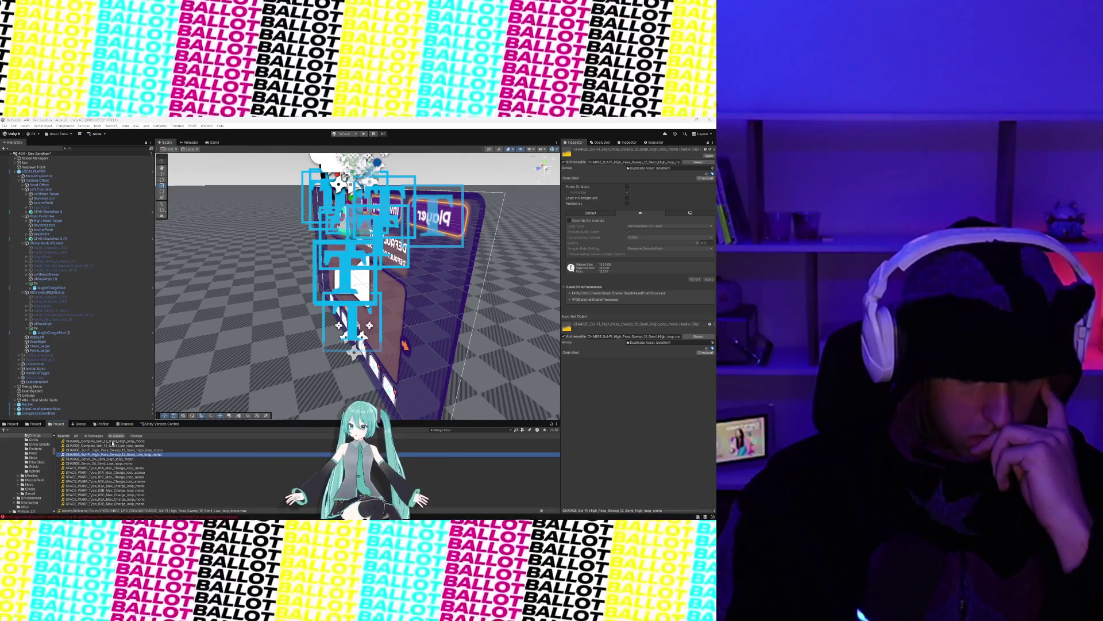
click(112, 442)
click(114, 455)
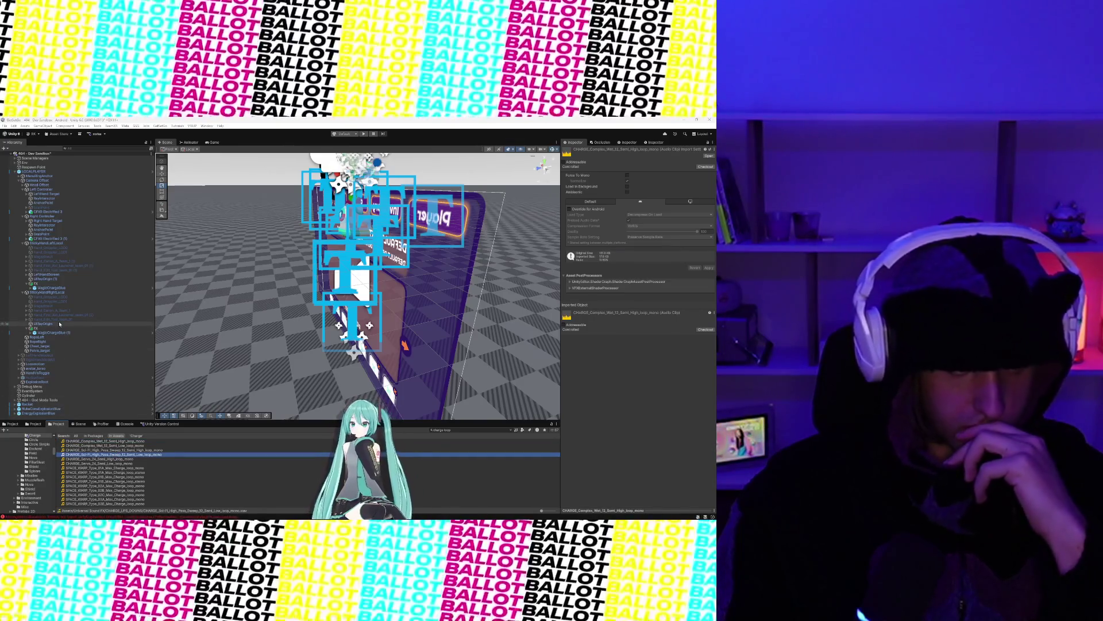
click(58, 287)
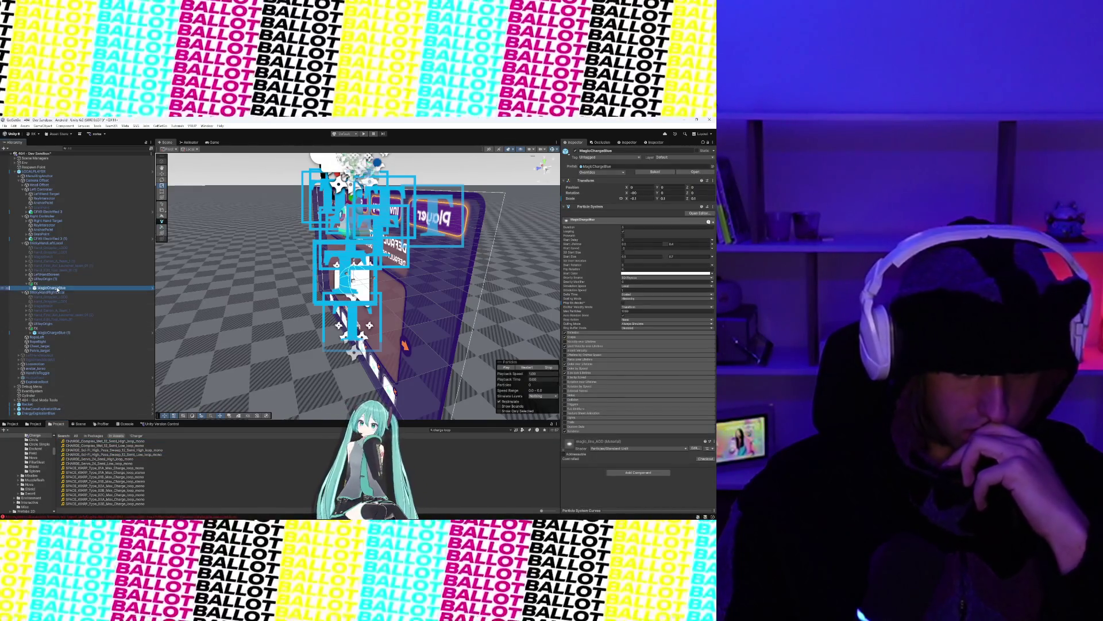
Step: Assign the Sci-Fi High Pass Sweep Semi_High clip as StickyHandLeftLocal's Charge Hold Loop Clip
click(139, 451)
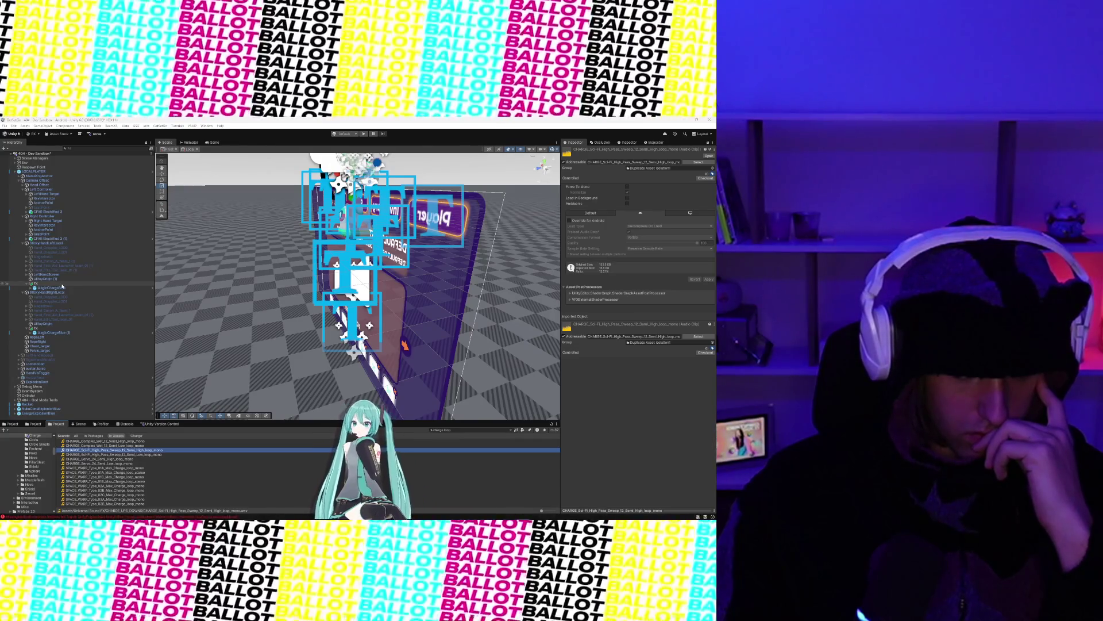
click(60, 287)
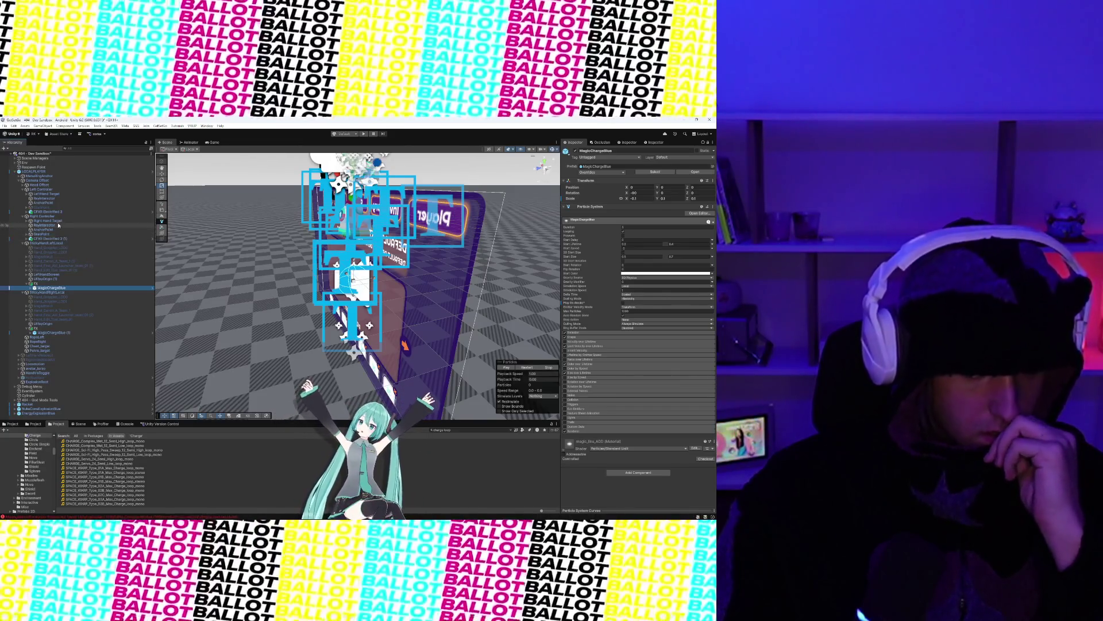
click(64, 239)
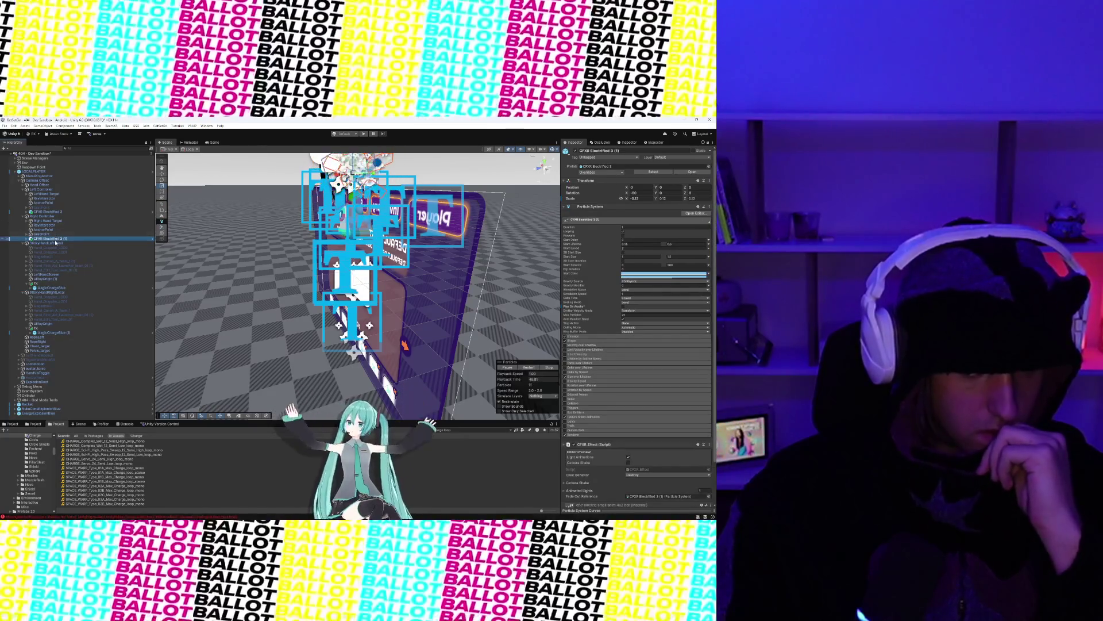
click(51, 243)
scroll(622, 392, down, 10)
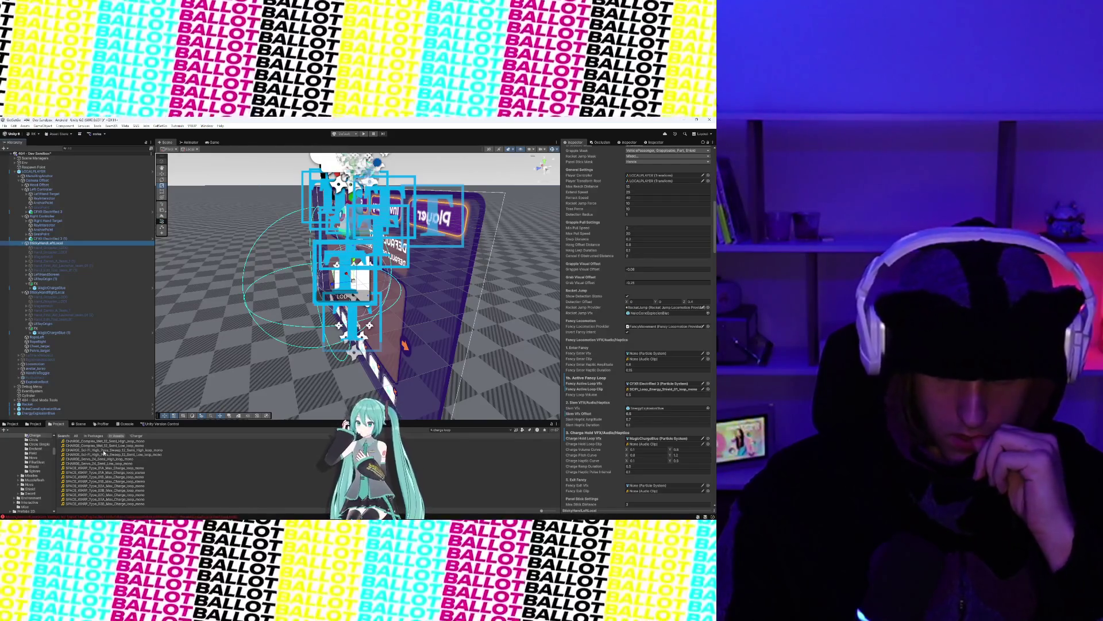
drag(104, 452, 540, 441)
drag(627, 444, 627, 444)
scroll(615, 452, down, 2)
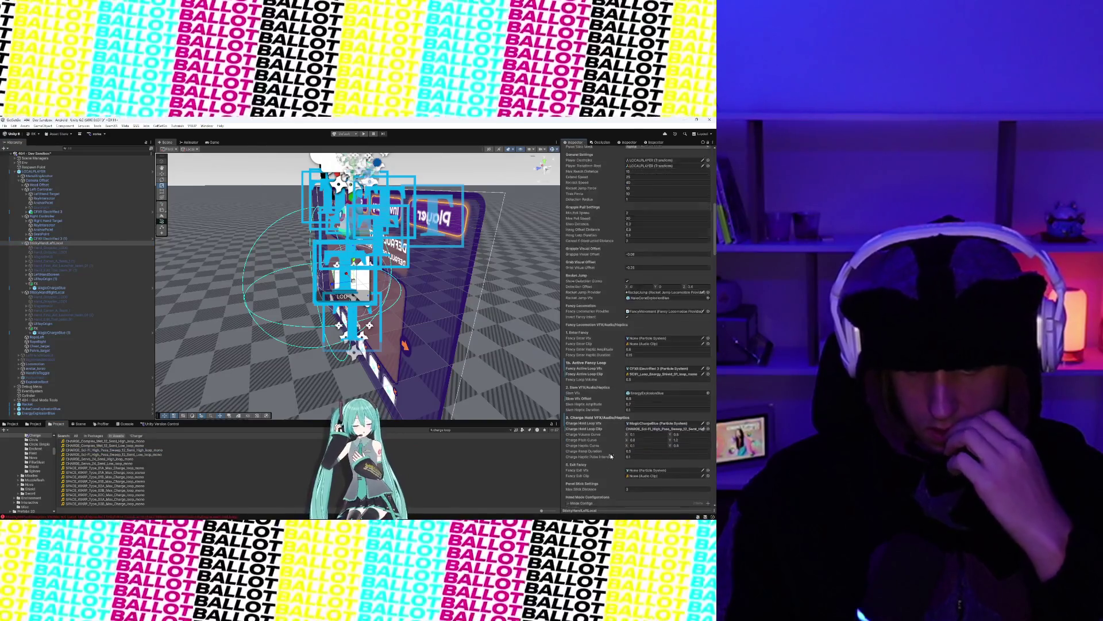
scroll(611, 456, down, 1)
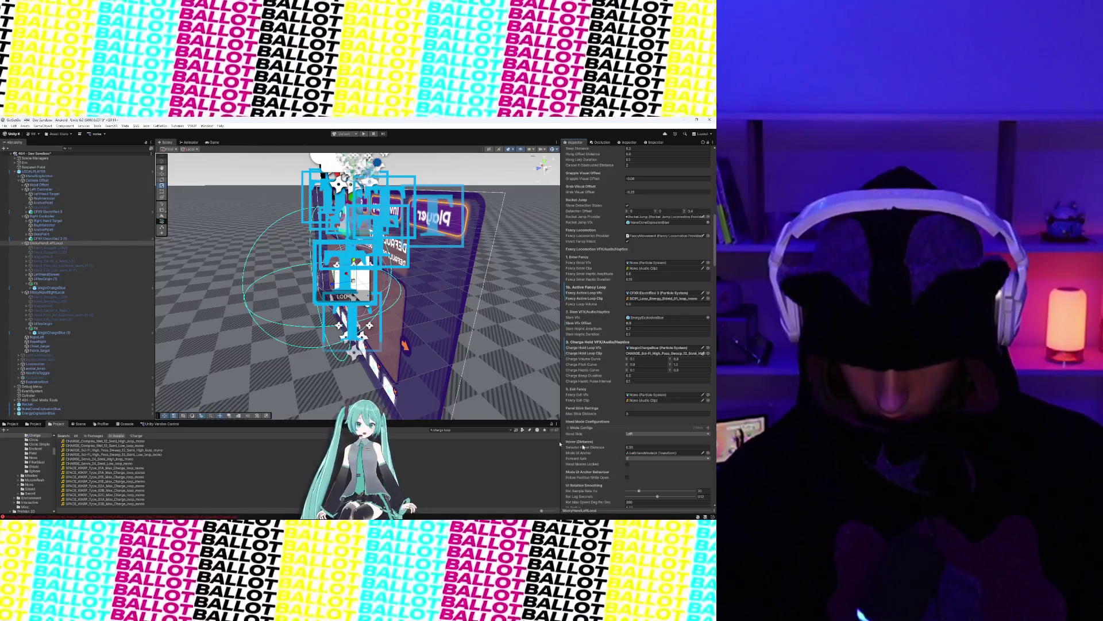
click(460, 431)
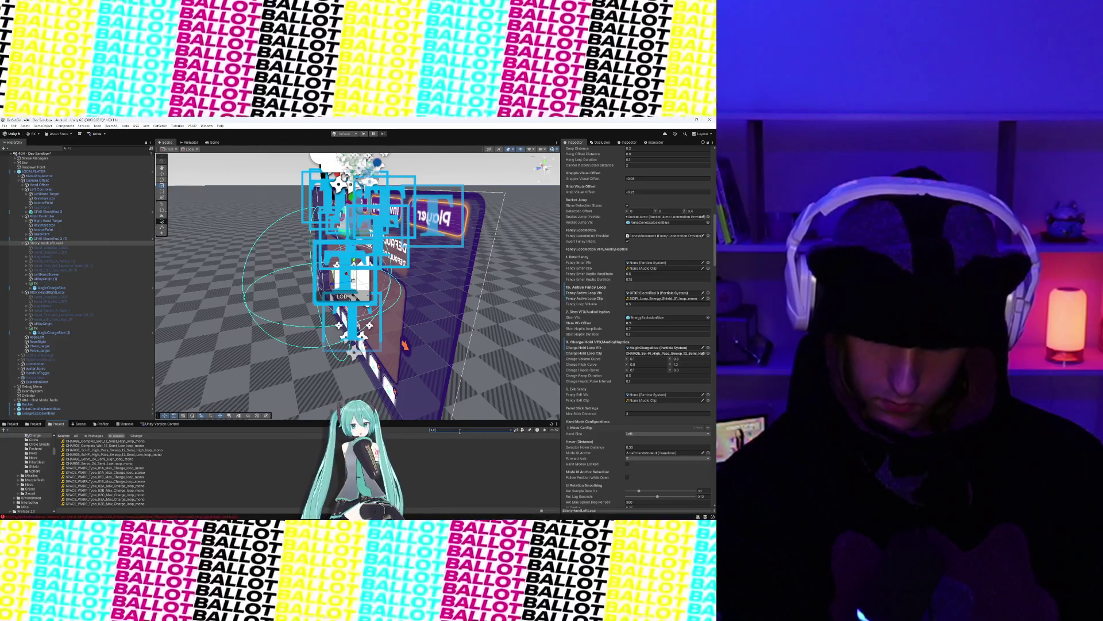
Step: Clear the search, search 't:sxplosion', and open EnergyExplosionPink from the EnergyExplosion folder
key(BackSpace)
key(BackSpace)
key(BackSpace)
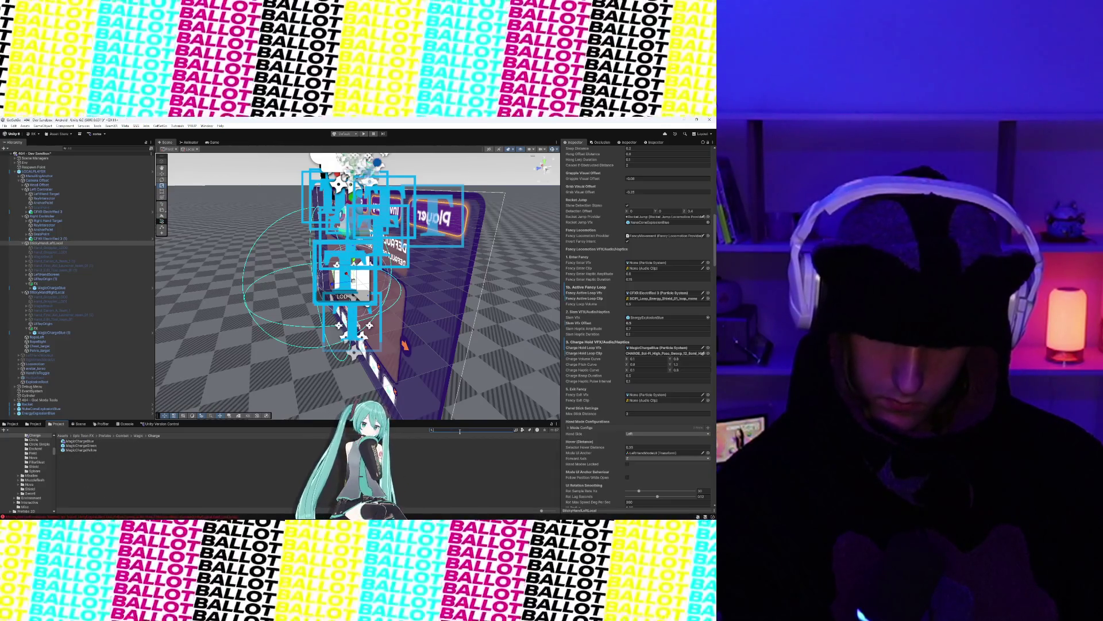
text(t:sxplosion)
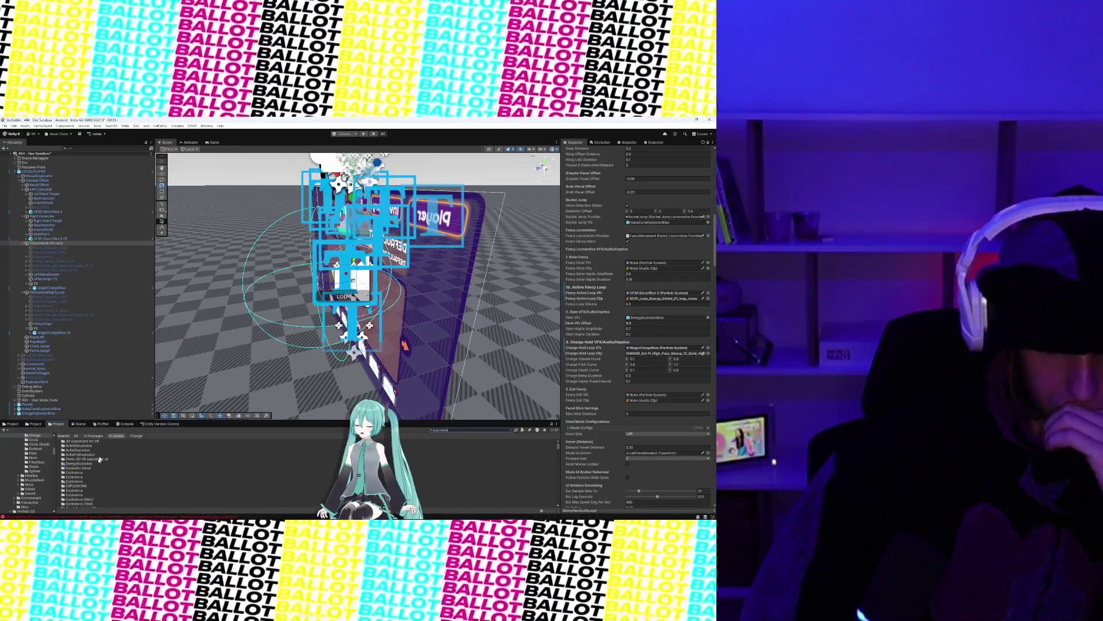
scroll(89, 466, down, 2)
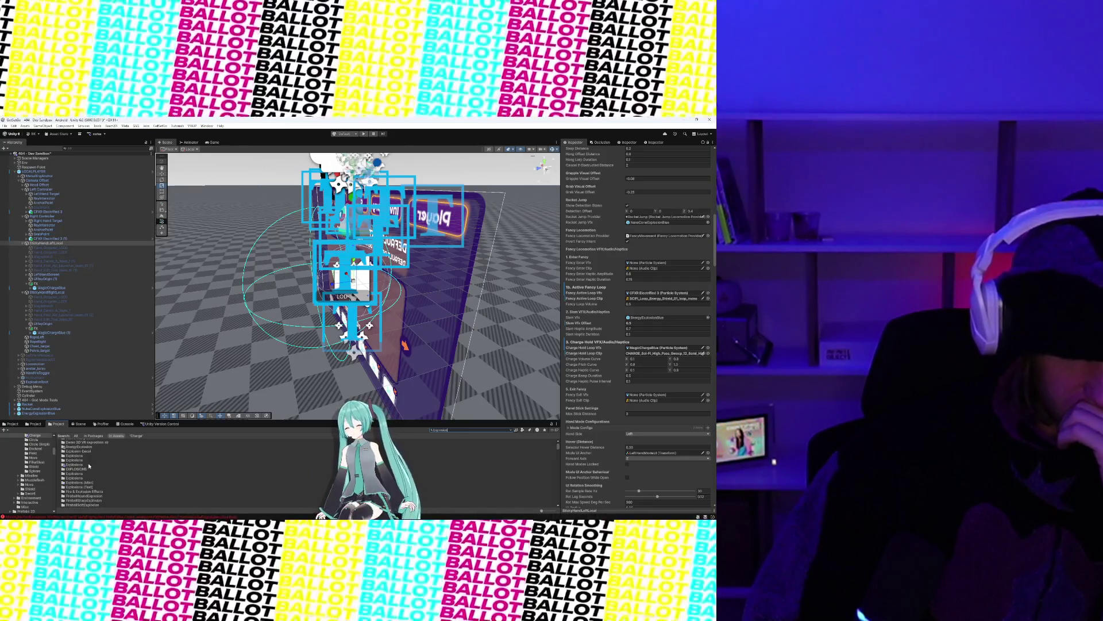
double_click(83, 448)
double_click(84, 451)
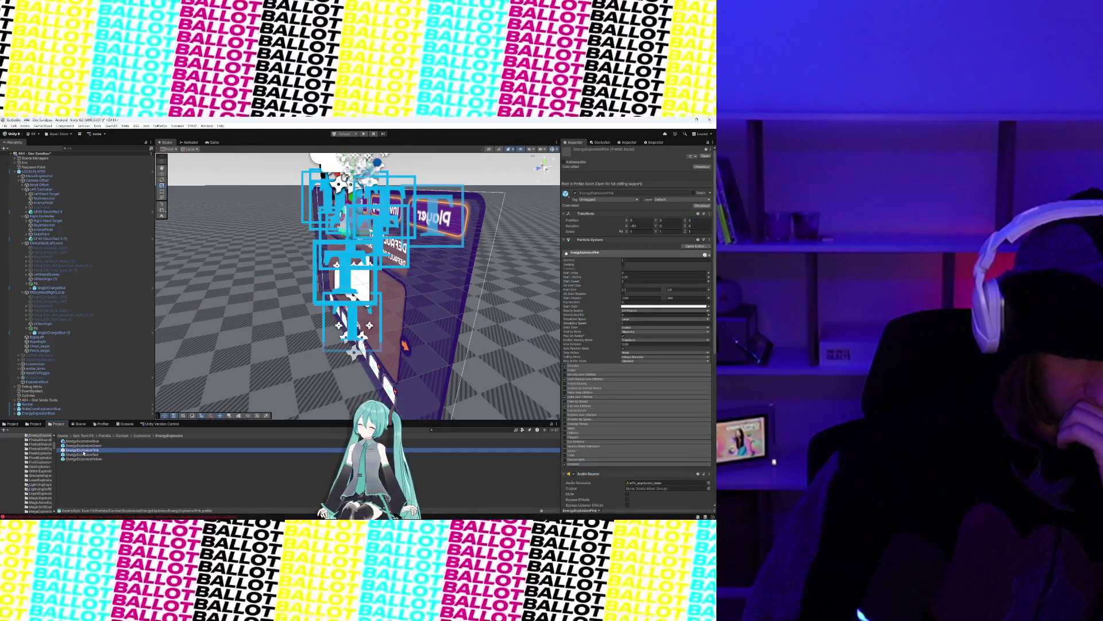
click(364, 134)
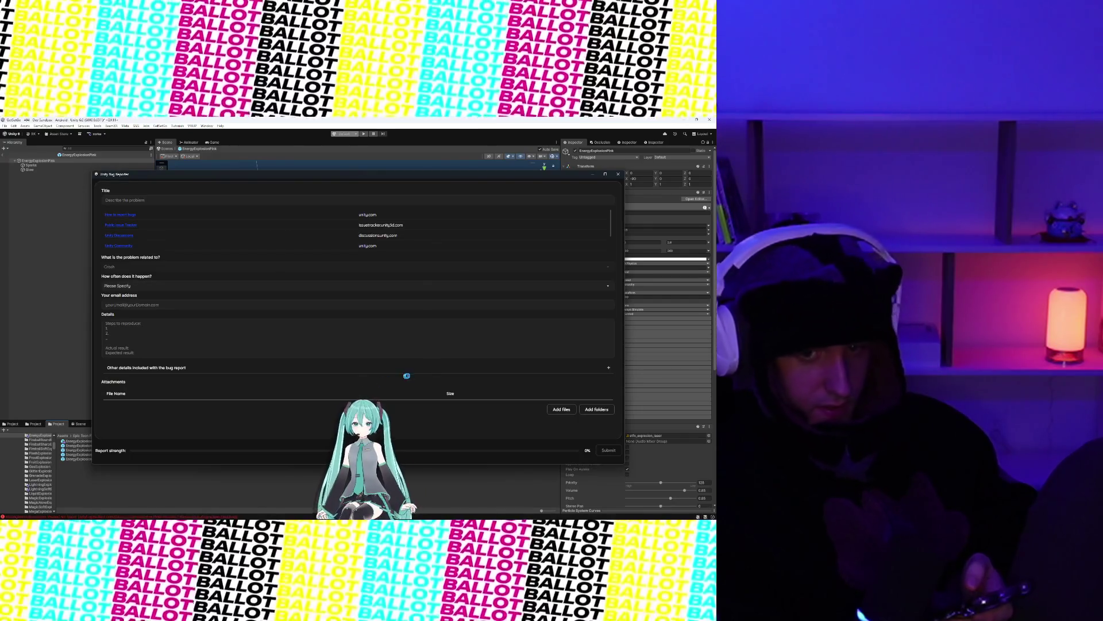
Step: Scroll through the crash report and close the Bug Reporter without submitting
scroll(402, 316, down, 2)
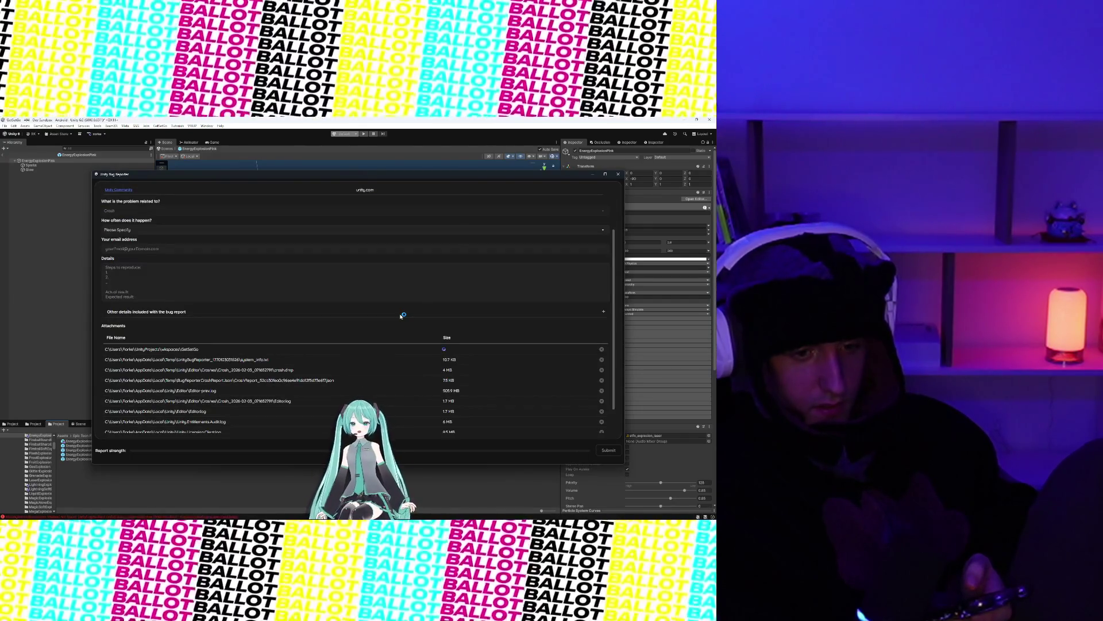
scroll(439, 316, down, 1)
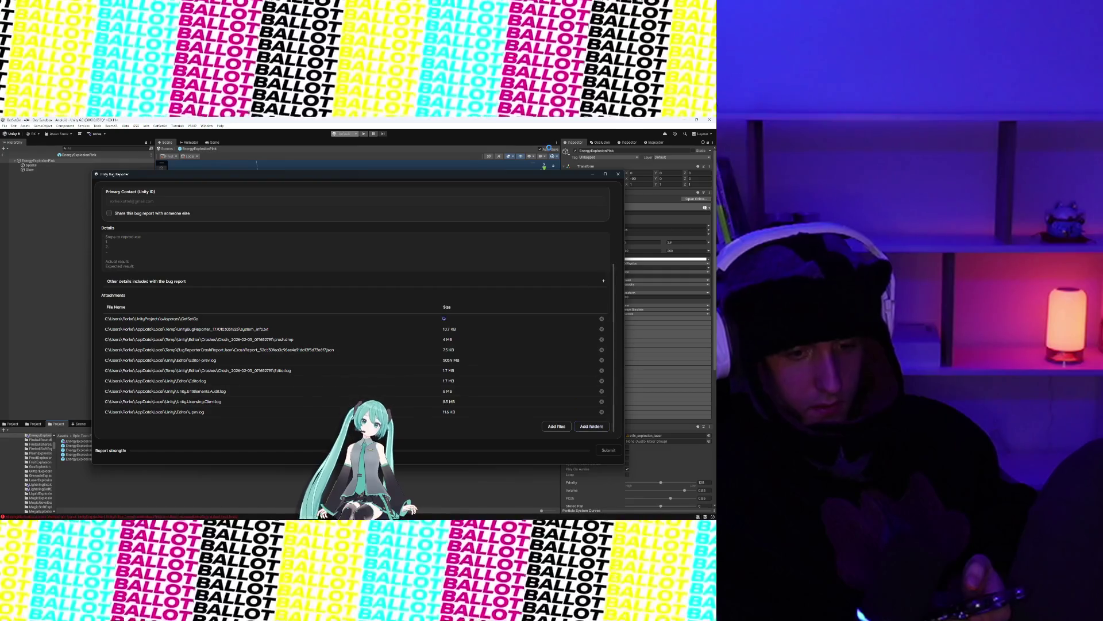
click(617, 175)
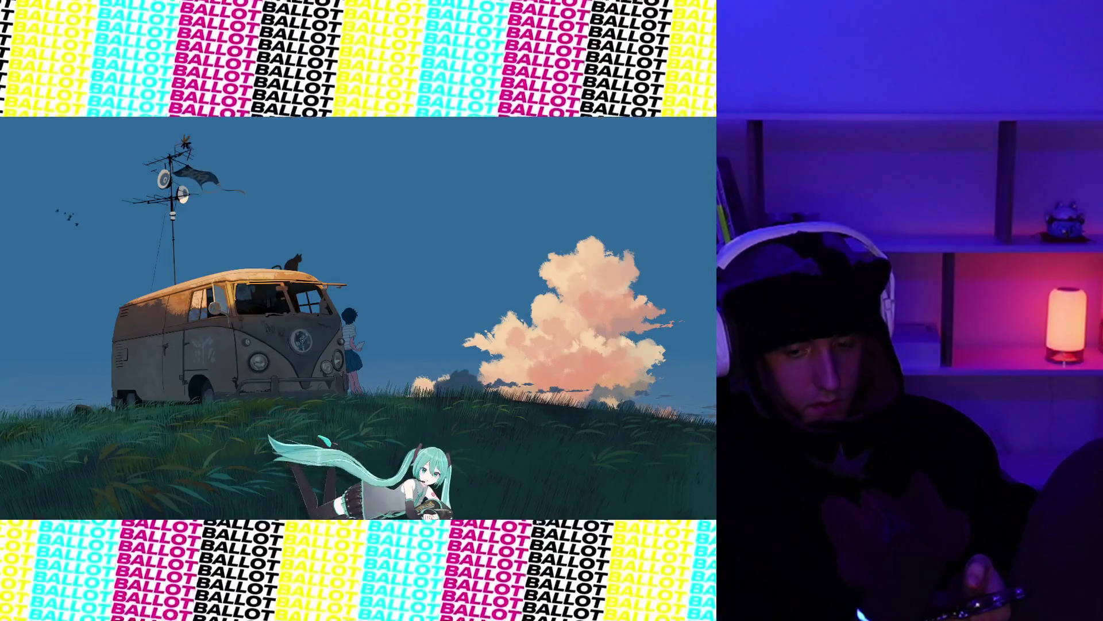
Step: Relaunch the GetSetGo project from Unity Hub
click(356, 236)
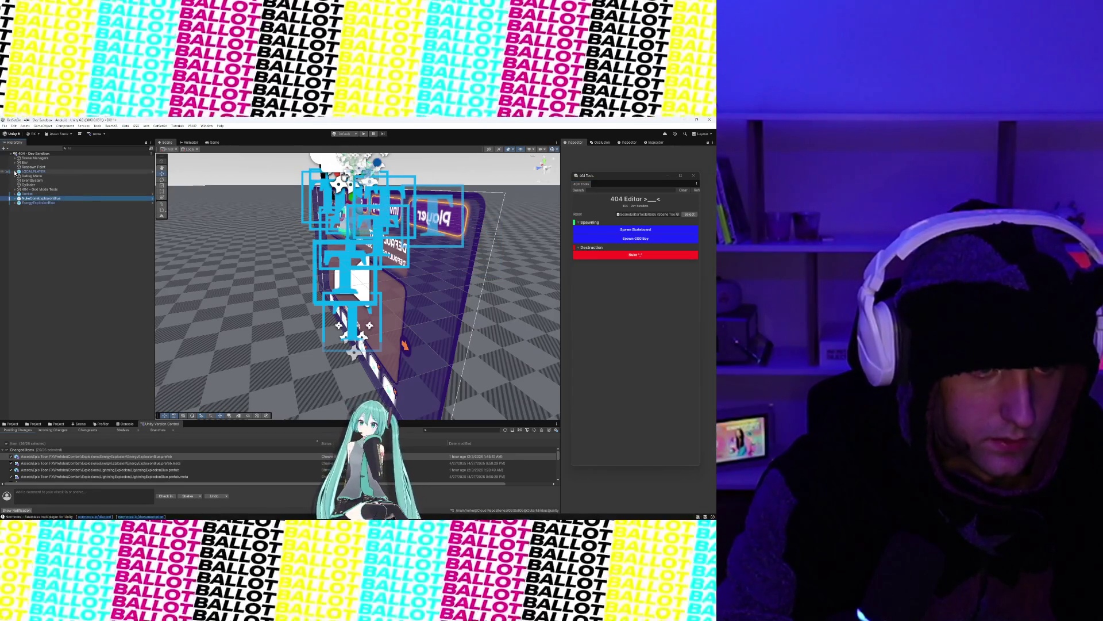
Step: Expand LOCALPLAYER, Locomotion and Camera Offset, and select StickyHandLeftLocal
click(16, 171)
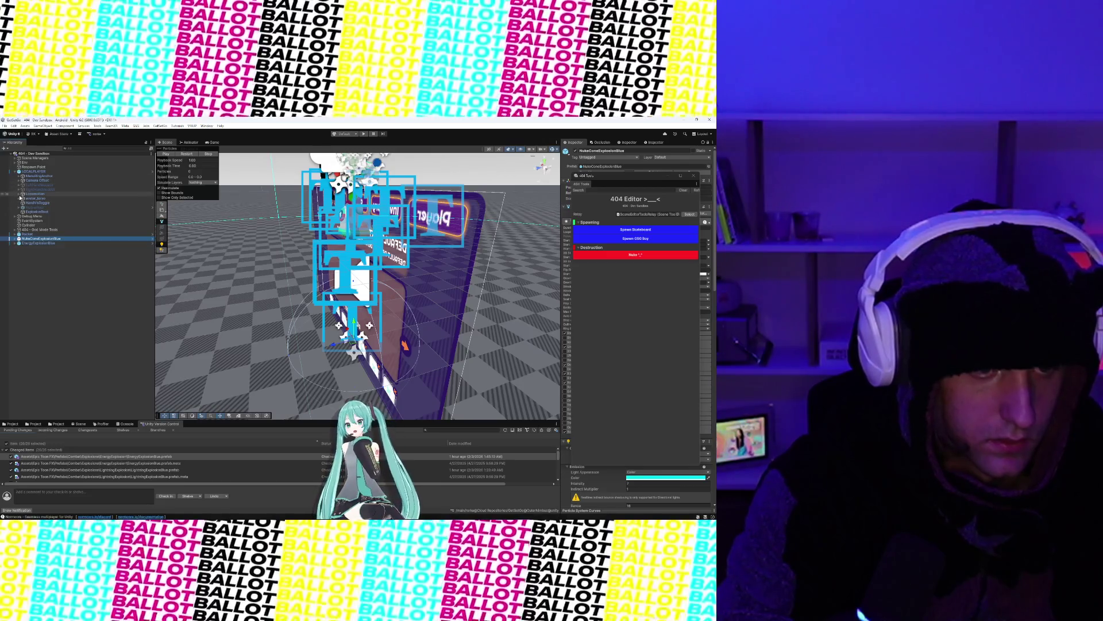
click(19, 194)
click(18, 186)
click(22, 190)
click(19, 181)
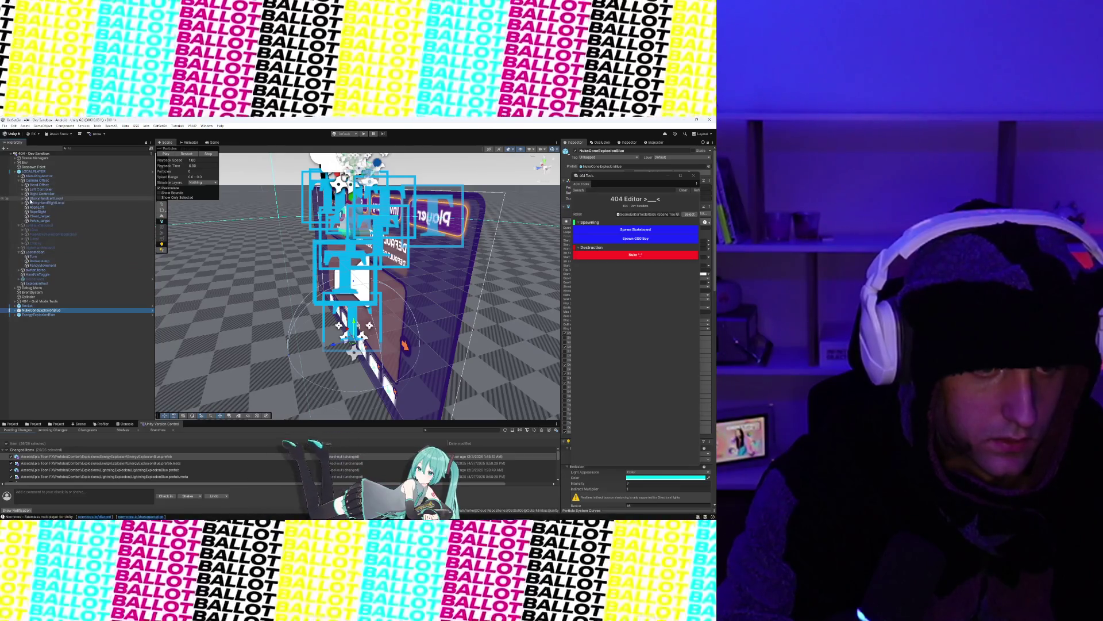
click(23, 198)
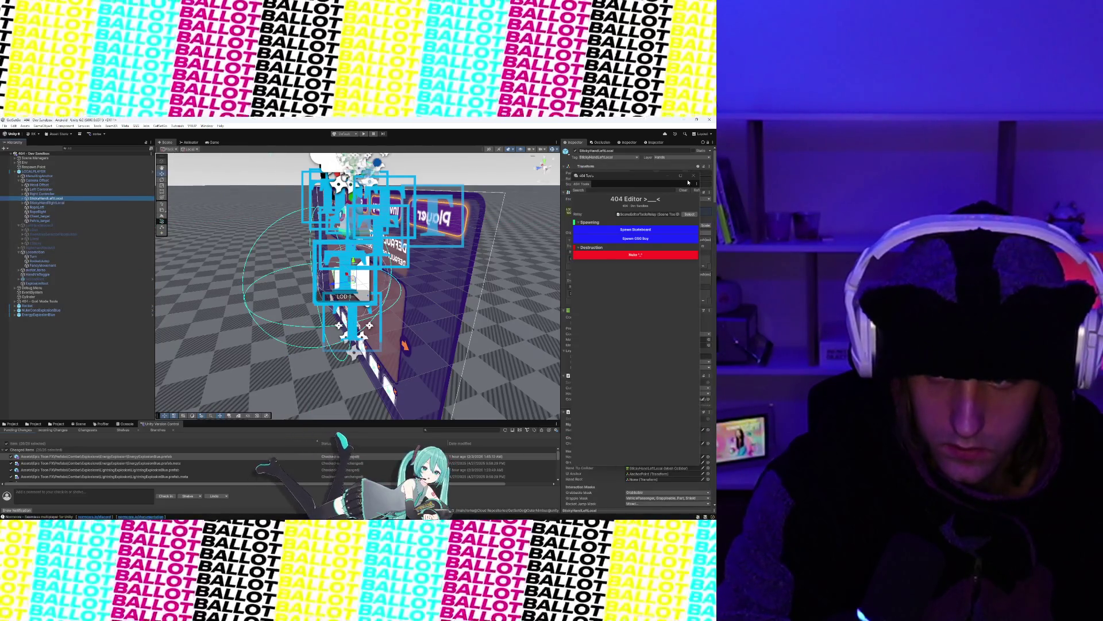
Step: Set Rocket Jump Vfx to NukeConeExplosionBlue using the object picker's 'explosion' search
scroll(612, 356, down, 10)
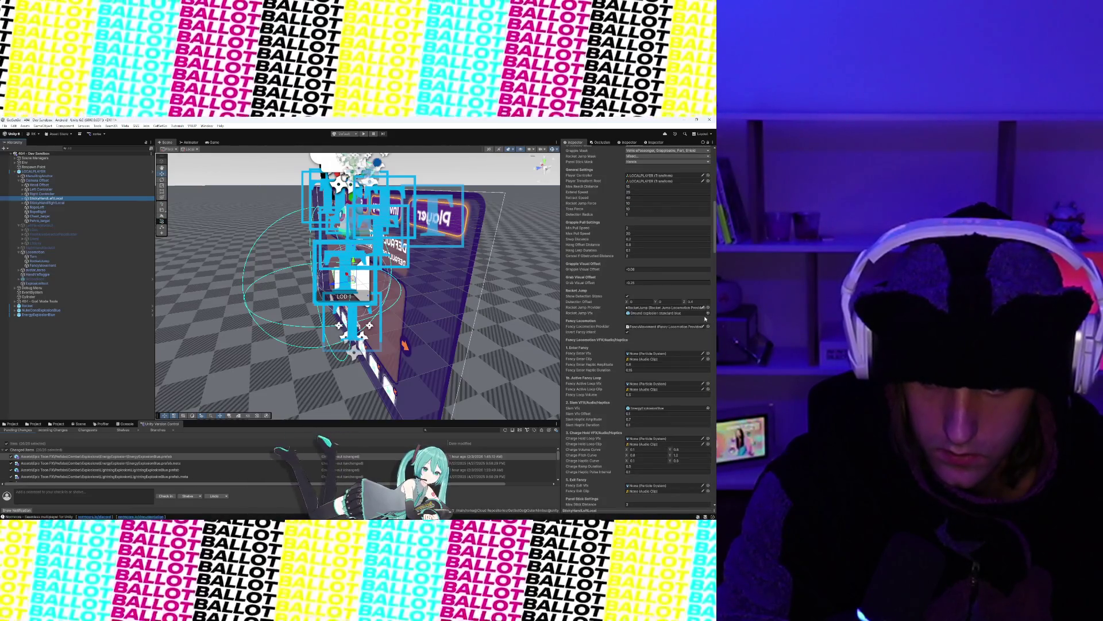
click(707, 315)
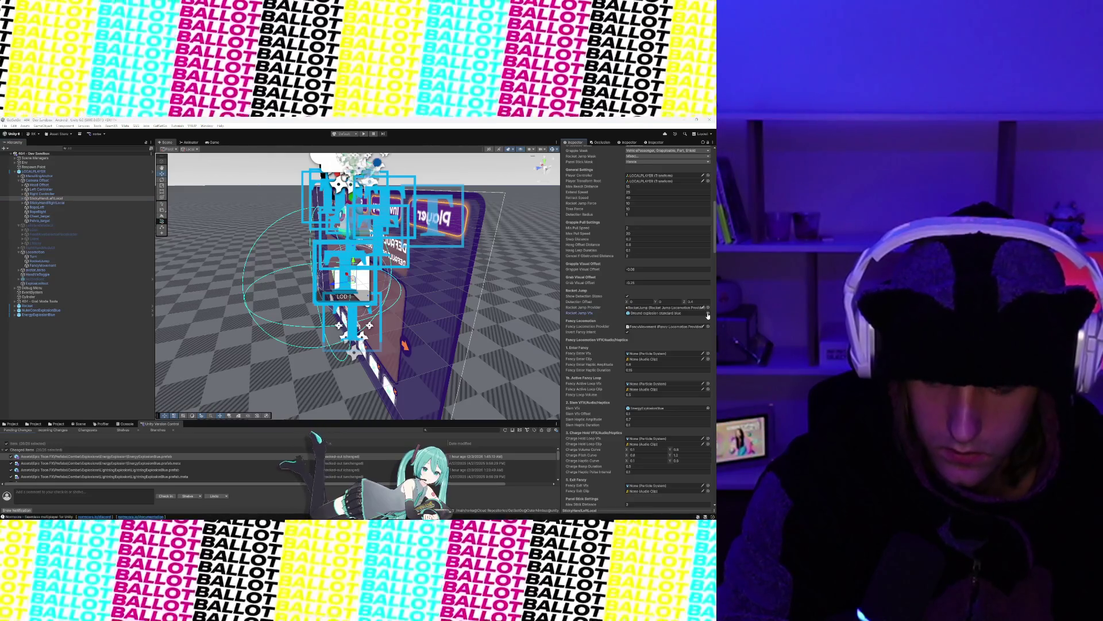
text(expl)
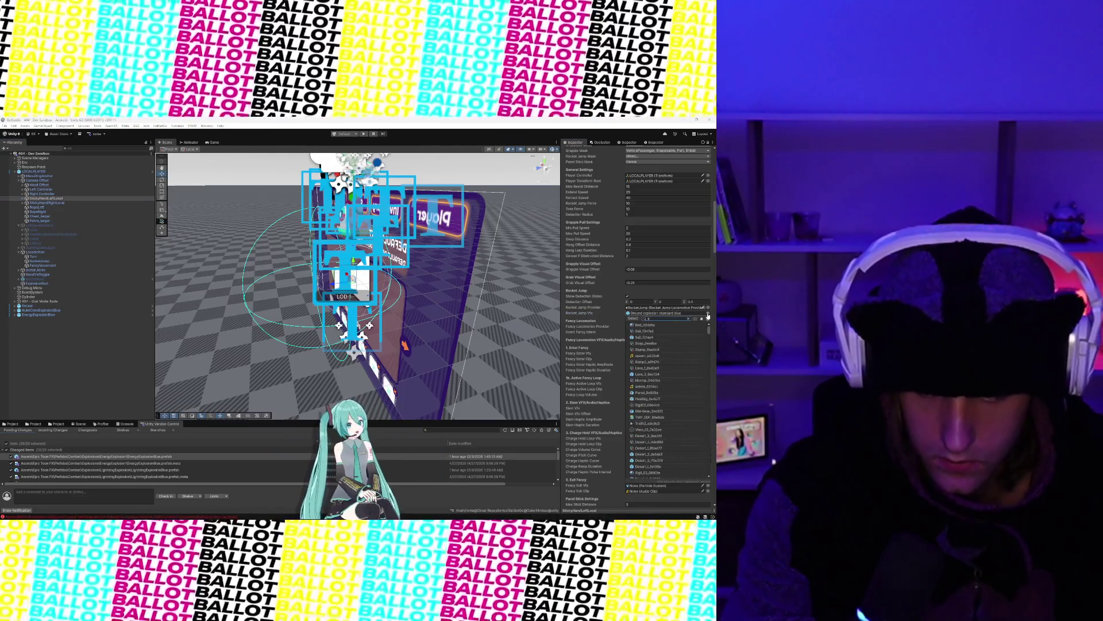
text(osion)
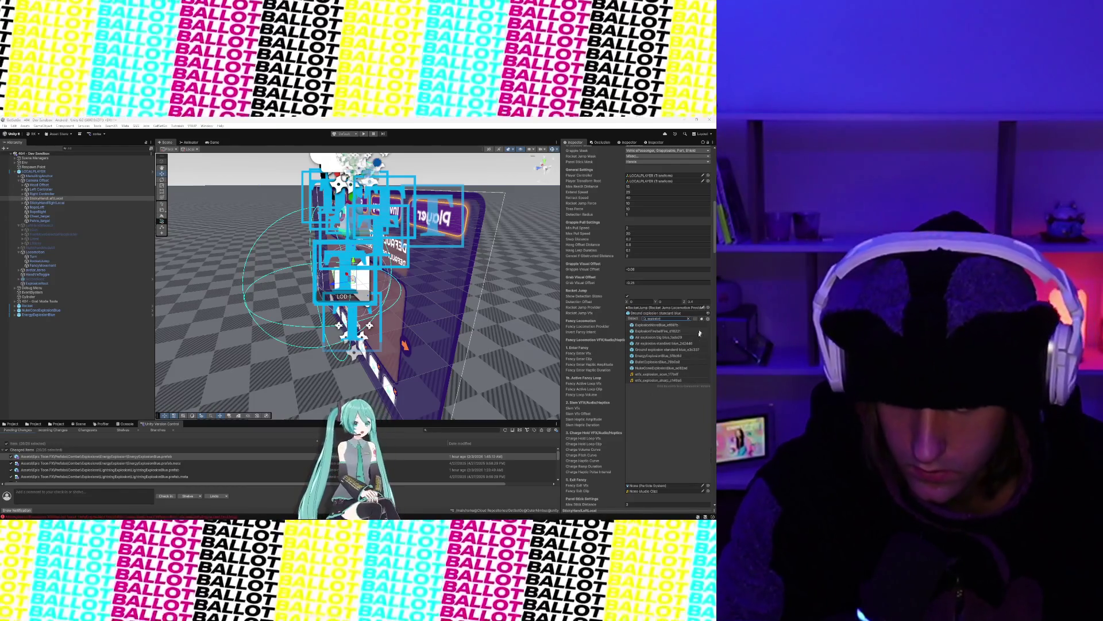
click(688, 368)
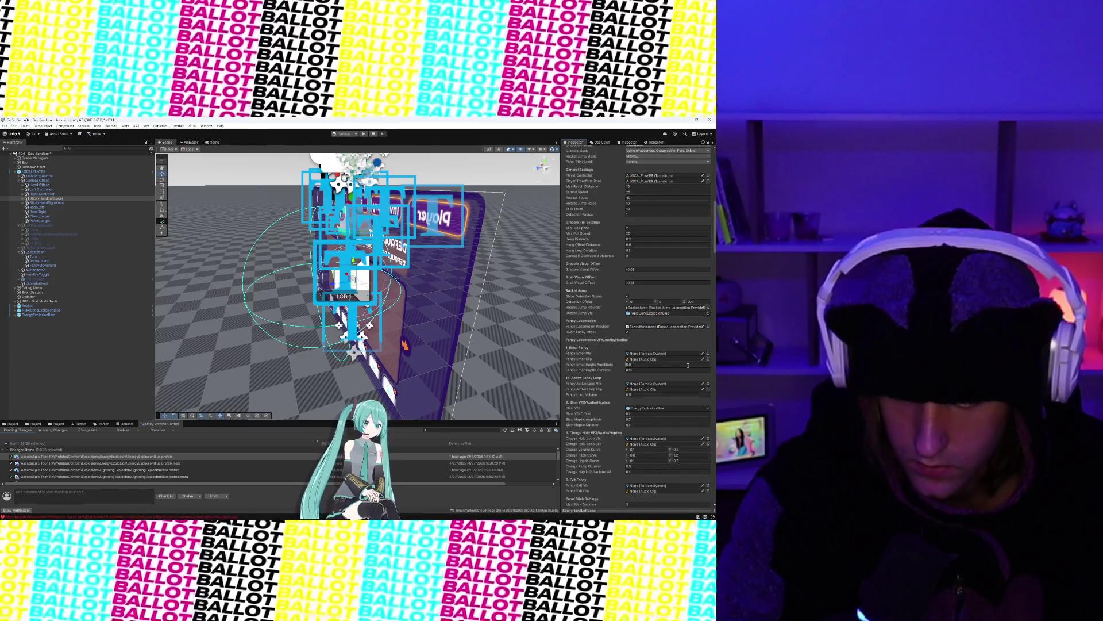
scroll(688, 365, down, 2)
scroll(689, 365, down, 1)
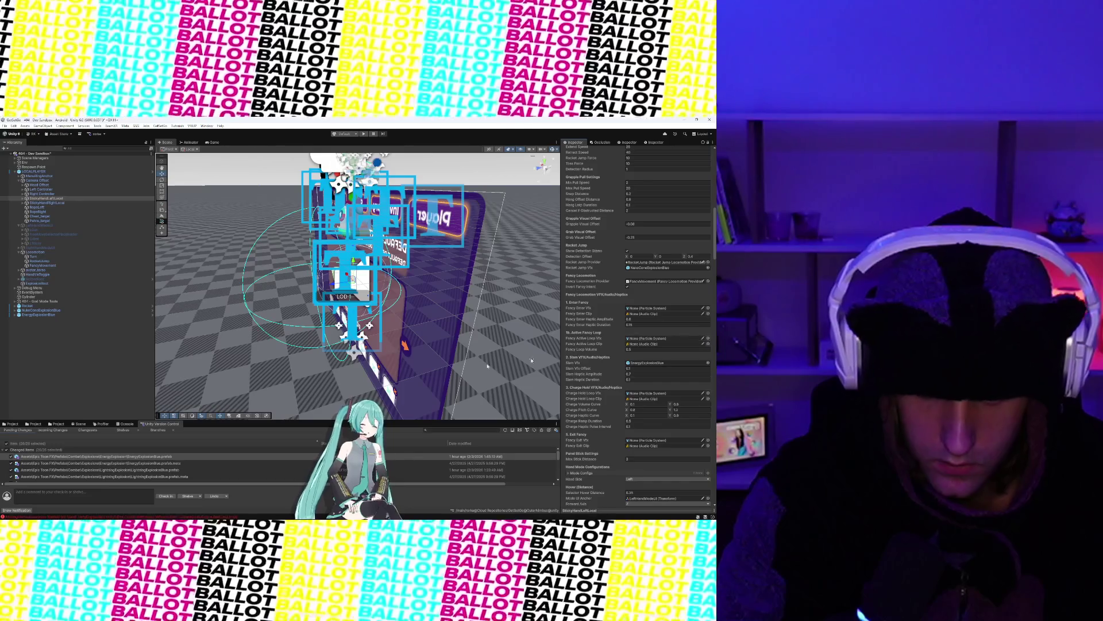
click(26, 424)
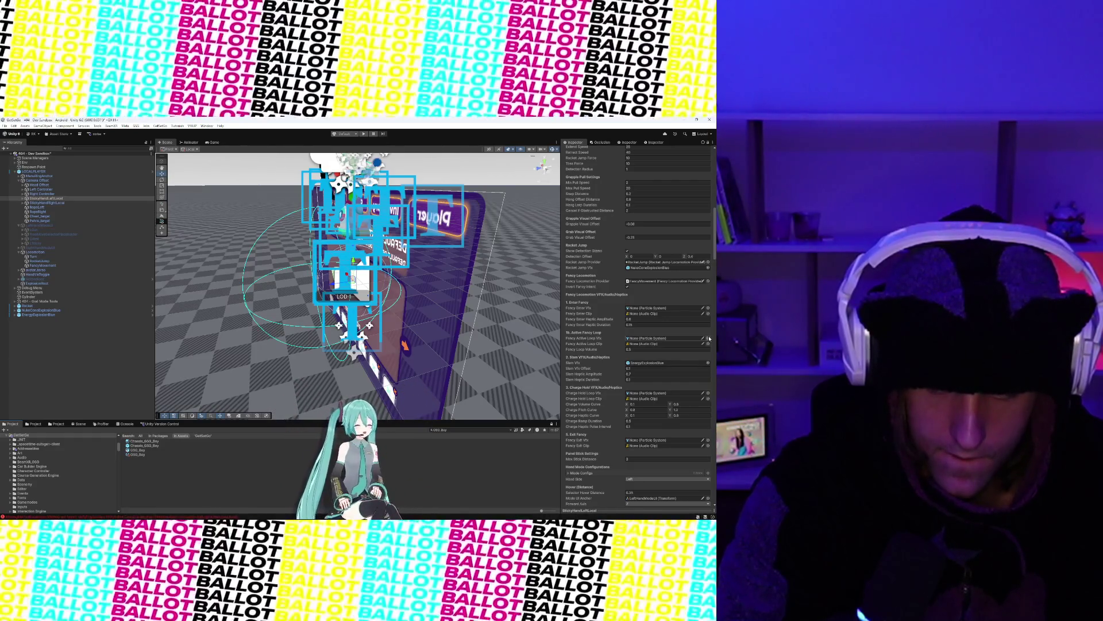
Step: Place a CFXR Electrified 3 effect from the Electric folder into the scene
text(Stick)
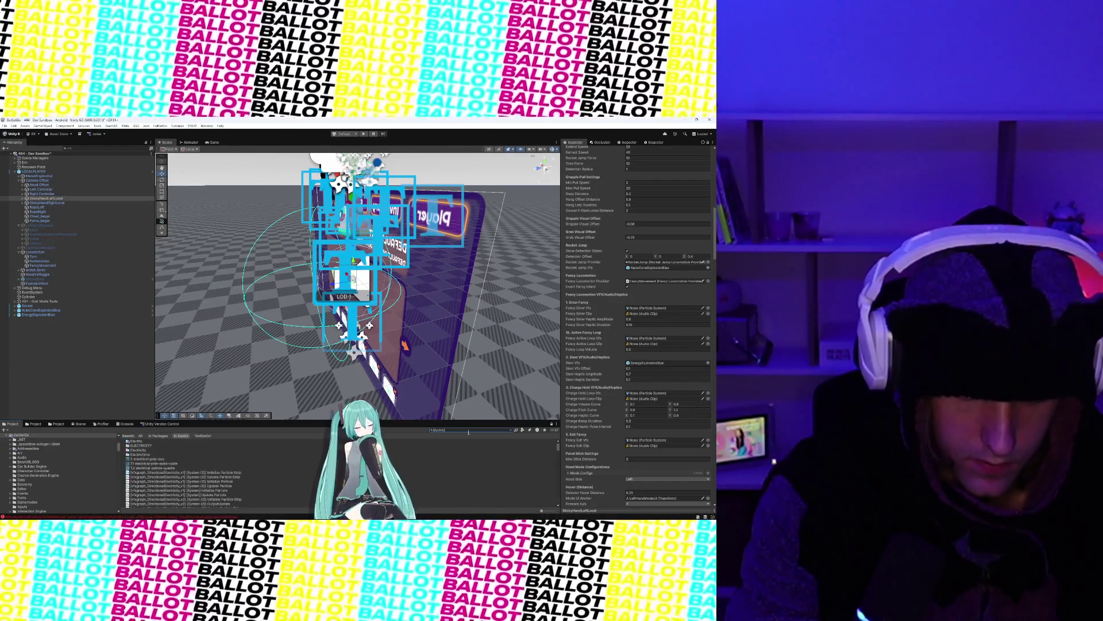
double_click(138, 441)
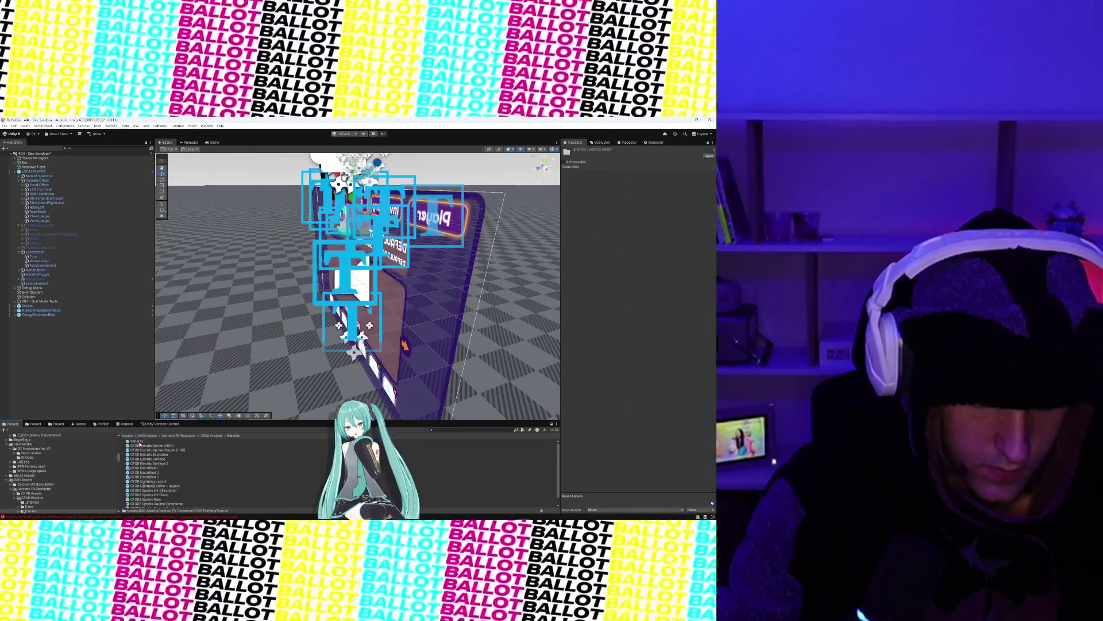
click(145, 477)
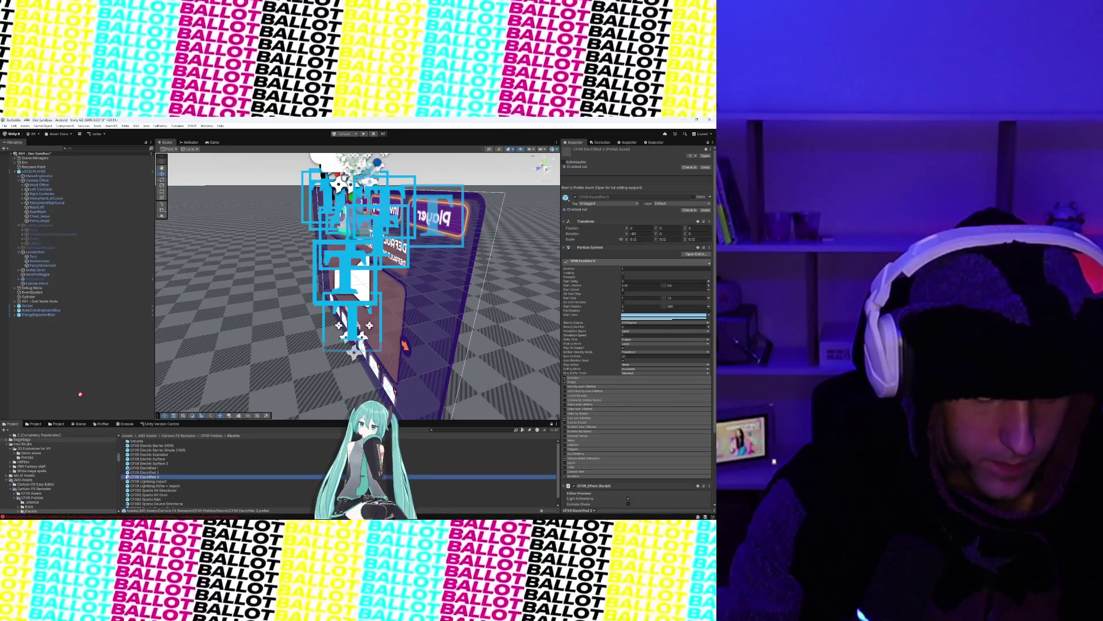
drag(81, 394, 81, 397)
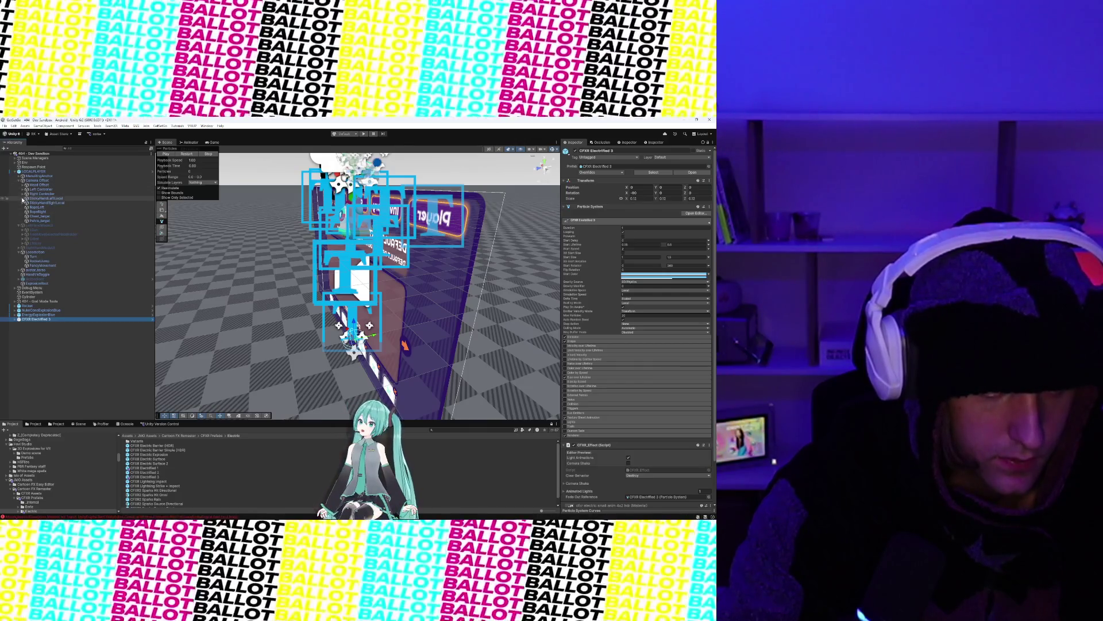
Step: Create an empty child named FX under StickyHandLeftLocal
click(22, 199)
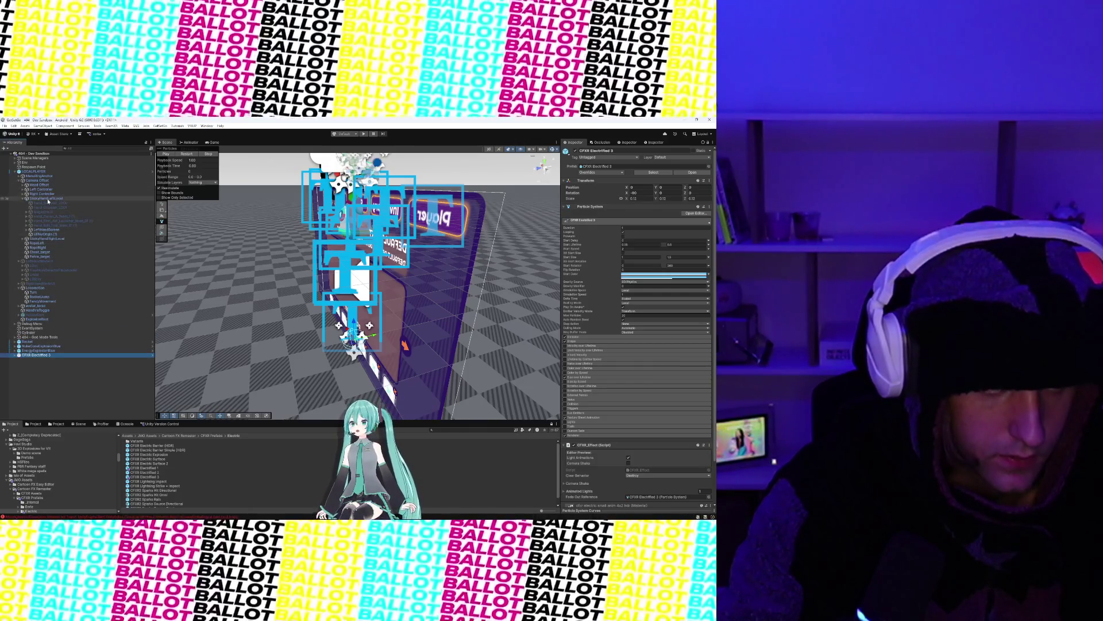
click(49, 199)
click(36, 125)
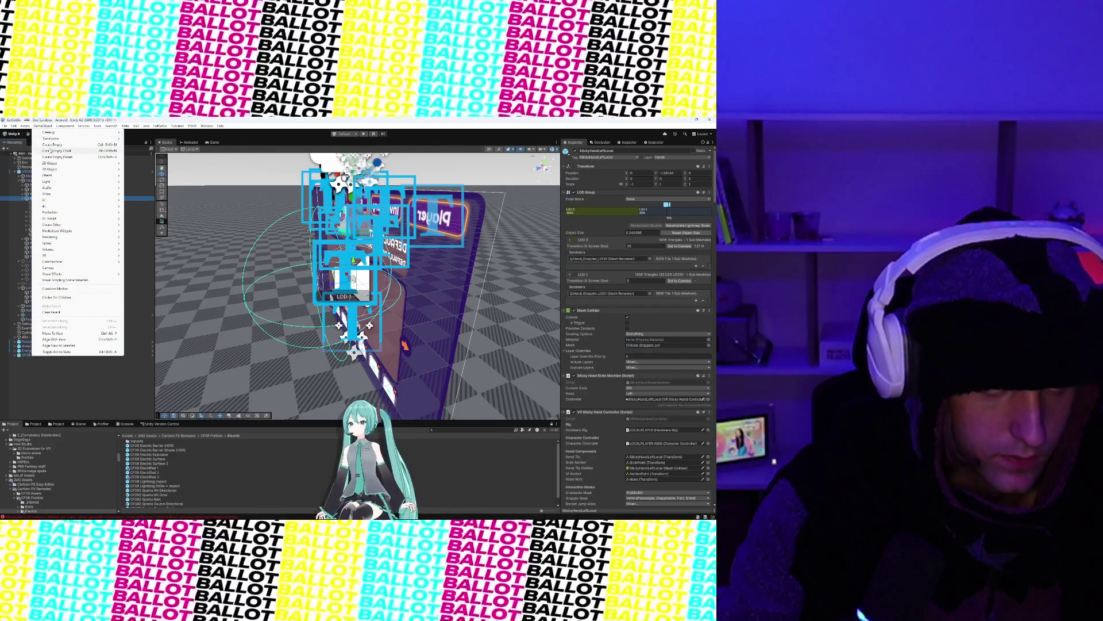
click(51, 152)
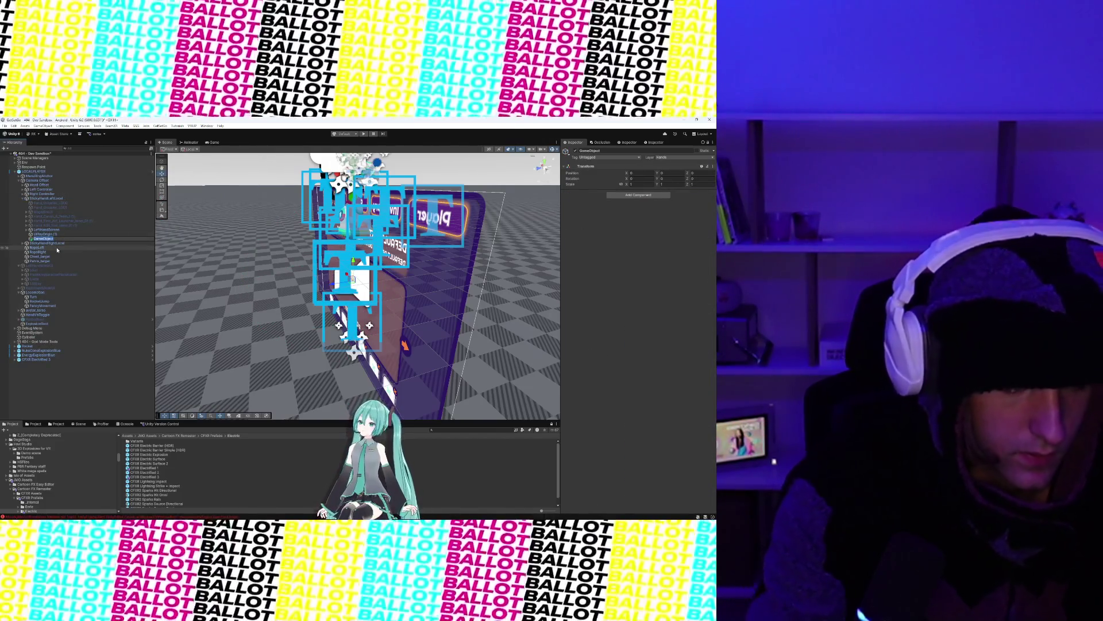
text(FX)
key(Return)
click(49, 243)
Step: Create an empty child named FX under StickyHandRightLocal
click(42, 126)
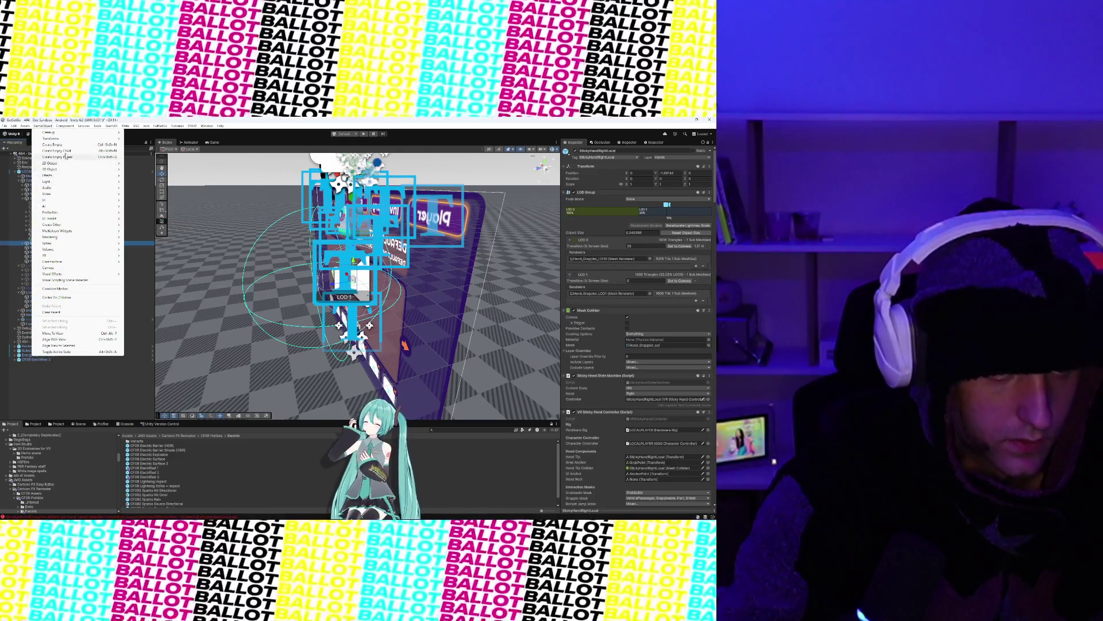
click(57, 150)
text(FX)
key(Return)
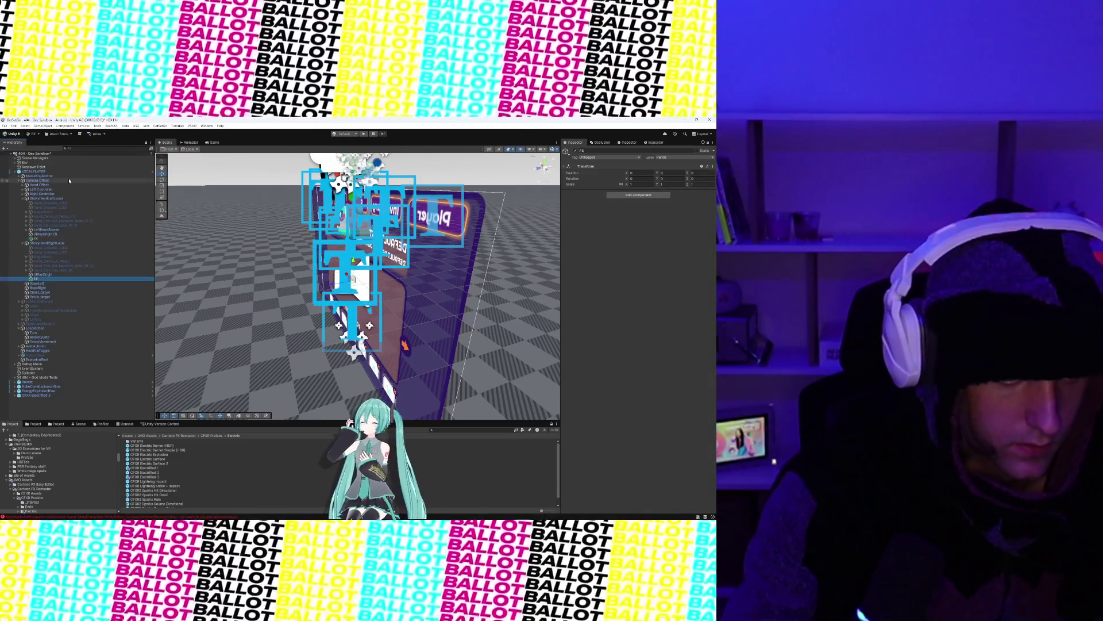
Step: Move CFXR Electrified 3 beside the left FX object and undo a stray empty child
drag(48, 395, 47, 192)
click(43, 126)
click(57, 151)
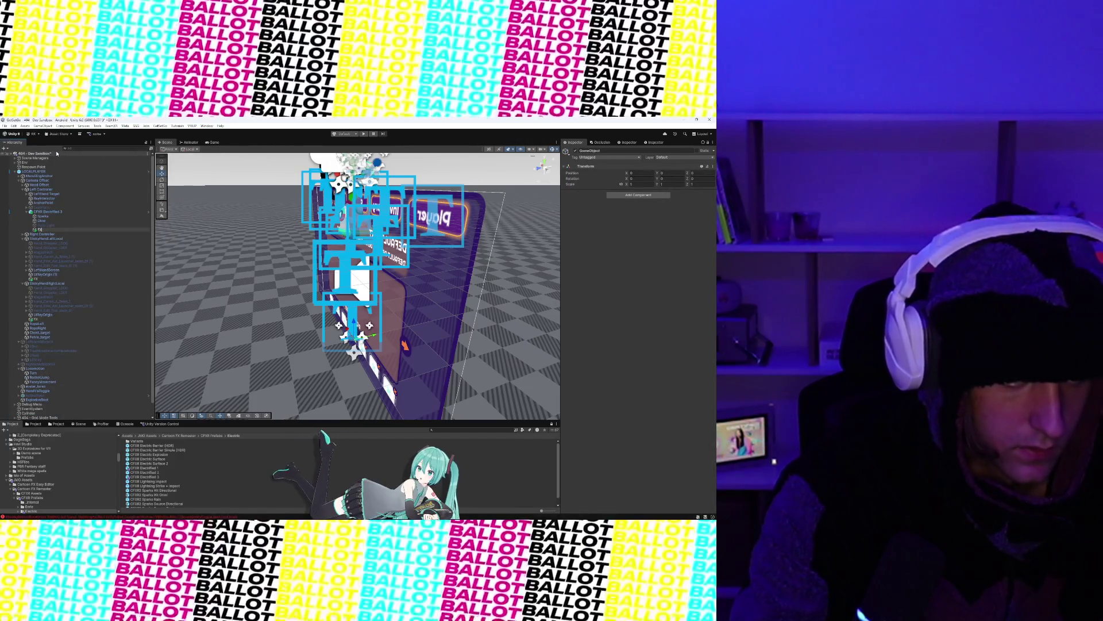
key(Return)
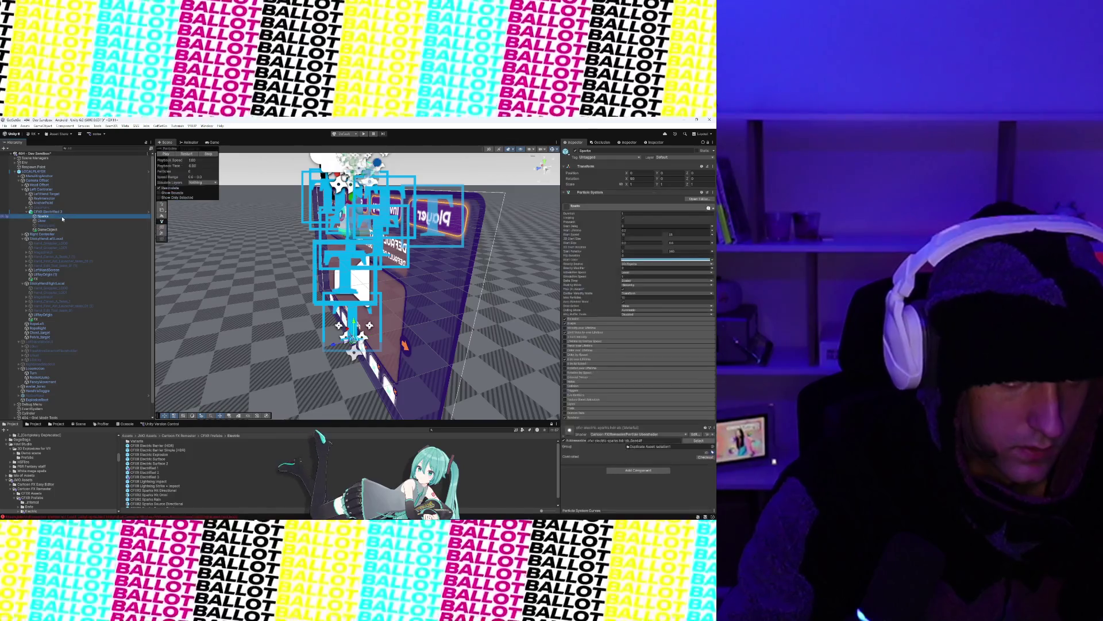
key(ctrl+z)
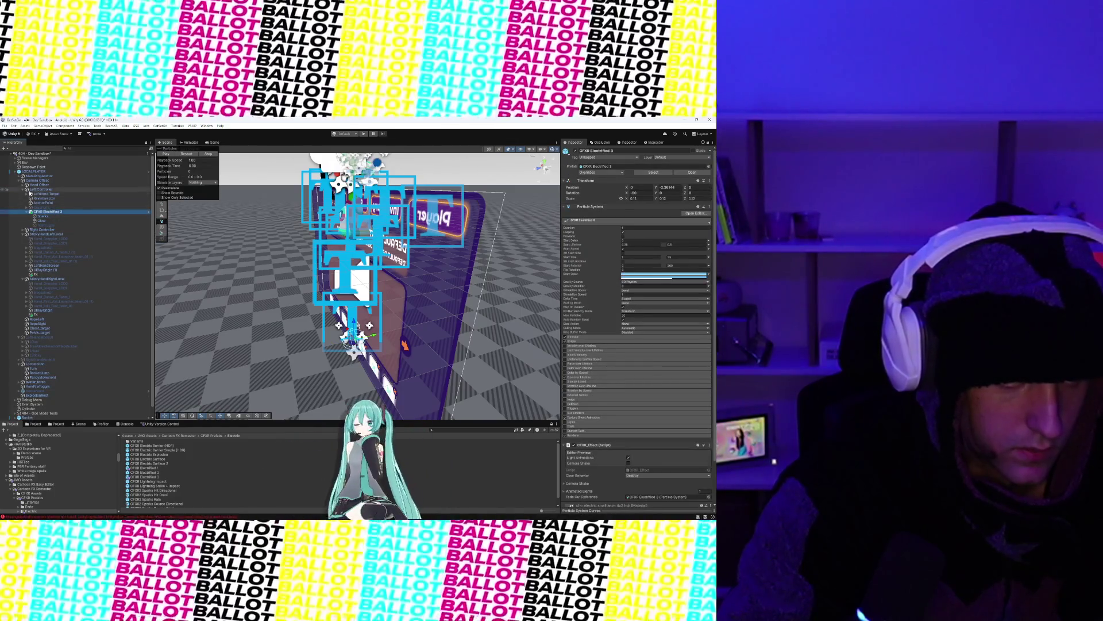
Step: Expand the LeftHand Target and Left Controller foldouts in the Hierarchy
click(27, 194)
click(27, 194)
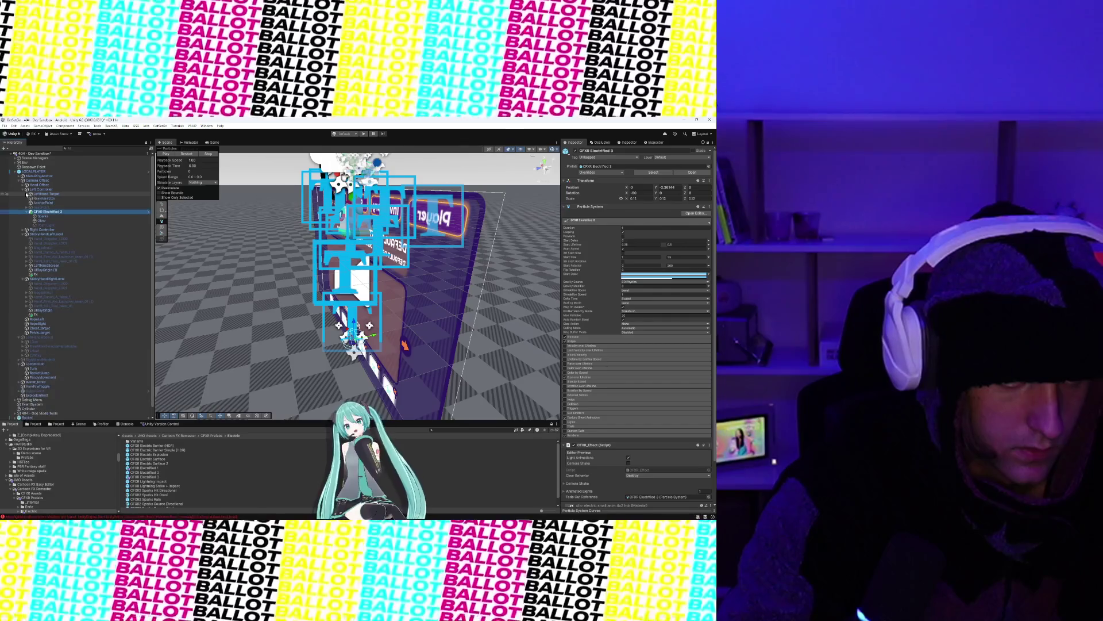
click(27, 194)
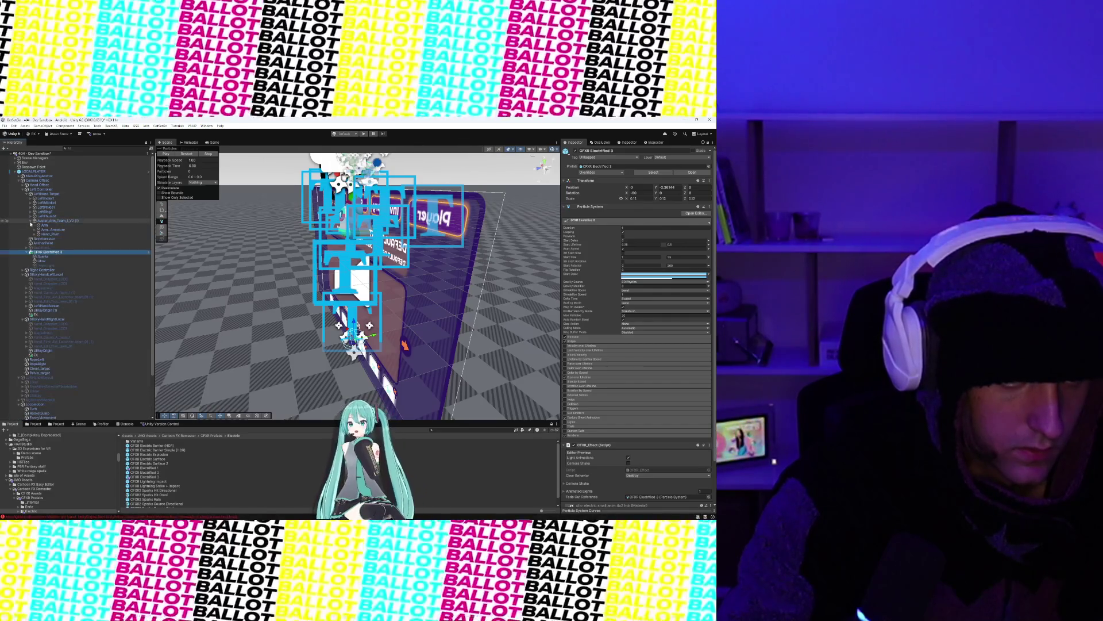
click(25, 189)
click(23, 189)
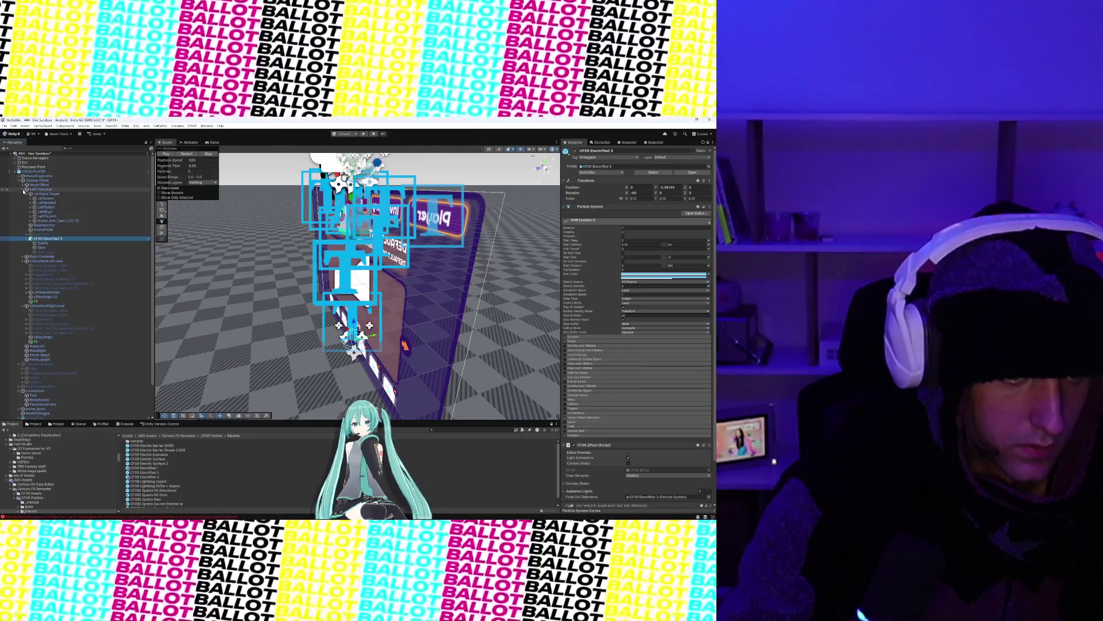
click(42, 126)
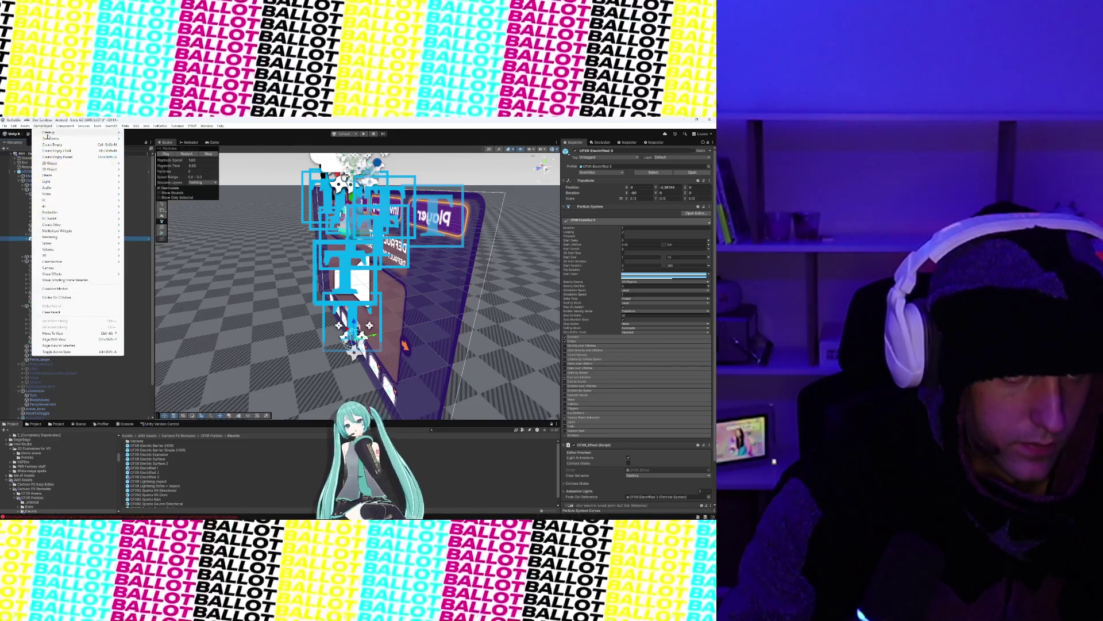
Step: Add an FX child to the Left Controller and move CFXR Electrified 3 into it
click(24, 190)
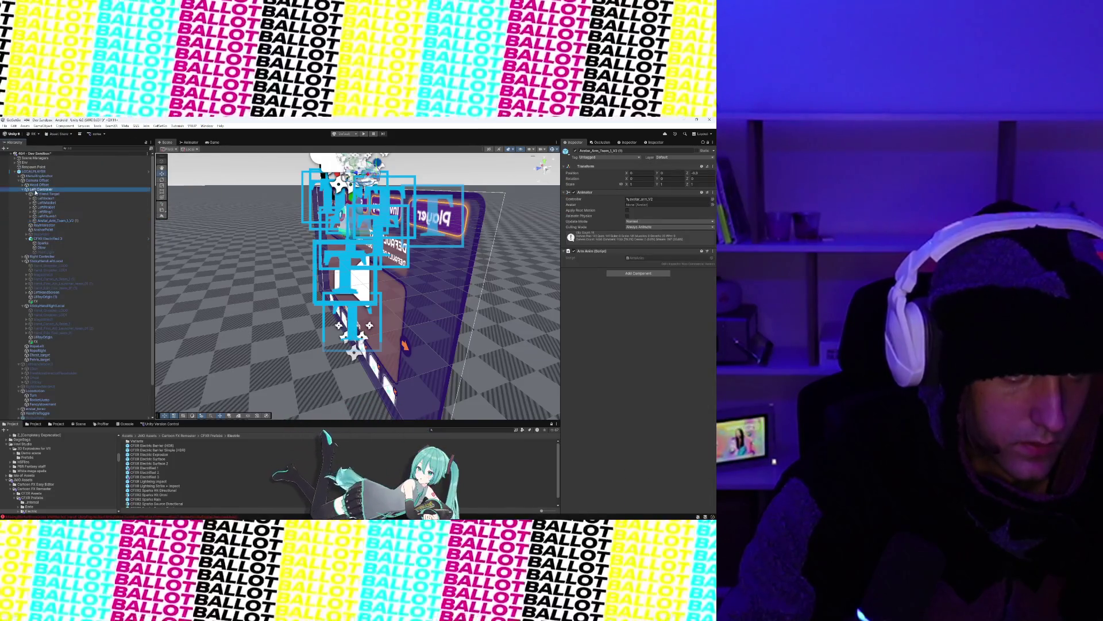
click(42, 126)
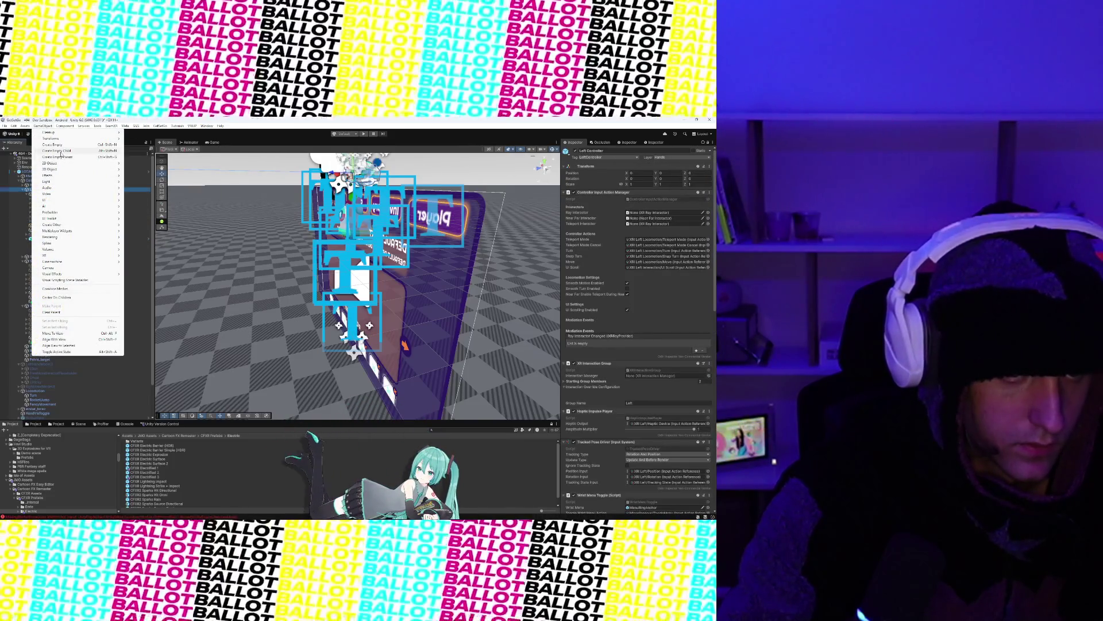
click(61, 151)
text(FX)
key(Return)
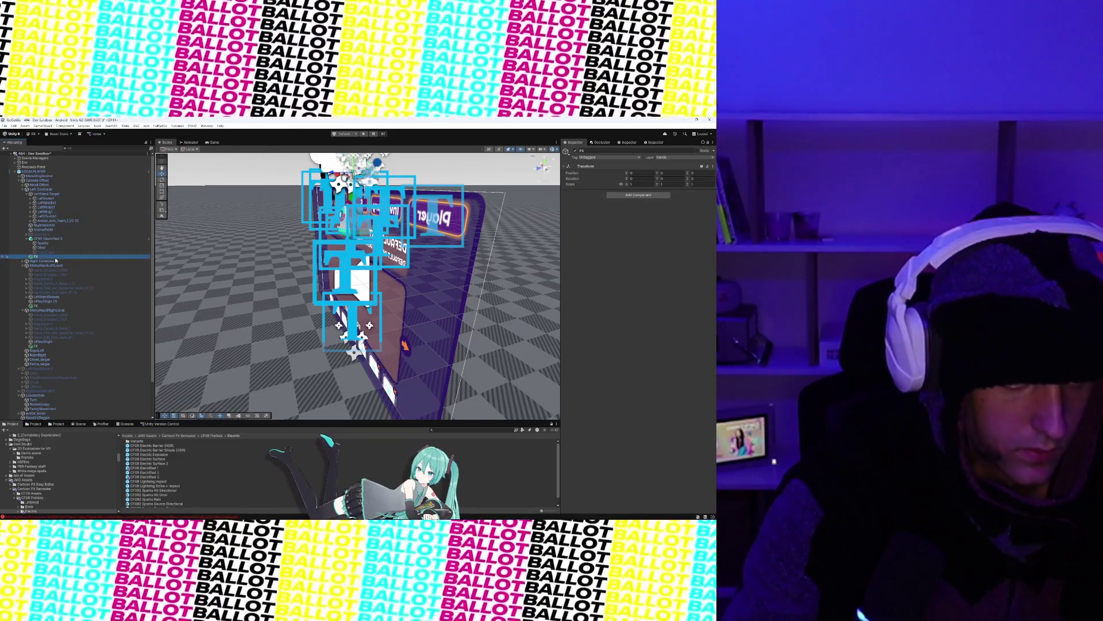
drag(48, 238, 50, 257)
click(31, 243)
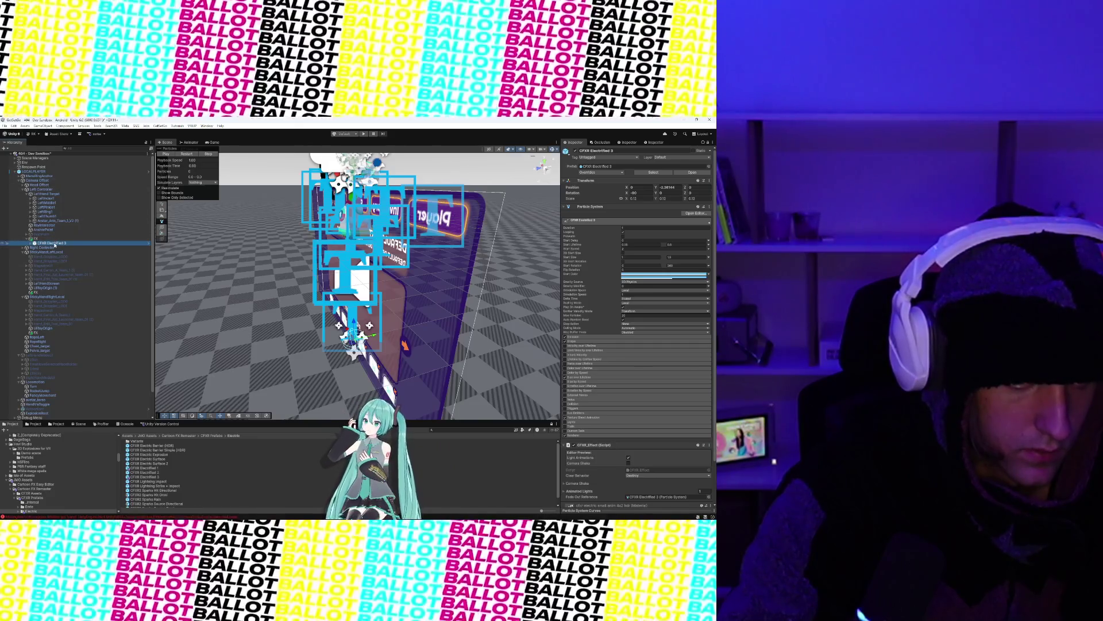
Step: Duplicate the effect and put the copy in a new FX child of the Right Controller
key(ctrl+d)
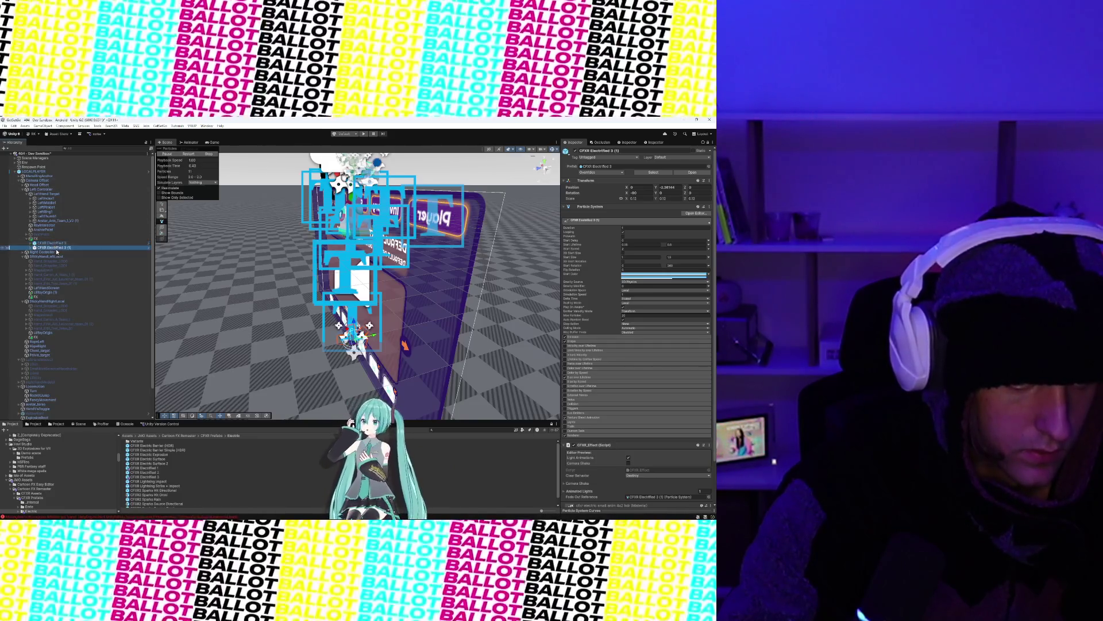
drag(55, 290, 51, 298)
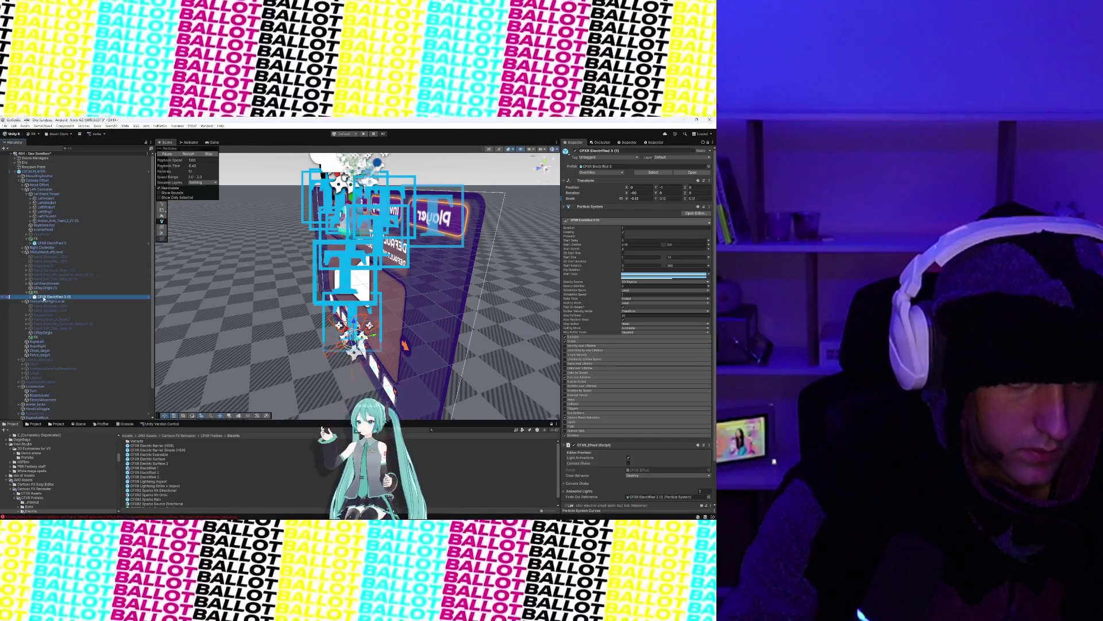
click(23, 247)
click(38, 248)
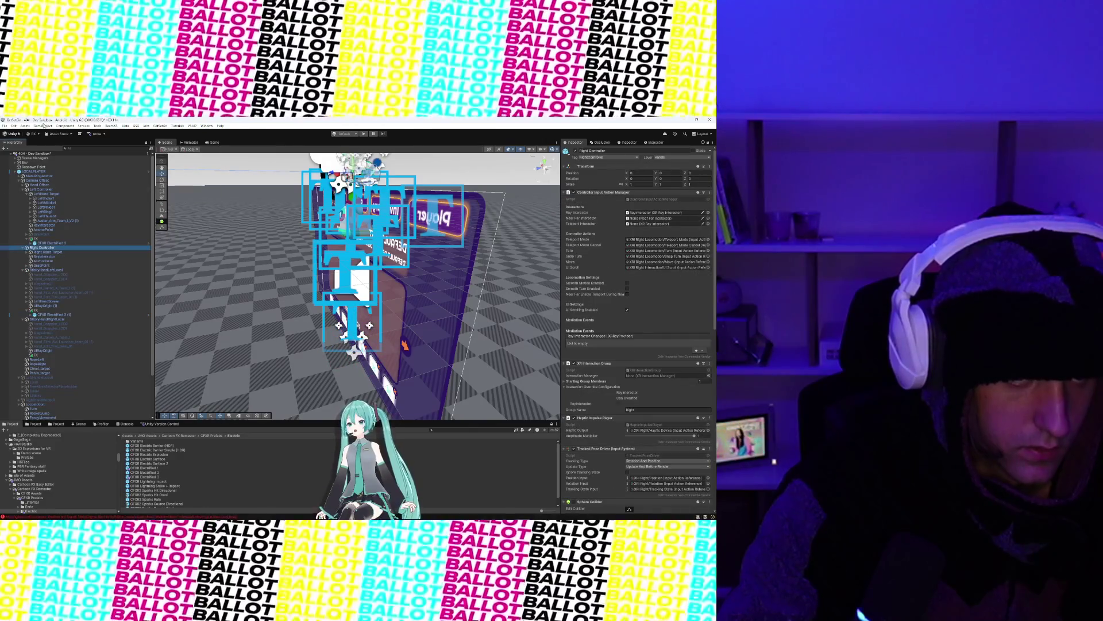
click(43, 126)
click(65, 150)
text(FX)
key(Return)
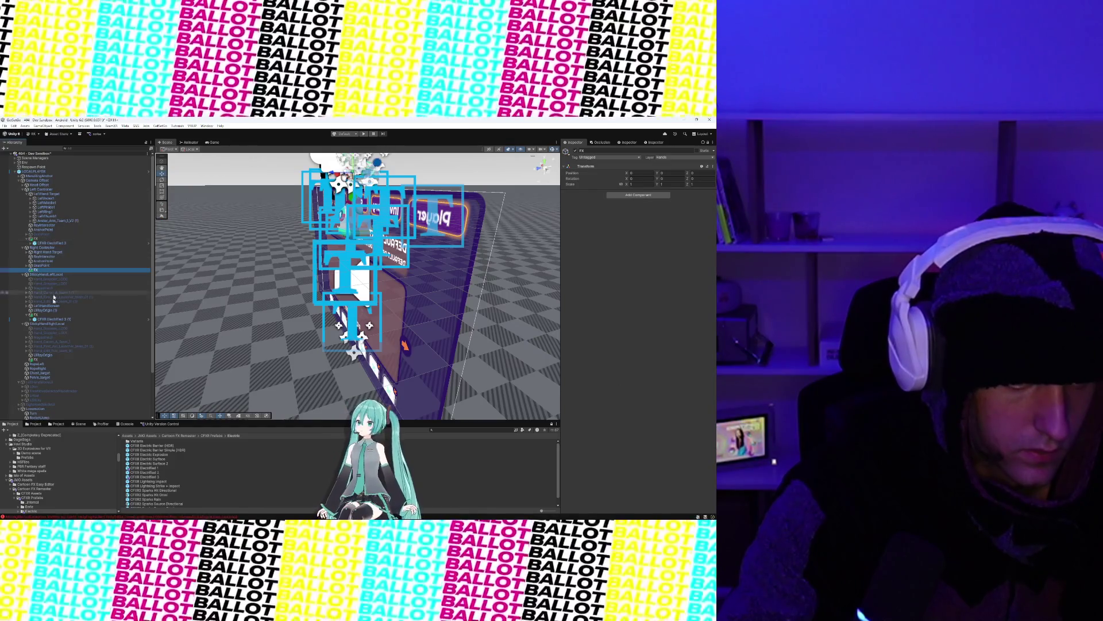
drag(49, 319, 42, 272)
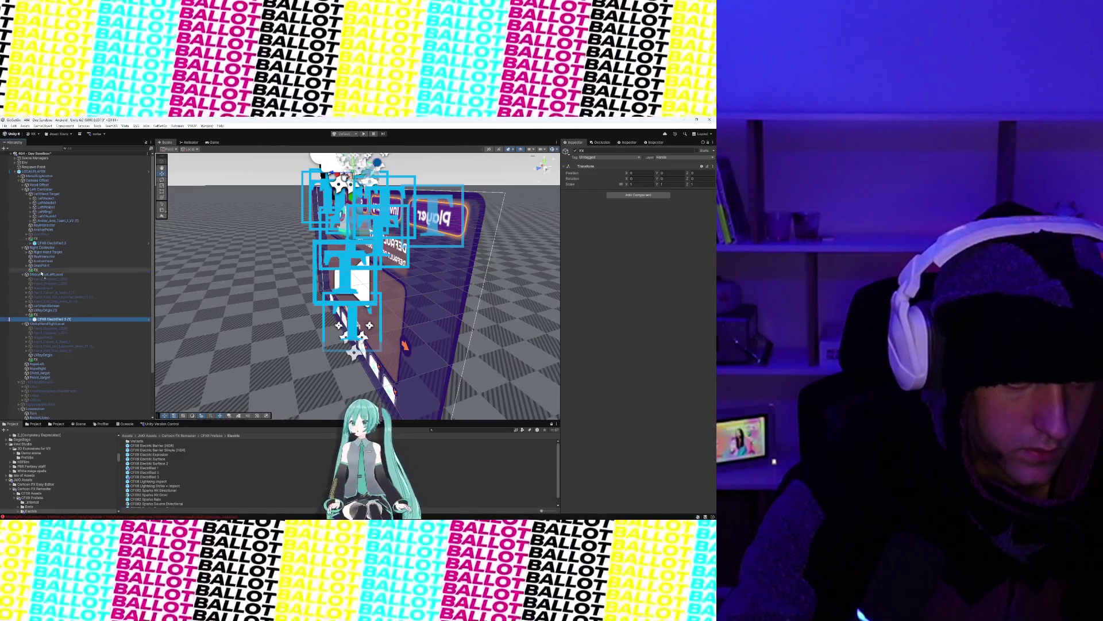
click(46, 278)
scroll(54, 318, down, 3)
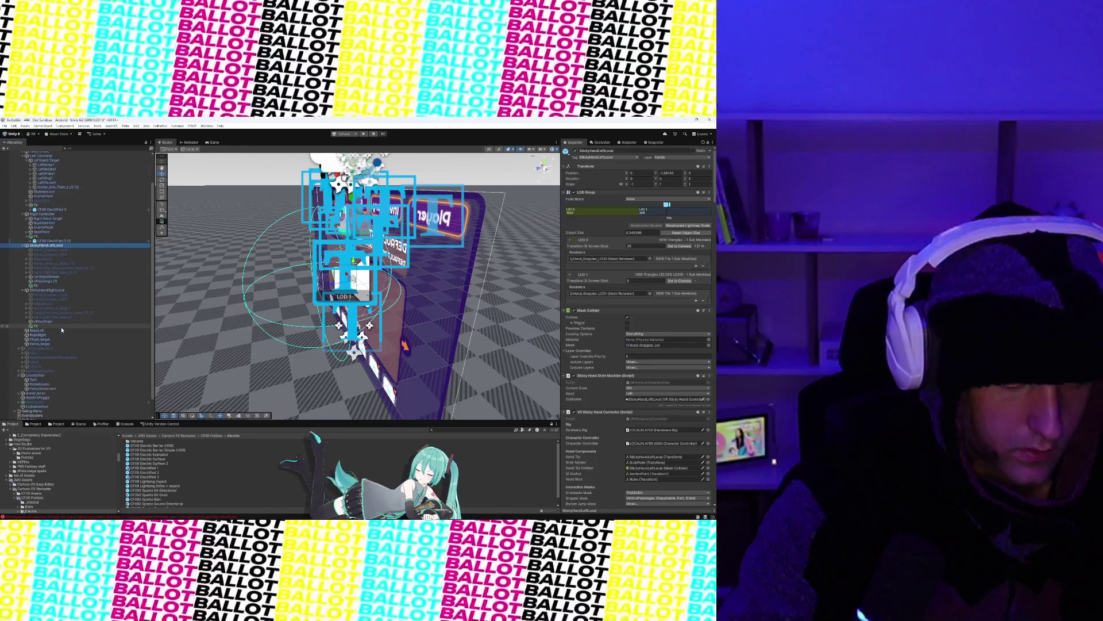
Step: Set the CFXR Electrified 3 effect's Transform Position Y to 0
scroll(605, 361, down, 10)
scroll(605, 360, down, 5)
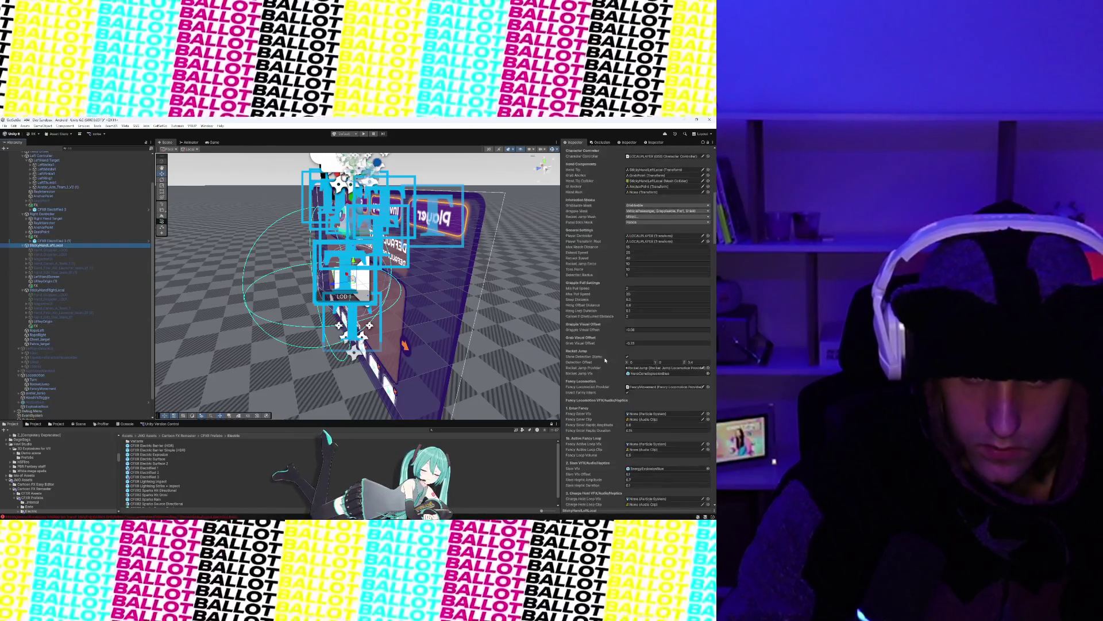
scroll(605, 360, down, 1)
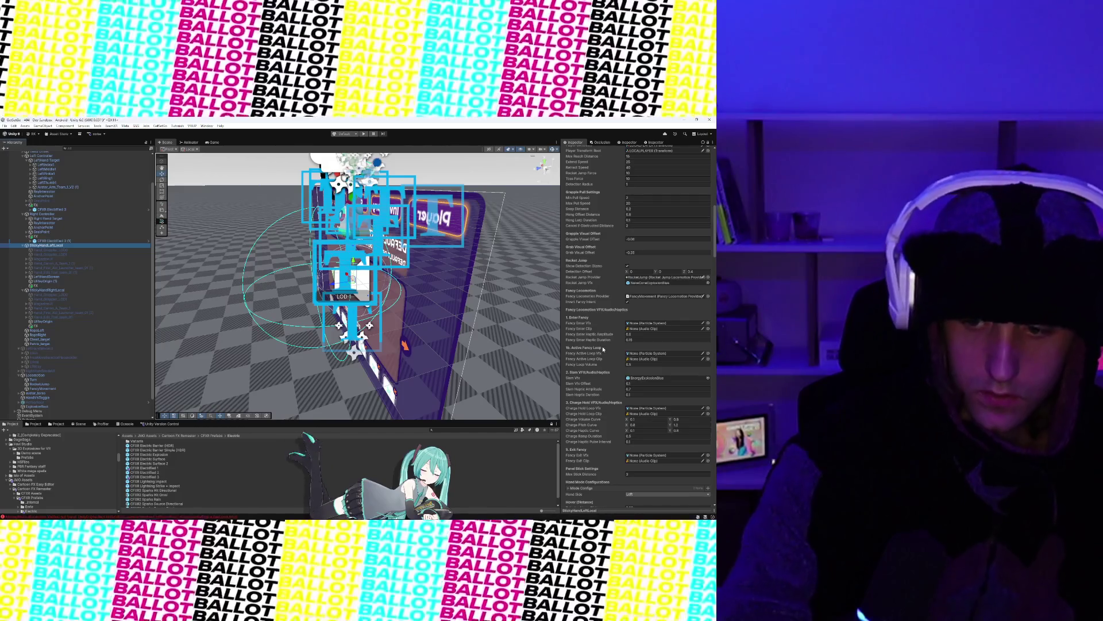
scroll(602, 348, down, 2)
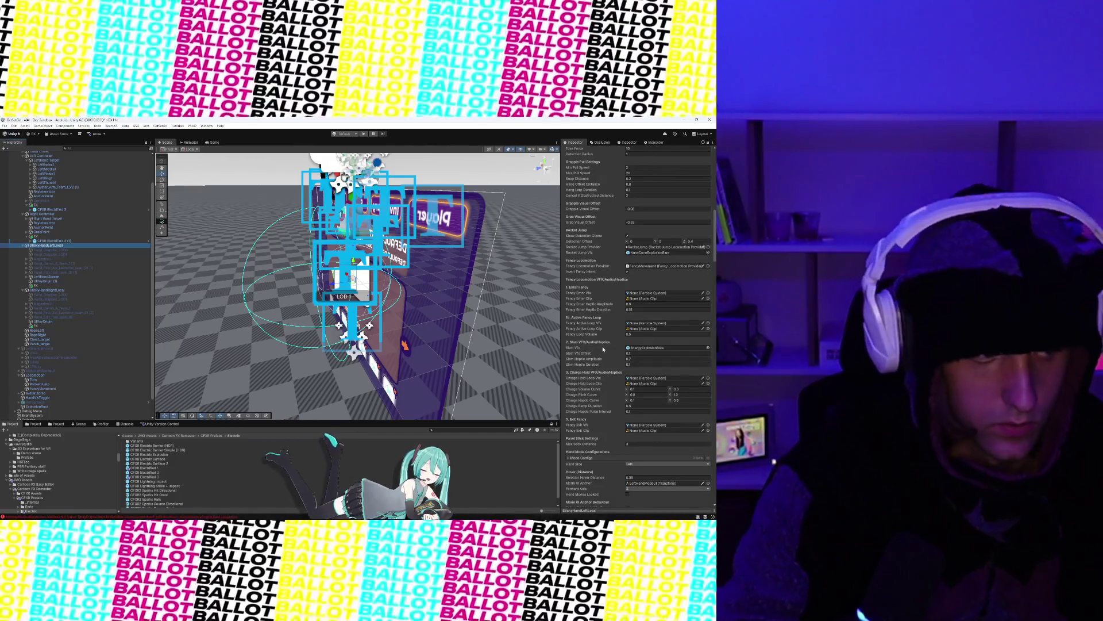
scroll(603, 349, down, 1)
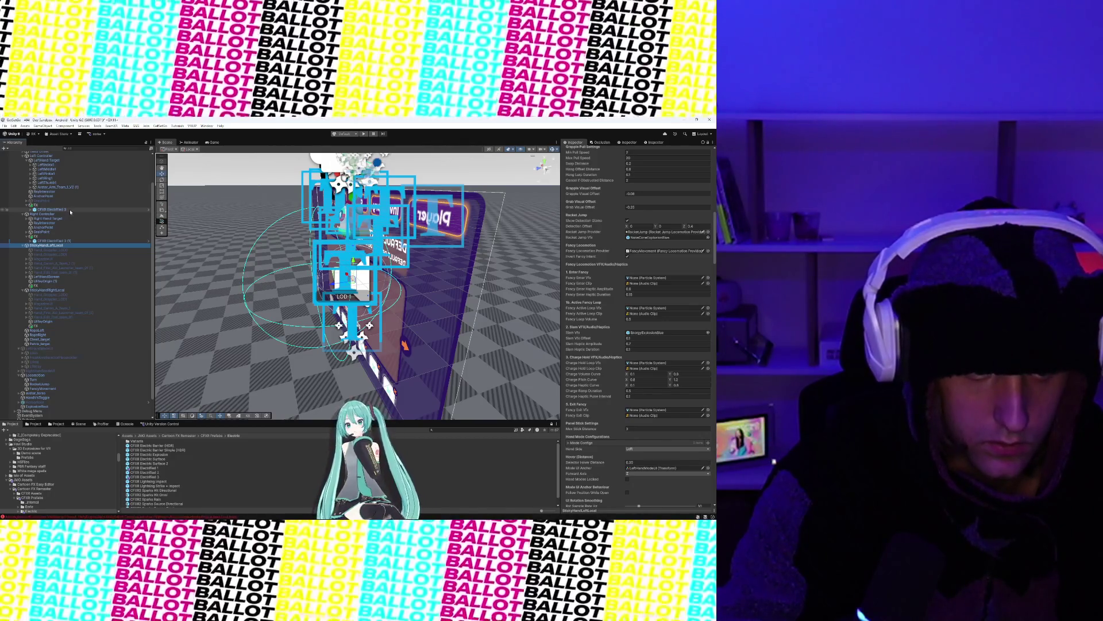
click(71, 211)
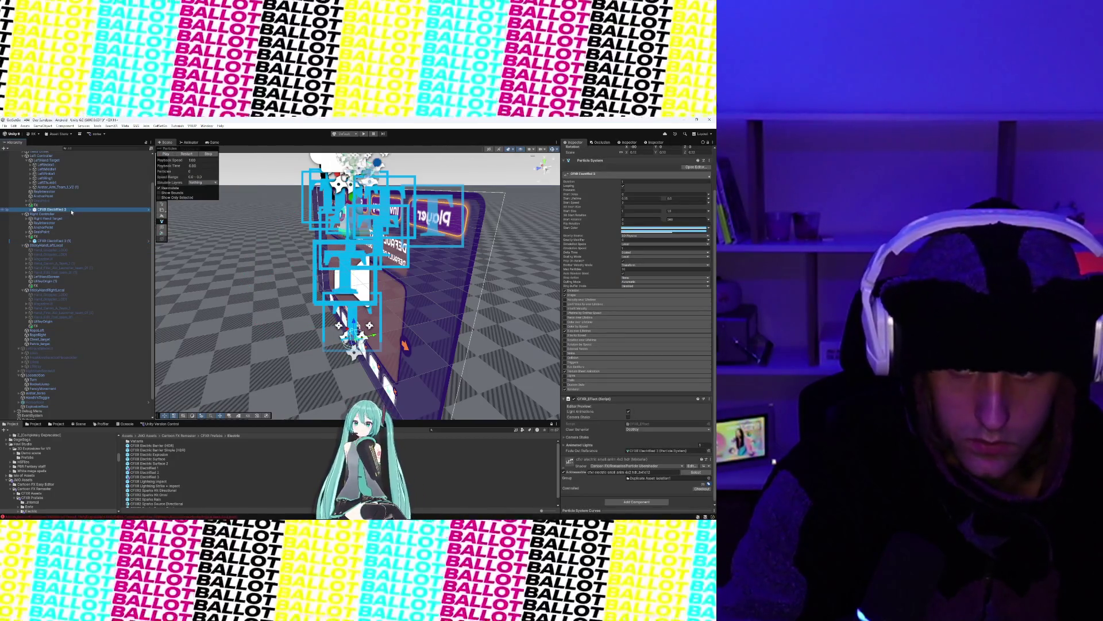
scroll(652, 240, up, 3)
click(668, 187)
text(0)
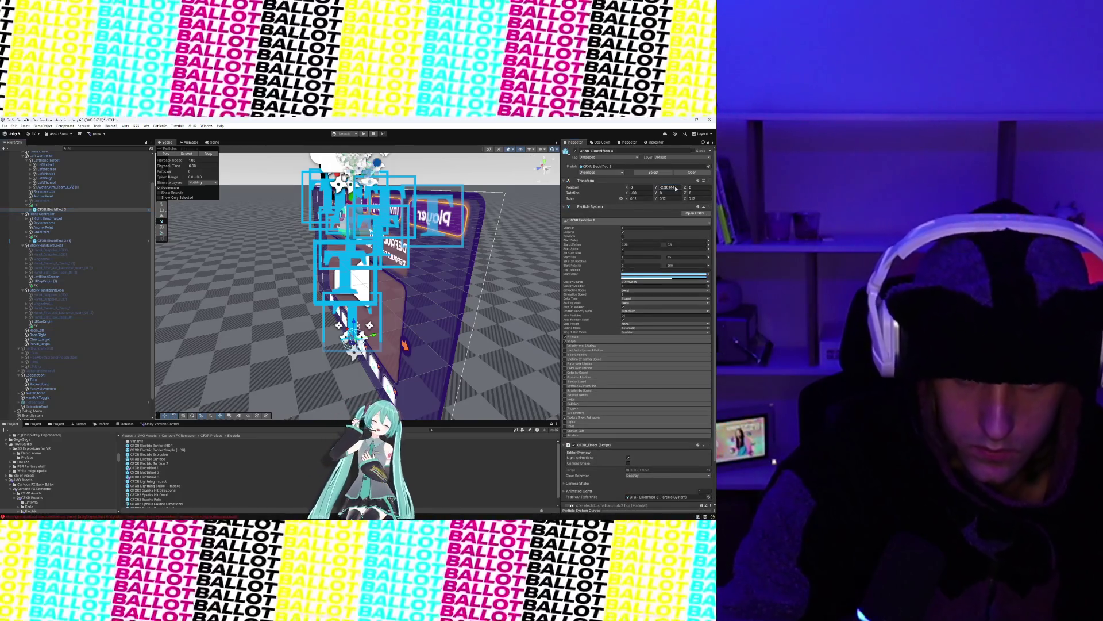
click(106, 241)
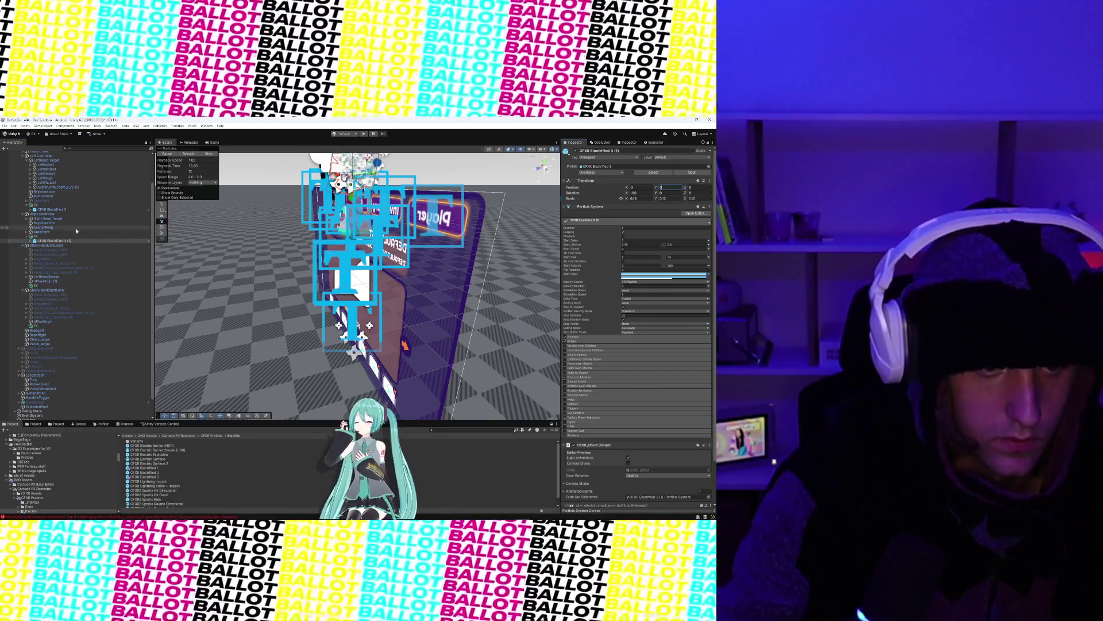
click(55, 246)
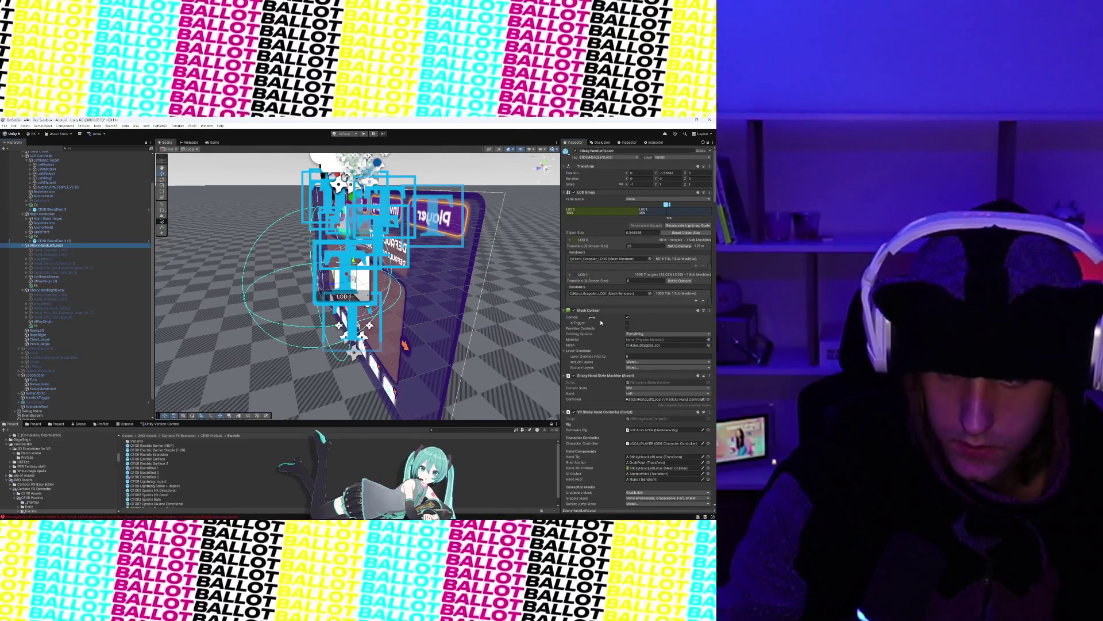
Step: Assign CFXR Electrified 3 to the left controller's Fancy Active Loop Vfx slot
scroll(603, 323, down, 6)
scroll(604, 323, down, 2)
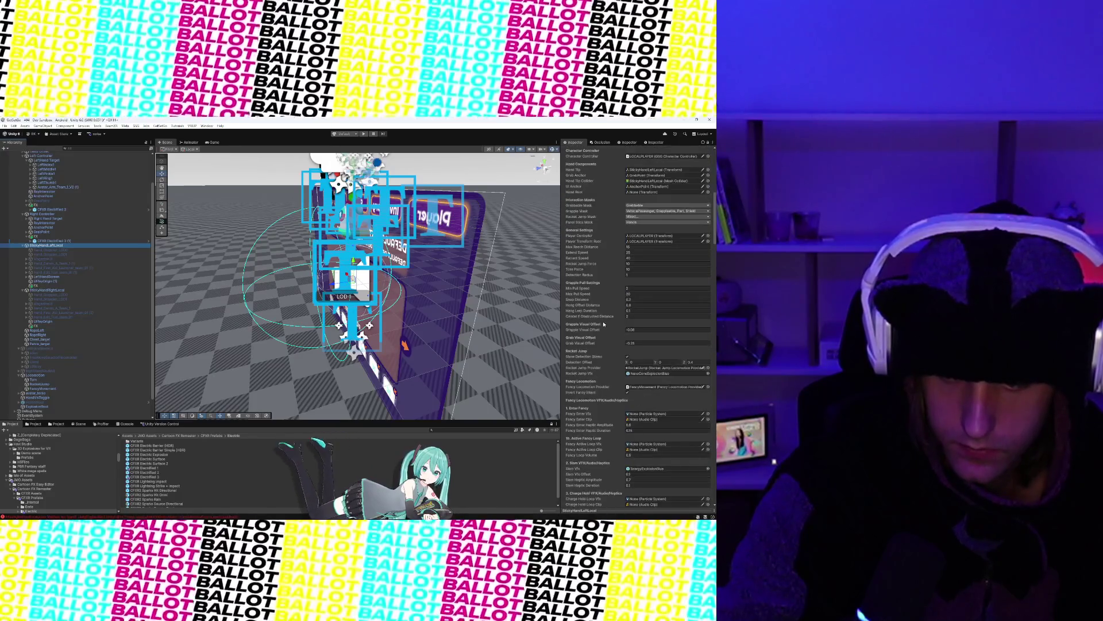
scroll(603, 324, down, 1)
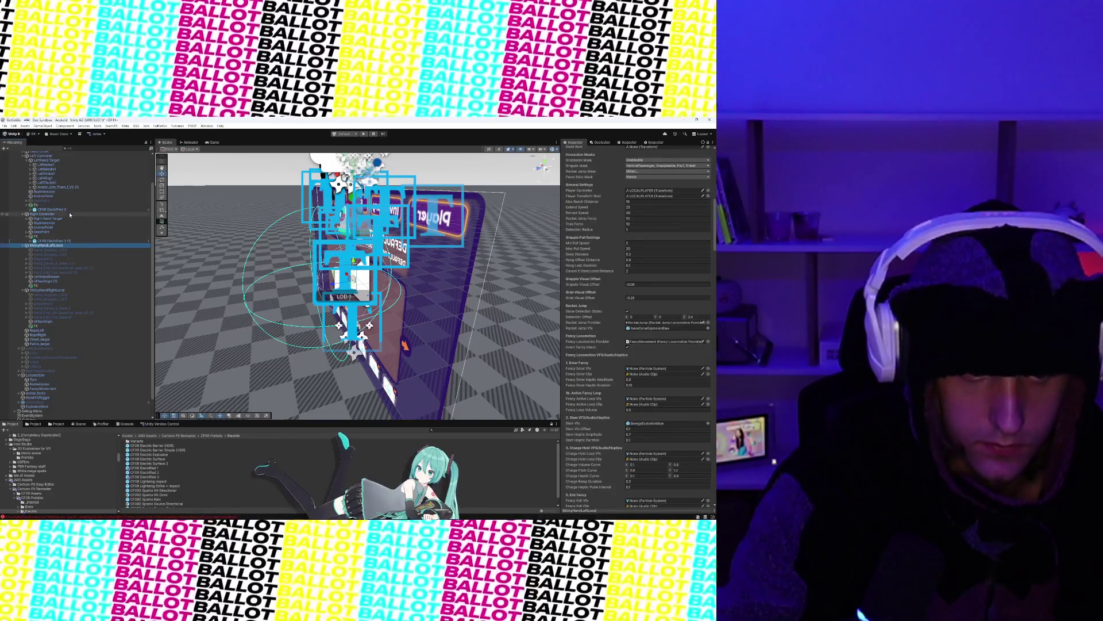
click(72, 210)
click(650, 399)
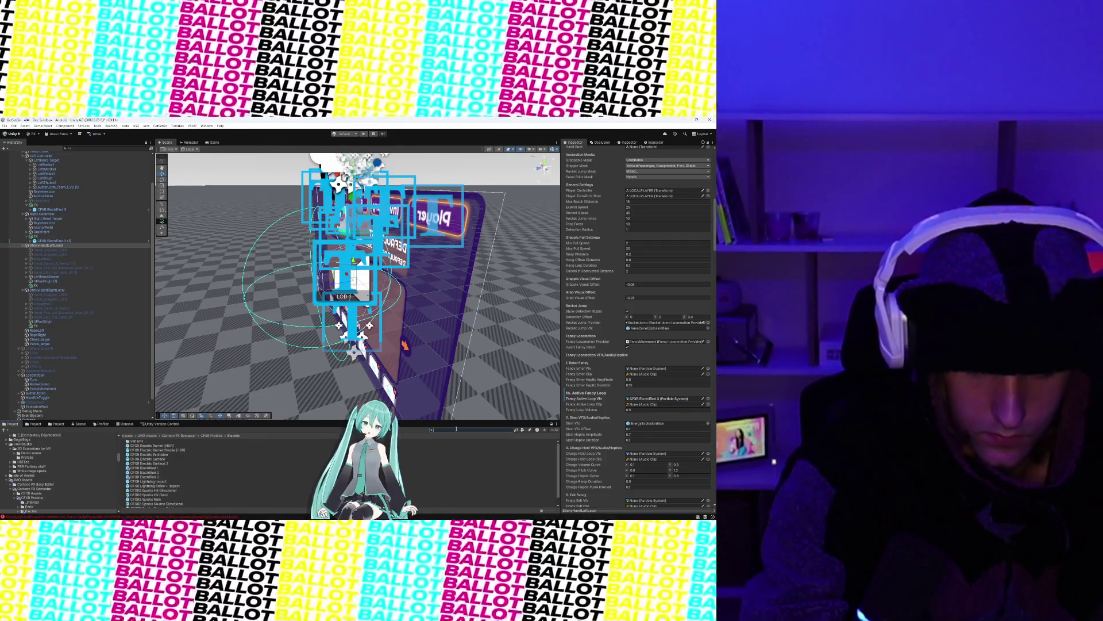
Step: Give Fancy Active Loop Clip an energy-shield loop sound, then search the project for 'Magic charge'
text(Loop)
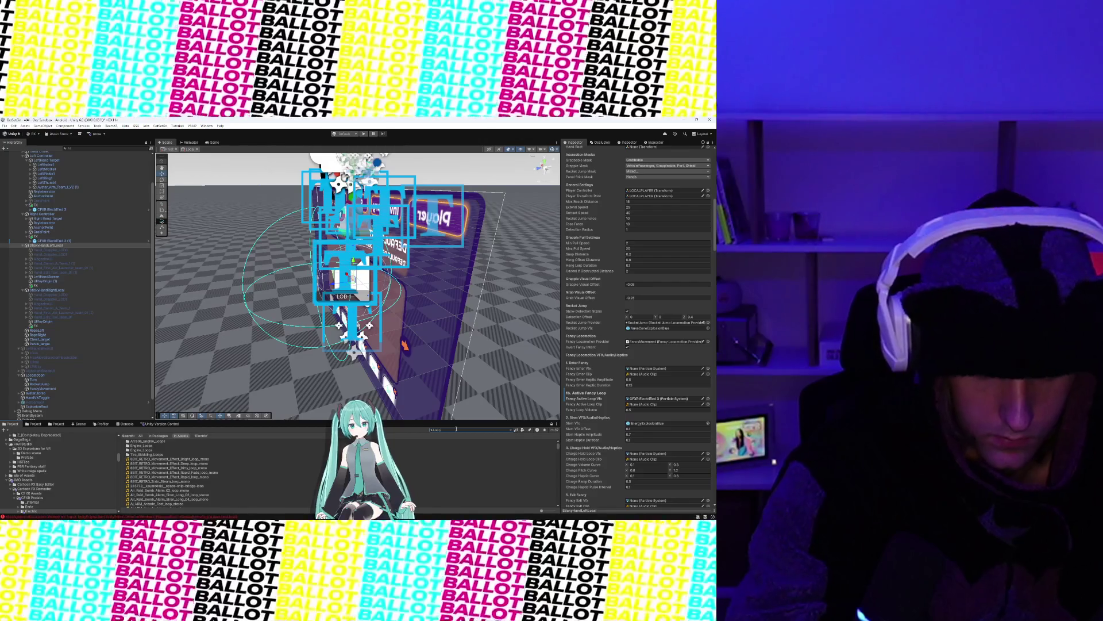
key(BackSpace)
key(BackSpace)
key(BackSpace)
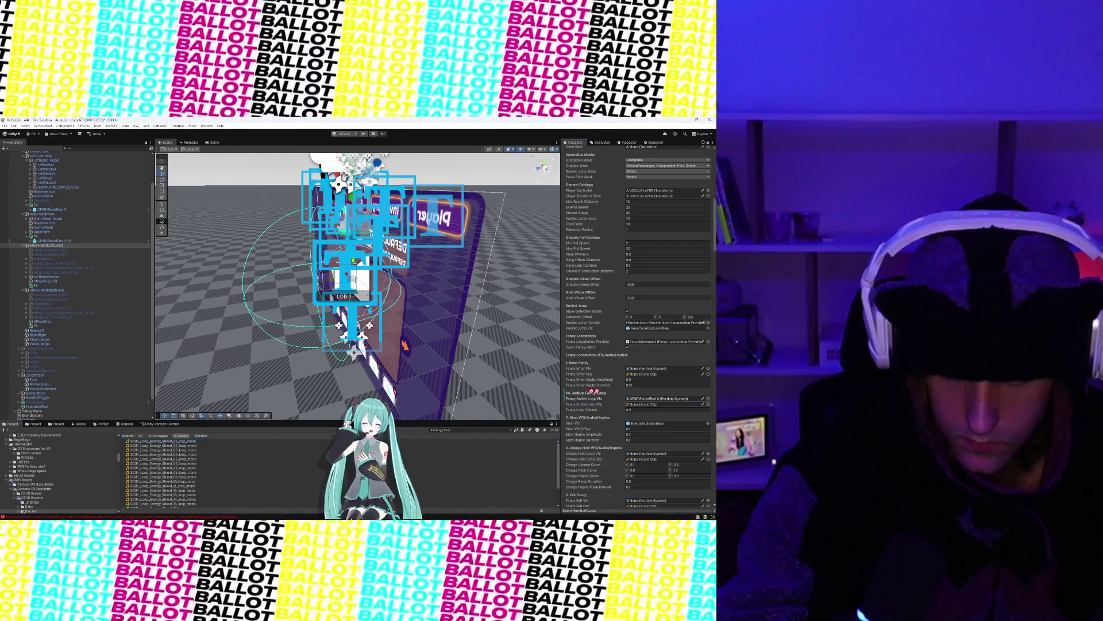
click(670, 405)
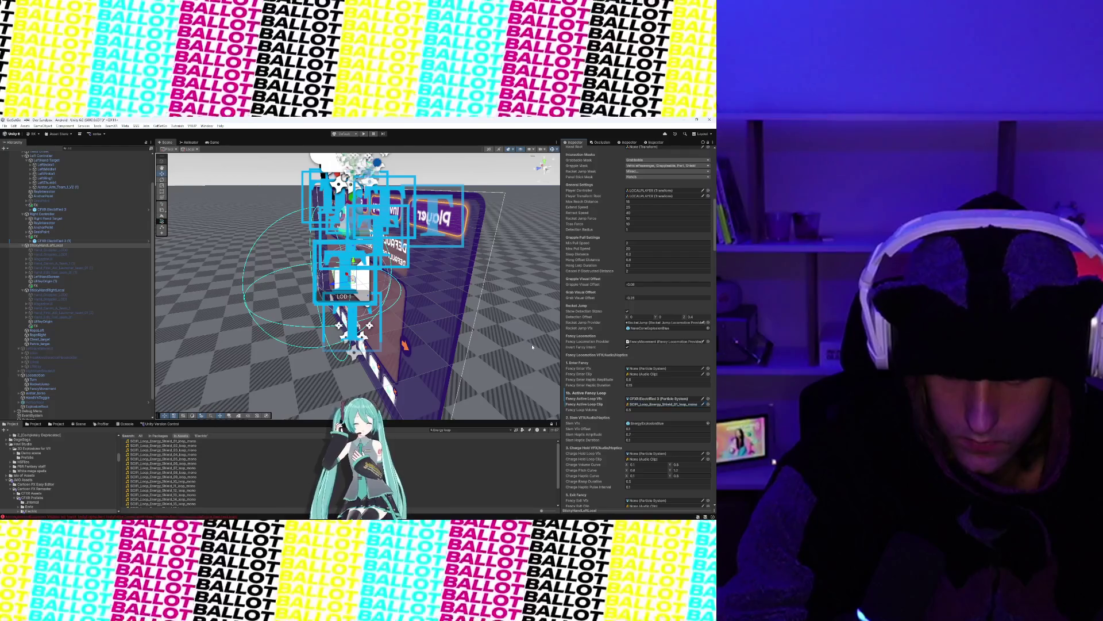
scroll(667, 407, down, 3)
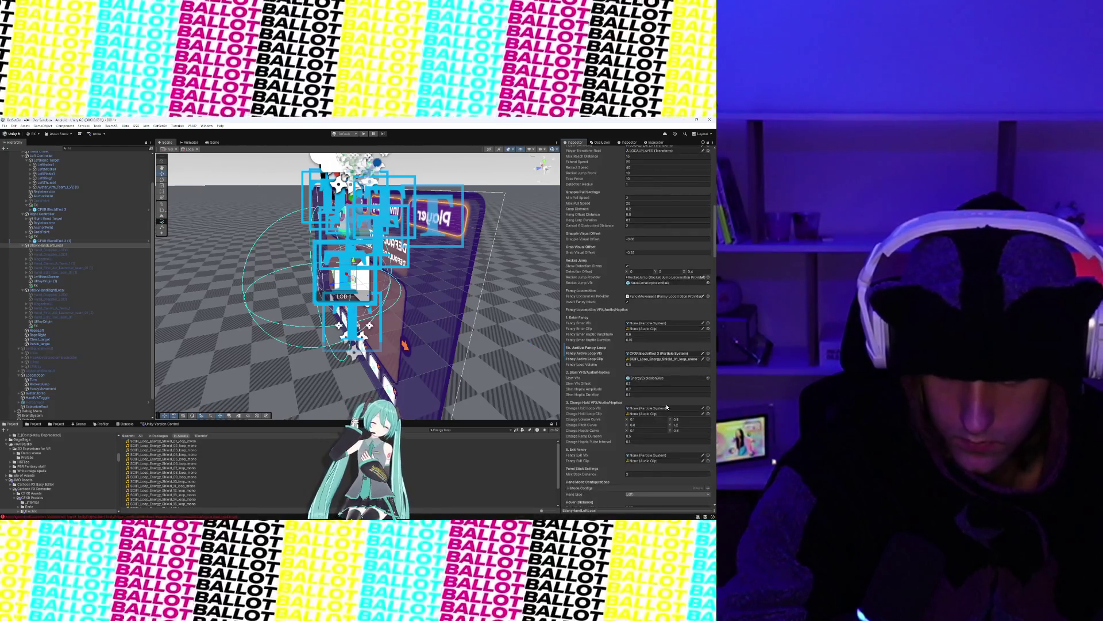
scroll(675, 401, down, 1)
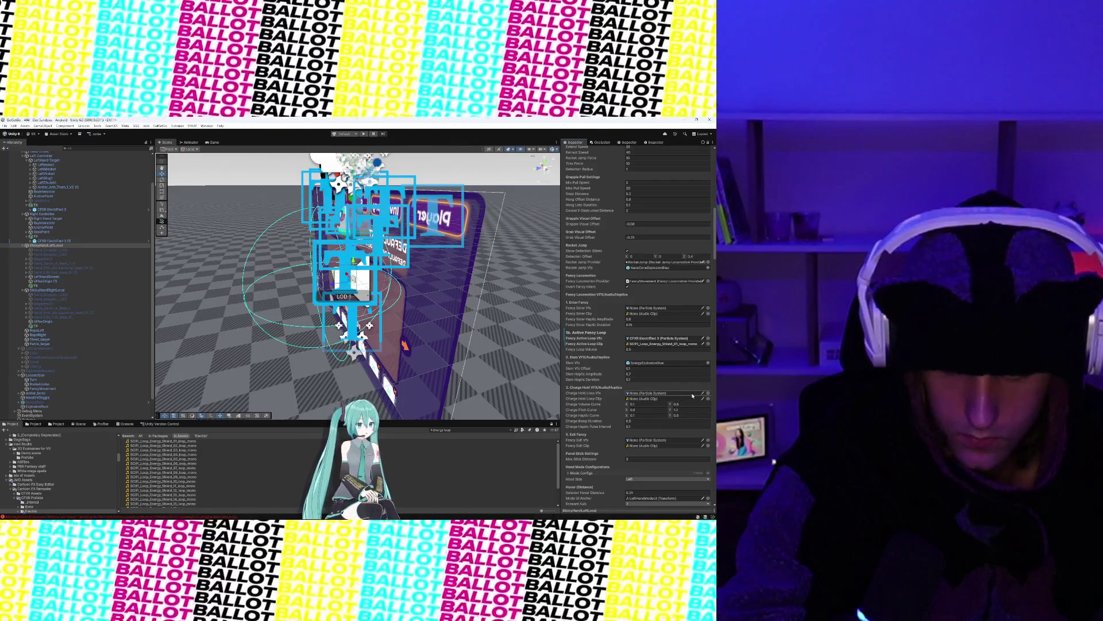
key(BackSpace)
key(BackSpace)
key(BackSpace)
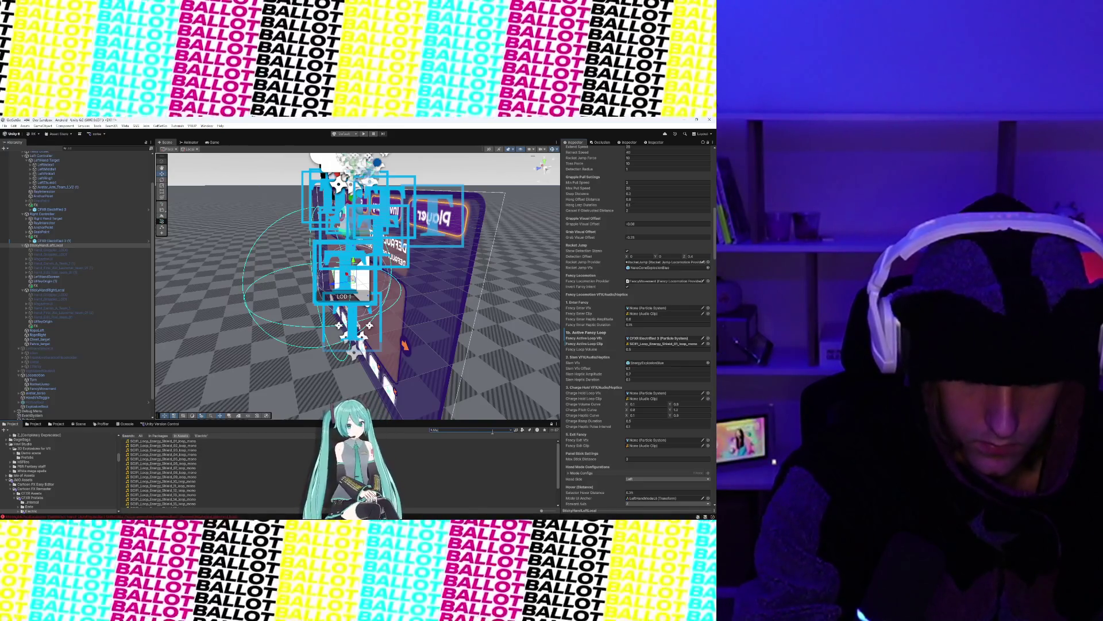
text(gic charge)
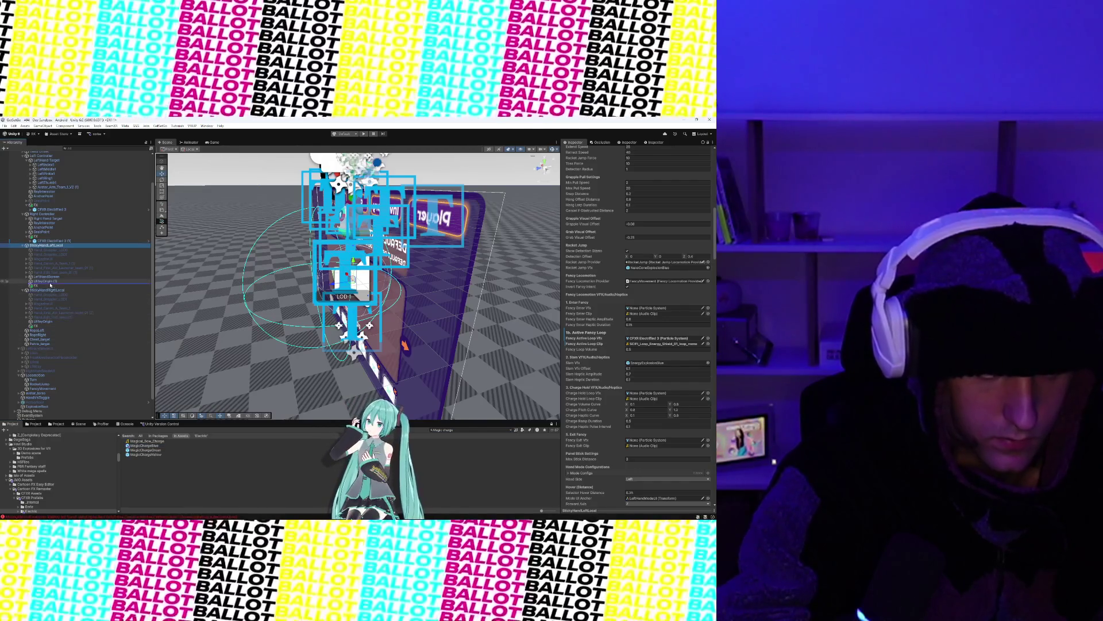
Step: Place MagicChargeBlue under the left FX and a duplicate under the right FX
drag(52, 286, 53, 287)
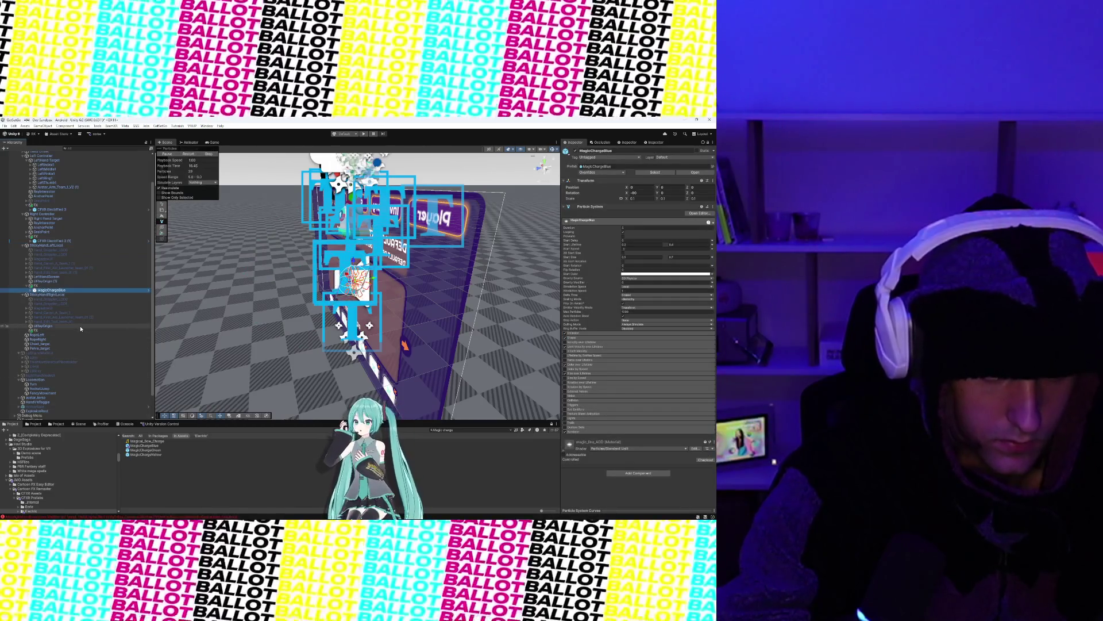
key(ctrl+d)
drag(50, 331, 48, 335)
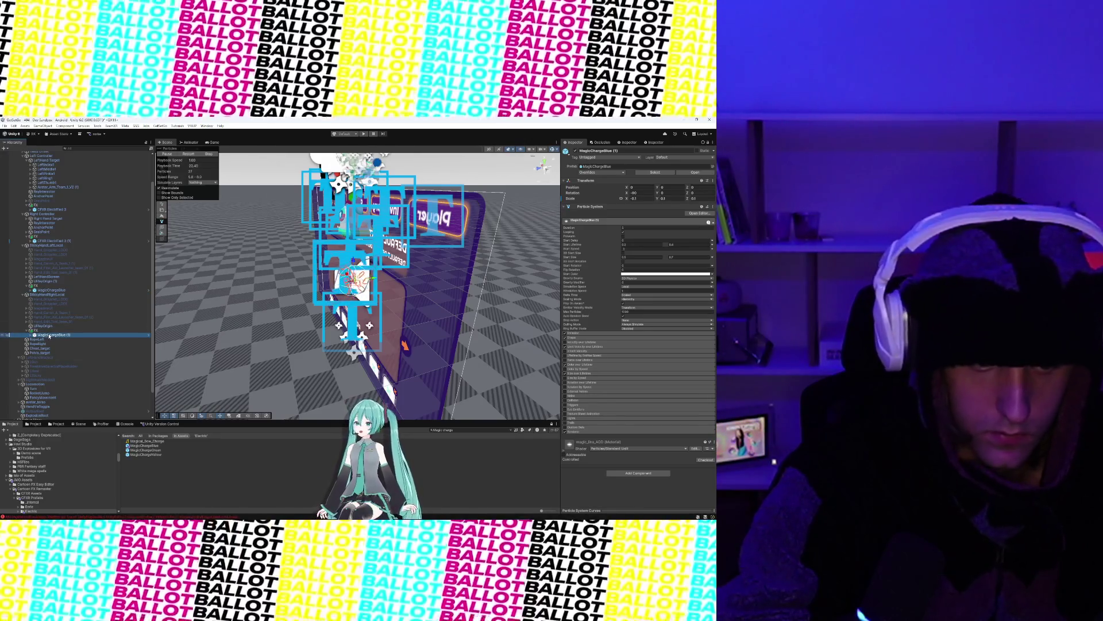
Step: Scale the MagicChargeBlue (1) copy down to about 0.1 on X
click(52, 290)
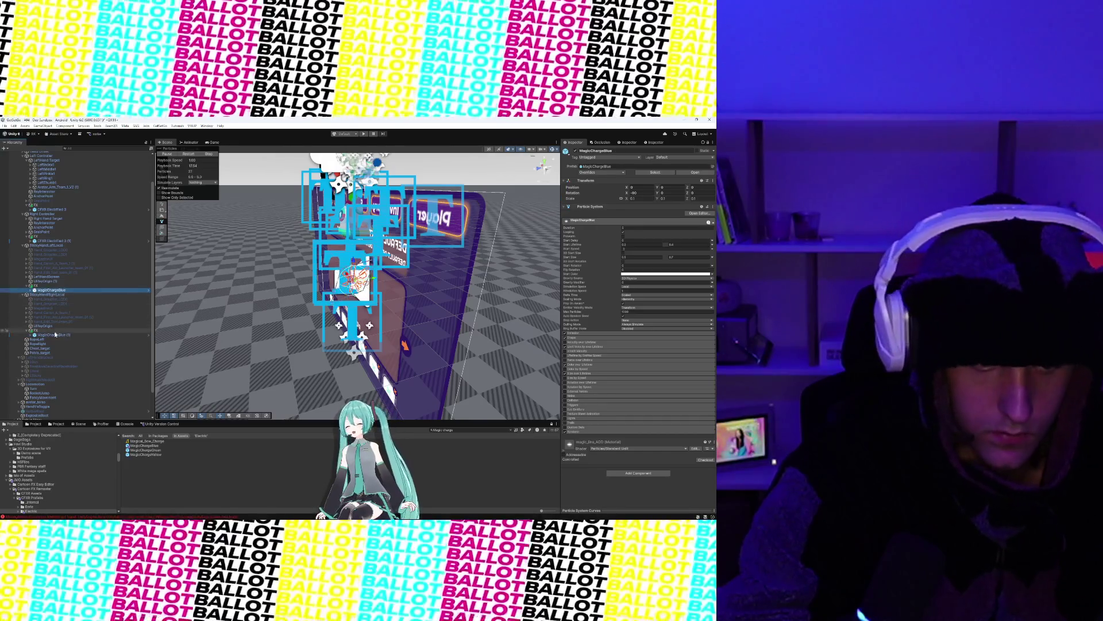
click(59, 335)
click(638, 199)
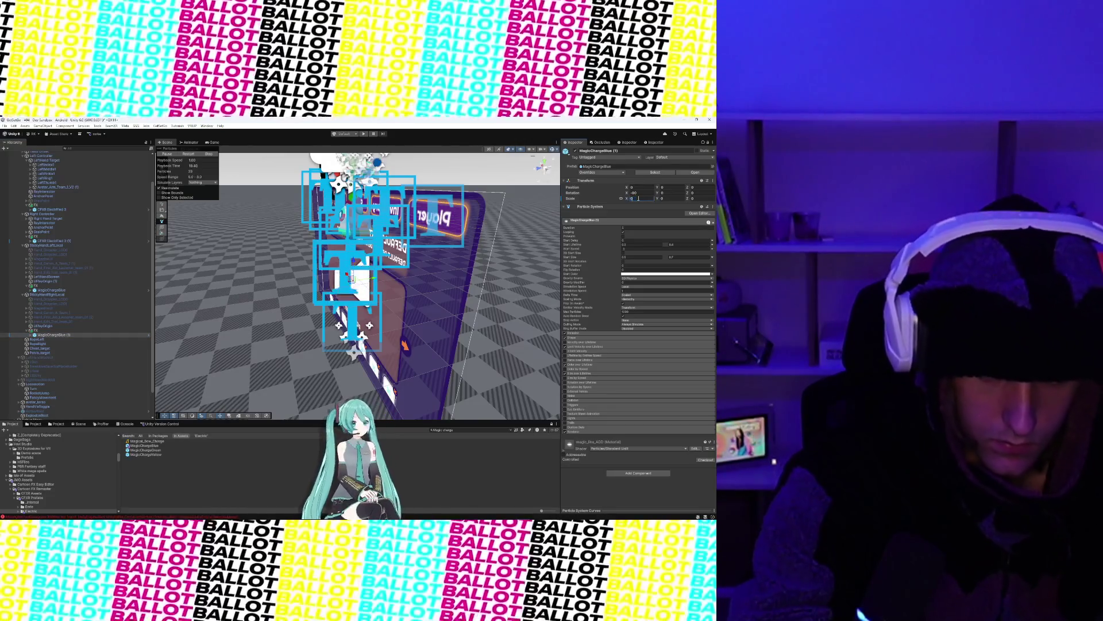
text(0.1)
text(-)
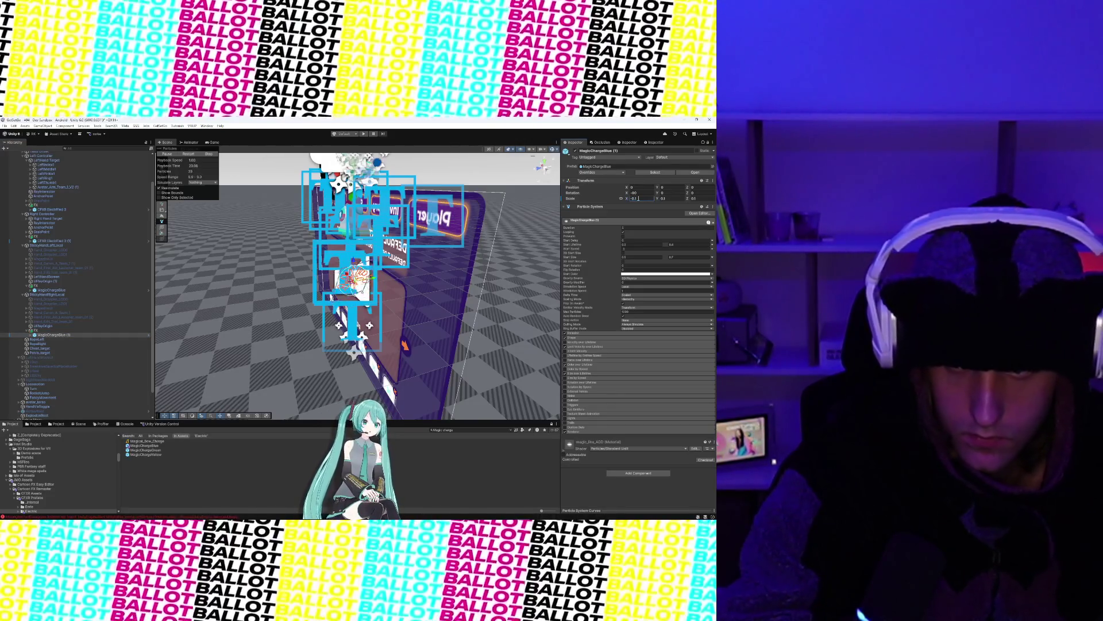
text(0.1)
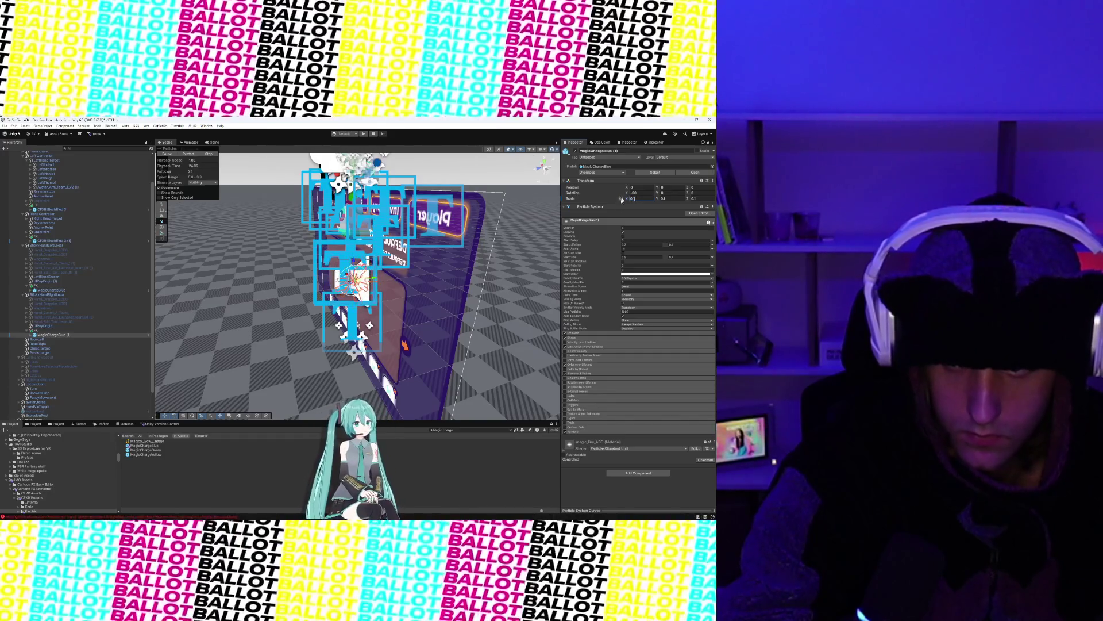
click(49, 290)
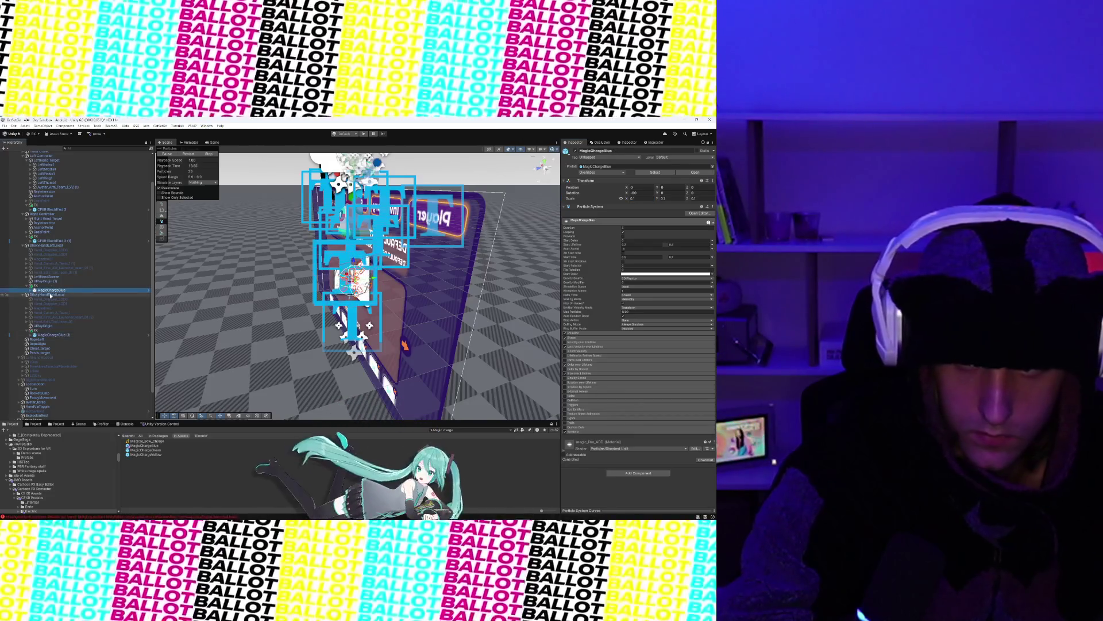
click(47, 245)
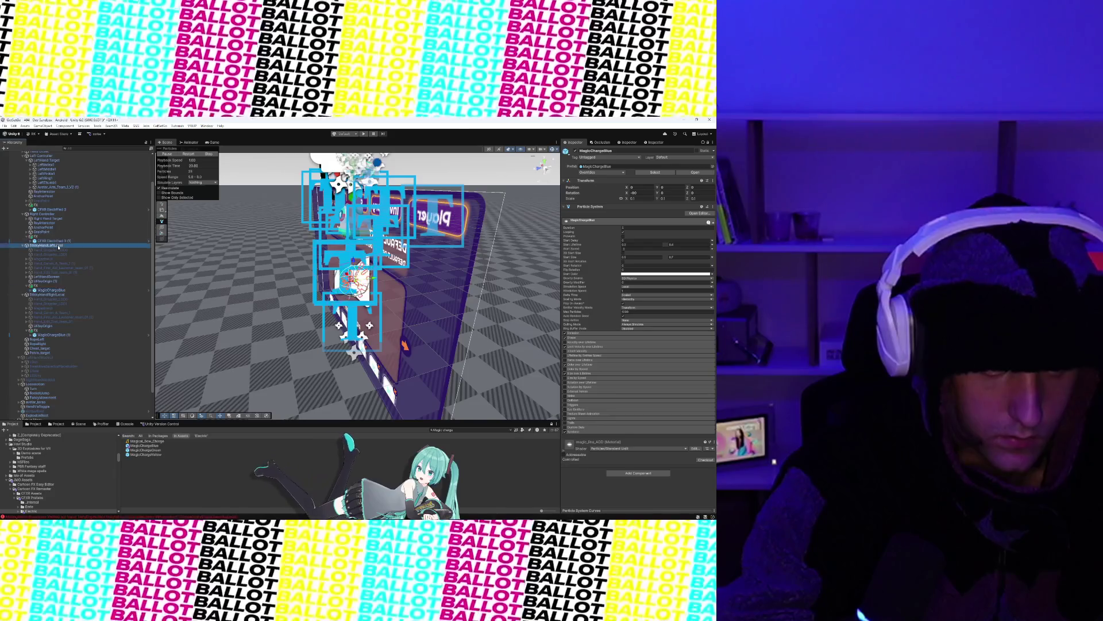
Step: Paste MagicChargeBlue into the StickyHandLeftLocal controller's Charge Hold Loop Vfx field
scroll(596, 343, down, 10)
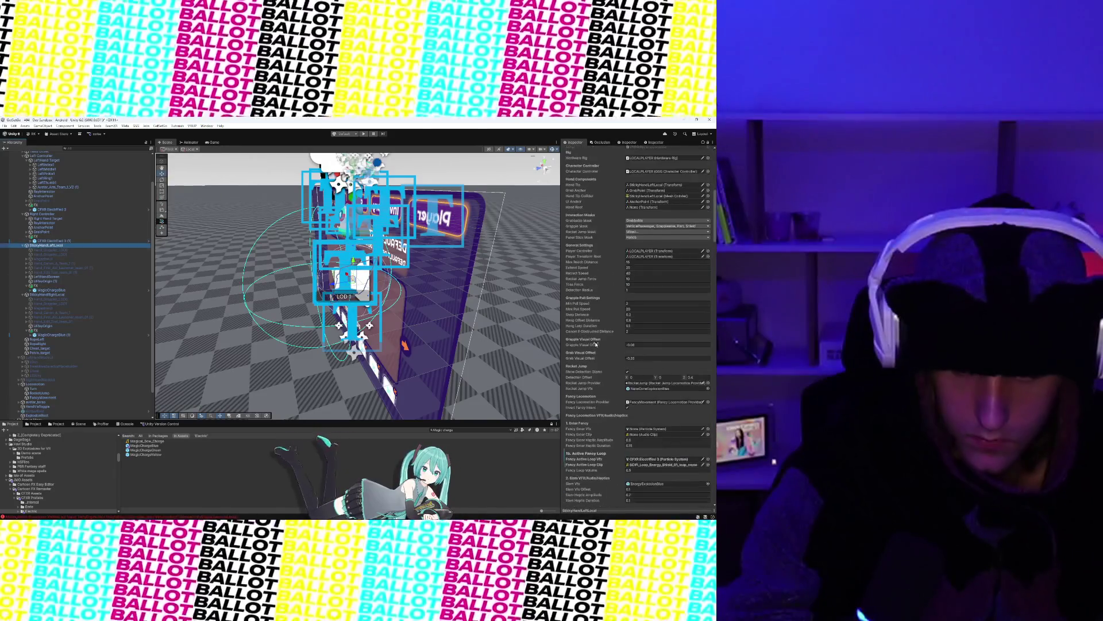
scroll(596, 344, down, 3)
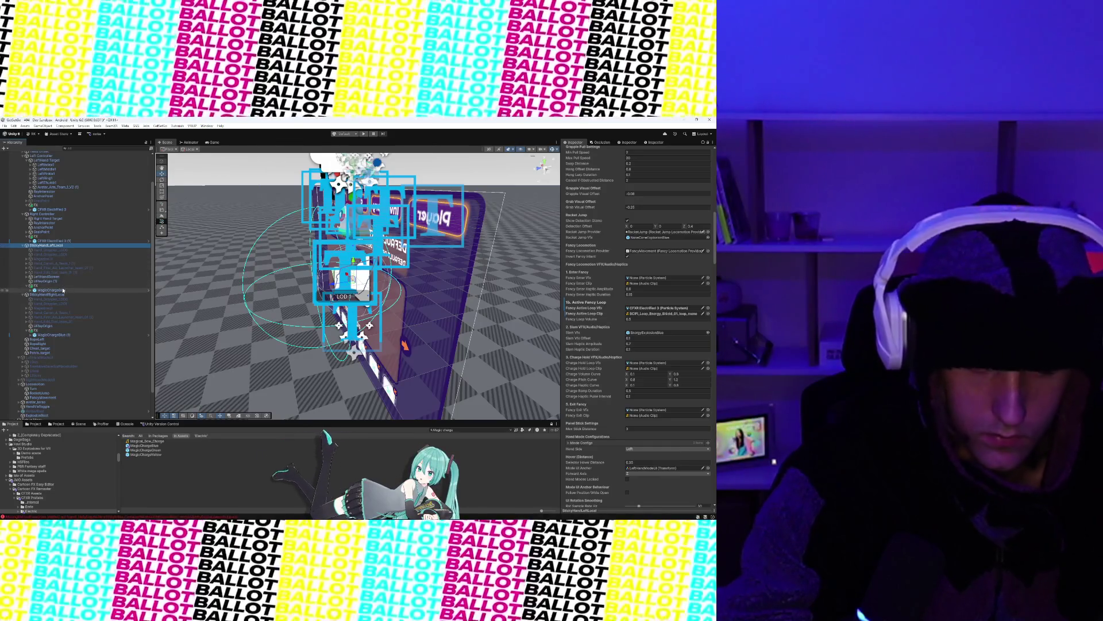
click(657, 377)
click(664, 363)
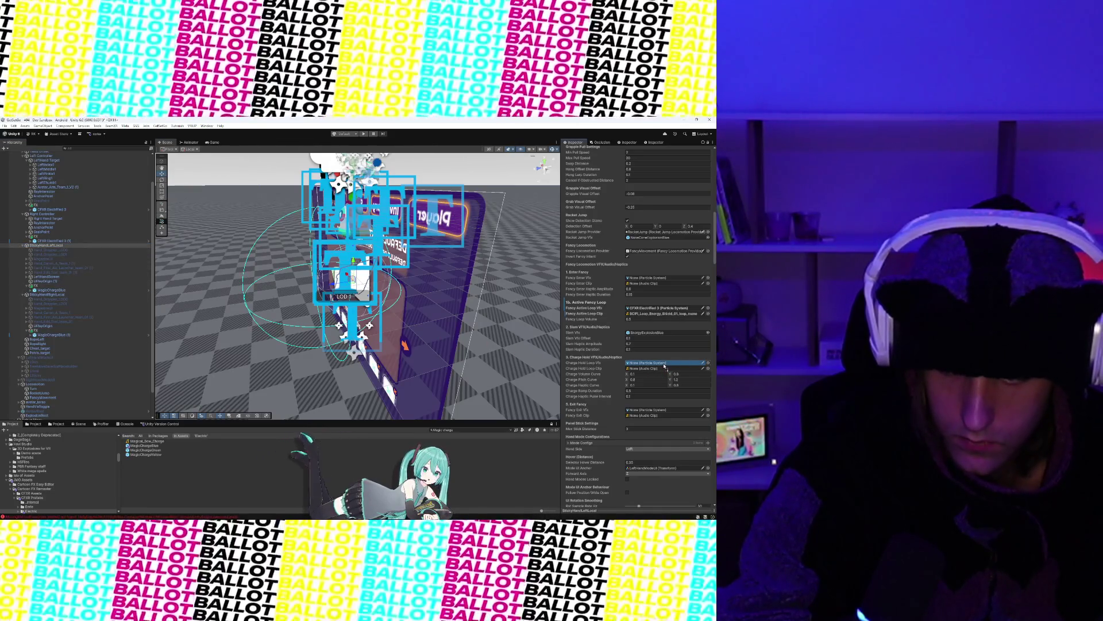
key(ctrl+v)
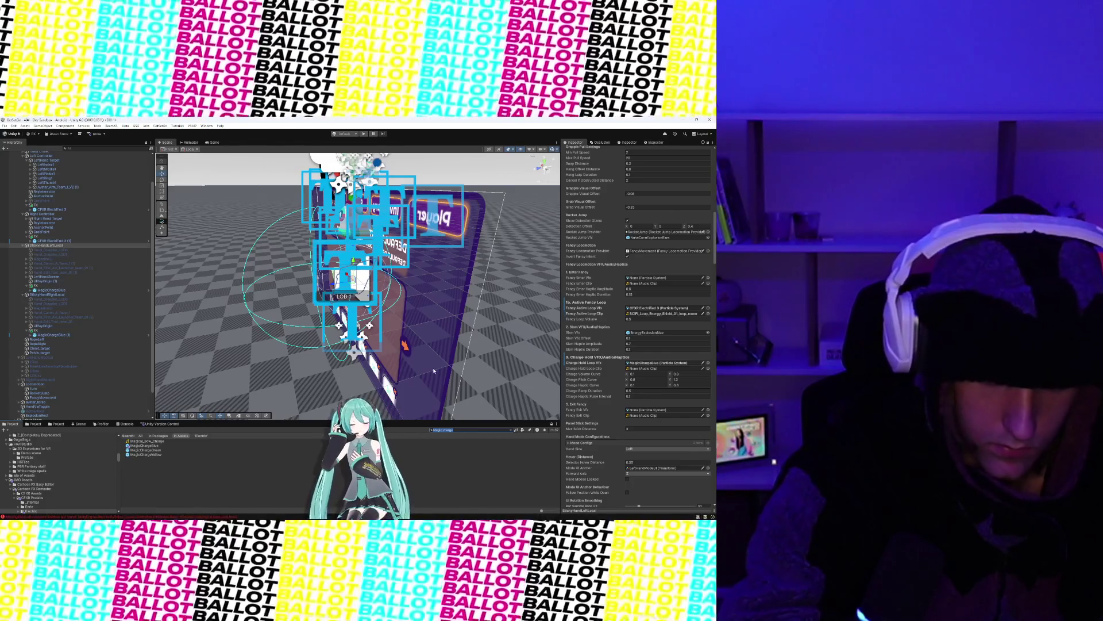
Step: Assign a 'Charge loop' sound clip to the Charge Hold Loop Clip slot
text(Charge l)
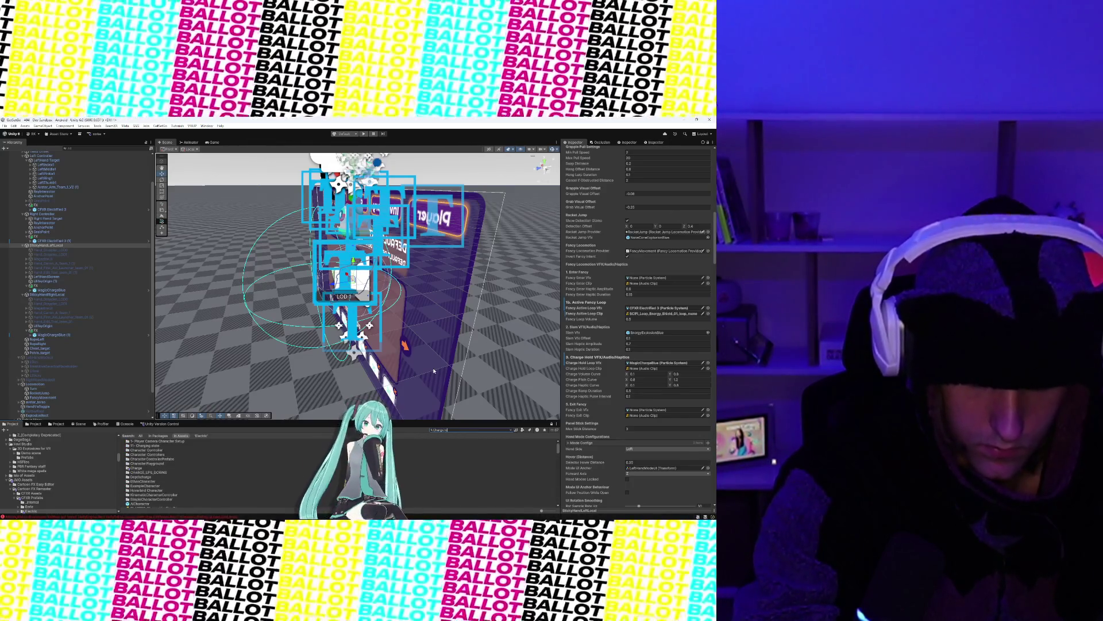
text(oop)
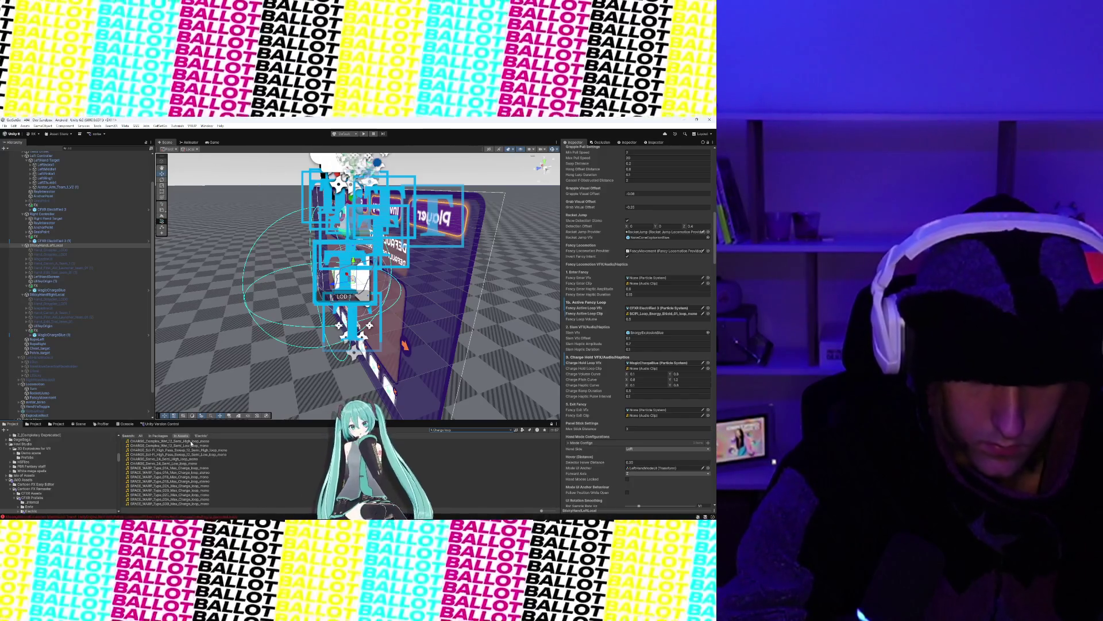
drag(693, 359, 689, 371)
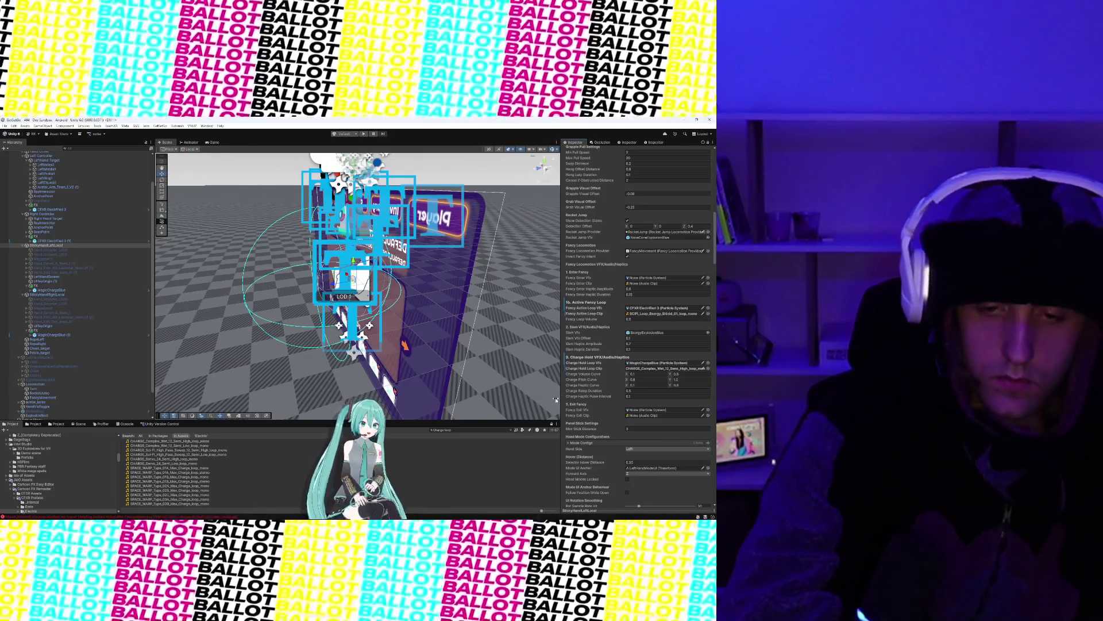
drag(537, 390, 556, 400)
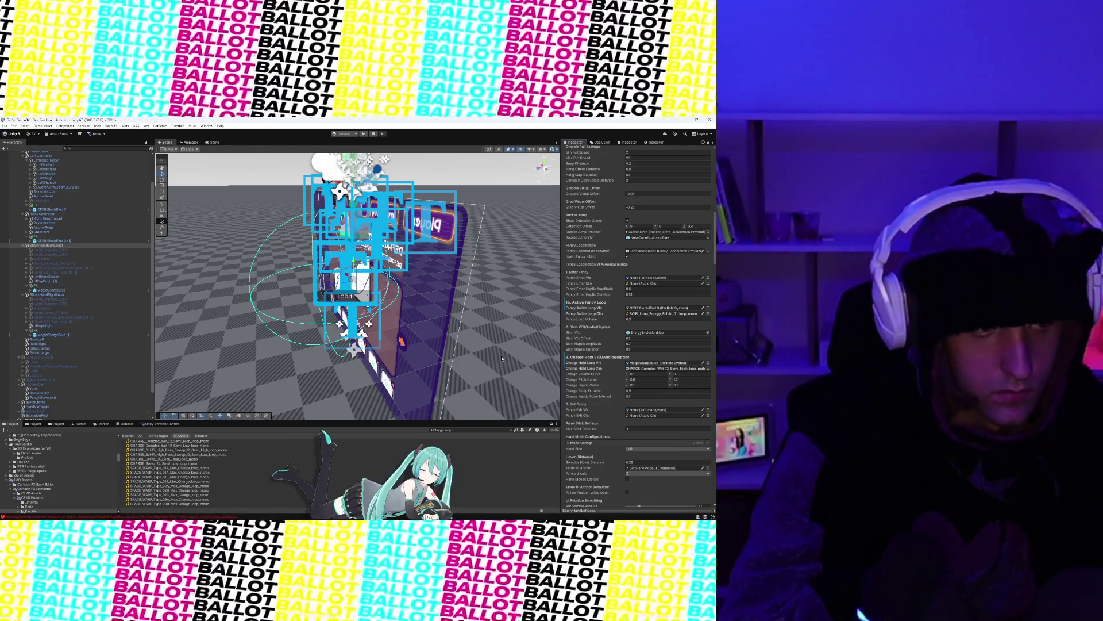
Step: Search the project for 'Energy Explosion' and inspect the EnergyExplosionBlue prefab
click(448, 430)
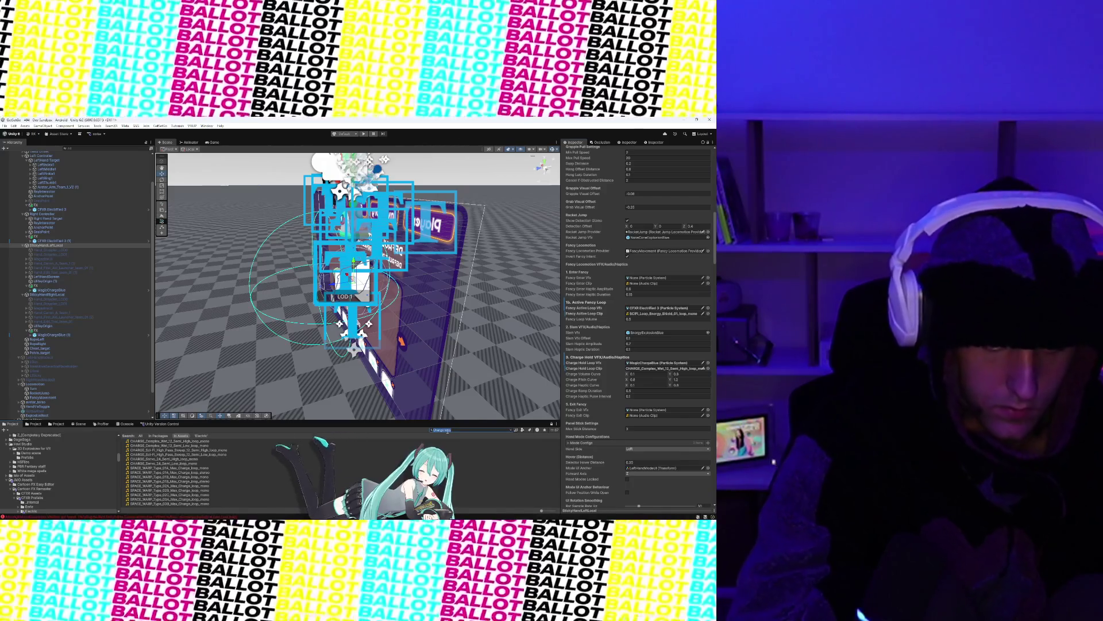
text(Ene)
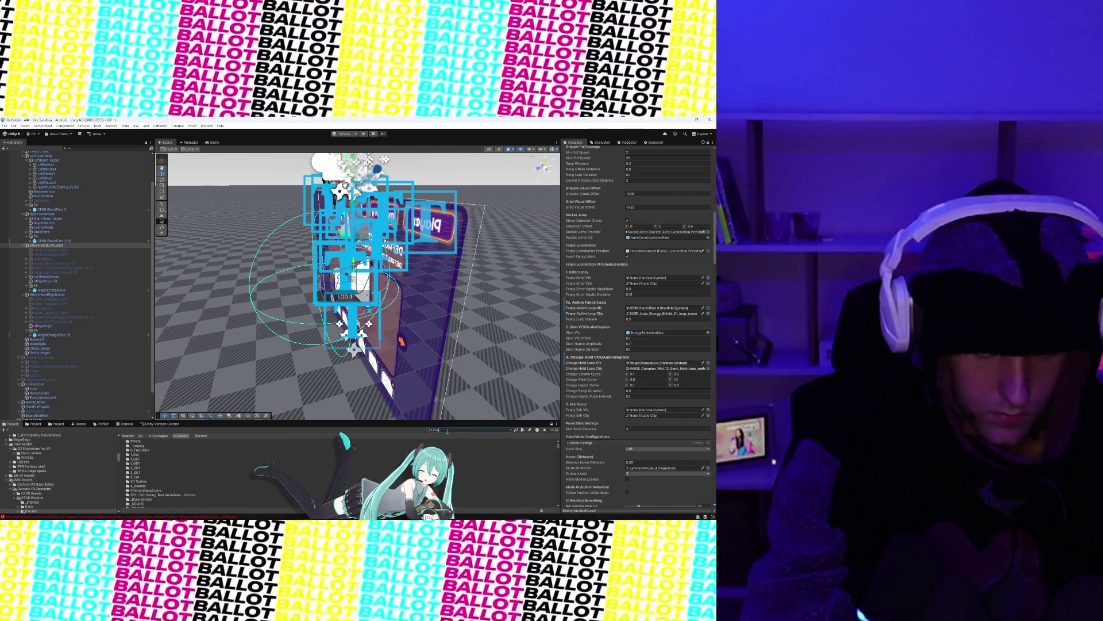
text(rgy Explosion)
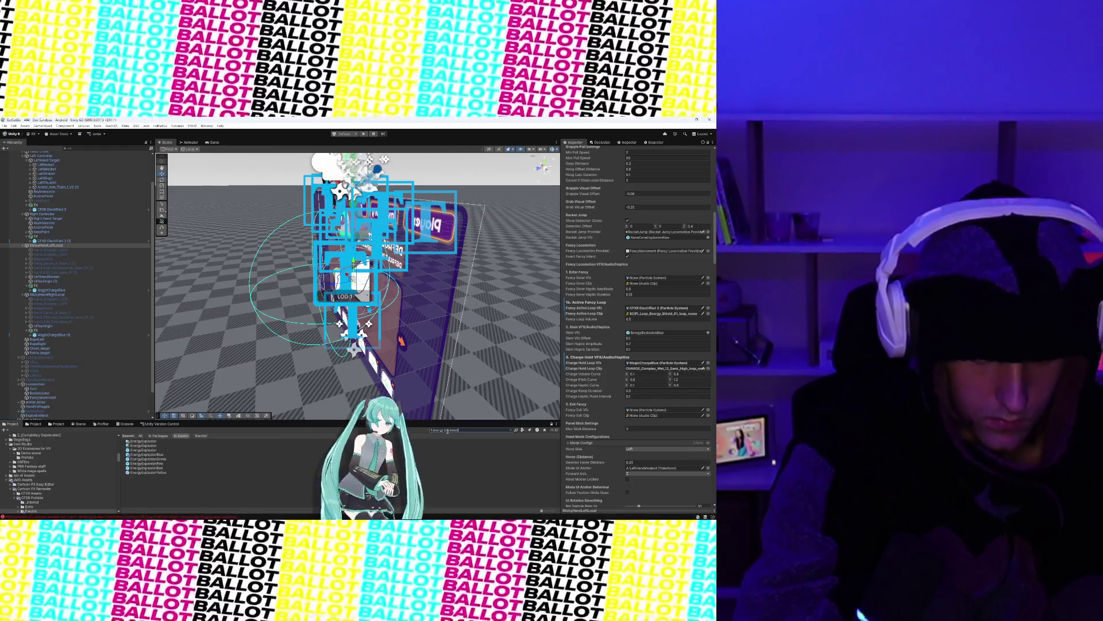
click(164, 459)
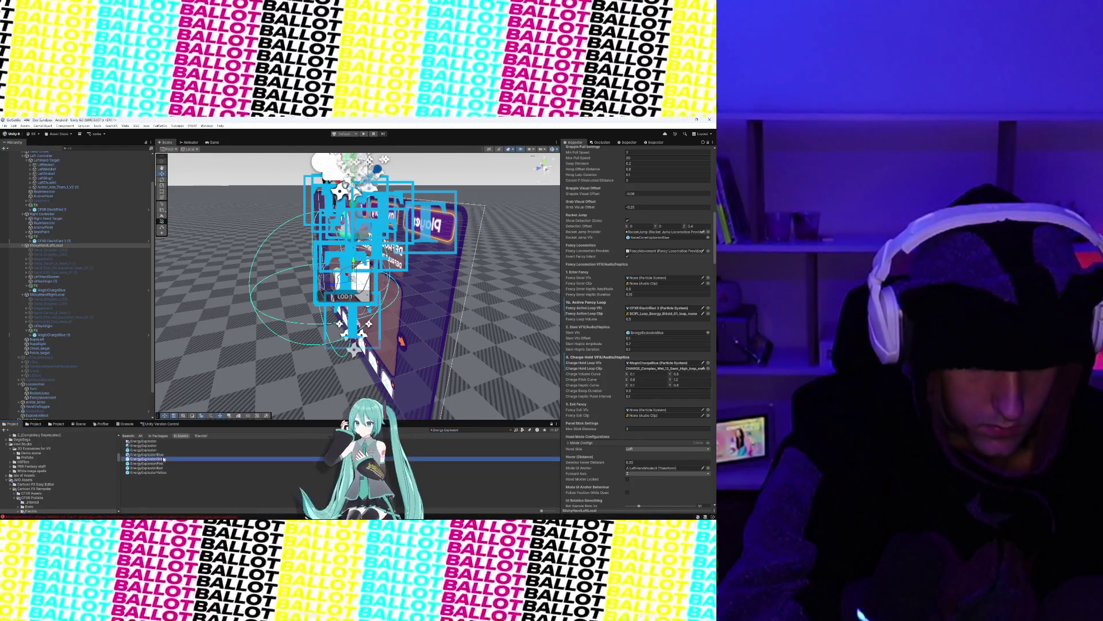
Step: Browse from EnergyExplosion to Combat > Explosions (Misc) and open the SparkExplosion prefab
click(159, 454)
click(156, 442)
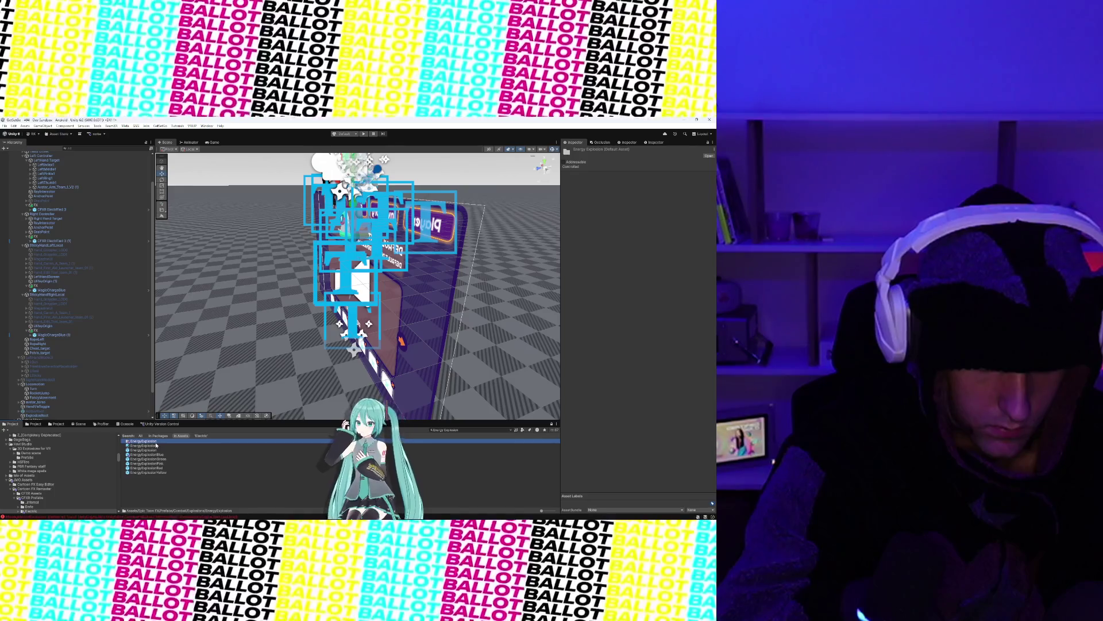
double_click(156, 443)
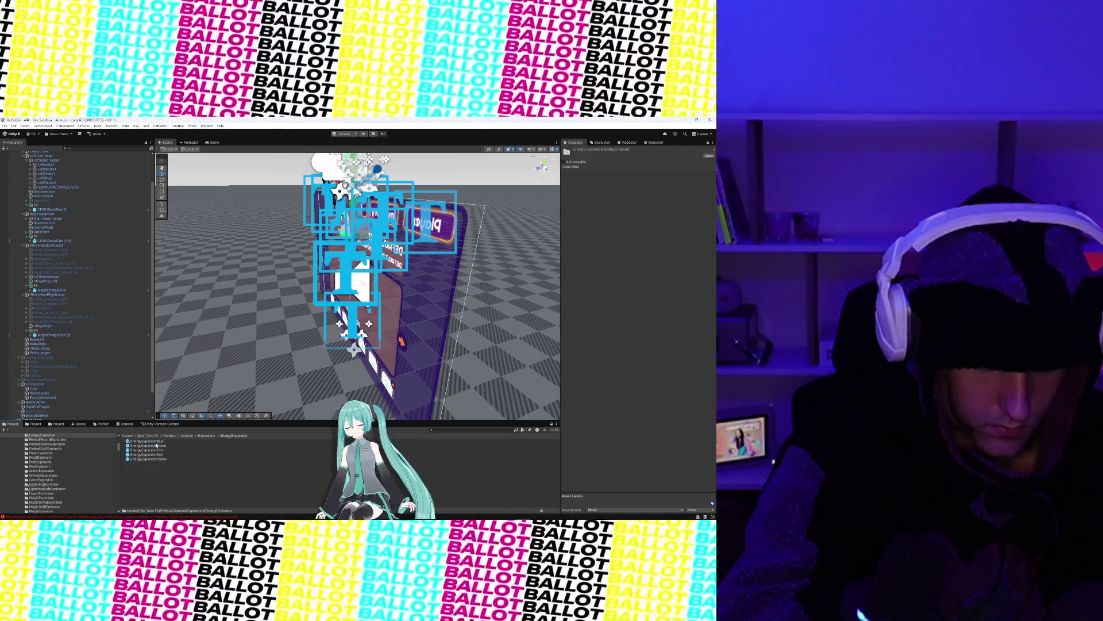
click(188, 436)
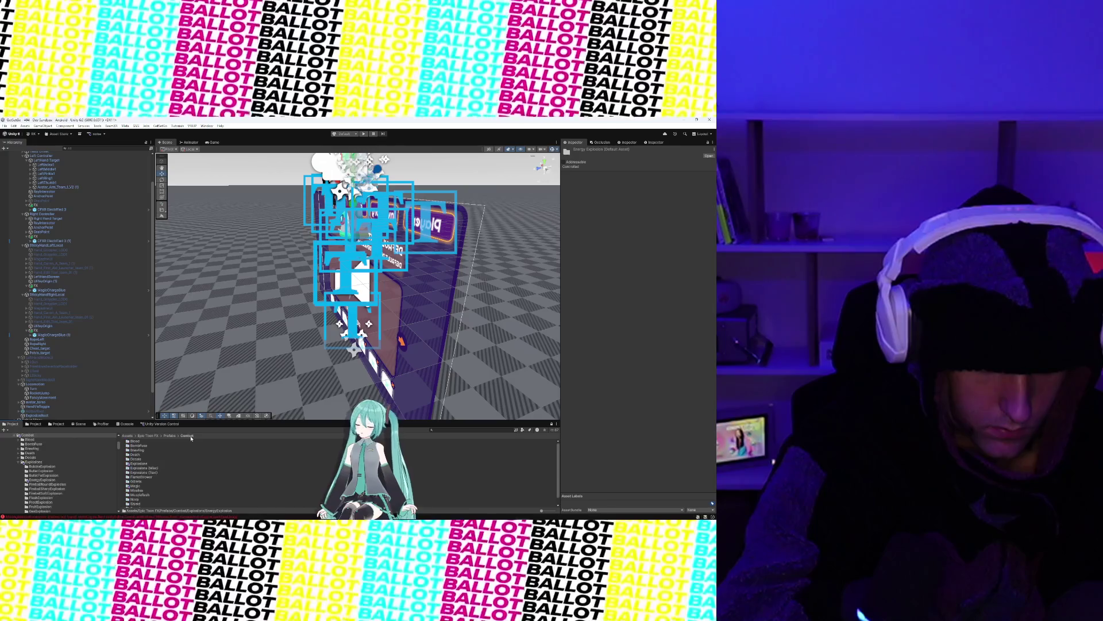
scroll(152, 462, down, 1)
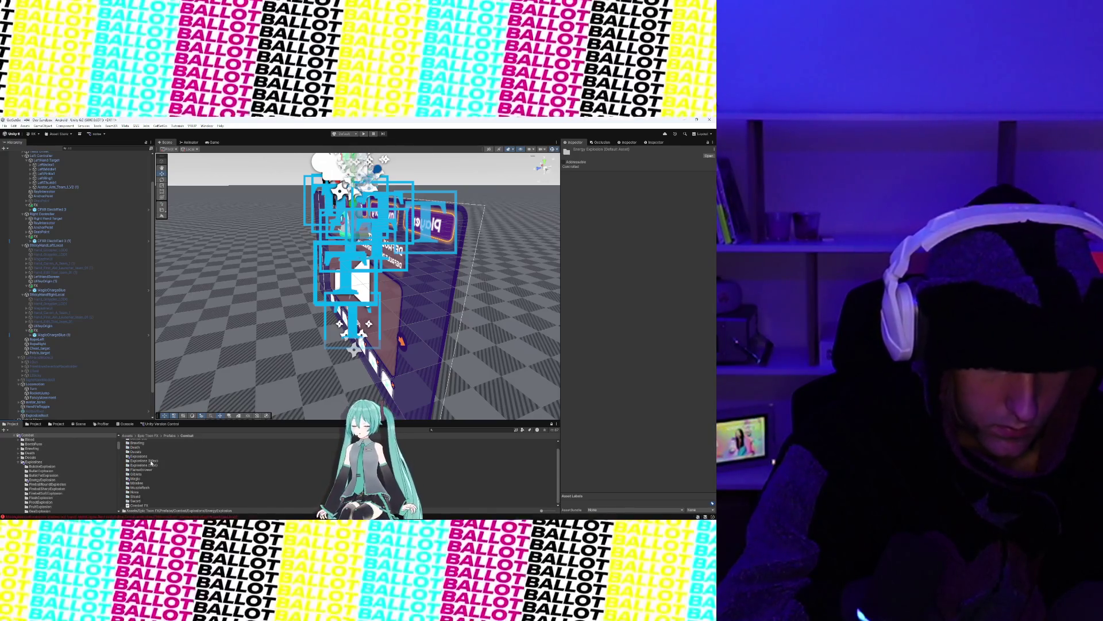
double_click(146, 461)
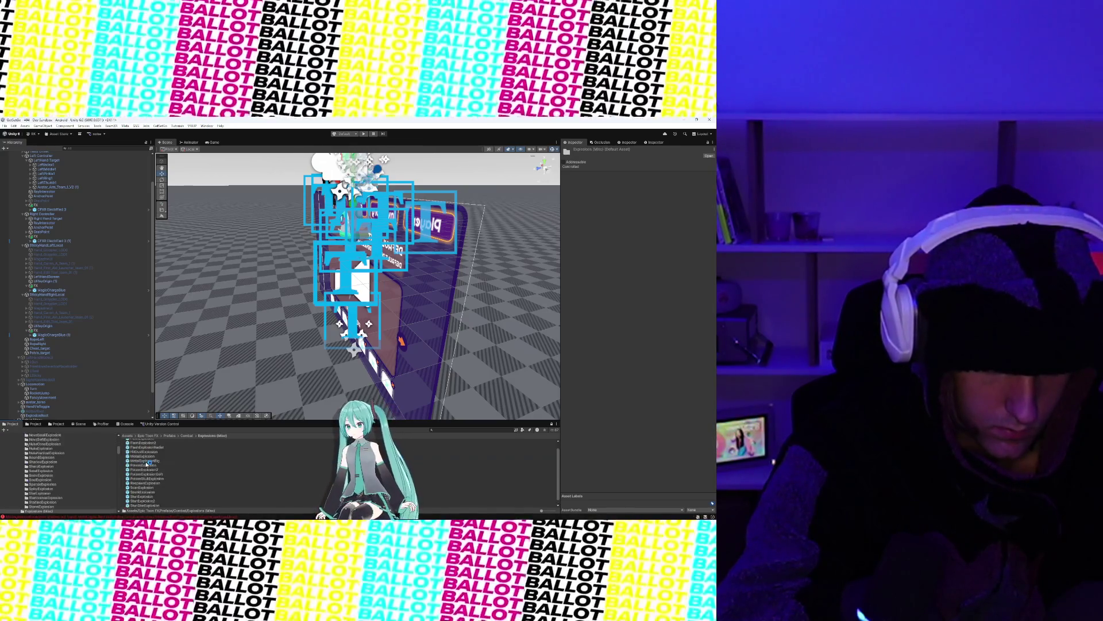
scroll(150, 463, up, 1)
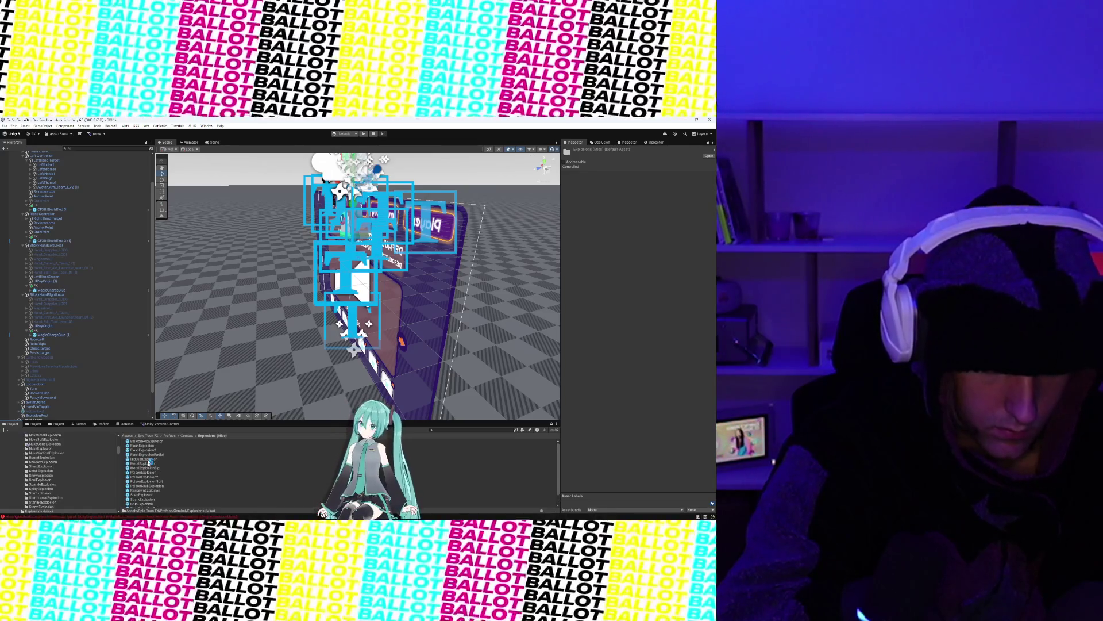
scroll(150, 448, down, 1)
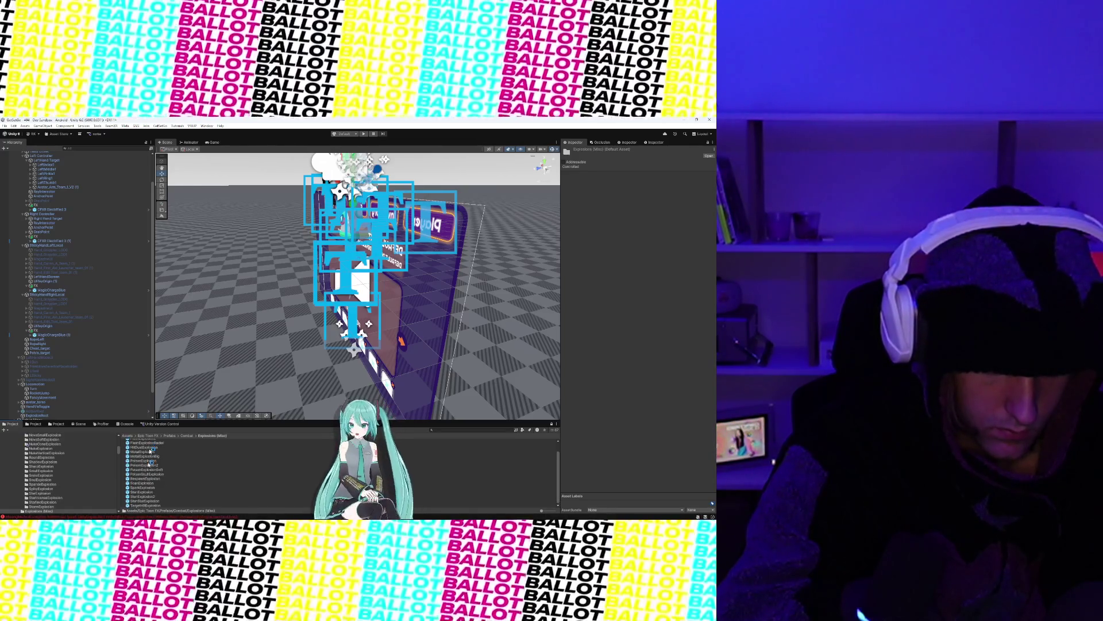
double_click(142, 488)
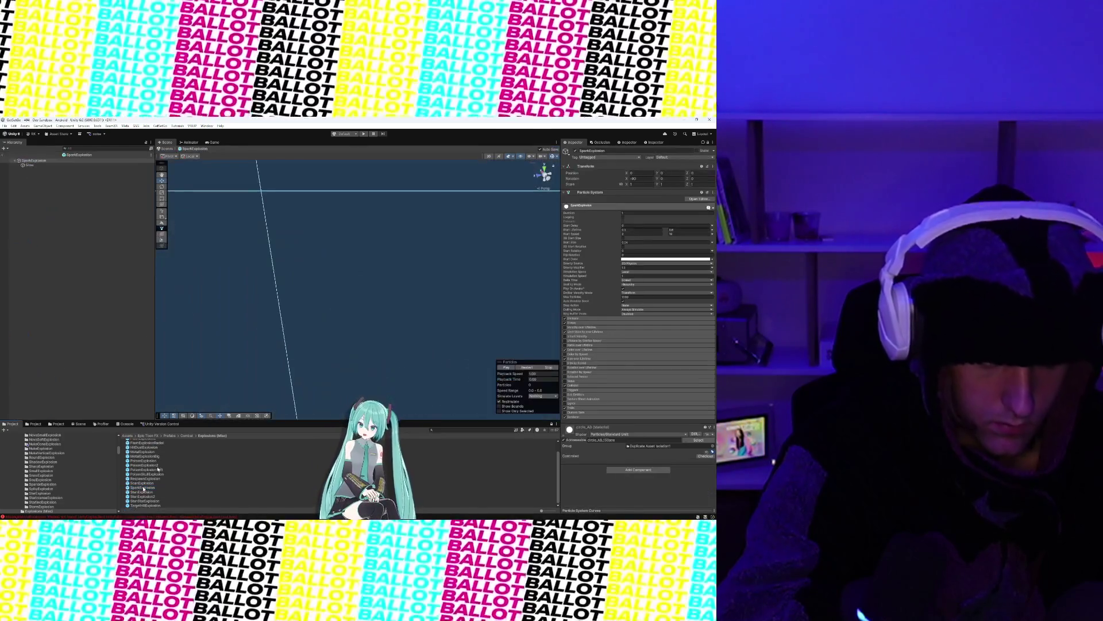
Step: Save the white-to-yellow Color over Lifetime gradient as a preset and apply the blue preset
click(499, 368)
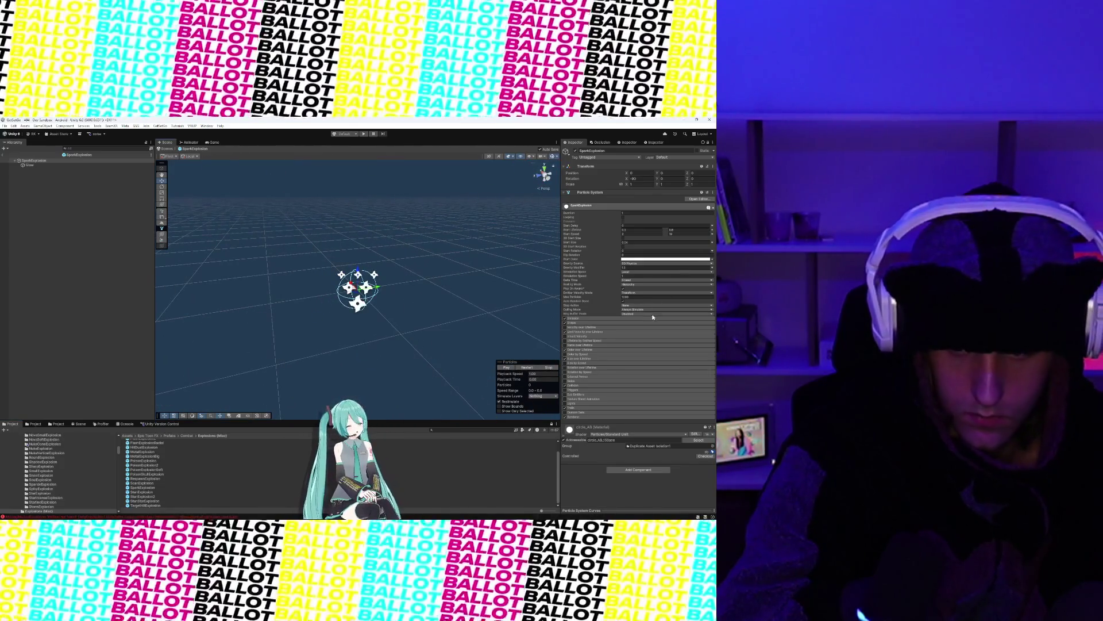
click(586, 350)
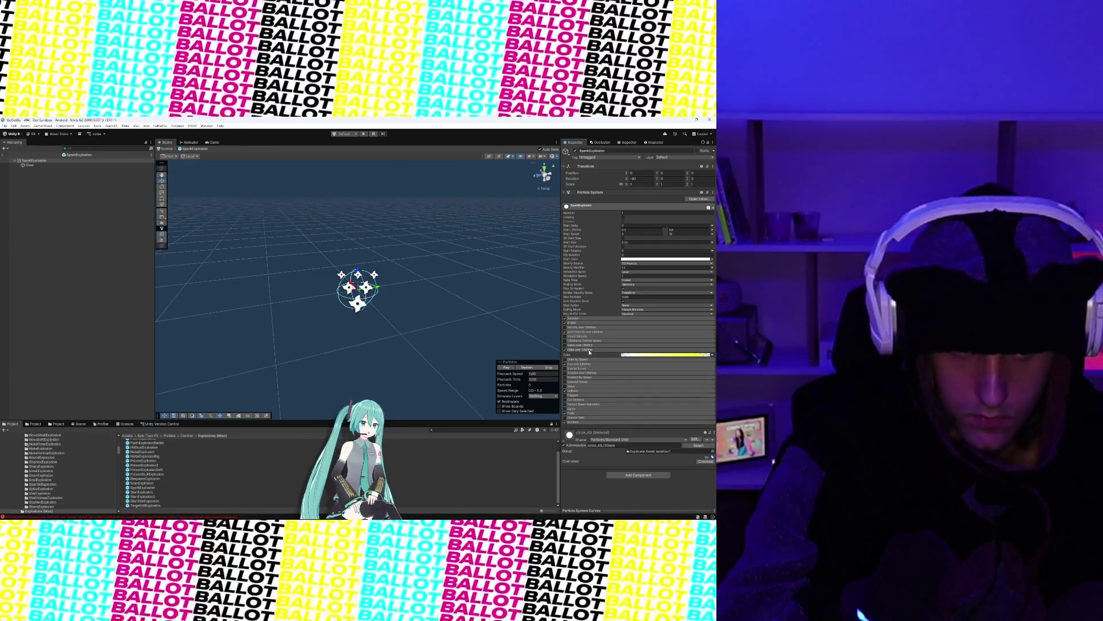
click(625, 354)
click(475, 272)
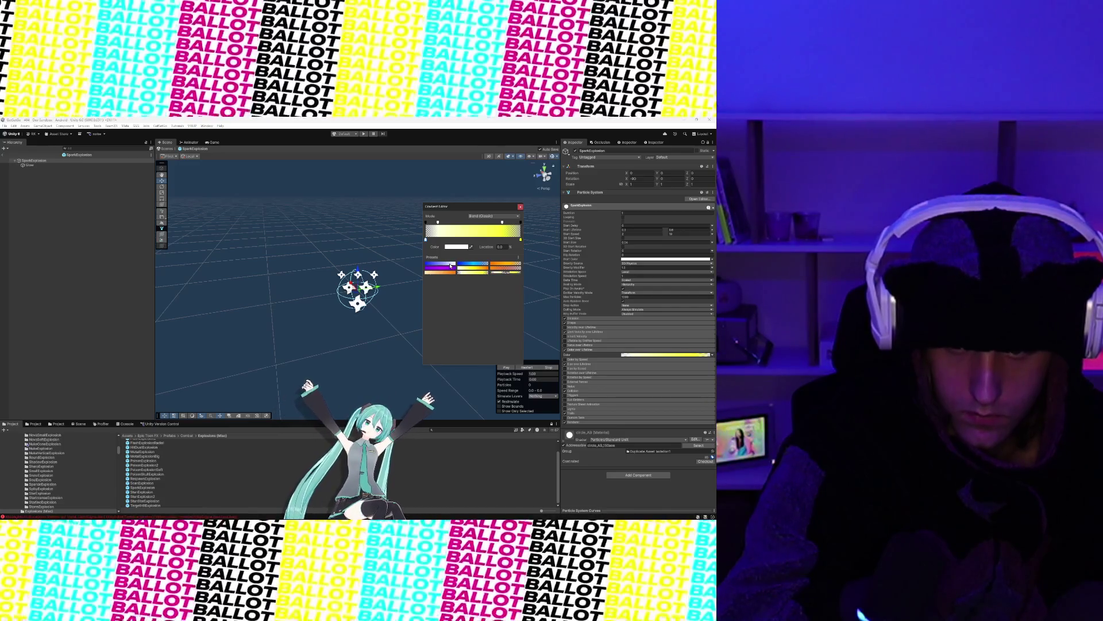
click(450, 265)
click(464, 265)
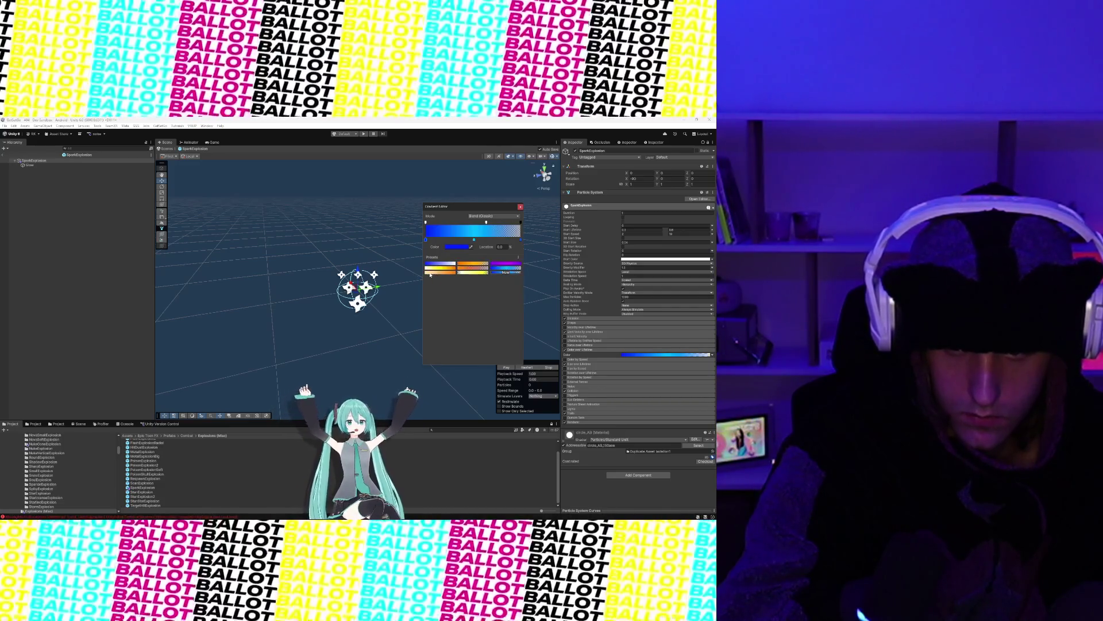
click(402, 287)
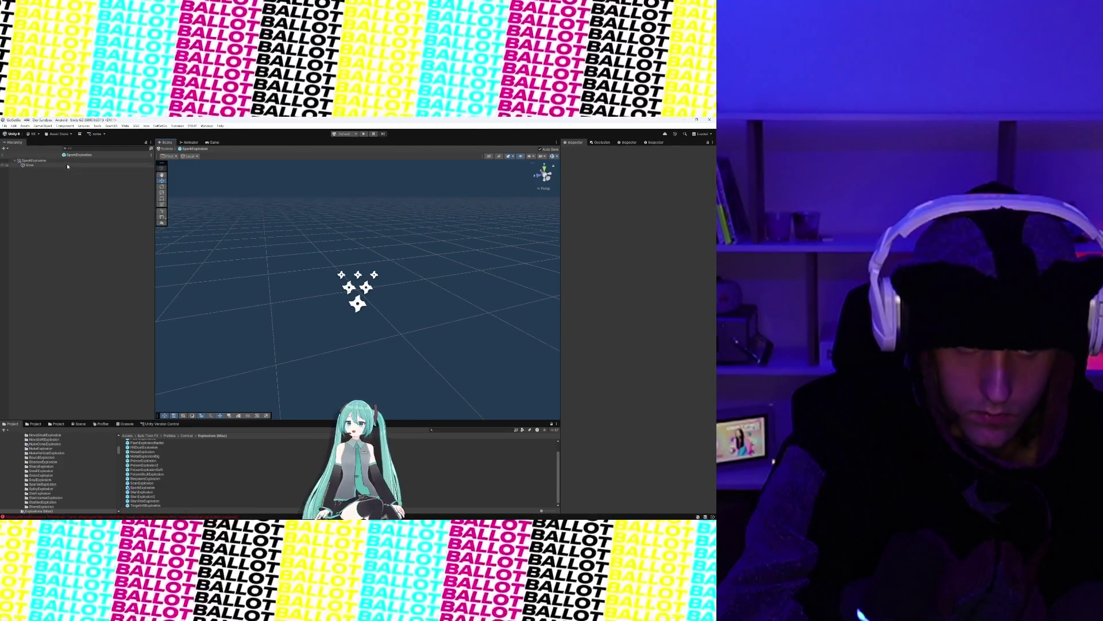
Step: Replay the SparkExplosion preview and select its Glow child particle system
click(40, 161)
click(500, 367)
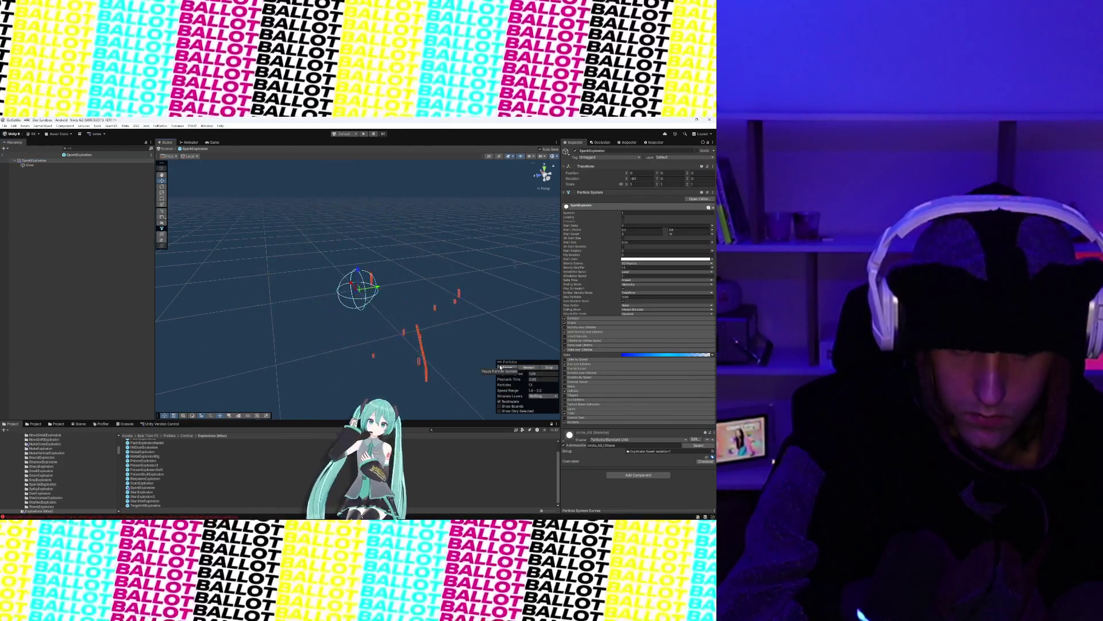
click(101, 166)
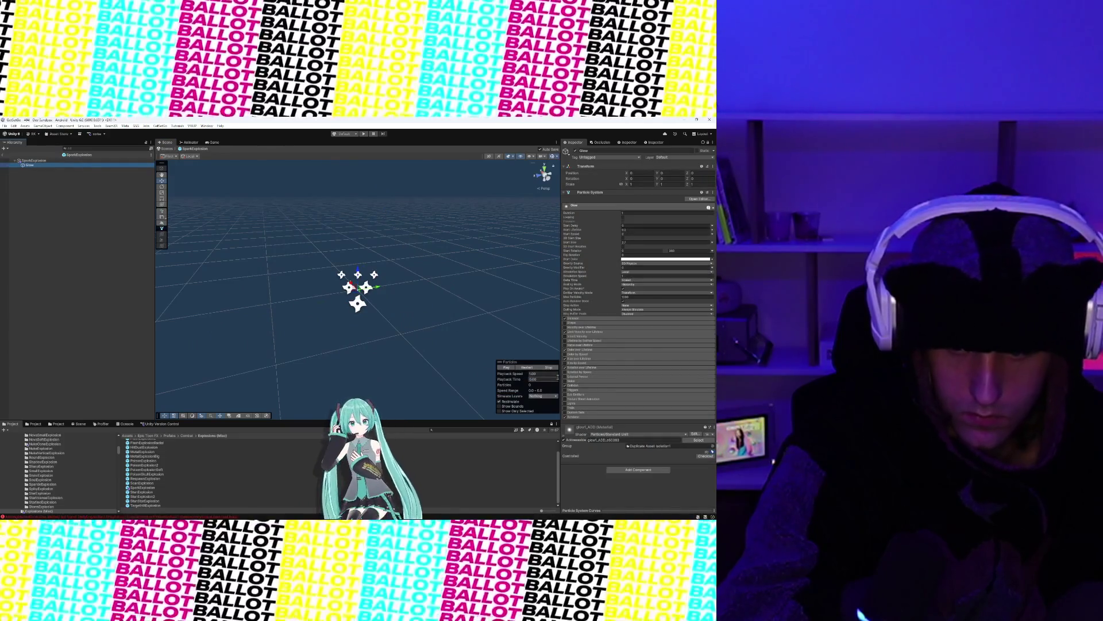
Step: Save Glow's yellow colour-over-lifetime gradient as a preset
click(588, 350)
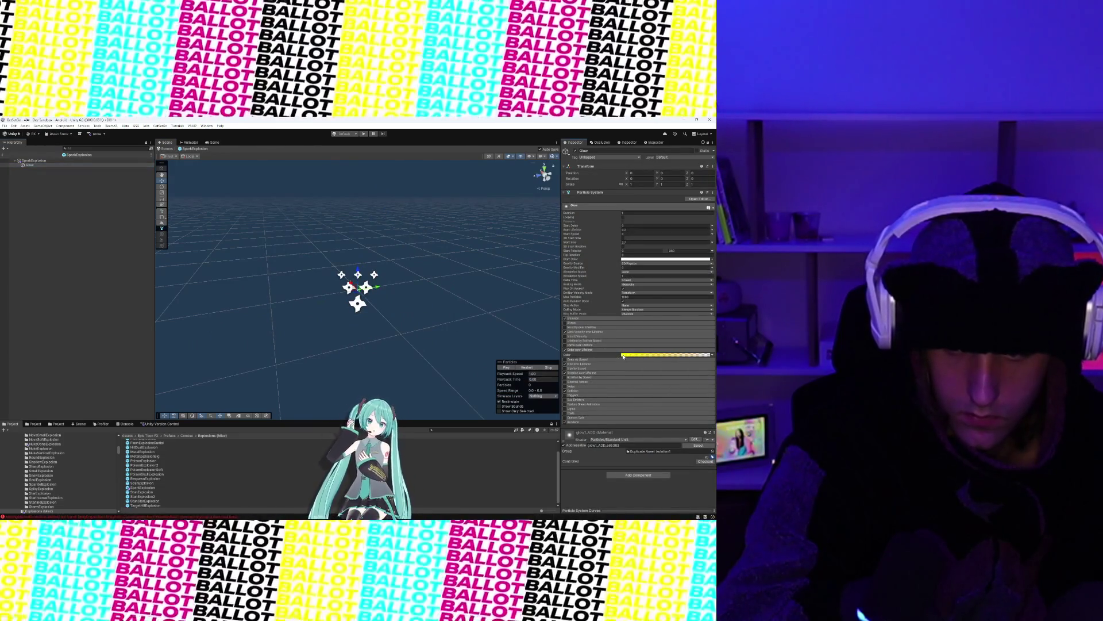
click(627, 355)
click(503, 274)
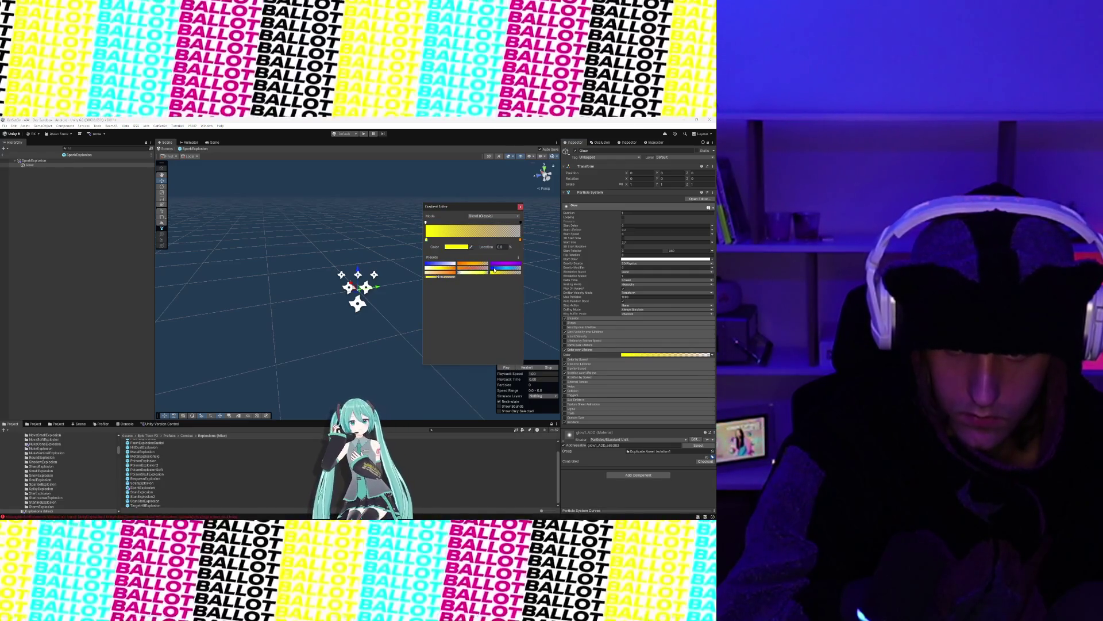
Step: Apply the blue gradient preset to Glow, then play the SparkExplosion preview
click(494, 269)
click(426, 389)
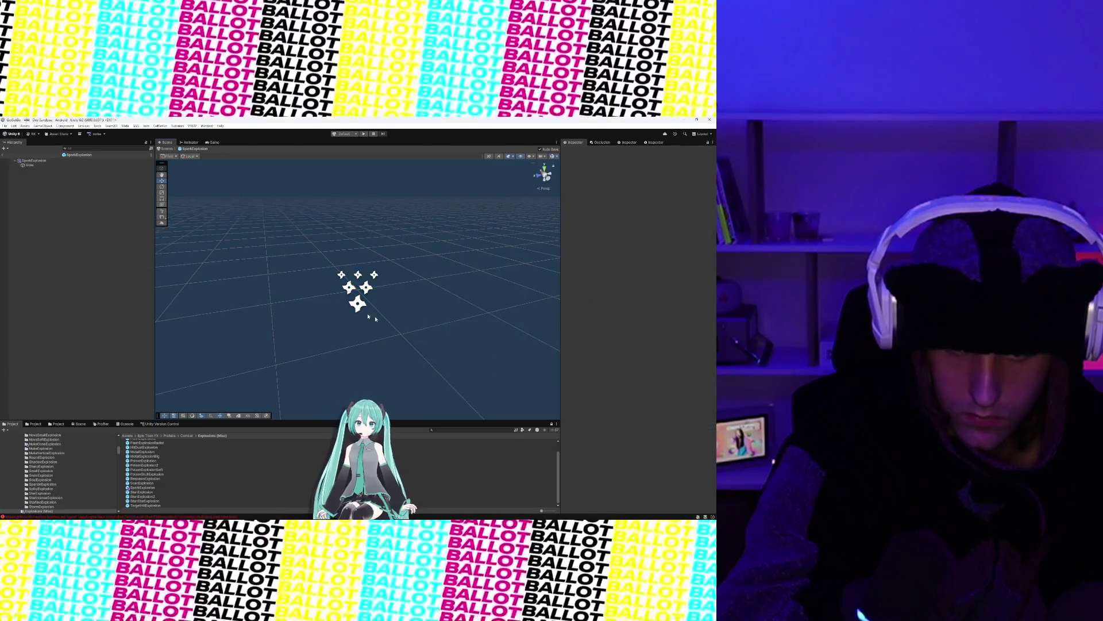
click(358, 287)
click(499, 367)
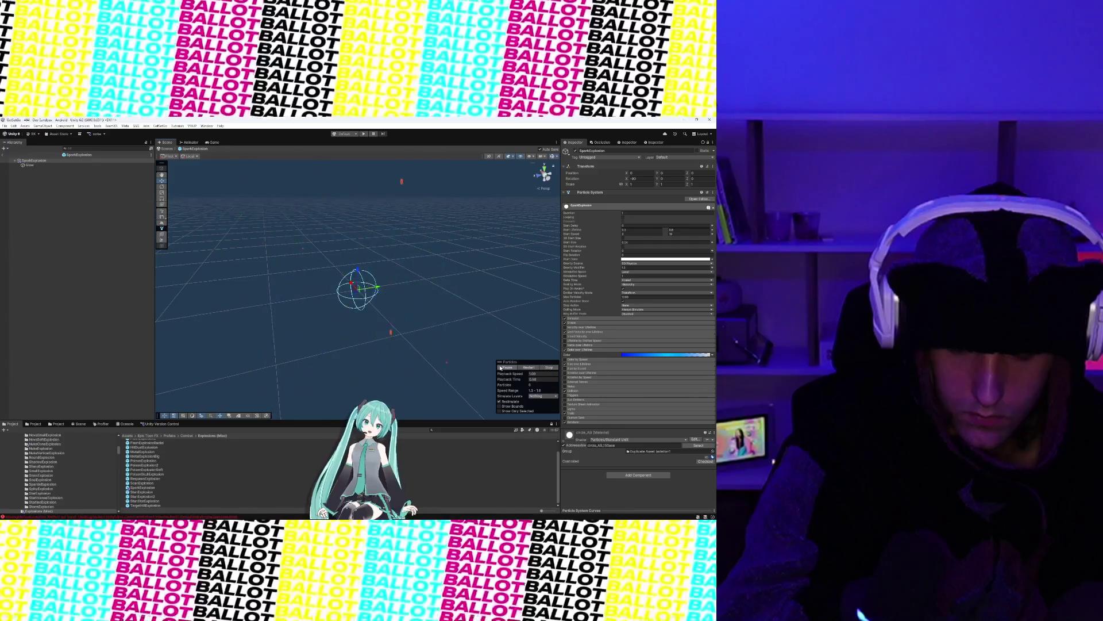
Step: Shift the root gradient's start colour key toward light blue
click(500, 367)
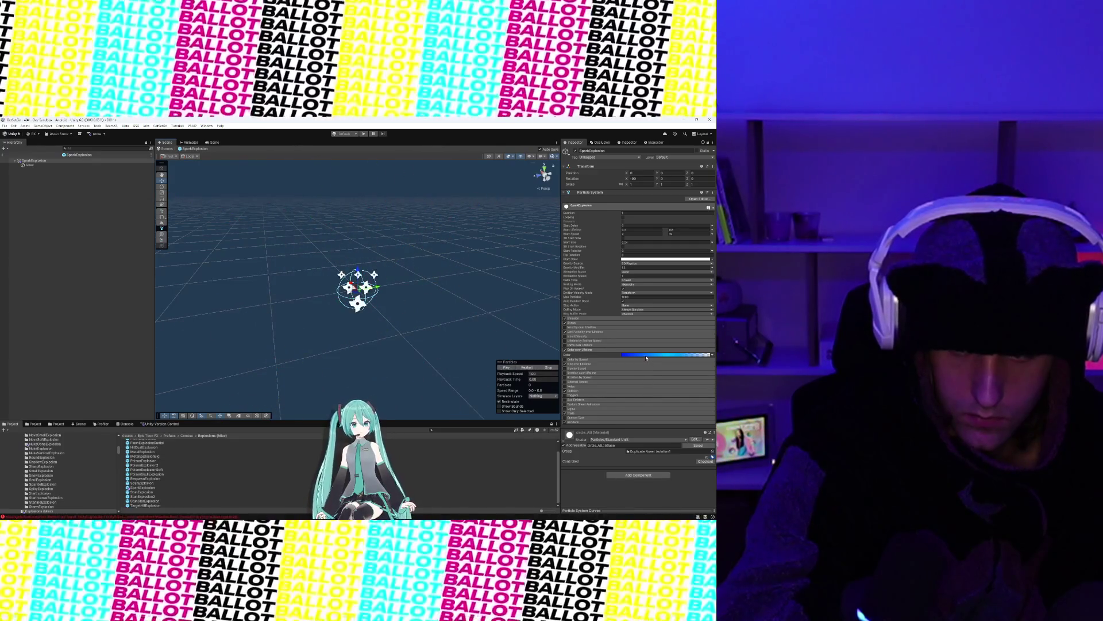
click(646, 355)
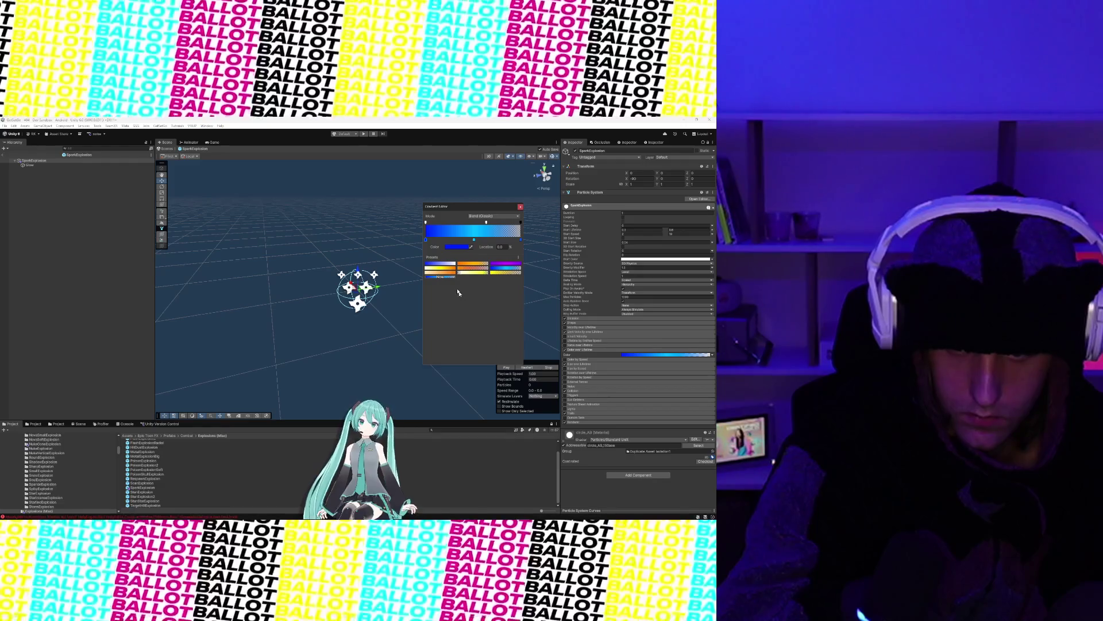
click(486, 223)
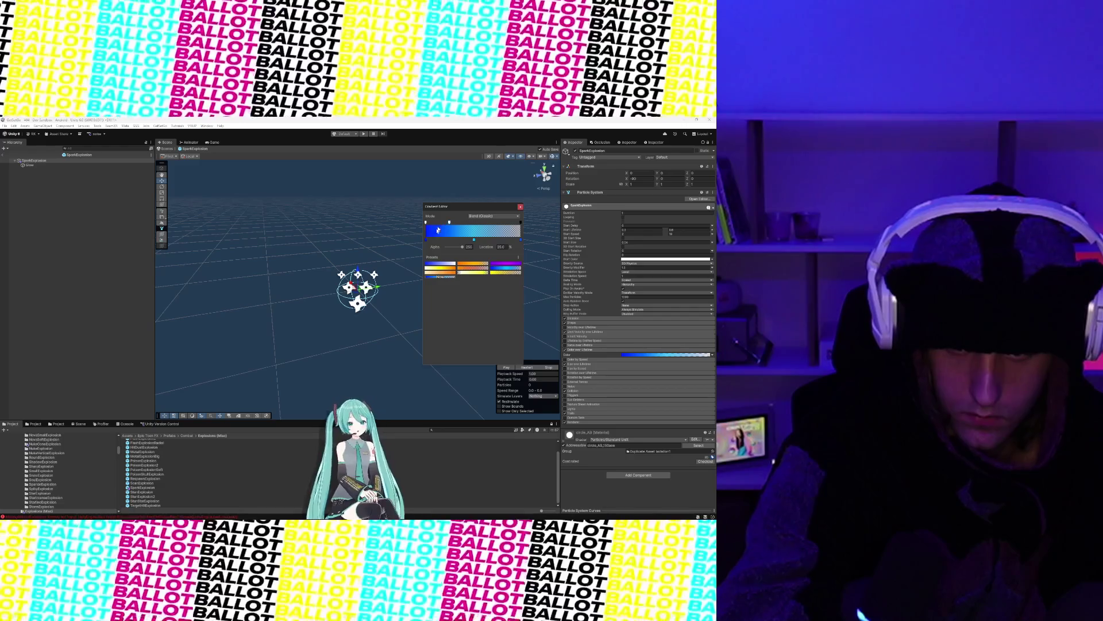
double_click(427, 240)
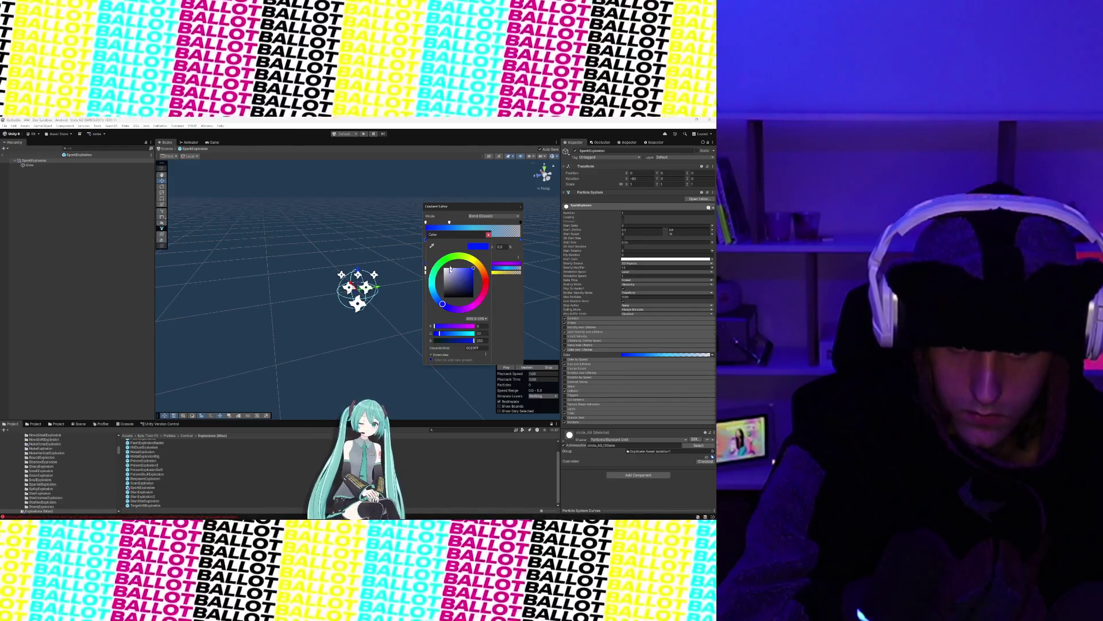
drag(442, 296, 436, 300)
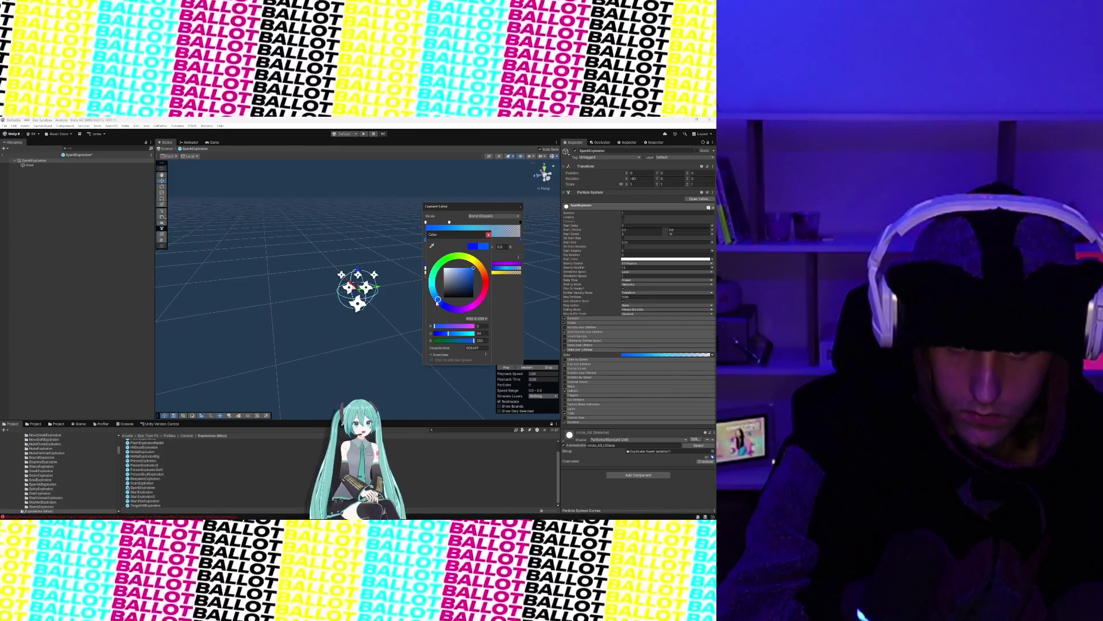
drag(471, 266, 470, 269)
click(489, 234)
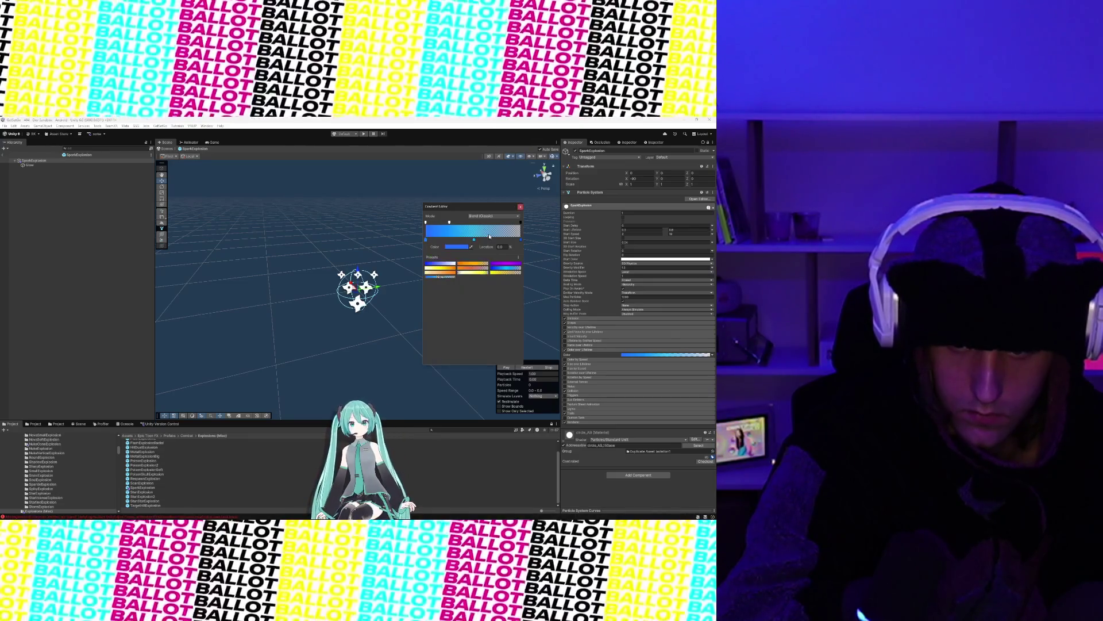
click(521, 208)
Step: Play and restart the spark burst preview to check the new colour
click(499, 367)
click(500, 366)
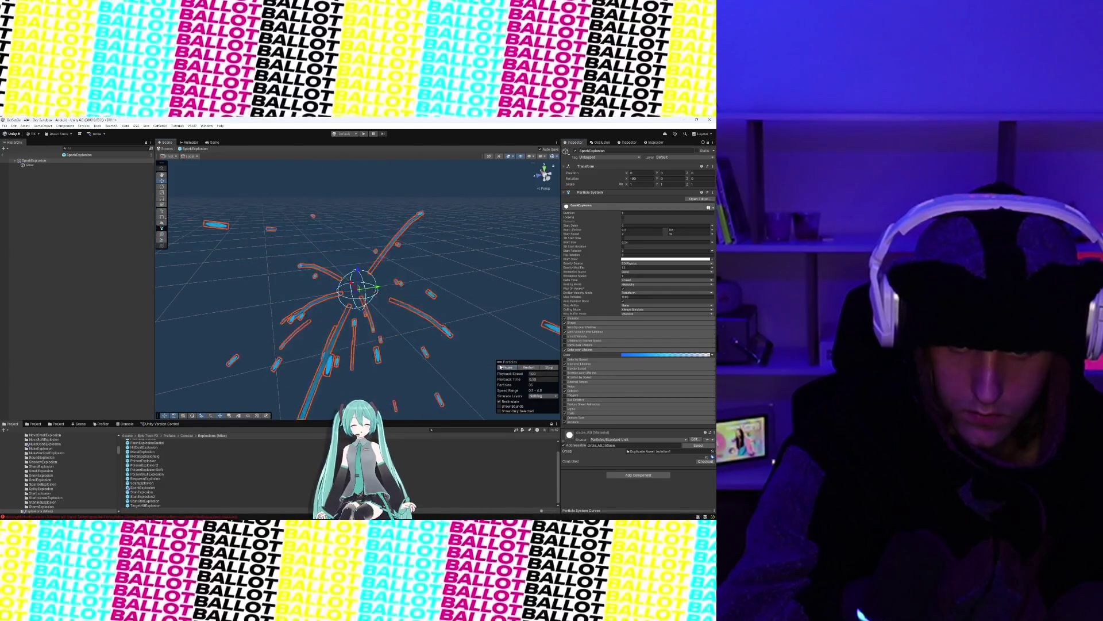
click(500, 367)
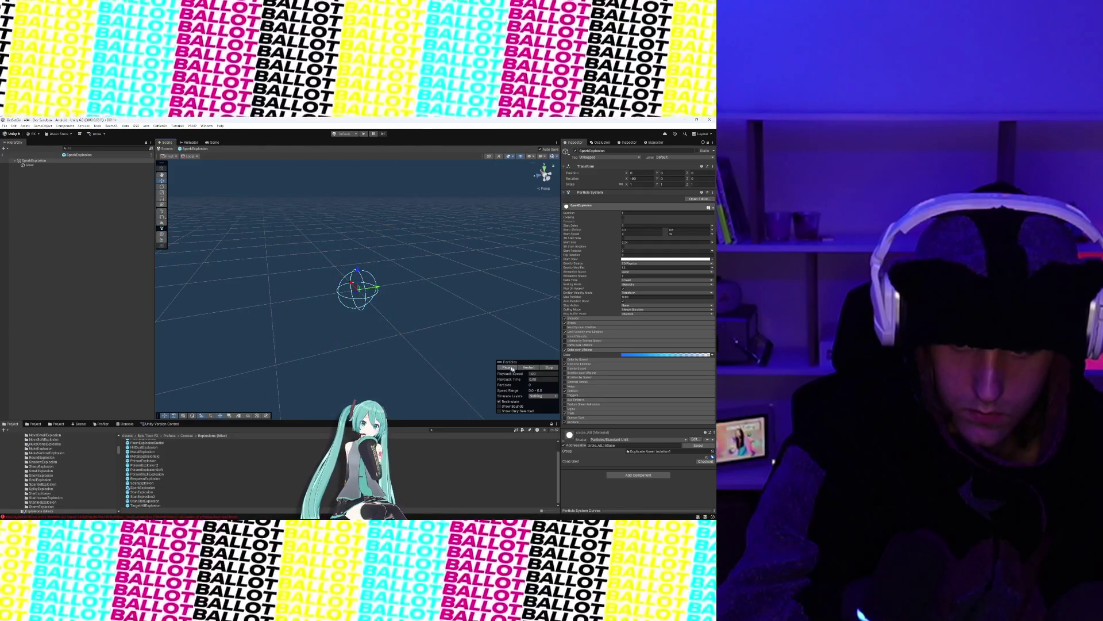
click(507, 367)
Step: Make the root gradient's start colour white and preview the burst
click(637, 355)
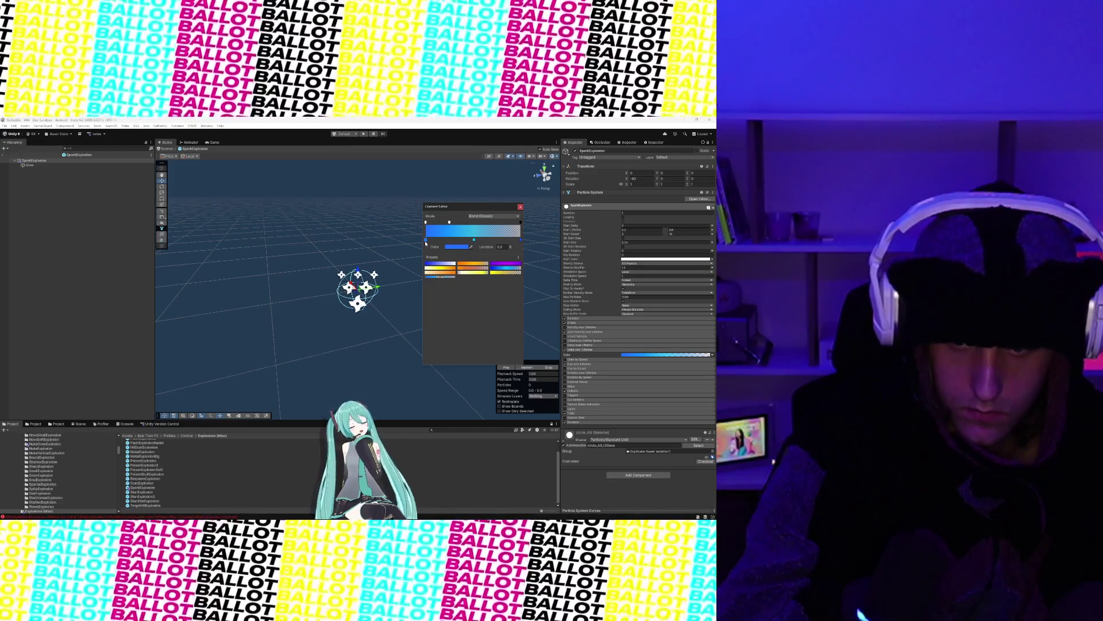
double_click(426, 241)
drag(449, 278, 435, 265)
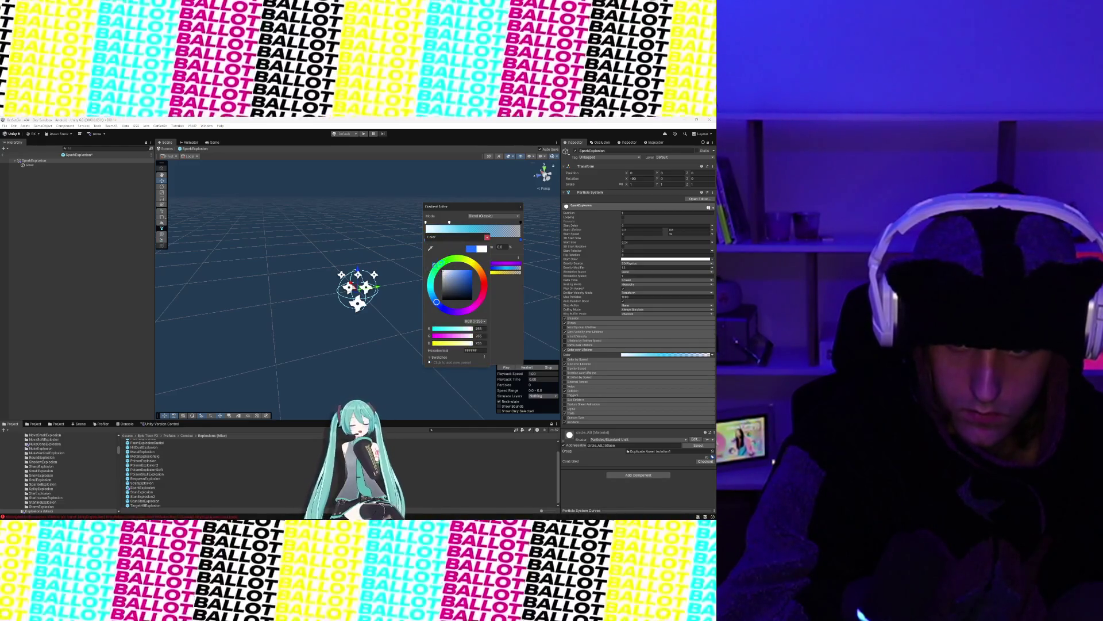
click(487, 237)
click(520, 207)
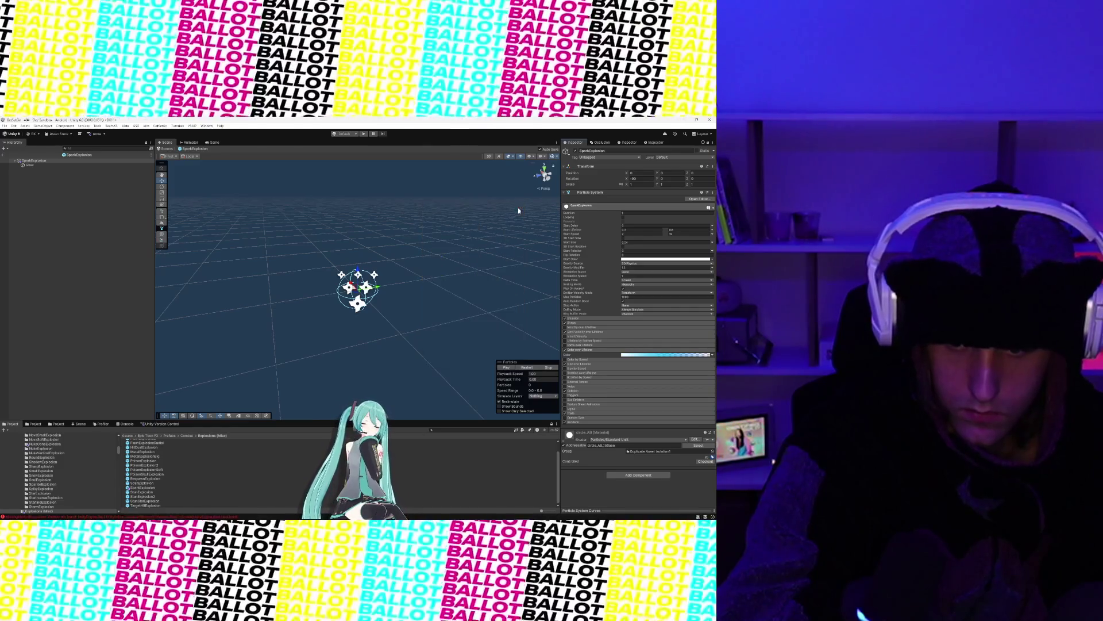
click(506, 367)
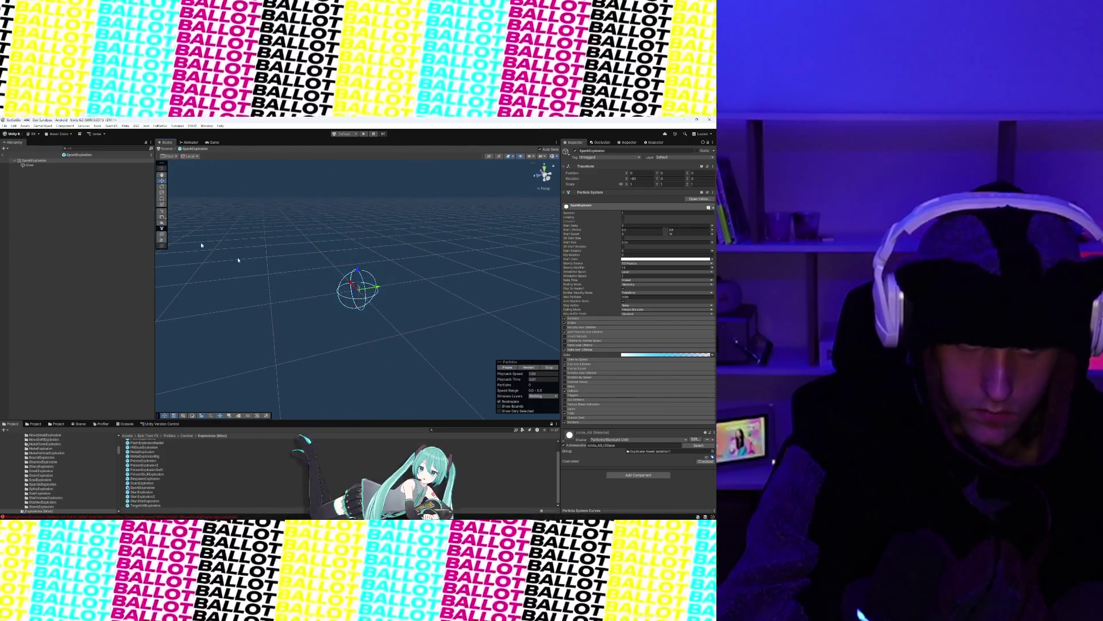
click(507, 368)
Step: Make the Glow child's colour-over-lifetime start colour white
click(27, 165)
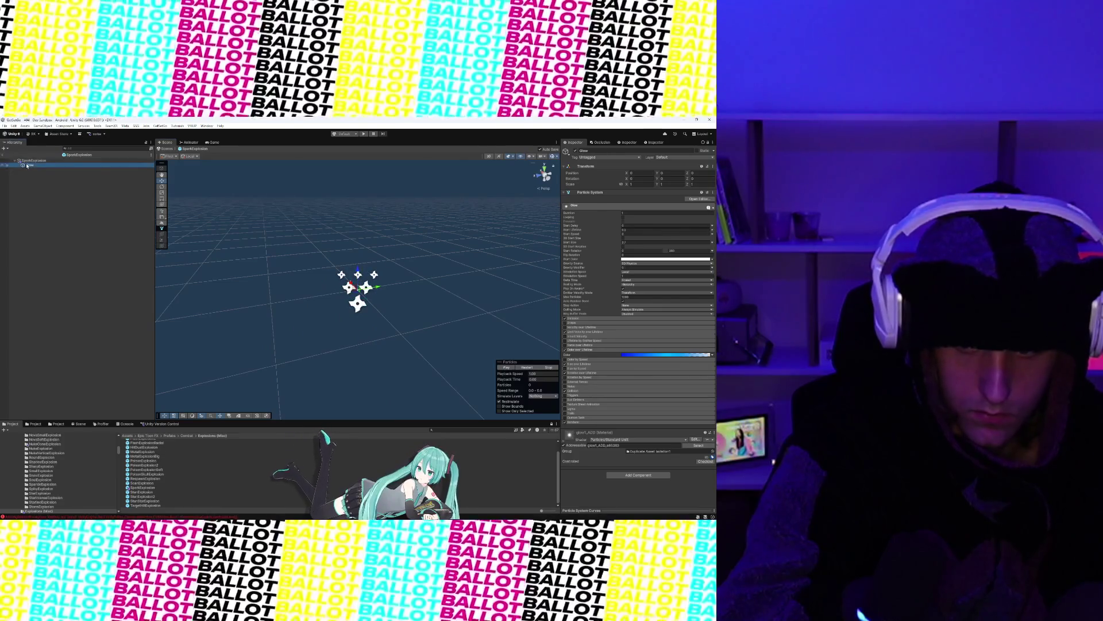
click(651, 354)
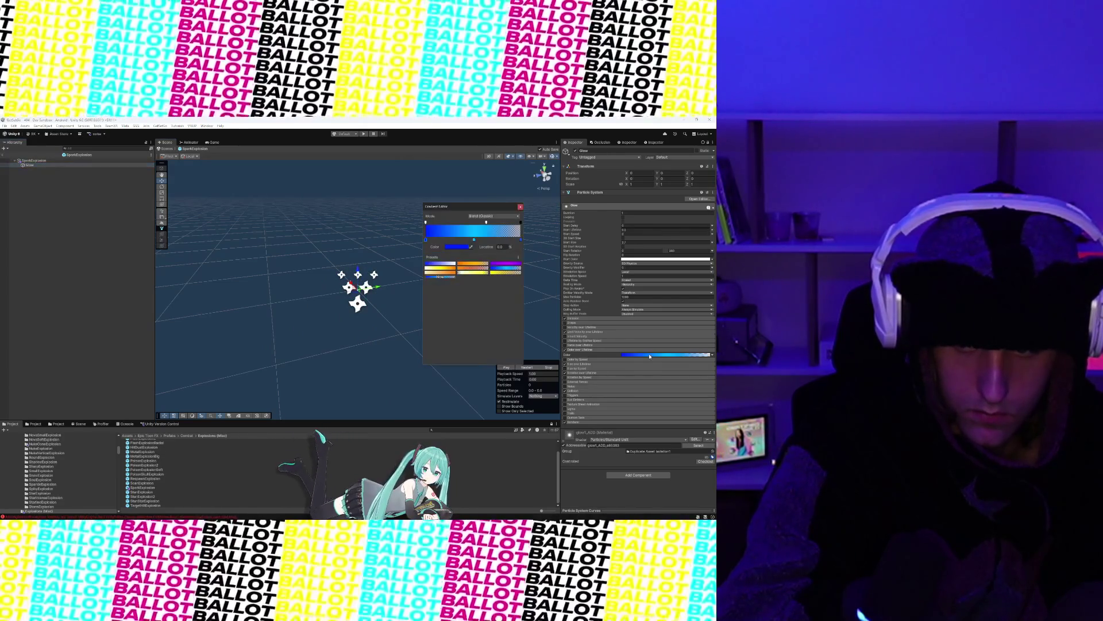
double_click(425, 240)
drag(448, 276, 439, 268)
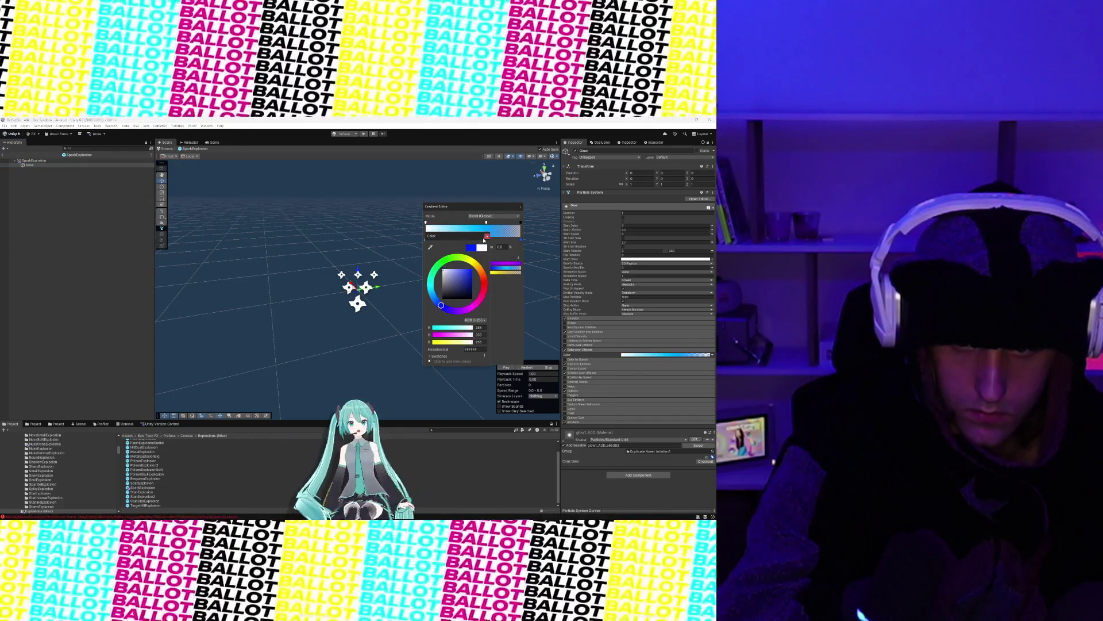
click(487, 235)
click(521, 207)
Step: Replay the spark burst to see the pale blue and white result
click(506, 367)
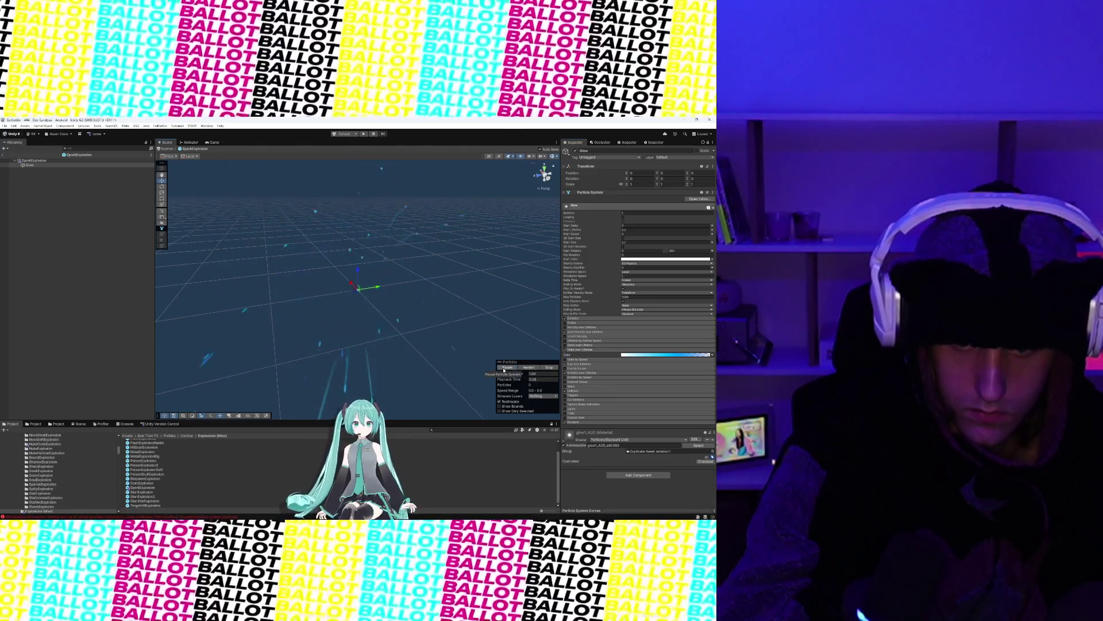
click(506, 368)
click(506, 368)
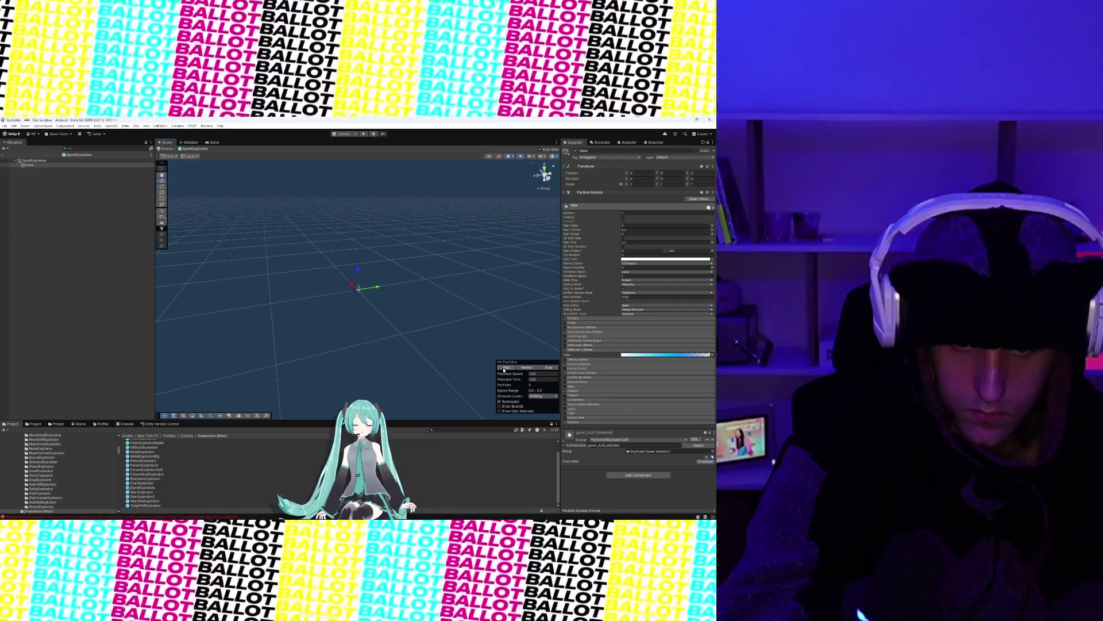
click(504, 369)
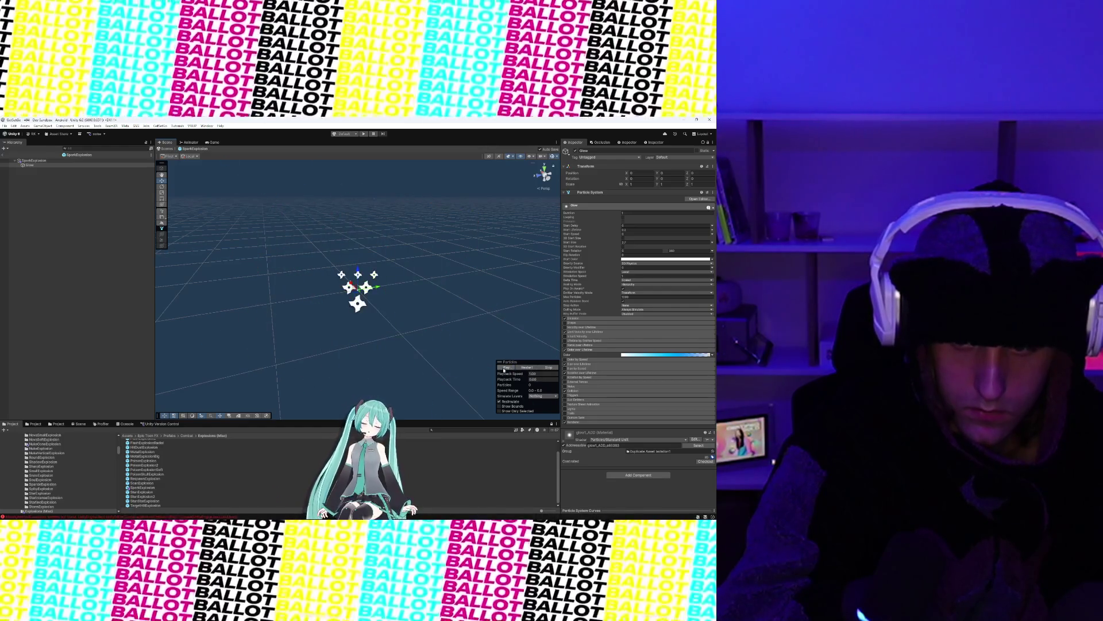
click(504, 368)
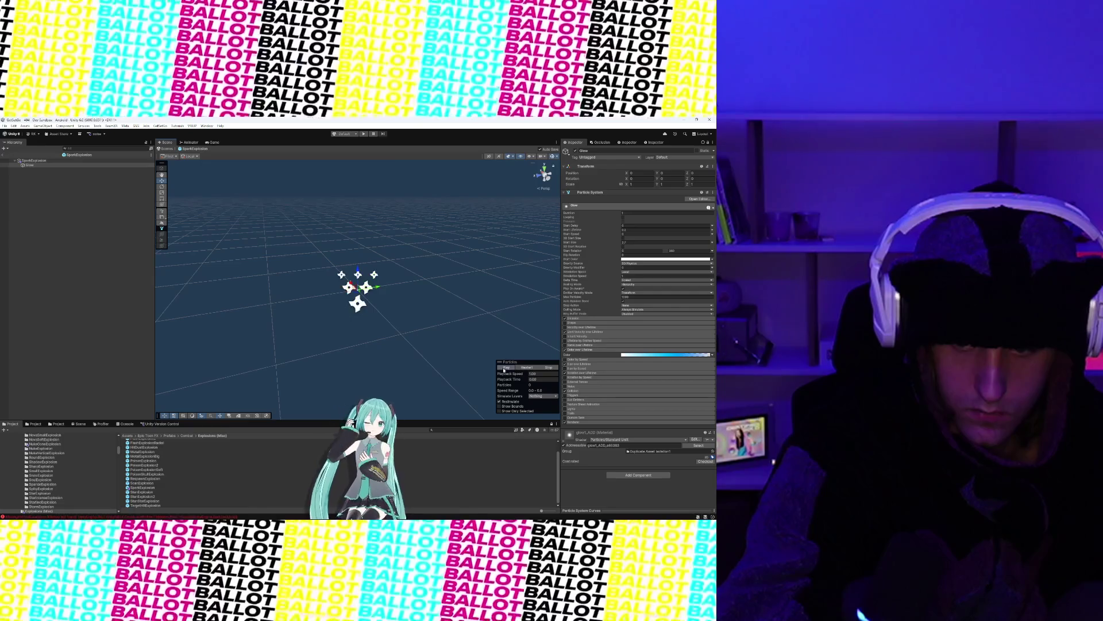
Step: Leave Prefab Mode and place a SparkExplosion instance under the left controller's FX group
click(2, 155)
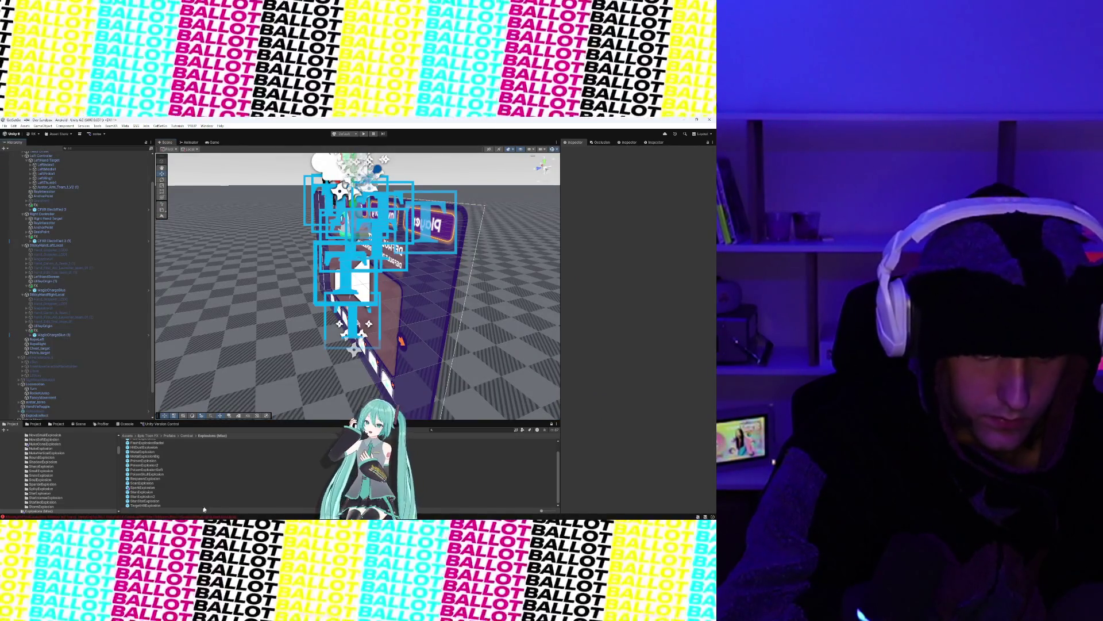
click(152, 489)
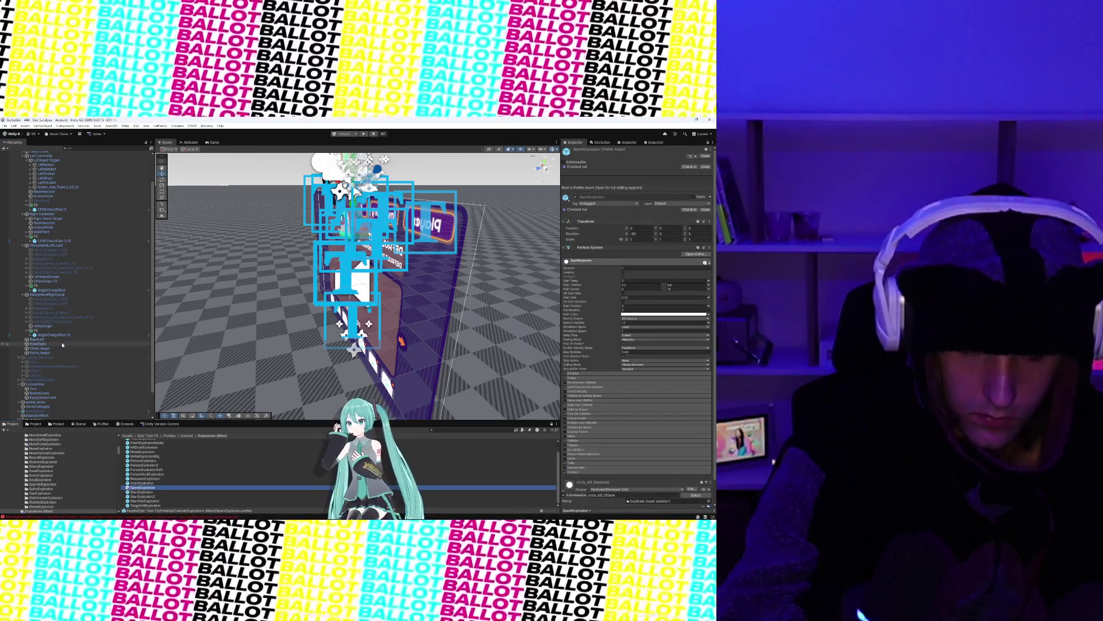
scroll(62, 345, down, 1)
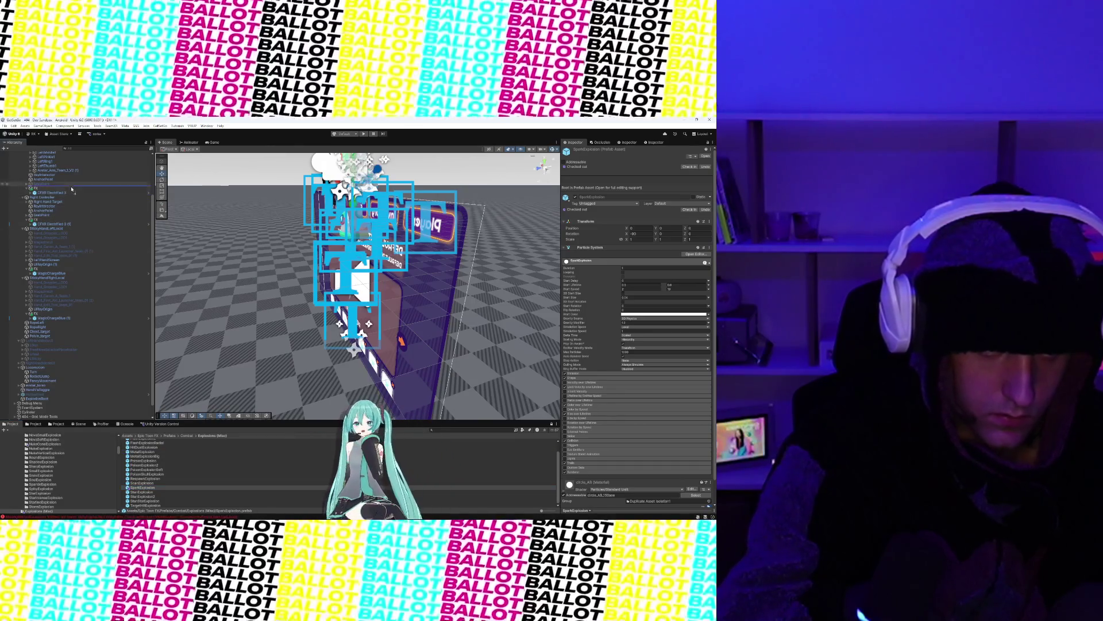
drag(71, 189, 71, 188)
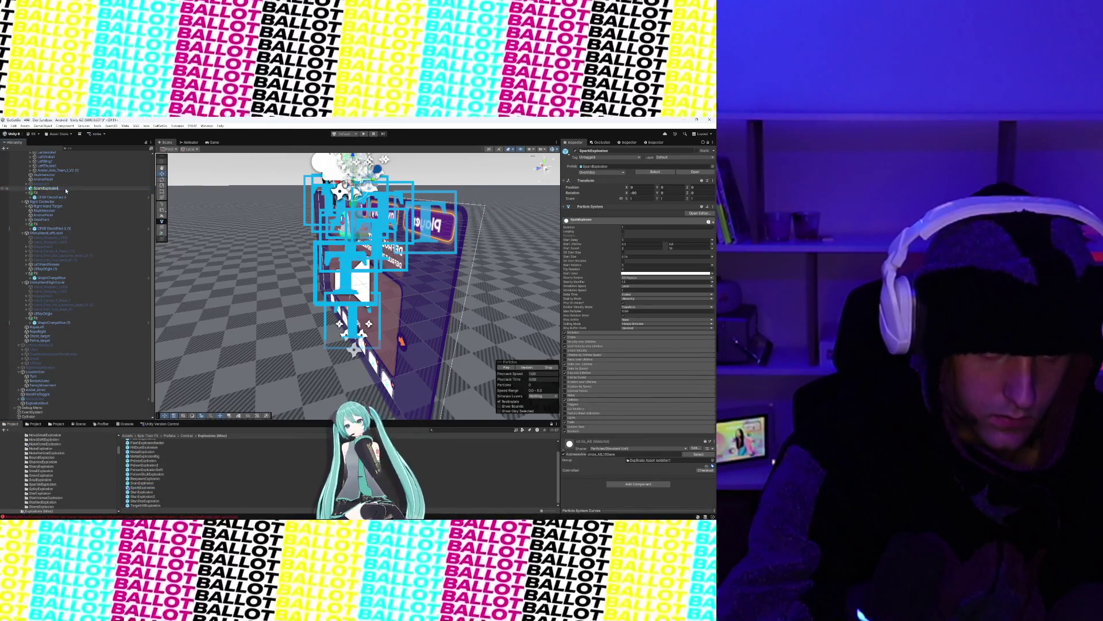
click(55, 193)
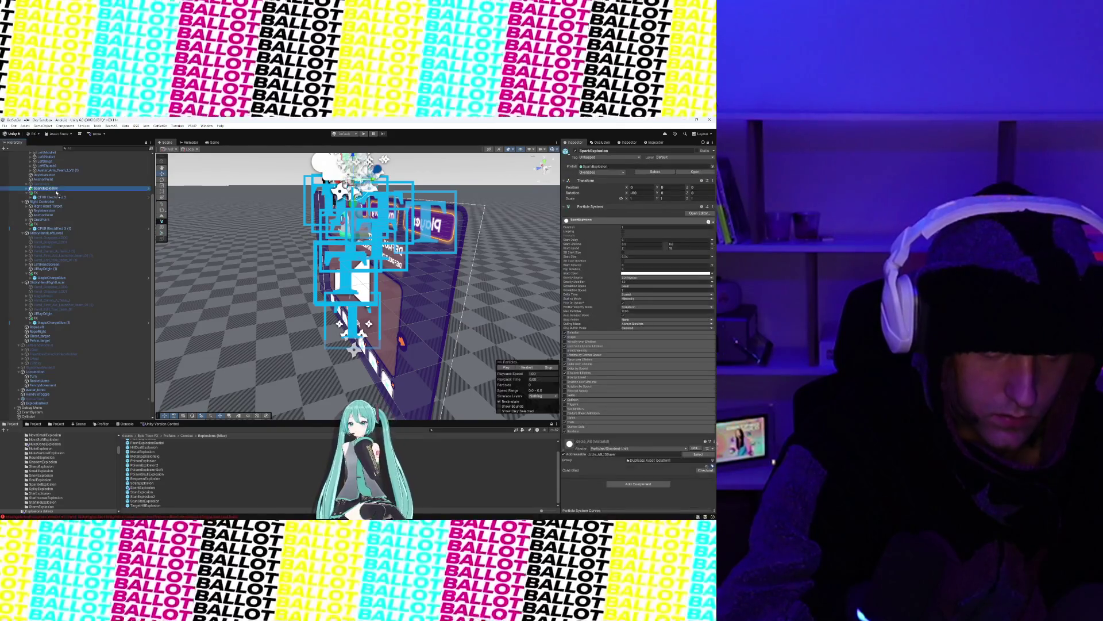
drag(57, 194, 57, 196)
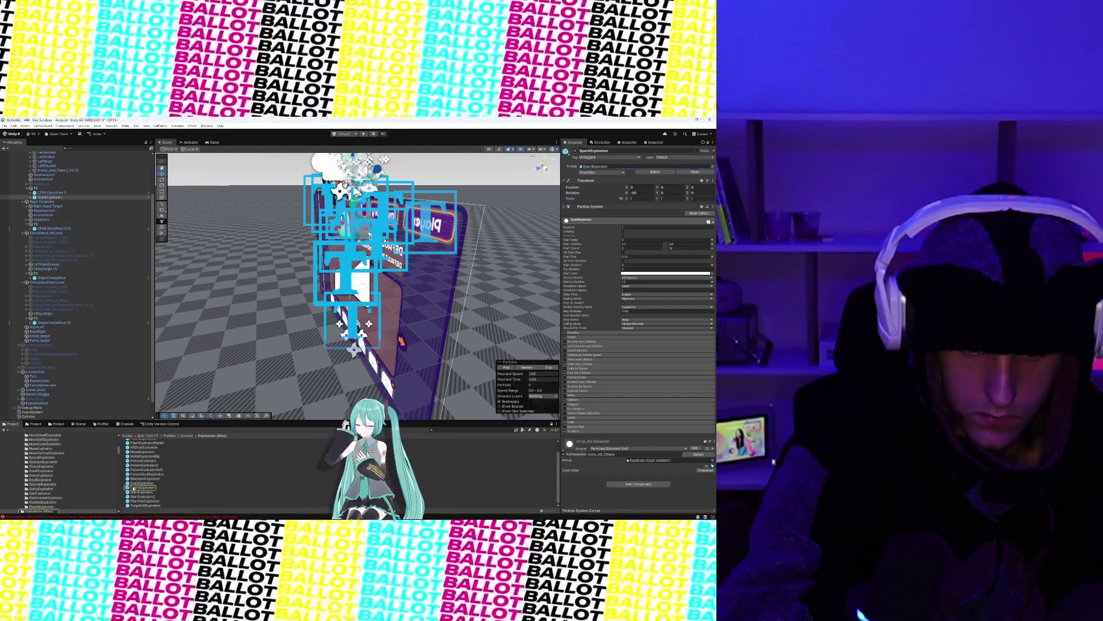
Step: Set the SparkExplosion prefab's scale to 0.1 and preview the smaller sparks
double_click(652, 166)
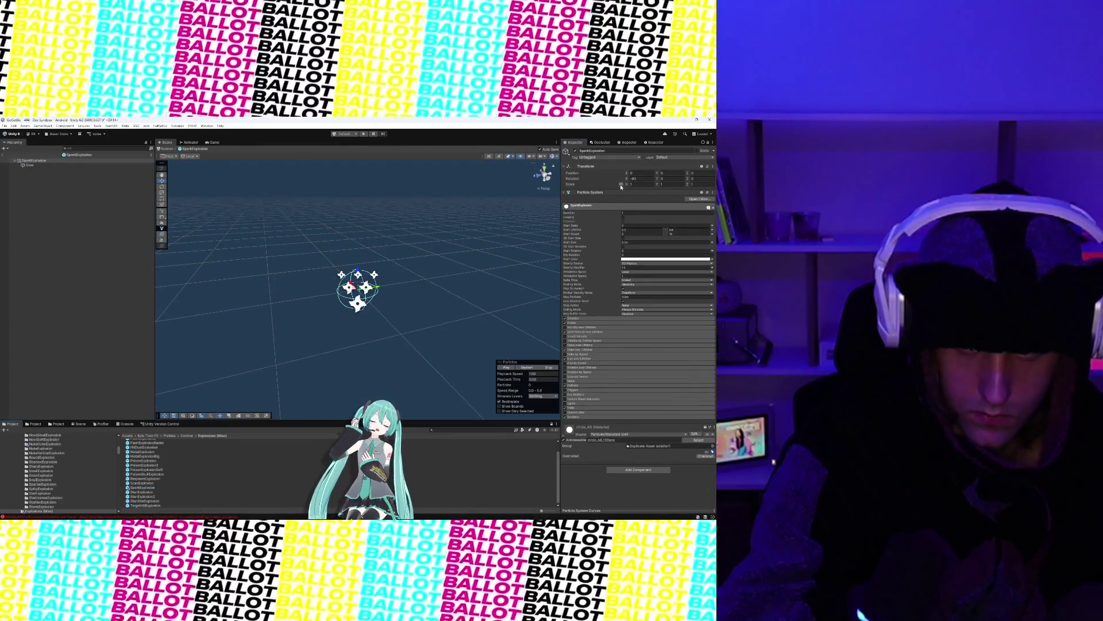
text(0.1)
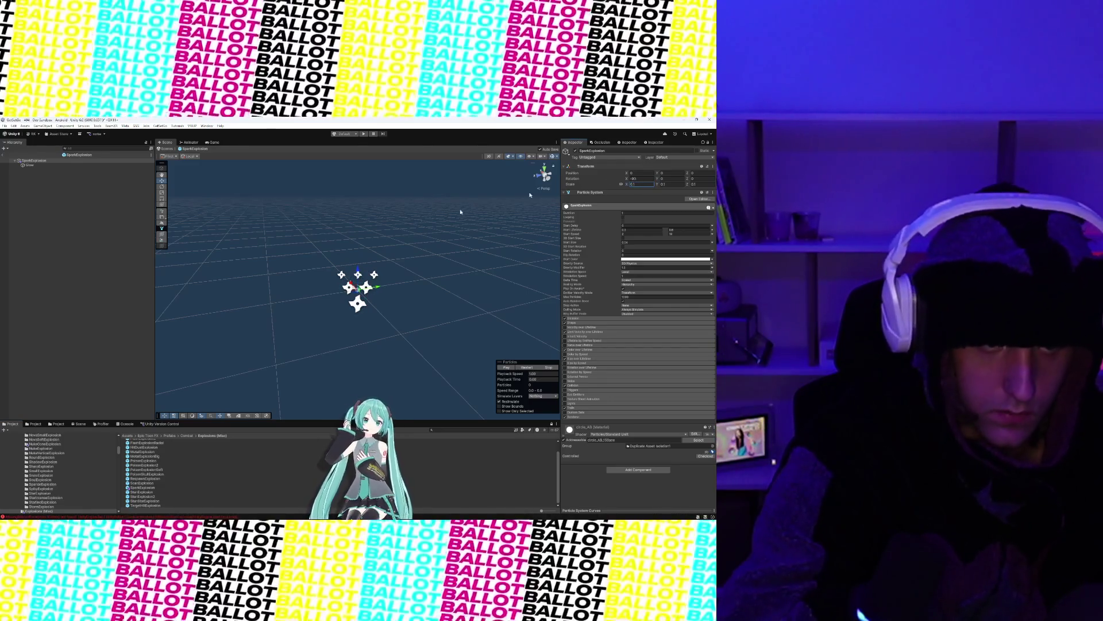
click(7, 155)
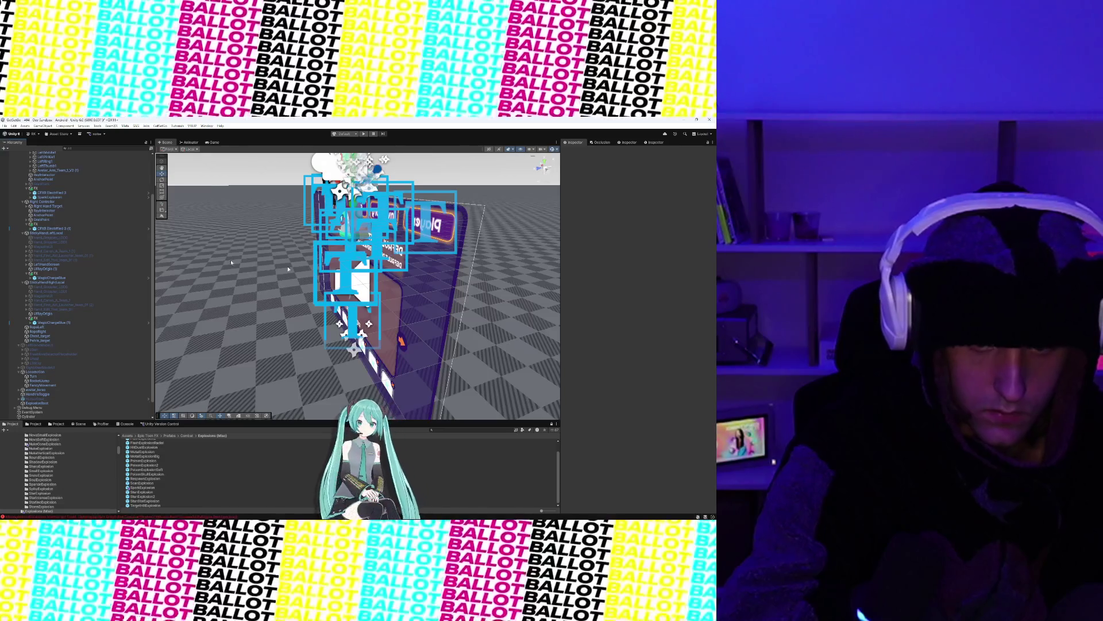
click(66, 198)
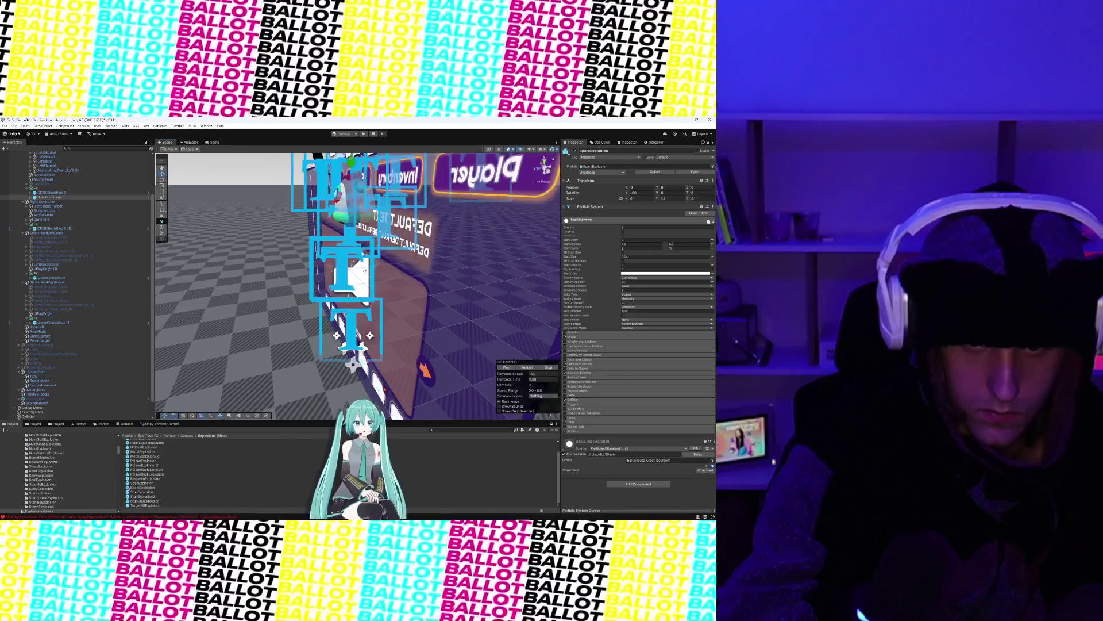
click(507, 367)
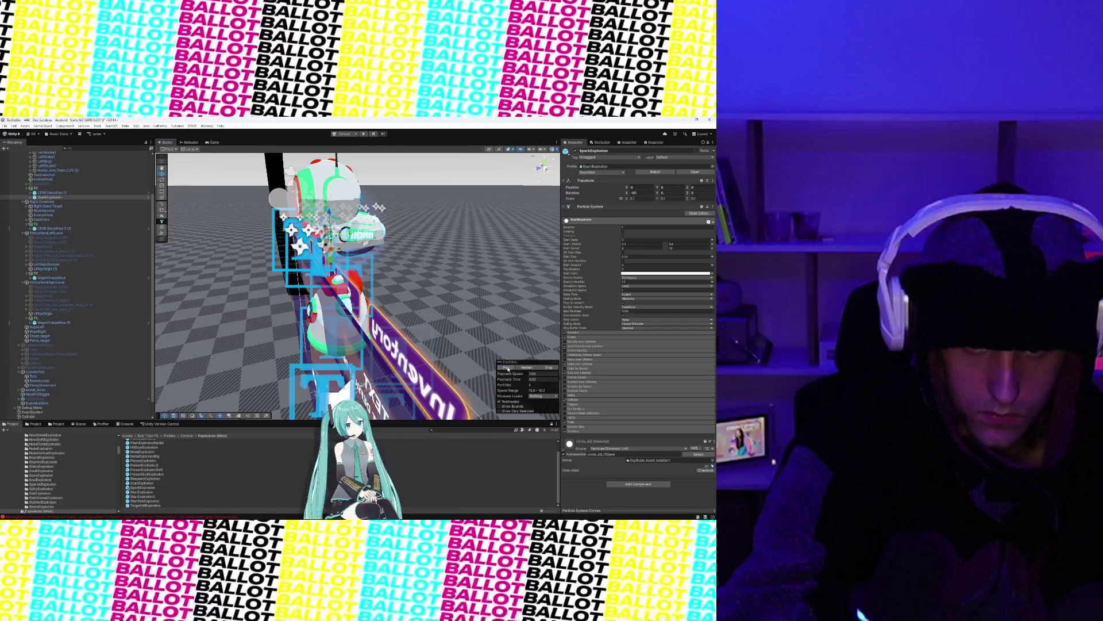
Step: Reopen the SparkExplosion prefab and set its scale to 0.3
click(144, 487)
double_click(142, 487)
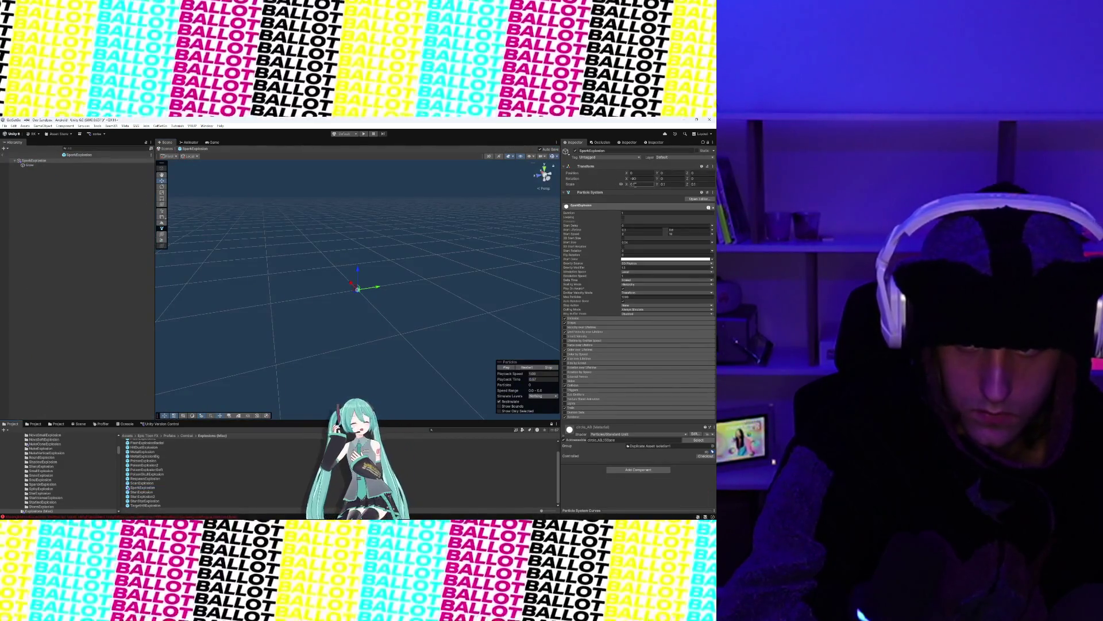
text(3)
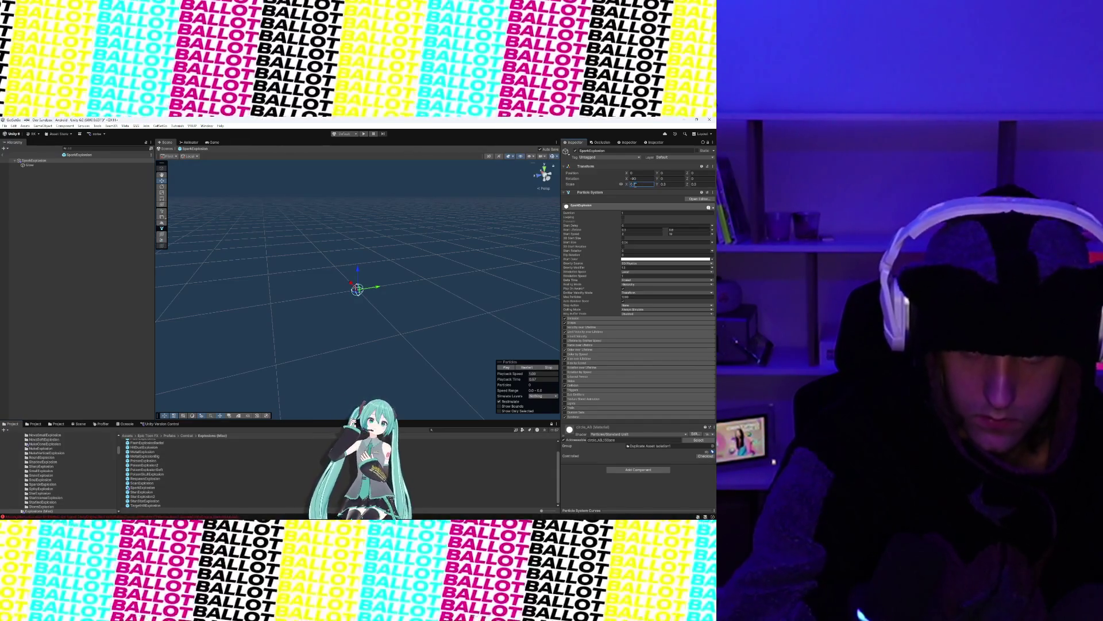
click(9, 155)
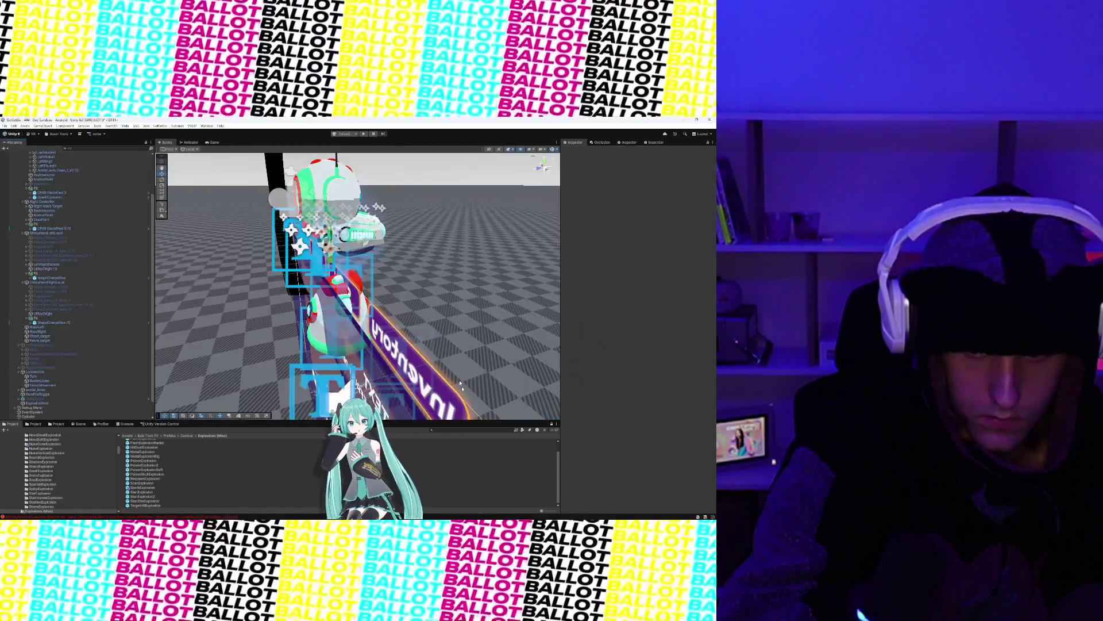
Step: Preview the resized burst, duplicate SparkExplosion and move the copy under Right Controller's FX
click(50, 197)
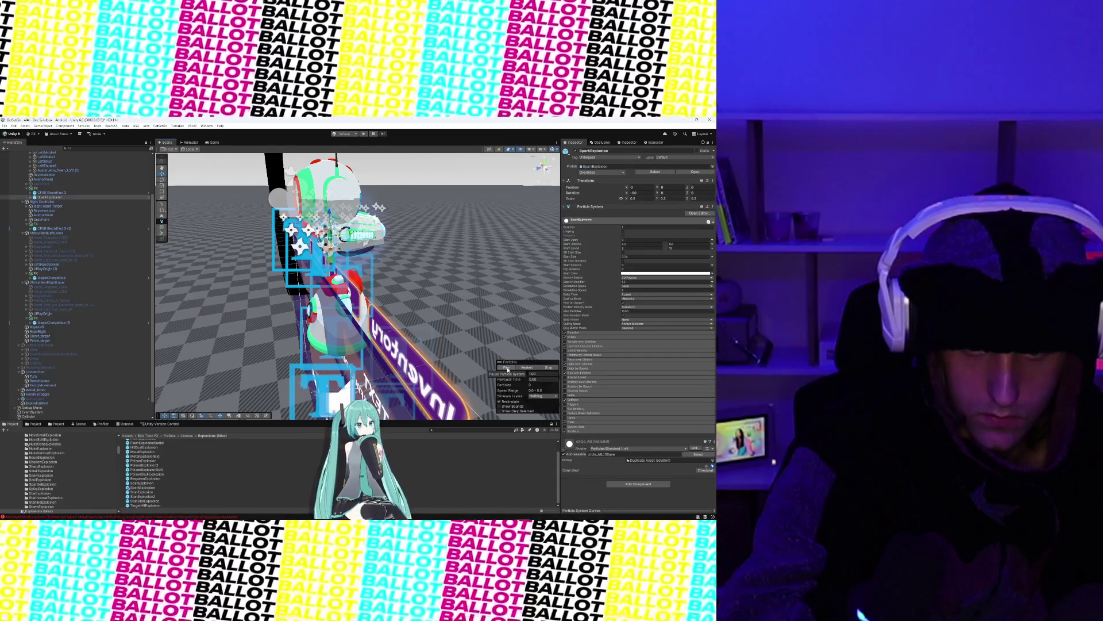
click(508, 370)
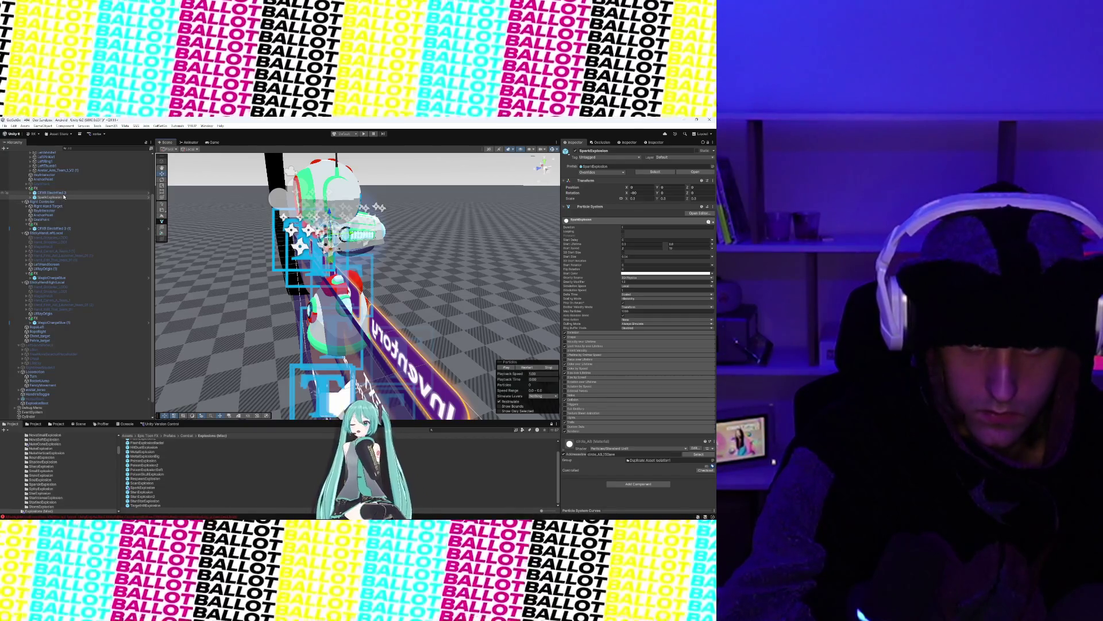
key(ctrl+d)
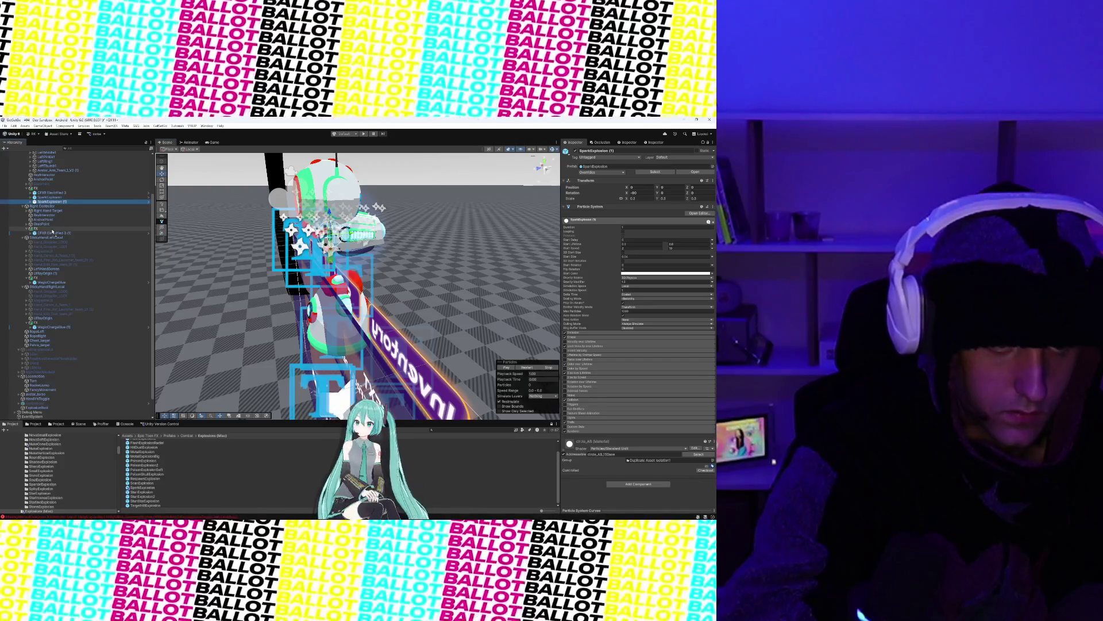
drag(52, 232, 53, 233)
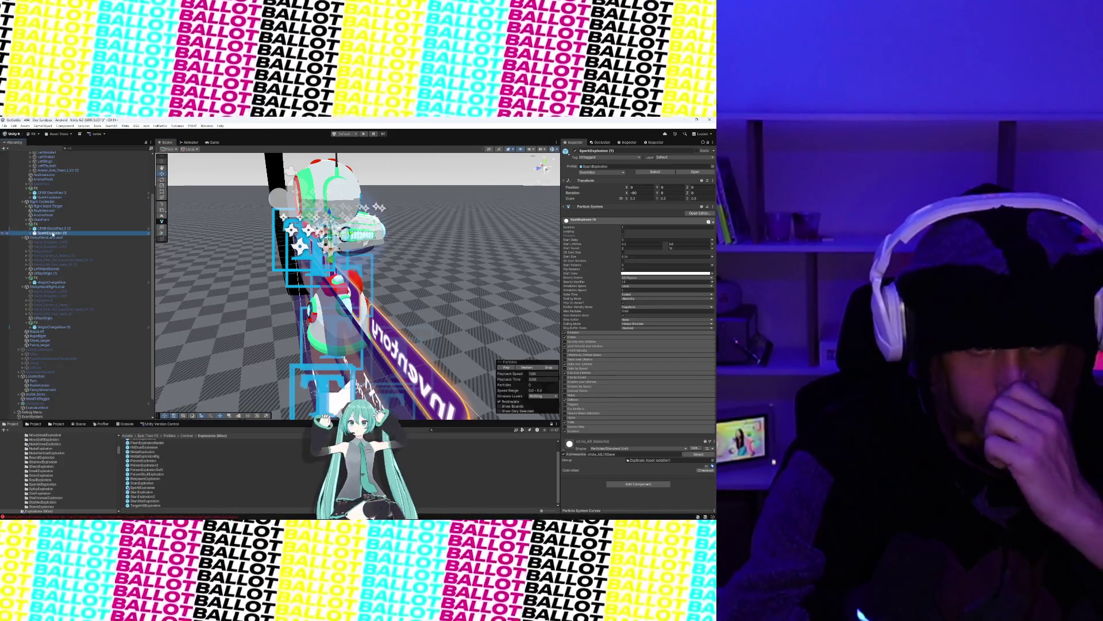
click(52, 232)
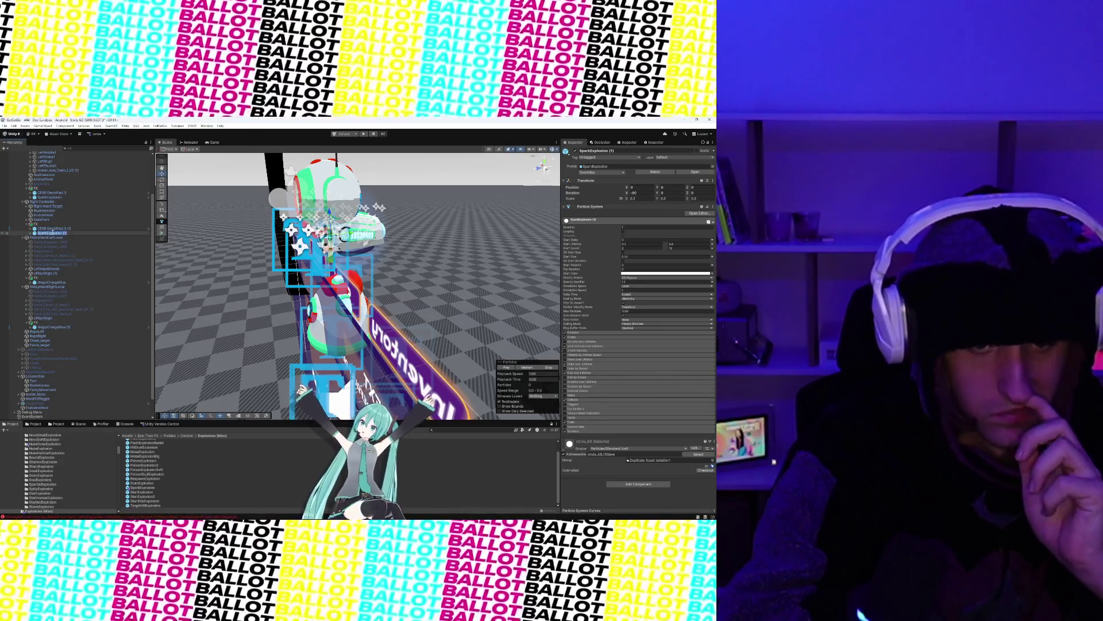
click(57, 202)
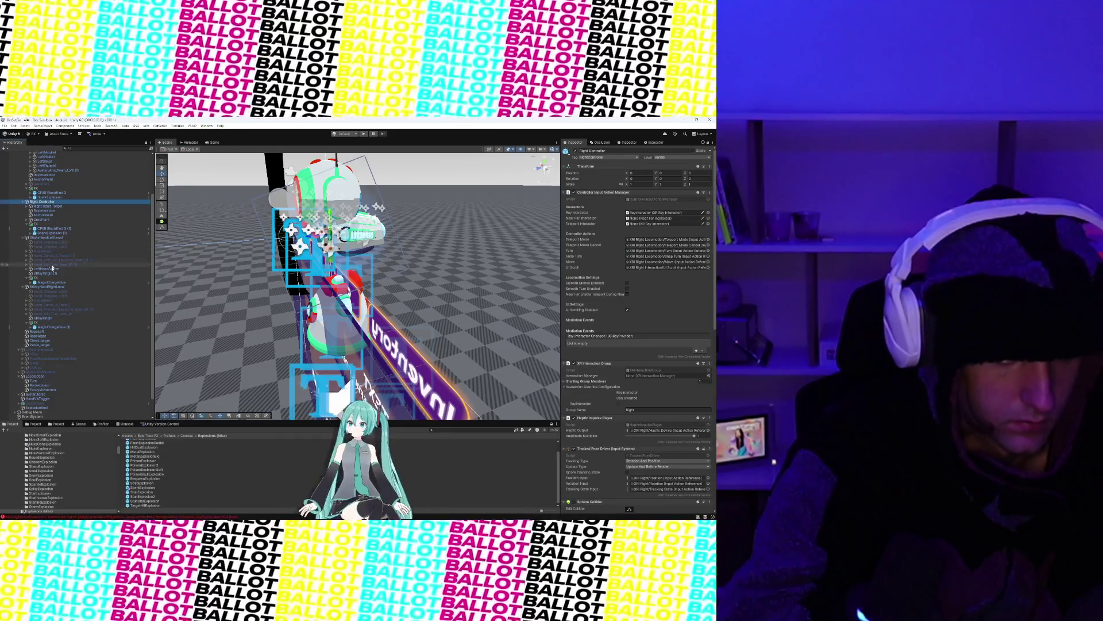
Step: Assign SparkExplosion to StickyHandLeftLocal's Fancy Exit Vfx field
click(53, 239)
scroll(610, 355, down, 10)
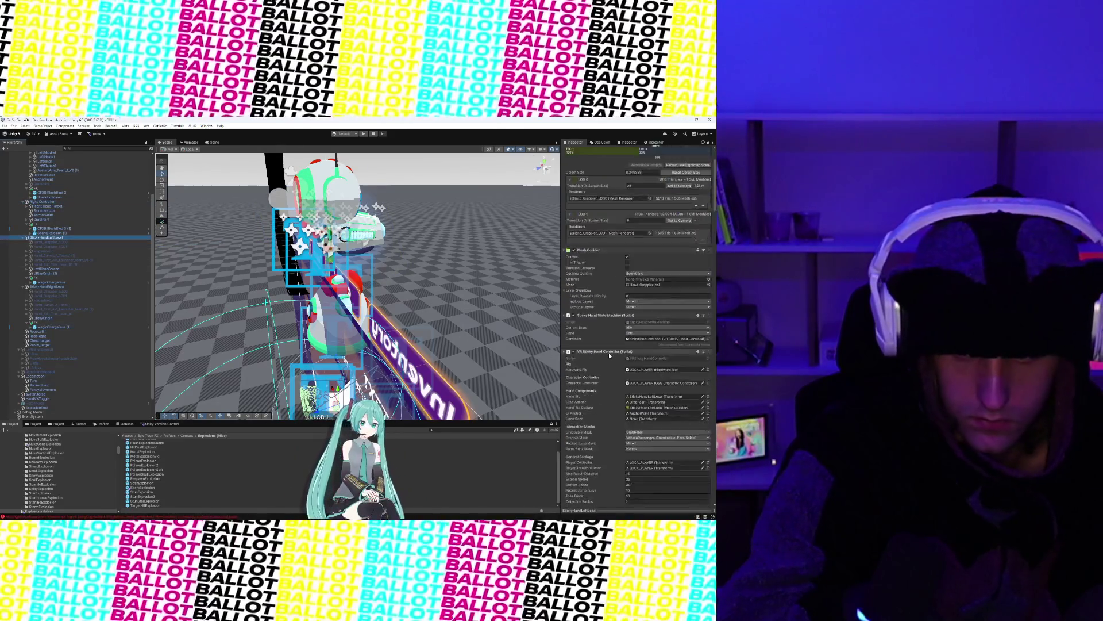
scroll(610, 355, down, 3)
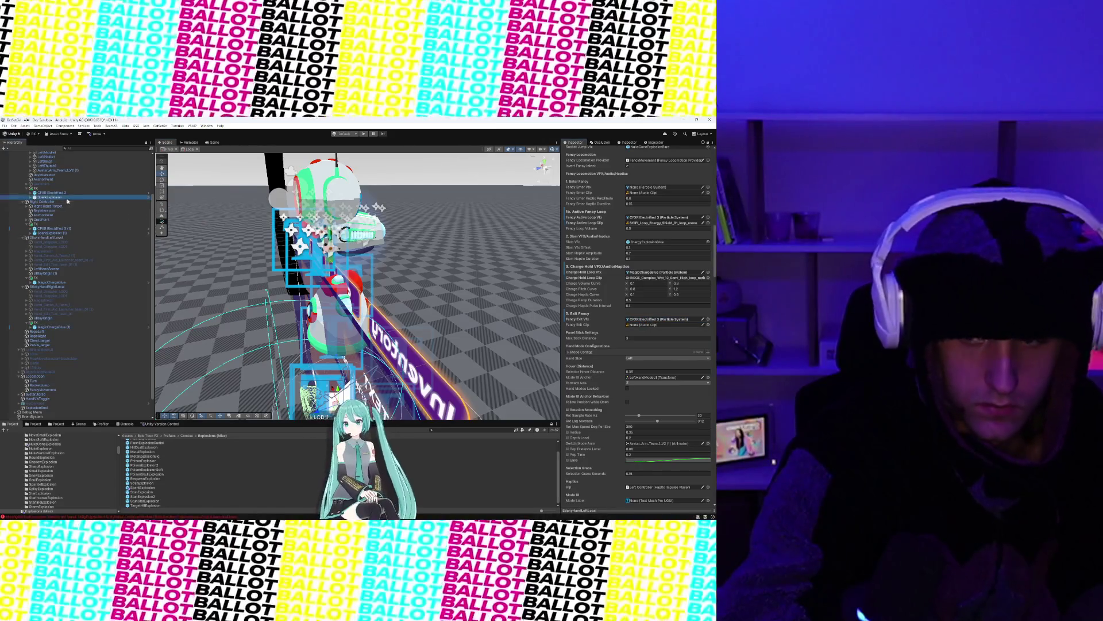
click(642, 320)
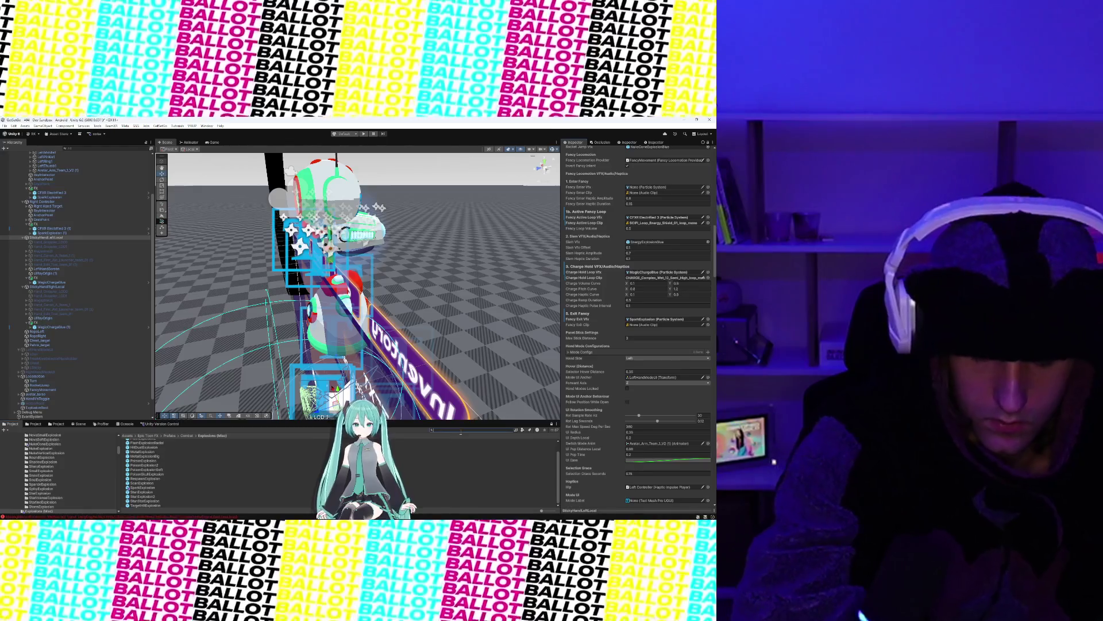
text(Spark)
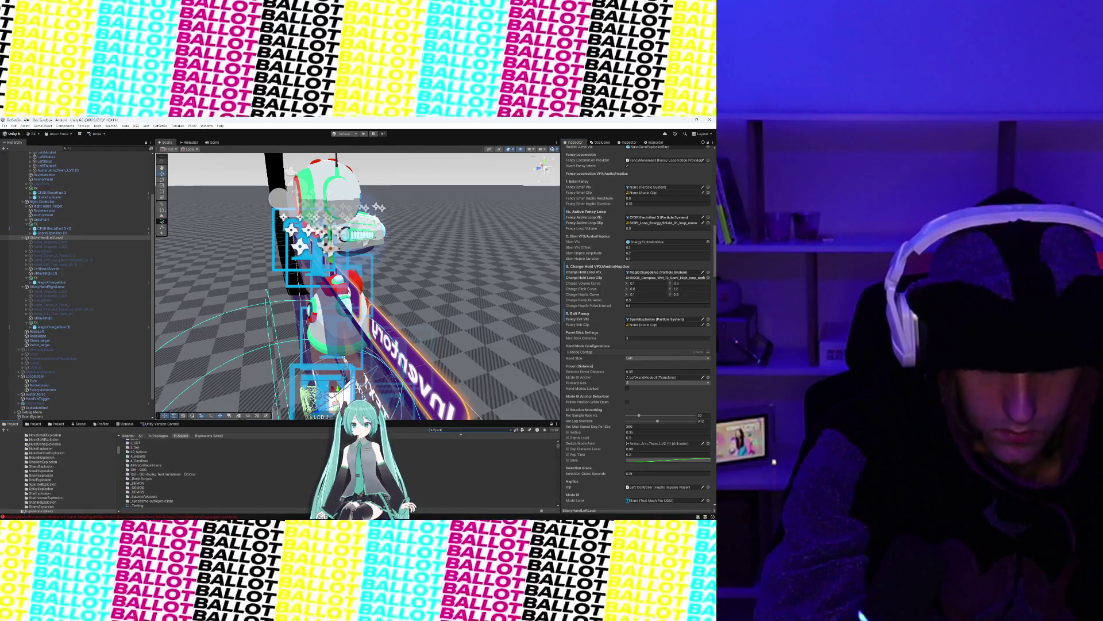
text( explosion)
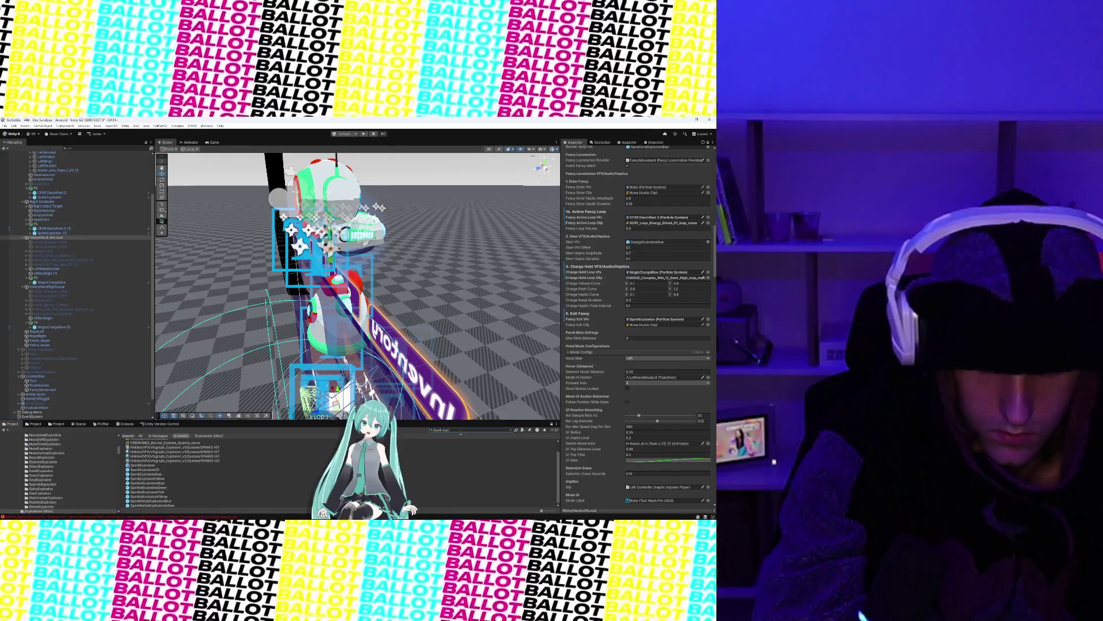
Step: Audition the sfx_explosion_sparkle2 and sfx_explosion_sparkle3 clips
scroll(168, 474, up, 1)
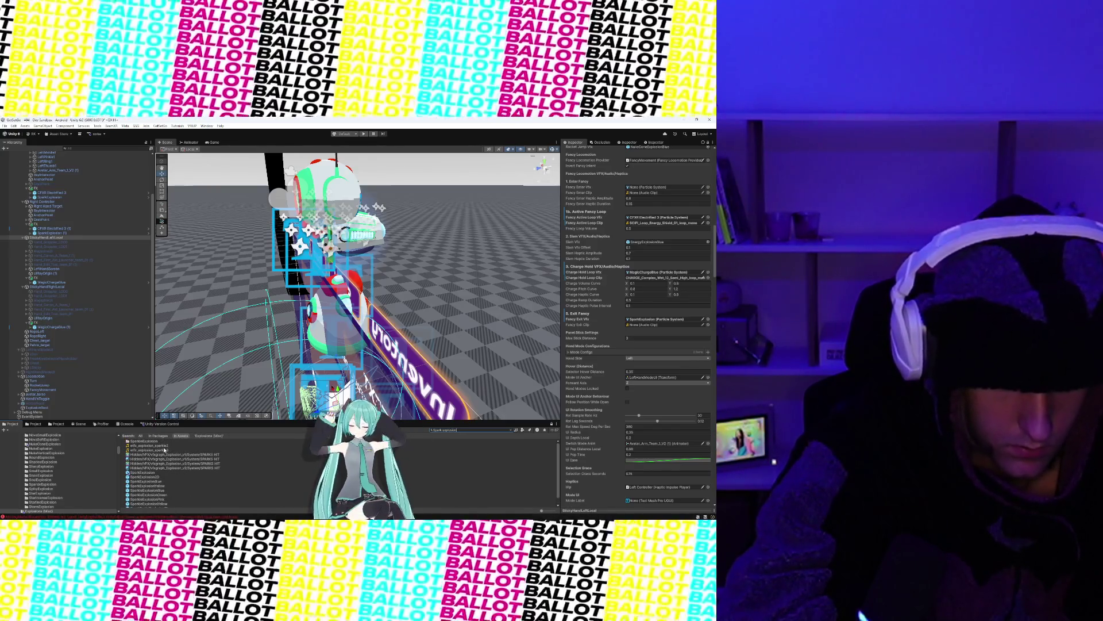
click(144, 446)
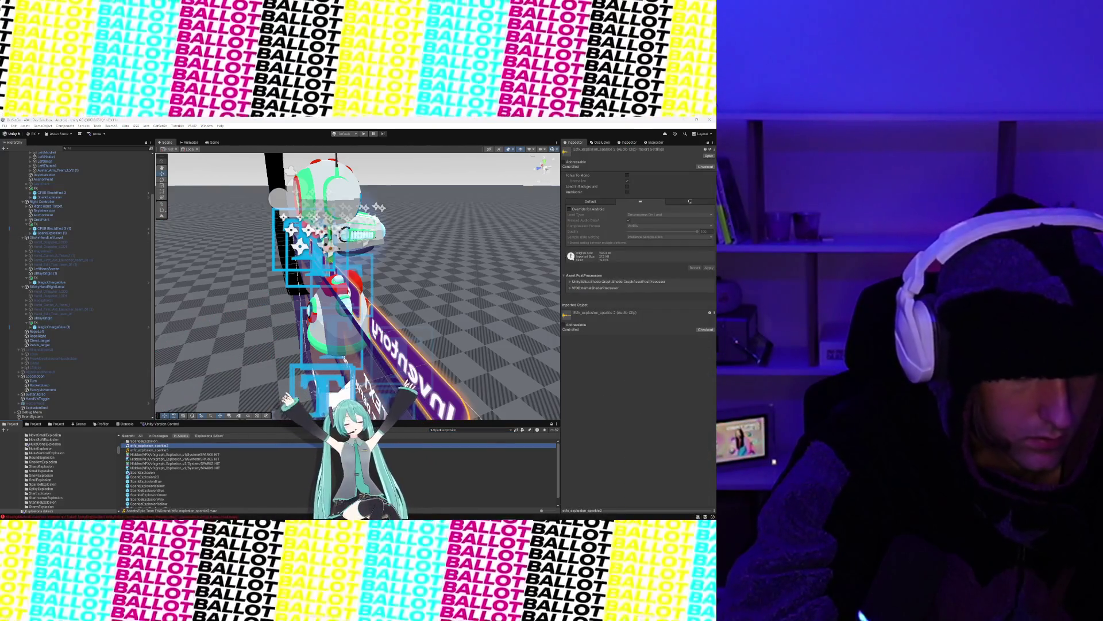
click(155, 450)
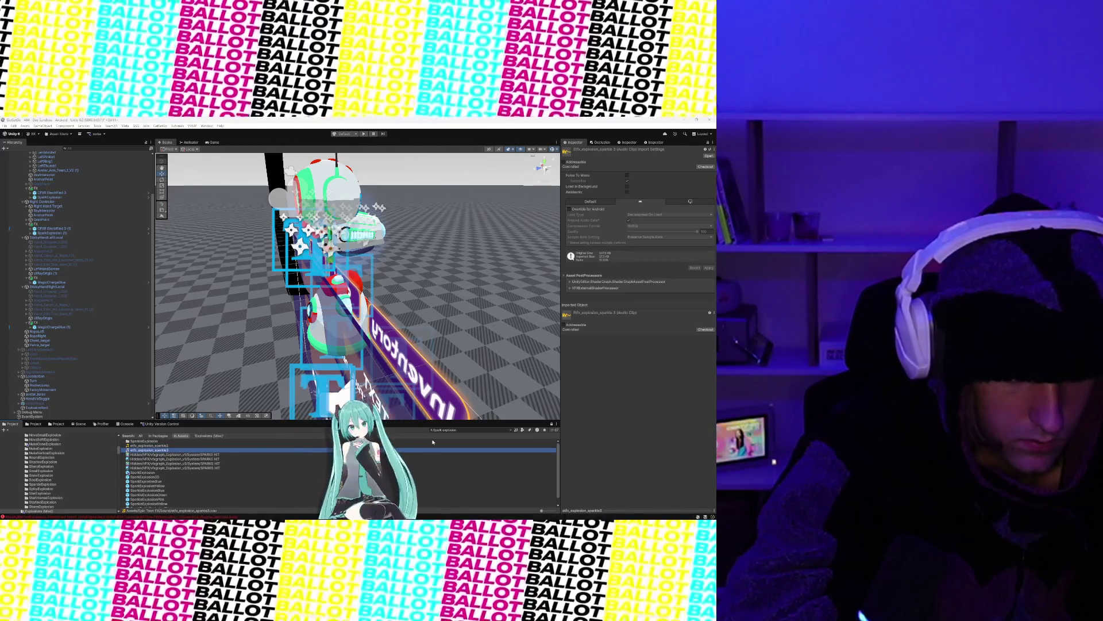
Step: Filter project assets to 'Explosion' and audition etfx scan, poisoncloud and plasma clips
click(450, 429)
text(Exp)
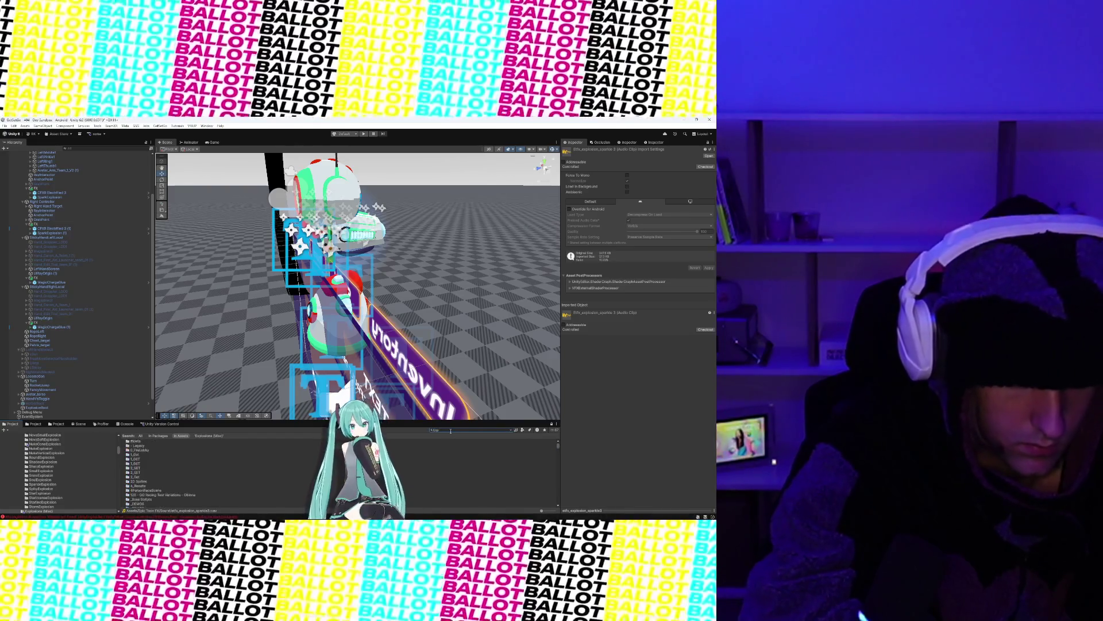
text(losion)
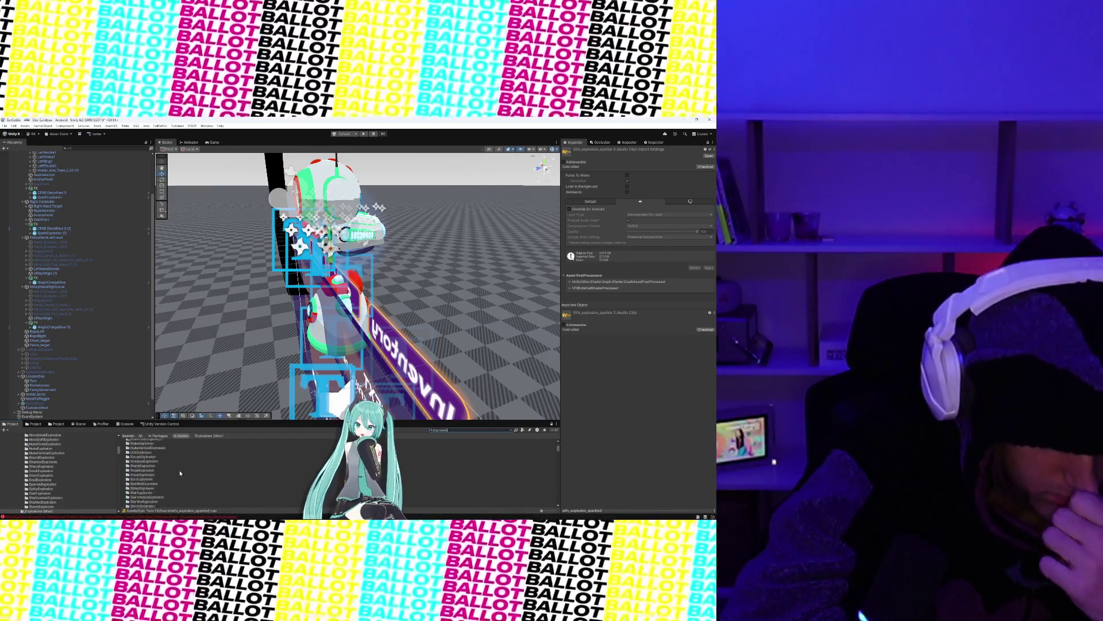
scroll(180, 473, down, 5)
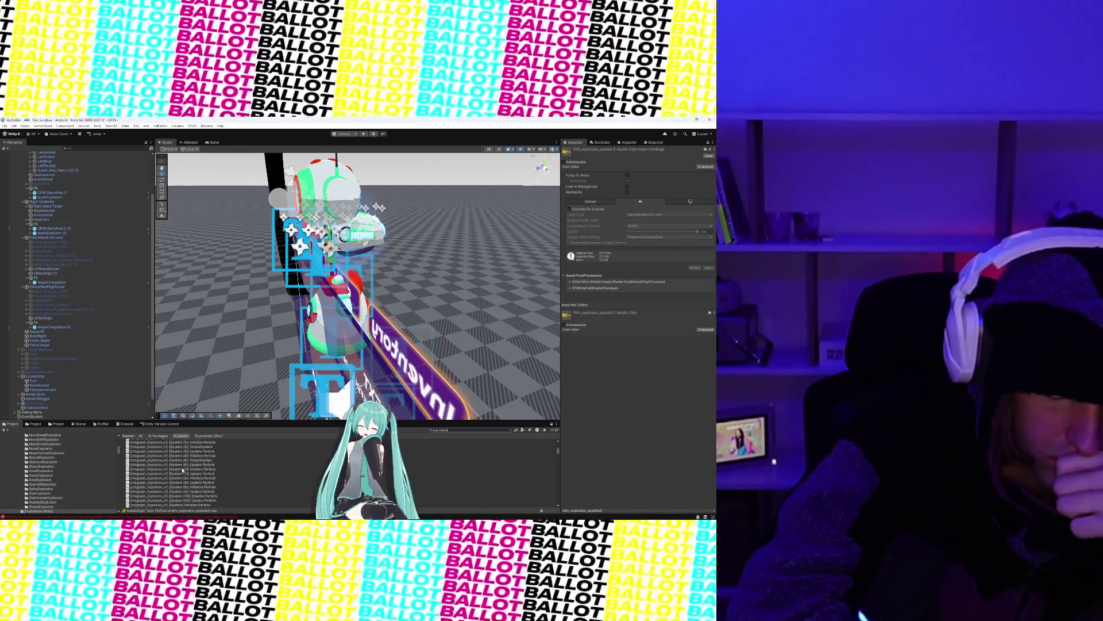
scroll(183, 470, down, 5)
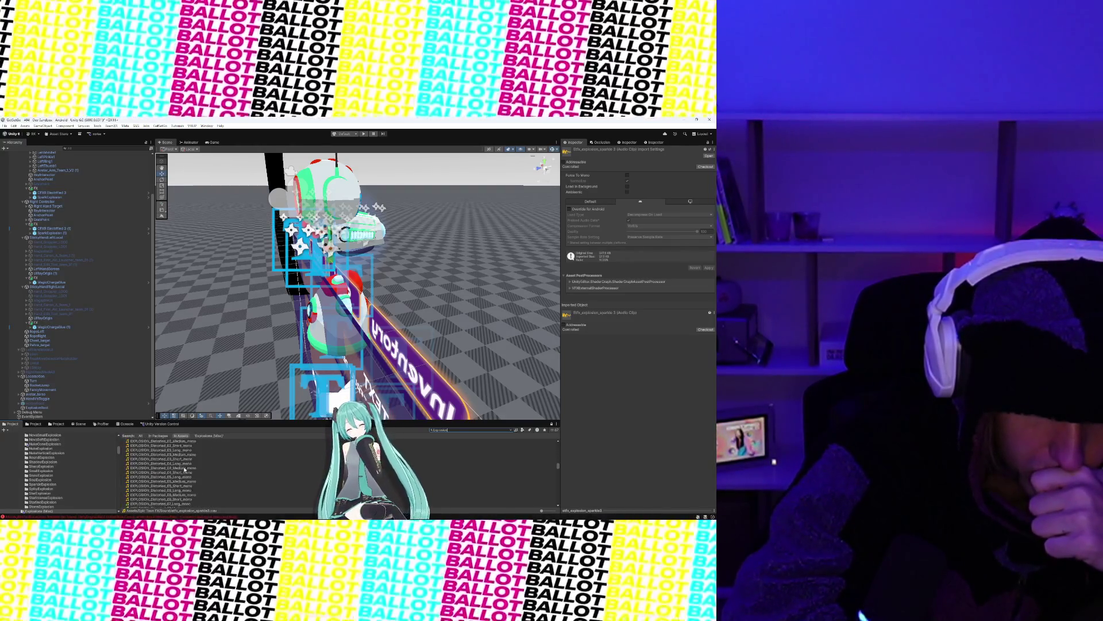
scroll(185, 470, down, 5)
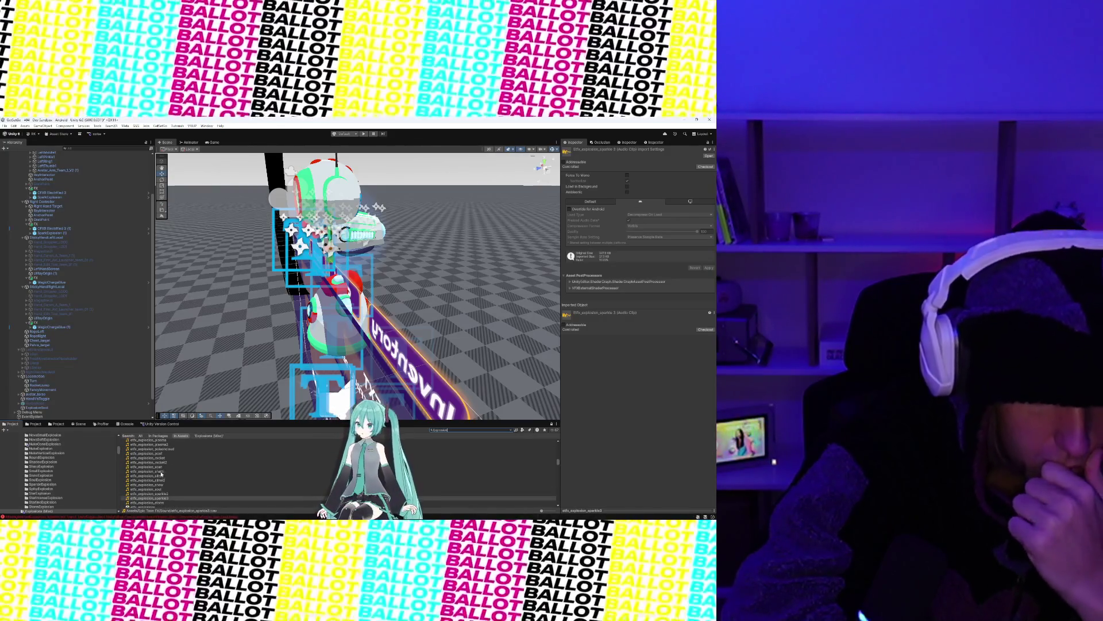
click(163, 468)
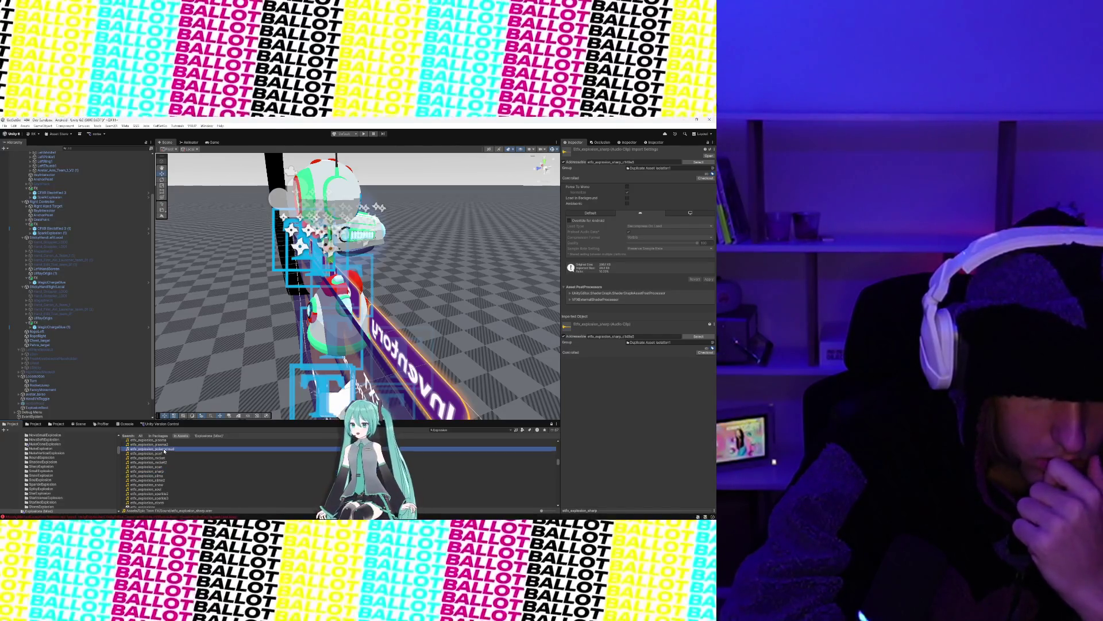
click(164, 449)
scroll(165, 453, up, 1)
click(164, 461)
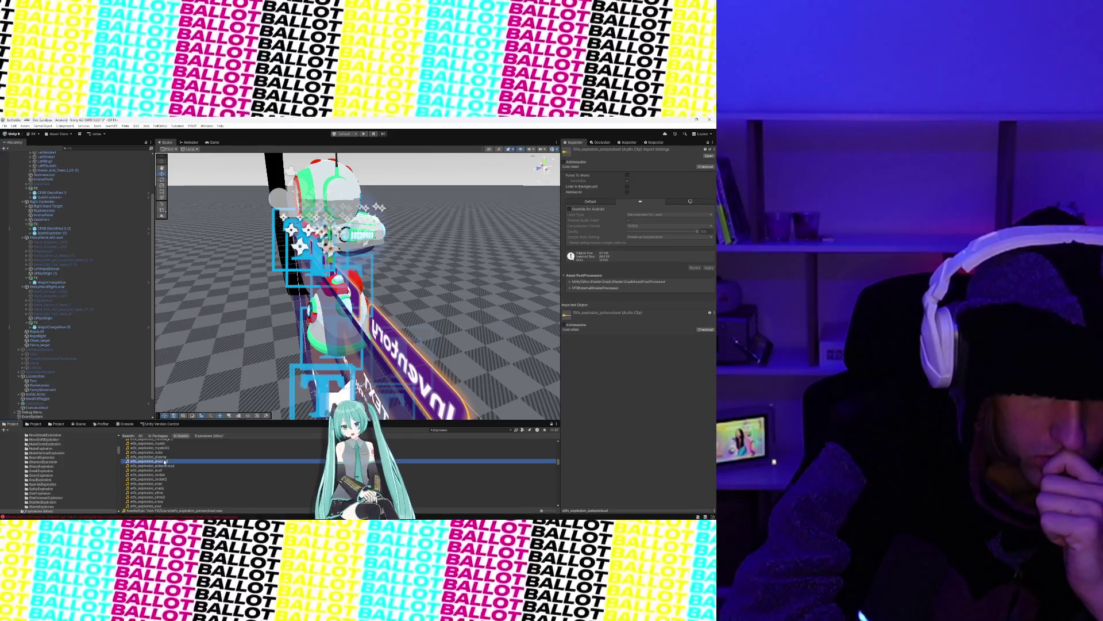
key(Up)
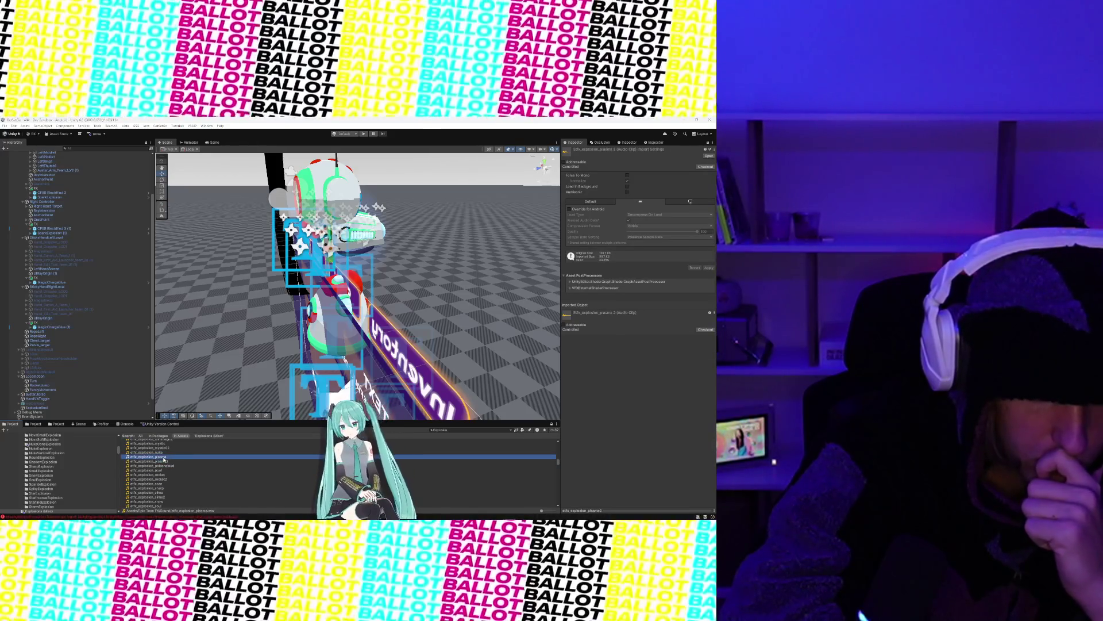
Step: Audition the etfx_explosion_frost and etfx_explosion_flash clips
scroll(164, 460, up, 1)
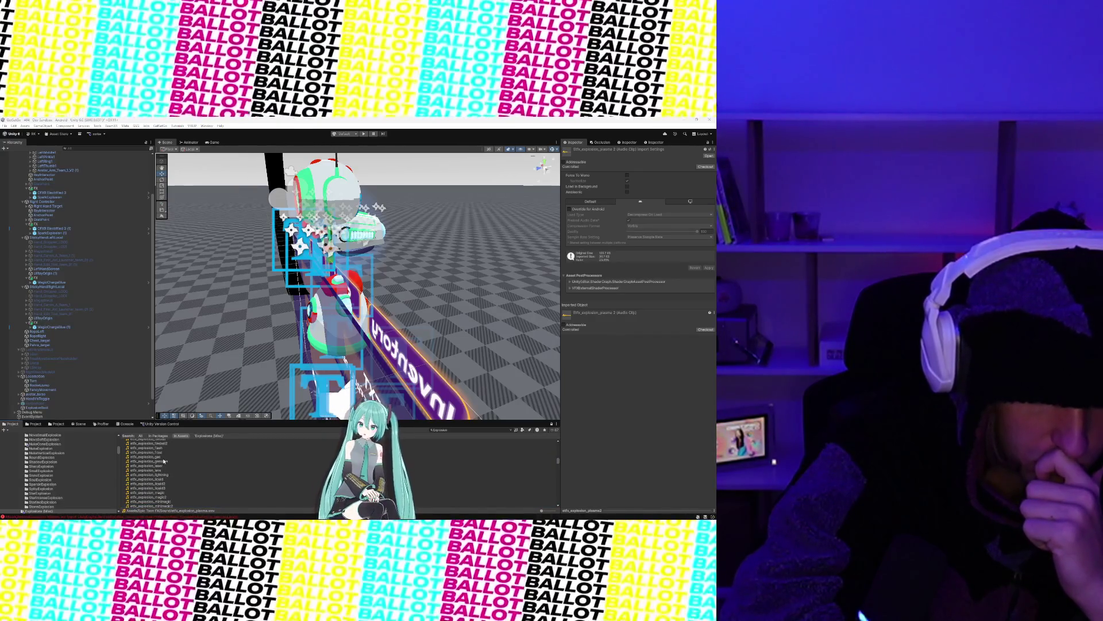
scroll(164, 460, up, 1)
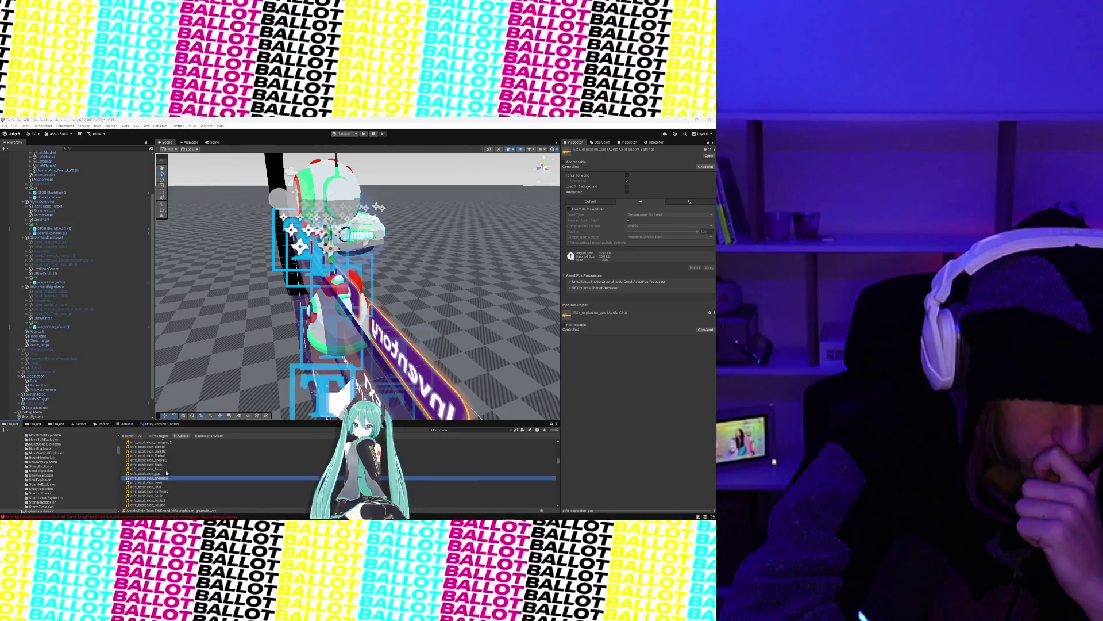
click(166, 469)
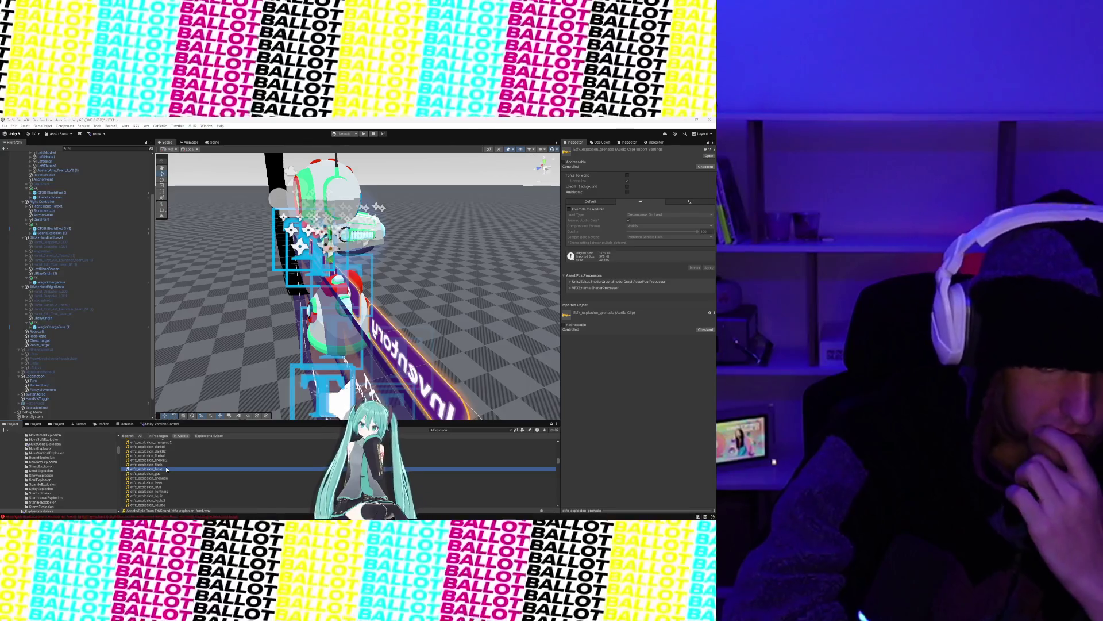
key(Up)
scroll(167, 467, up, 2)
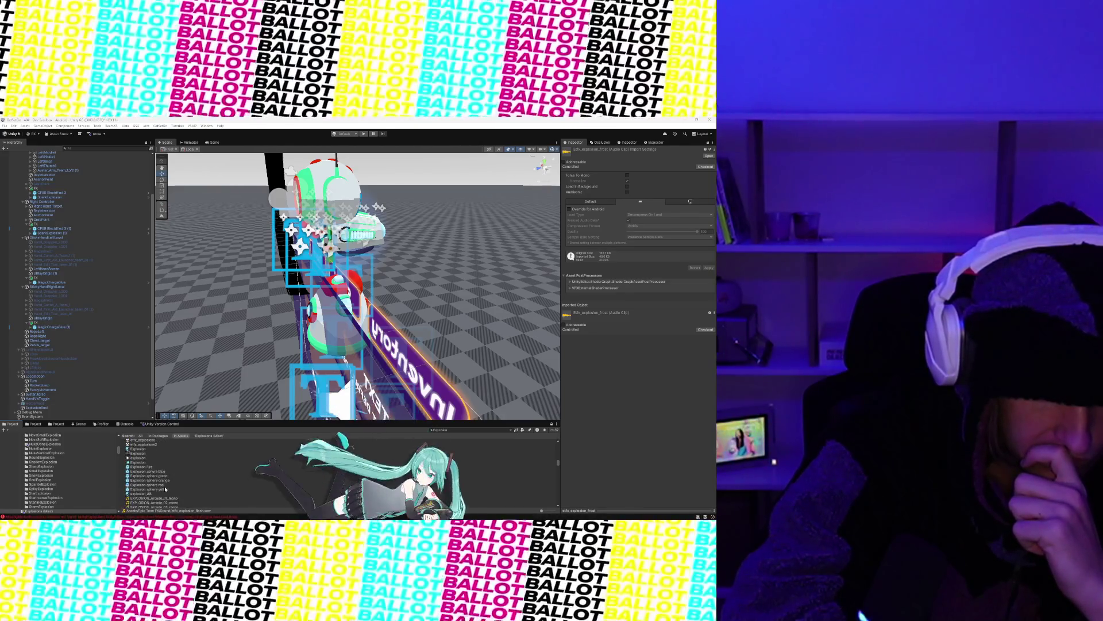
scroll(166, 490, down, 2)
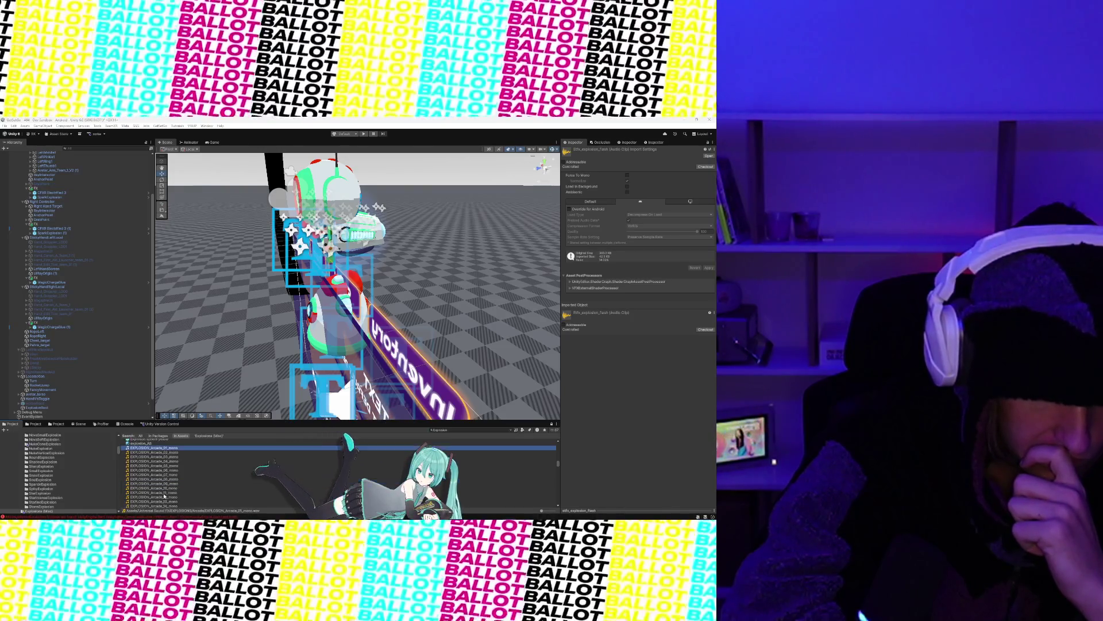
Step: Audition EXPLOSION_Arcade_11, EXPLOSION_Quick_Debris_06 and EXPLOSION_Short_01 mono clips
click(164, 493)
scroll(164, 493, down, 2)
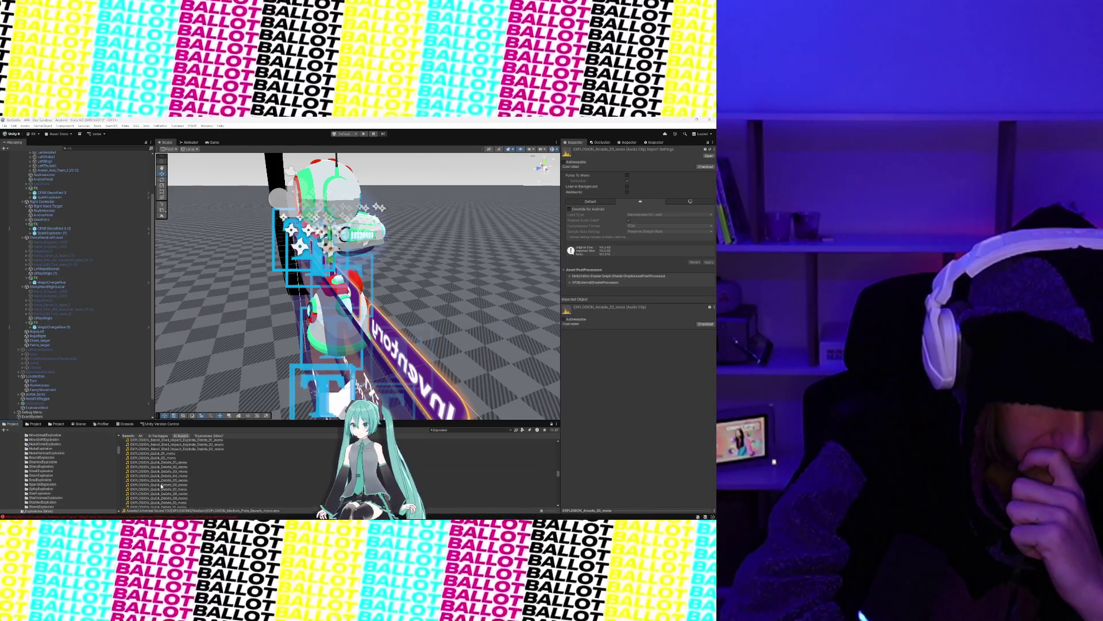
click(162, 485)
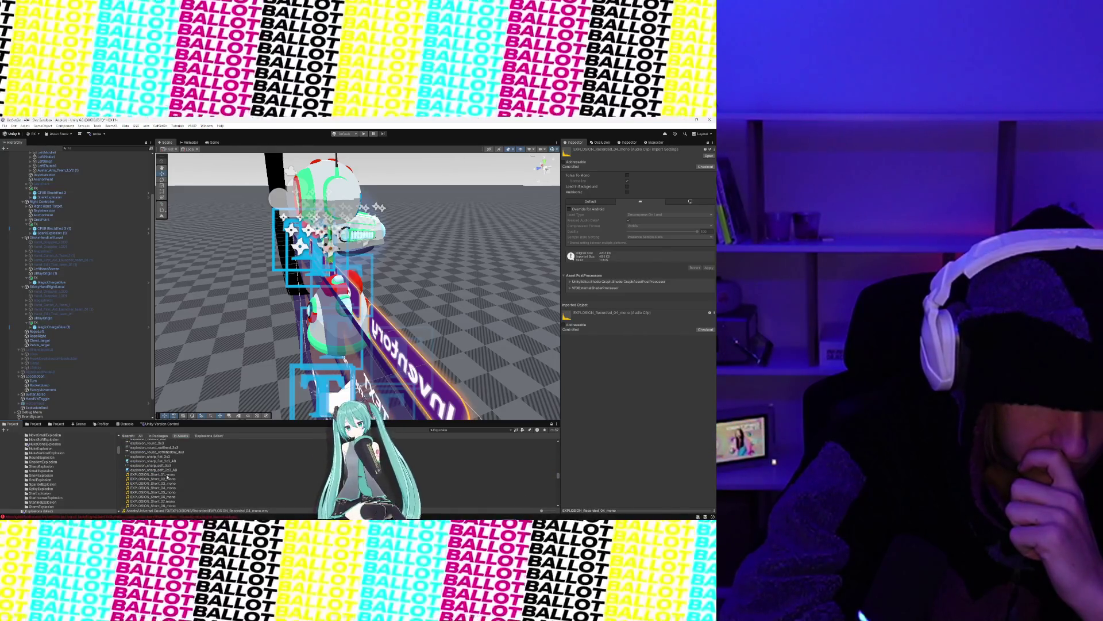
click(167, 474)
scroll(167, 484, down, 3)
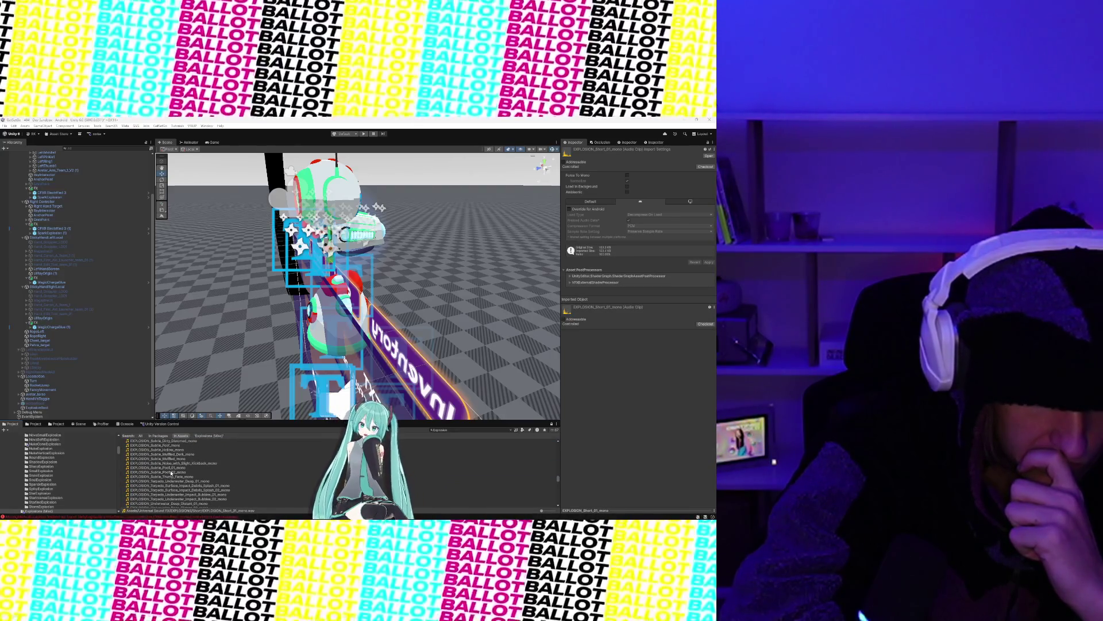
scroll(170, 486, down, 10)
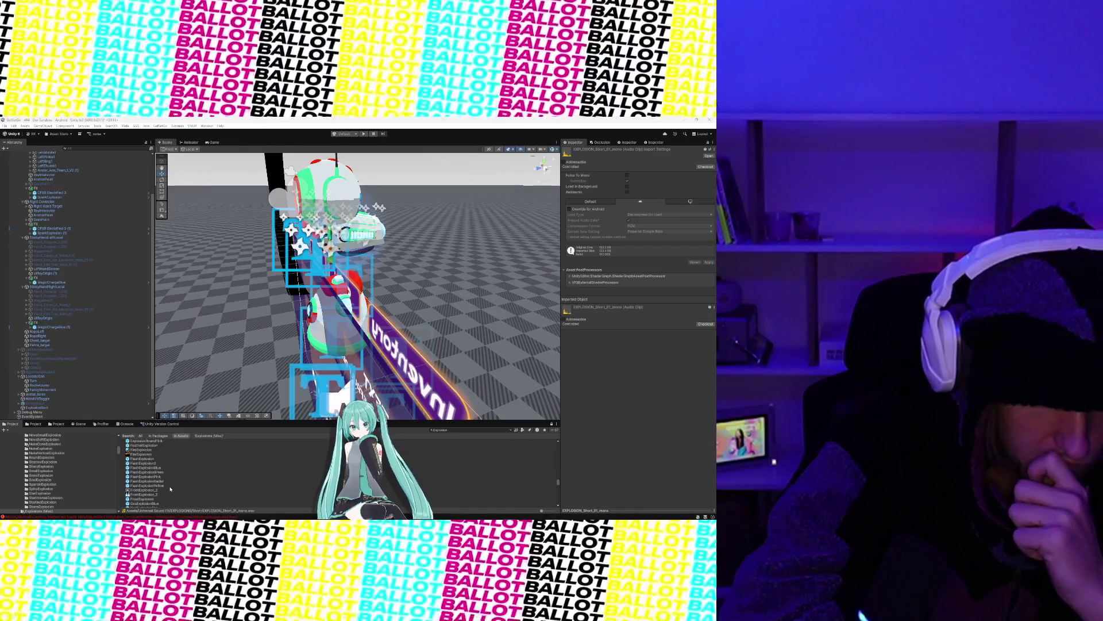
scroll(170, 488, down, 10)
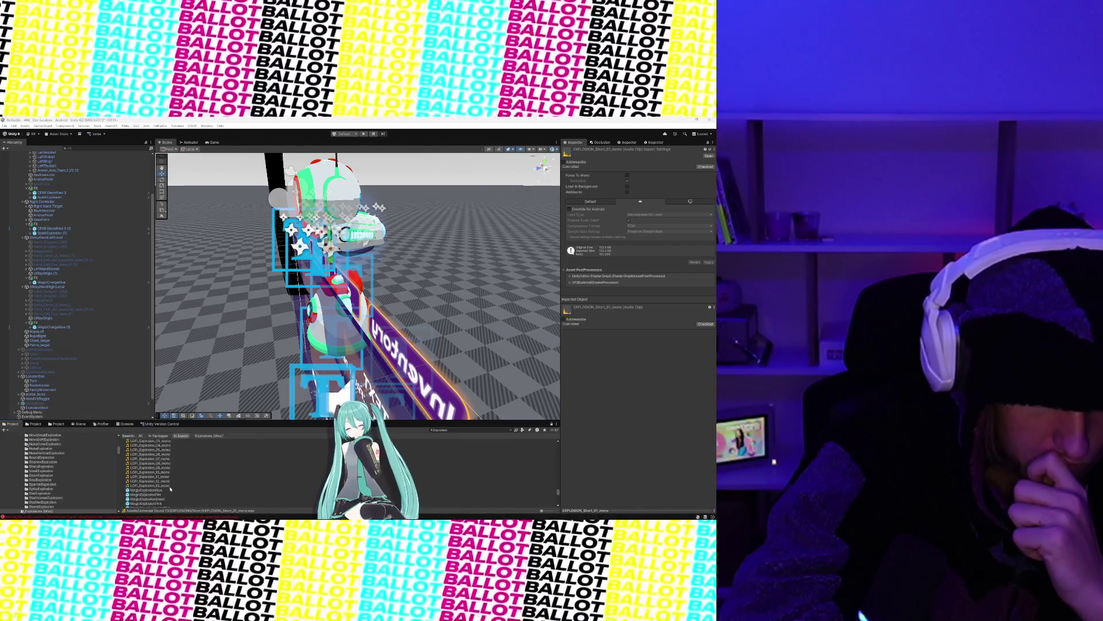
scroll(170, 488, up, 2)
Step: Audition LOFI_Explosion_01/03, RETRO_Explosion_02/01 and a distorted 8-bit explosion clip
click(163, 465)
click(165, 474)
scroll(167, 487, down, 10)
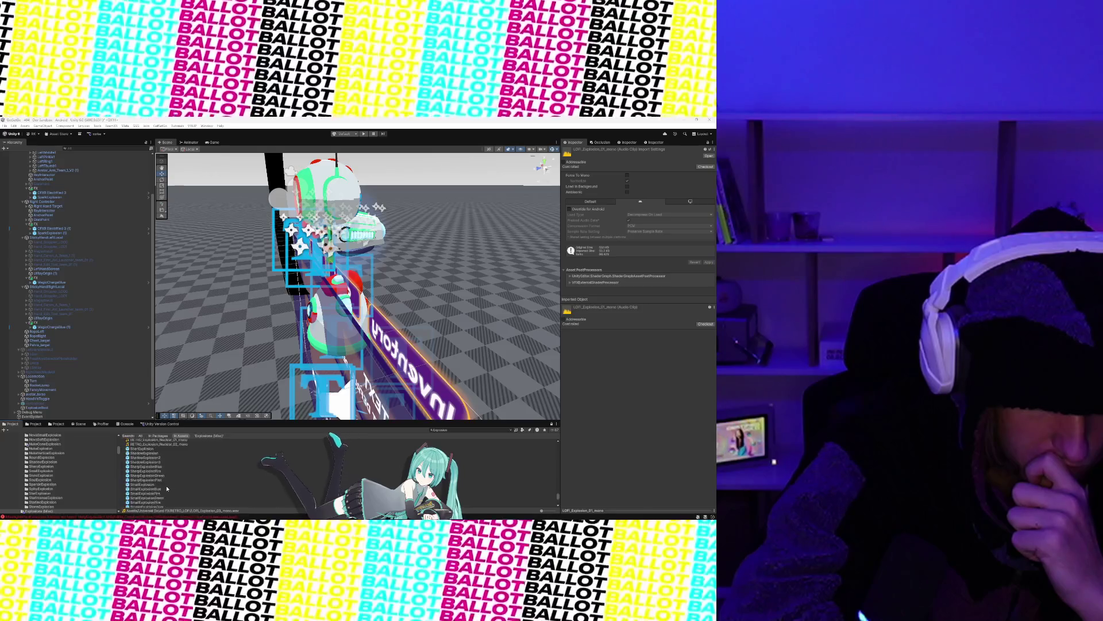
click(168, 476)
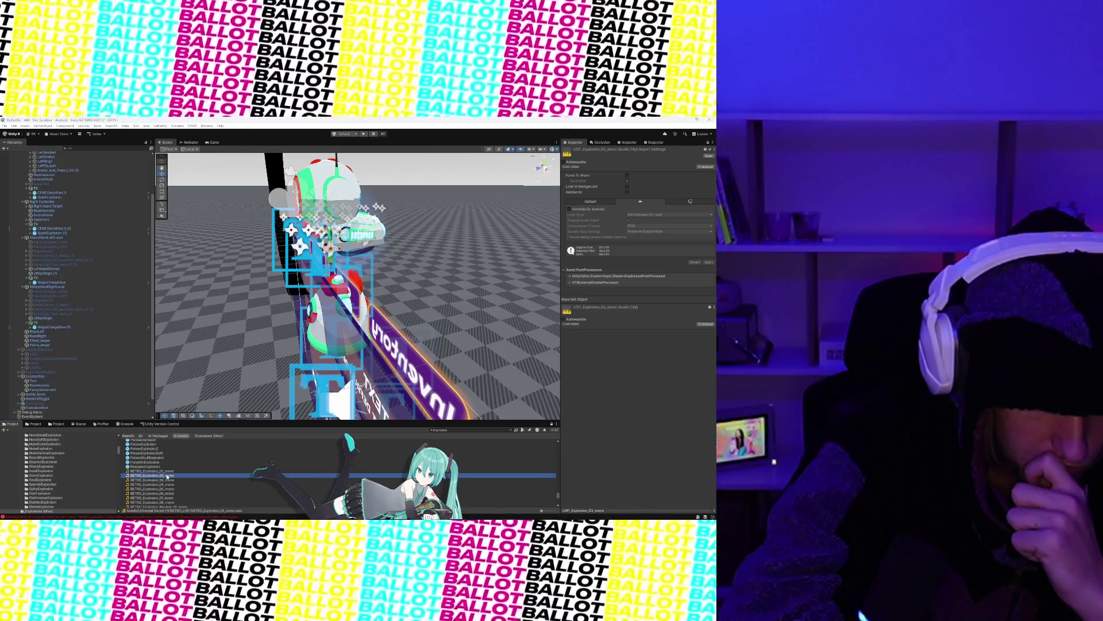
click(167, 471)
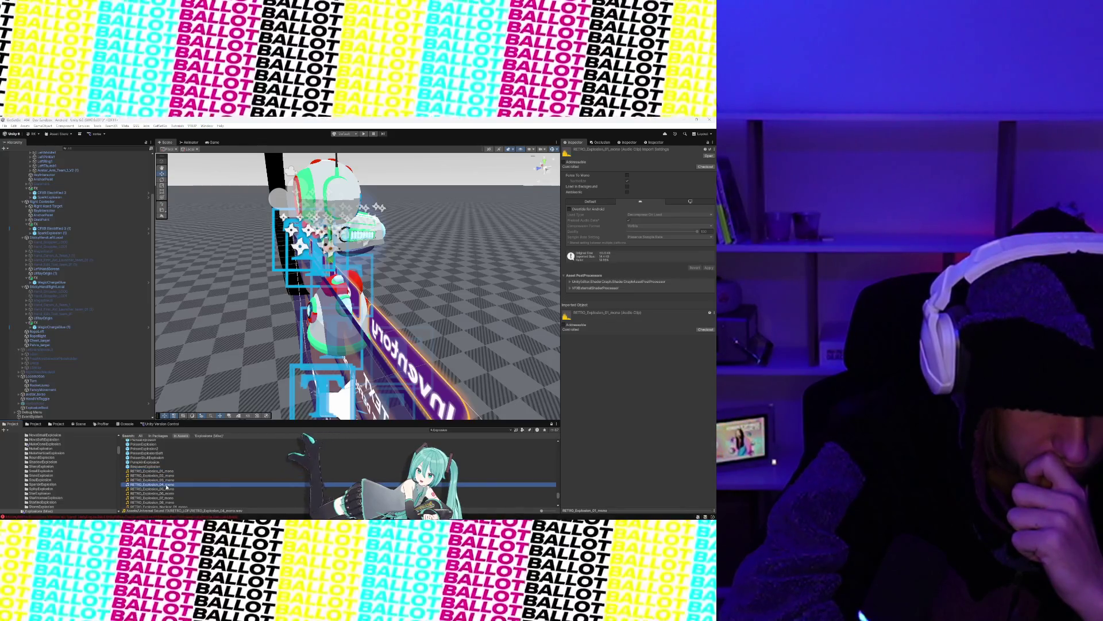
scroll(166, 487, down, 5)
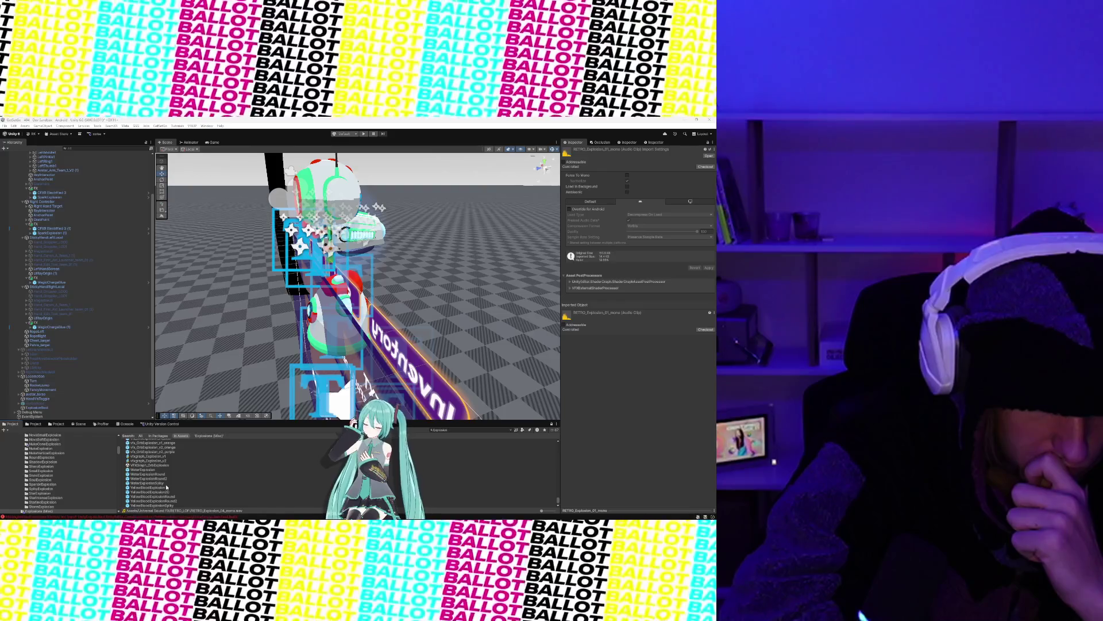
scroll(167, 487, down, 5)
scroll(167, 487, up, 15)
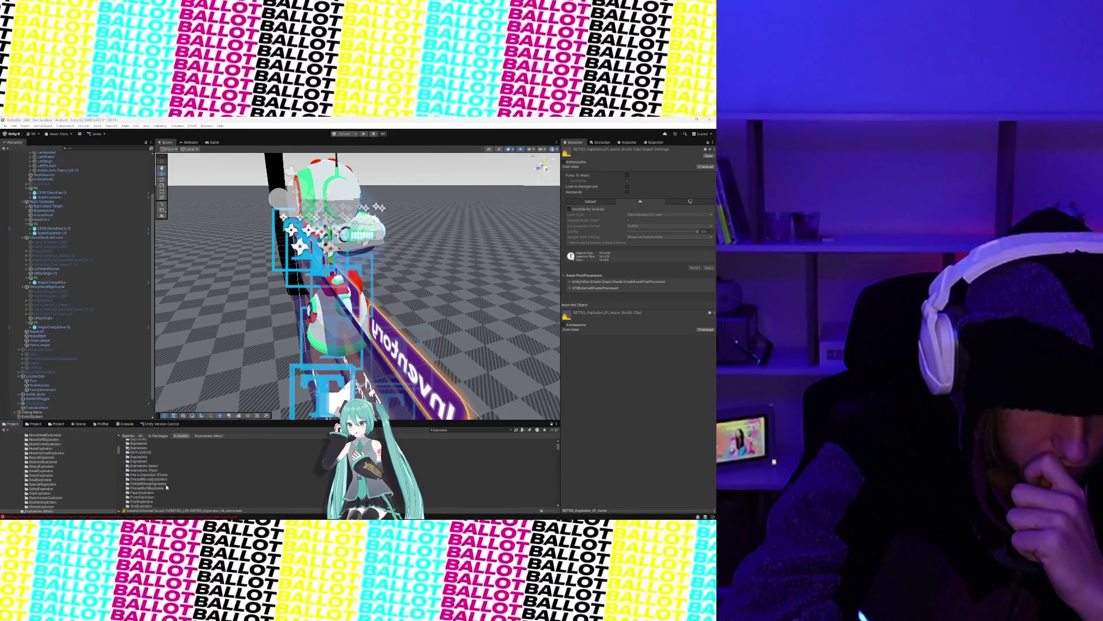
click(173, 462)
Step: Audition the long distant deep-fade clip and the short bright 8-bit explosion
key(Up)
key(Up)
key(Up)
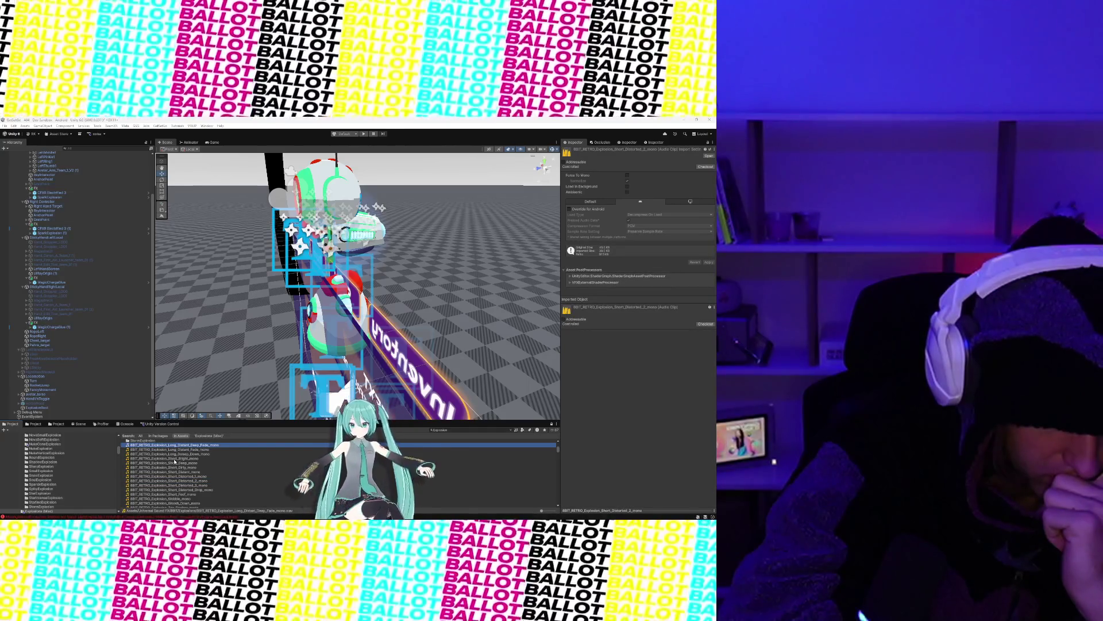
click(175, 458)
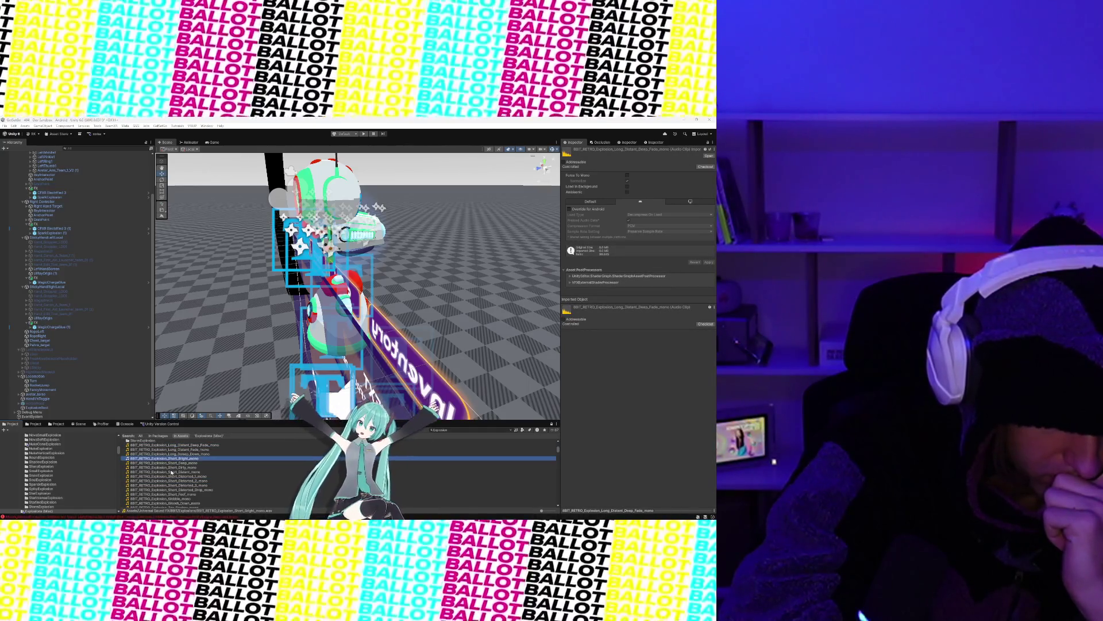
scroll(155, 468, down, 5)
scroll(155, 472, down, 10)
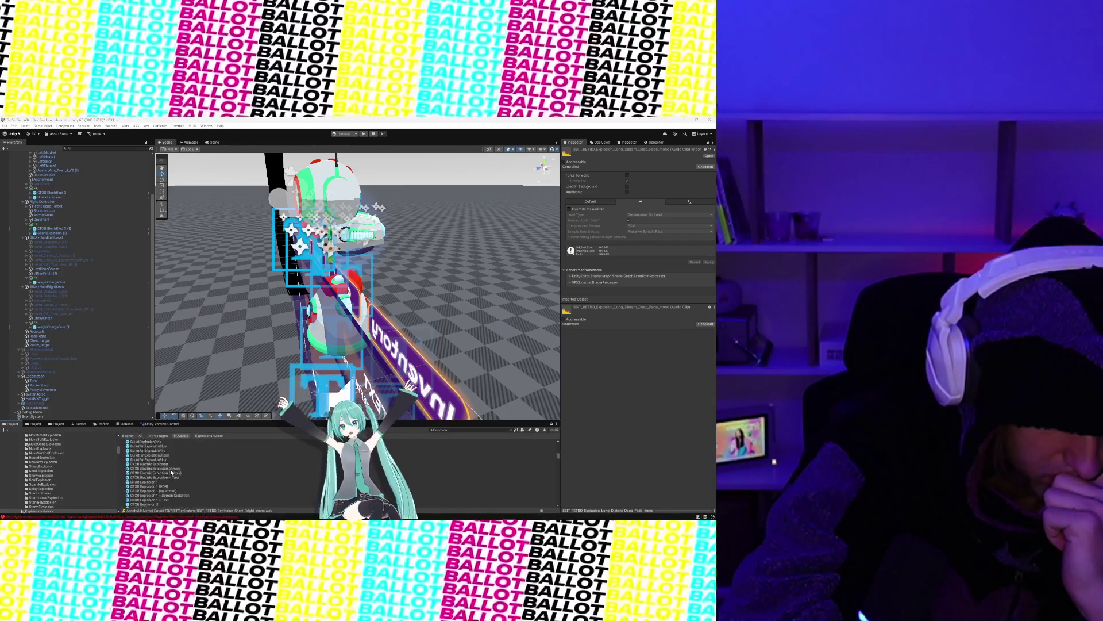
scroll(155, 468, up, 2)
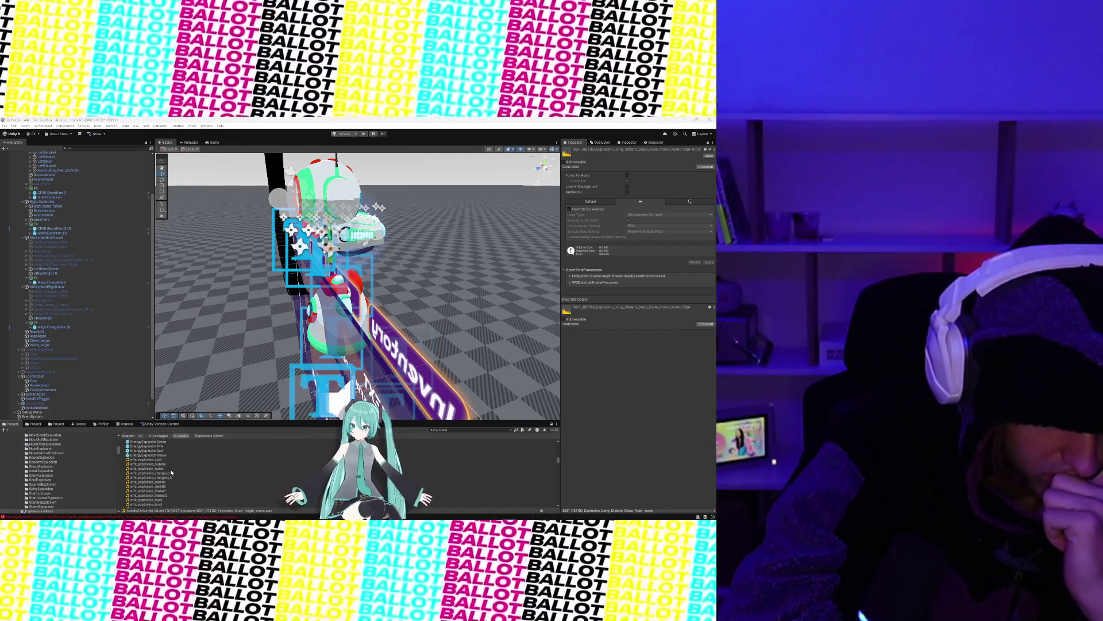
scroll(148, 477, down, 2)
scroll(155, 484, down, 2)
scroll(154, 480, up, 2)
Step: Audition sfx_explosion acid, chargeup, chargeup2, dark01 and dark02 clips
click(151, 443)
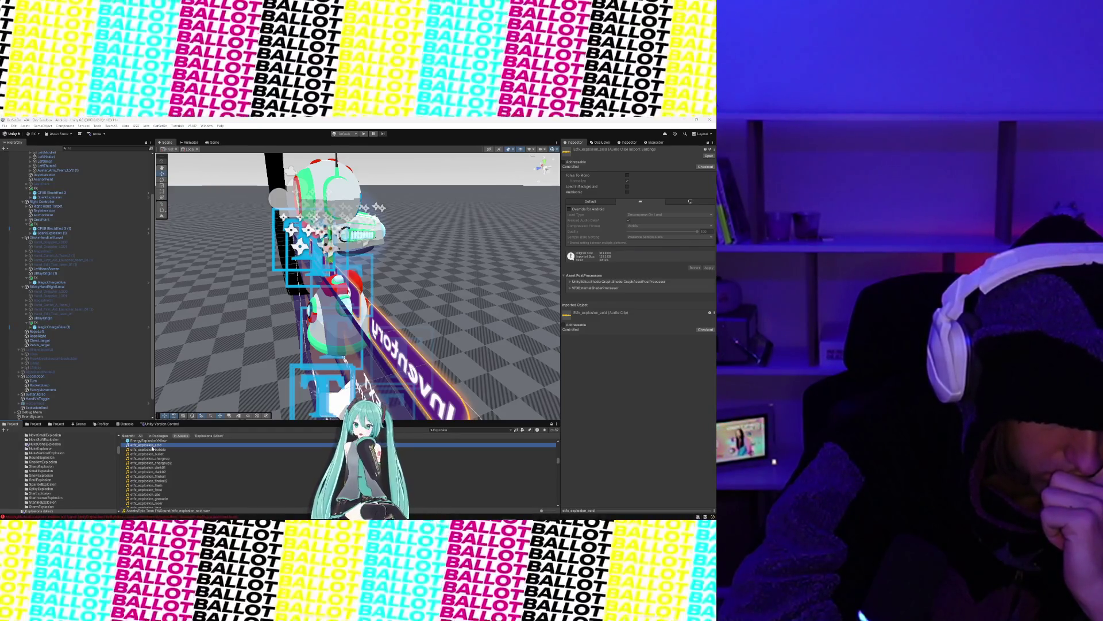
click(152, 458)
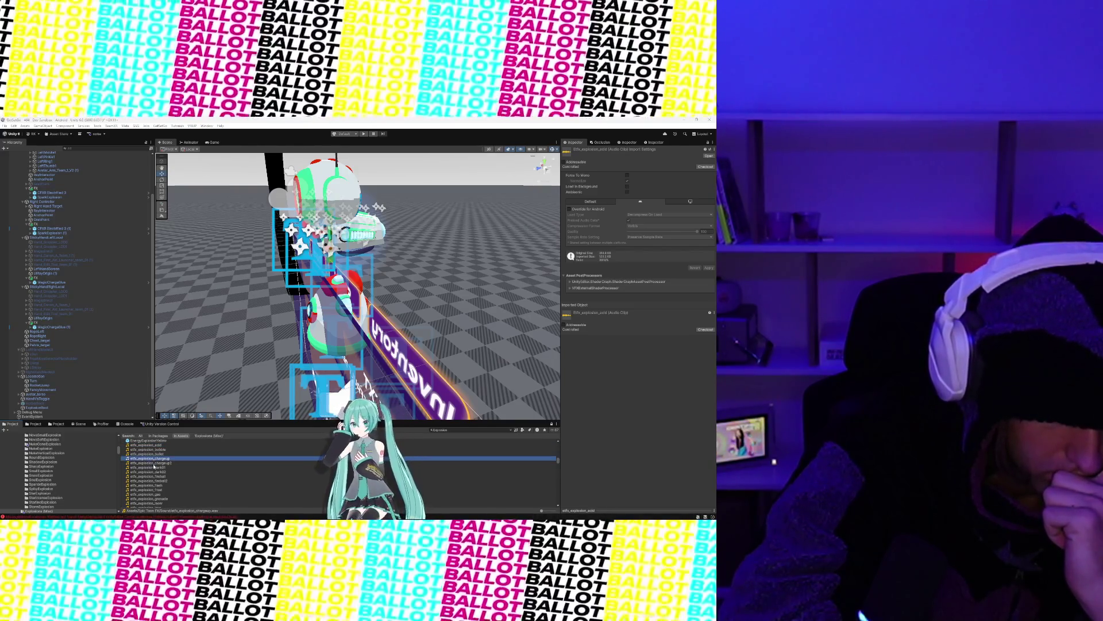
click(154, 464)
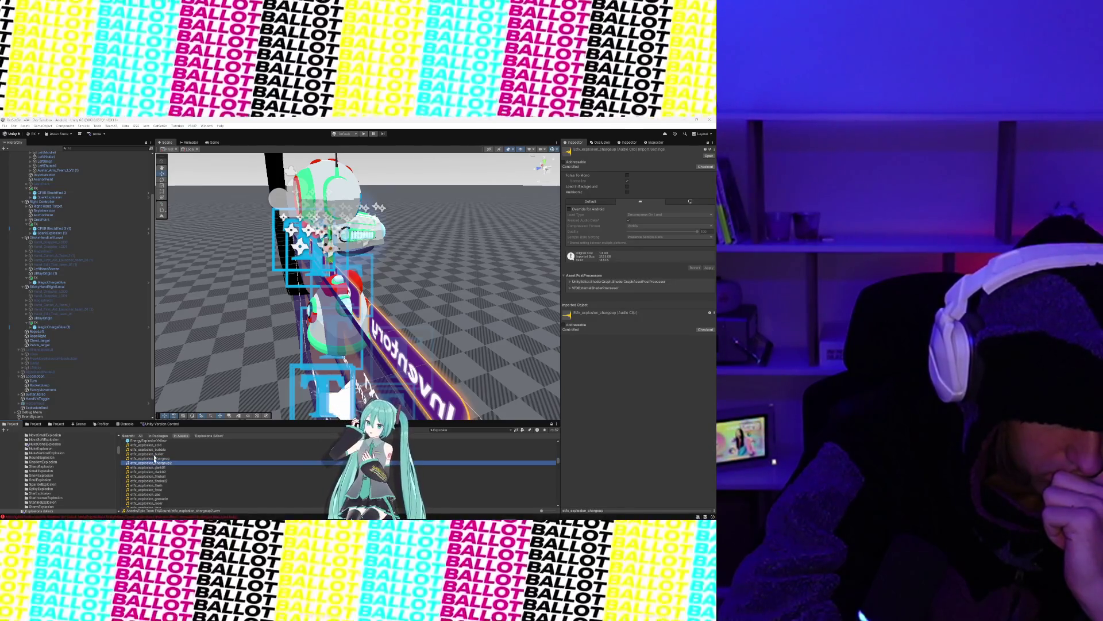
click(154, 468)
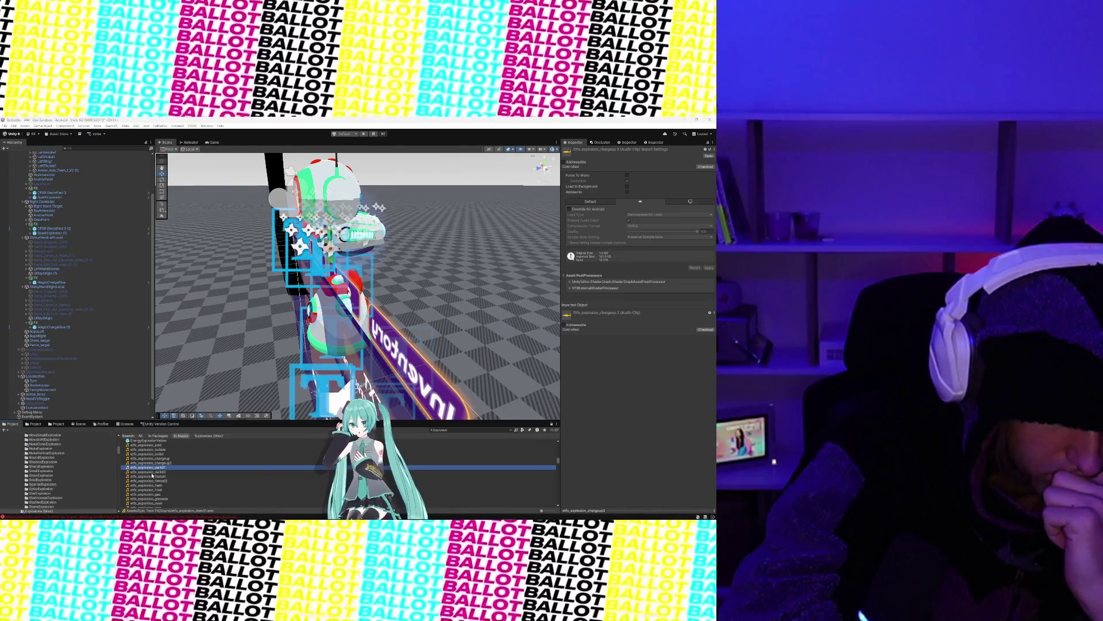
click(152, 472)
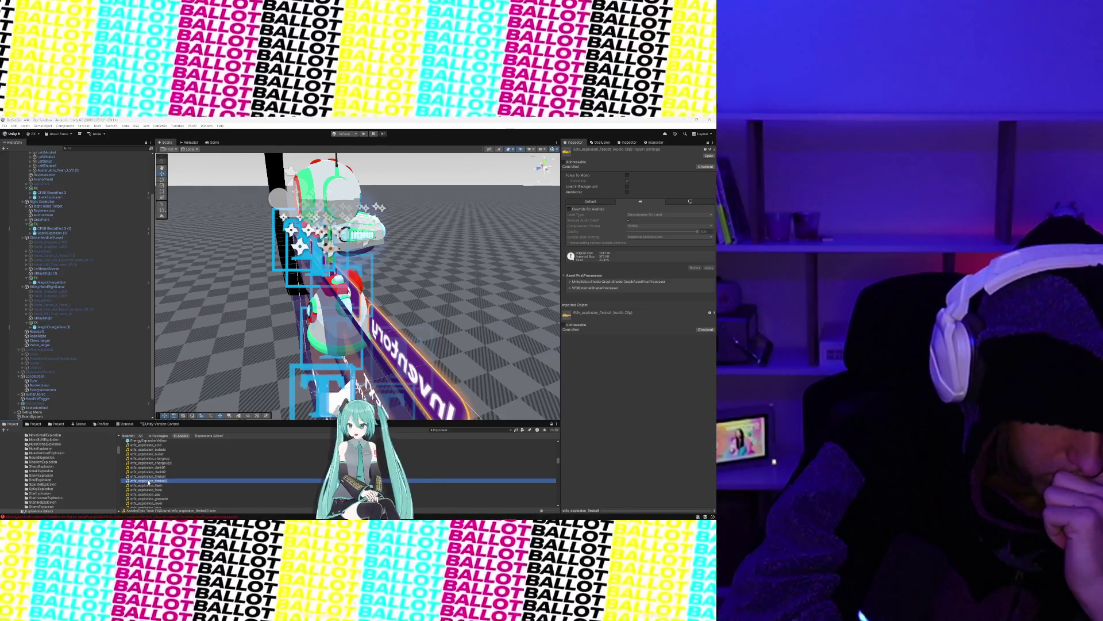
Step: Audition sfx_explosion laser, plasma, mystic, mystic02 and sparkle3 clips
scroll(149, 482, down, 1)
click(148, 487)
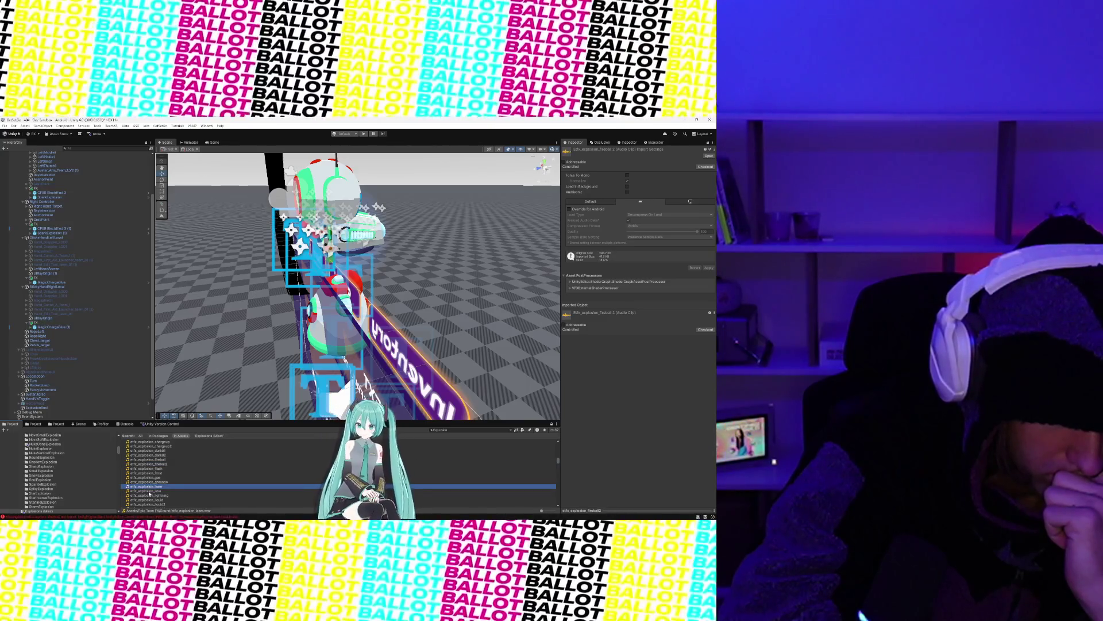
scroll(149, 493, down, 2)
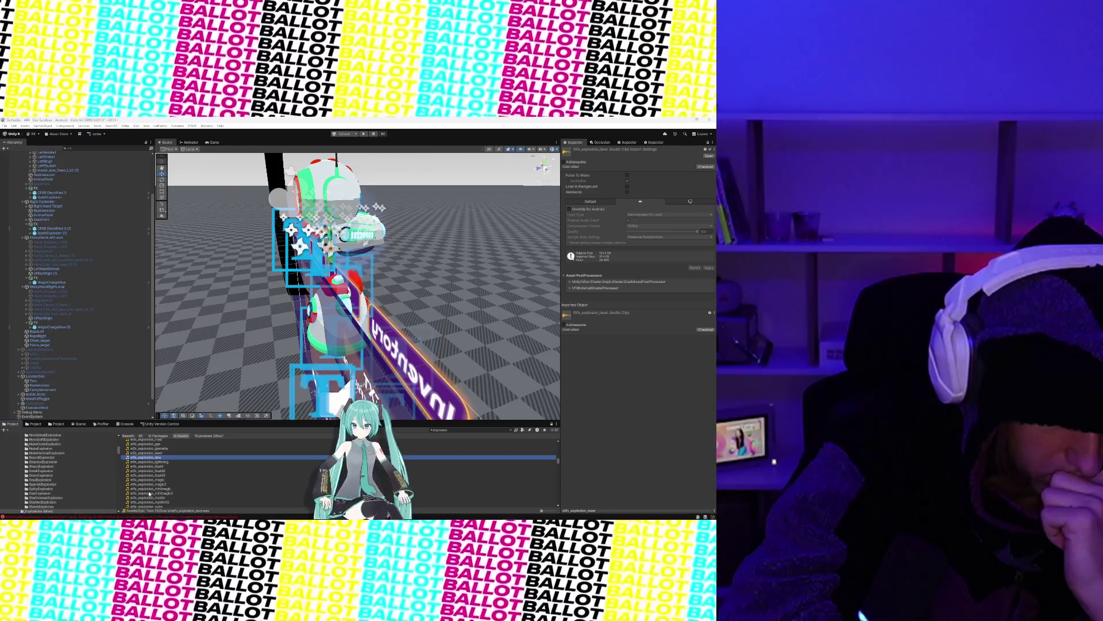
scroll(150, 493, down, 1)
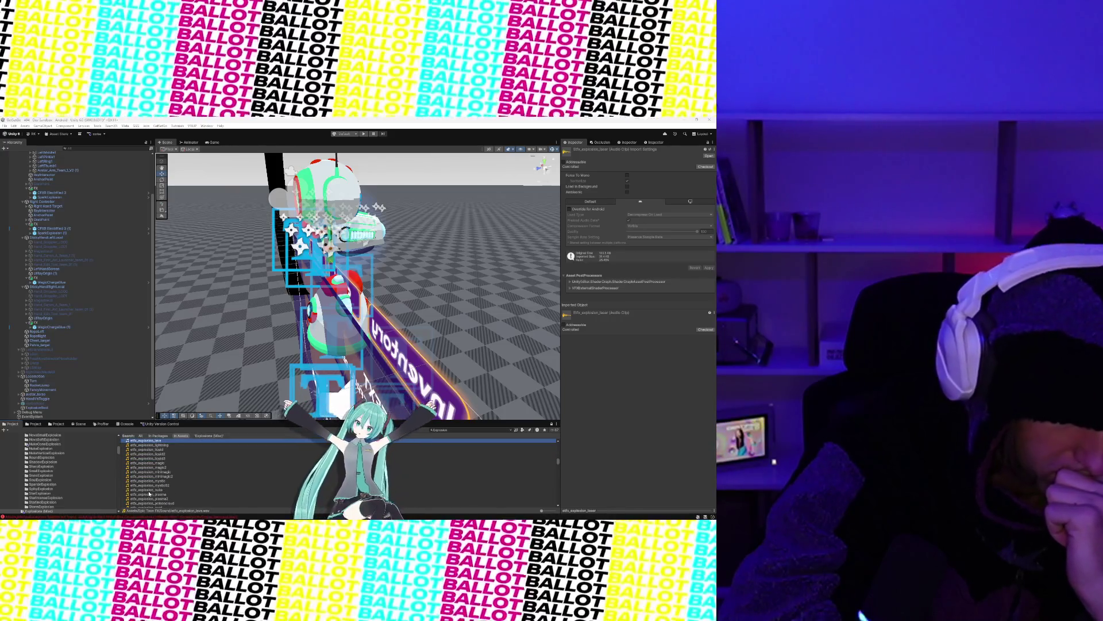
click(150, 494)
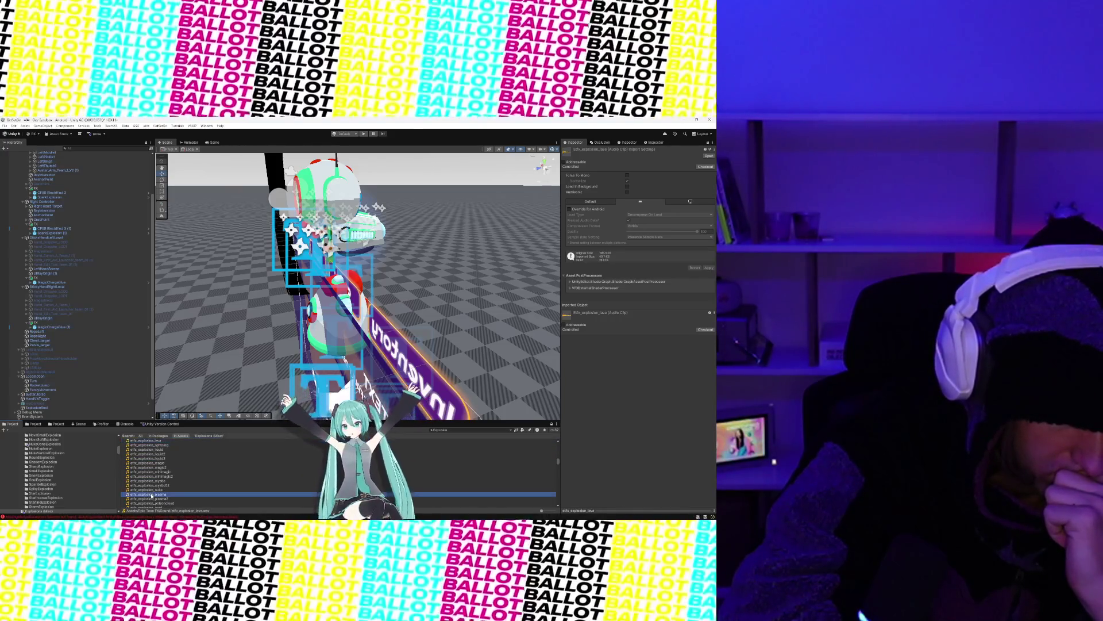
scroll(151, 494, down, 1)
click(154, 465)
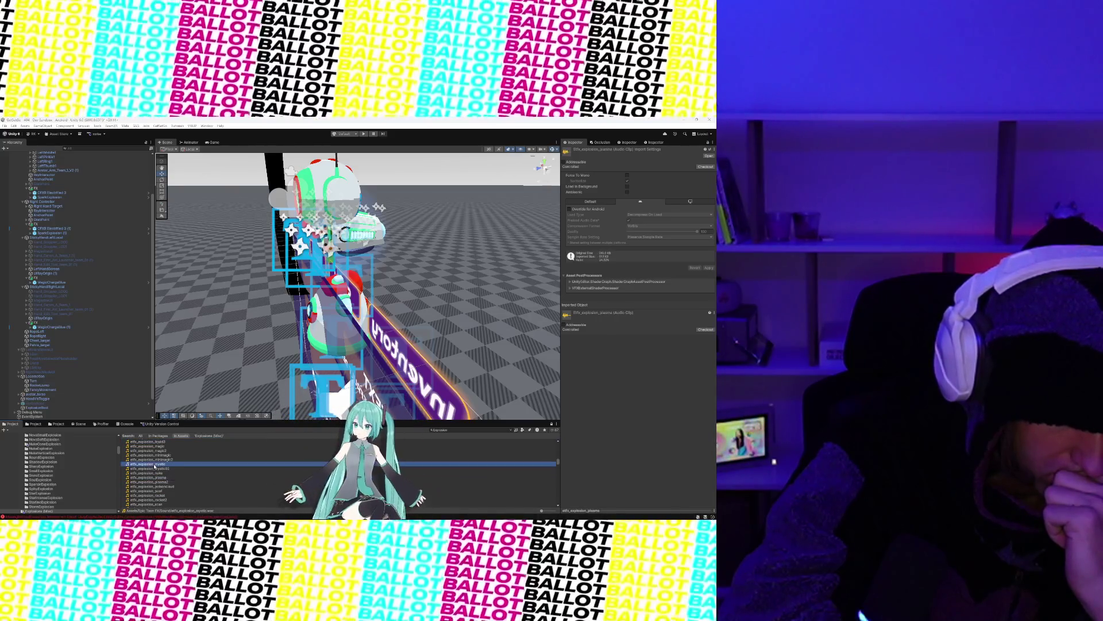
click(154, 469)
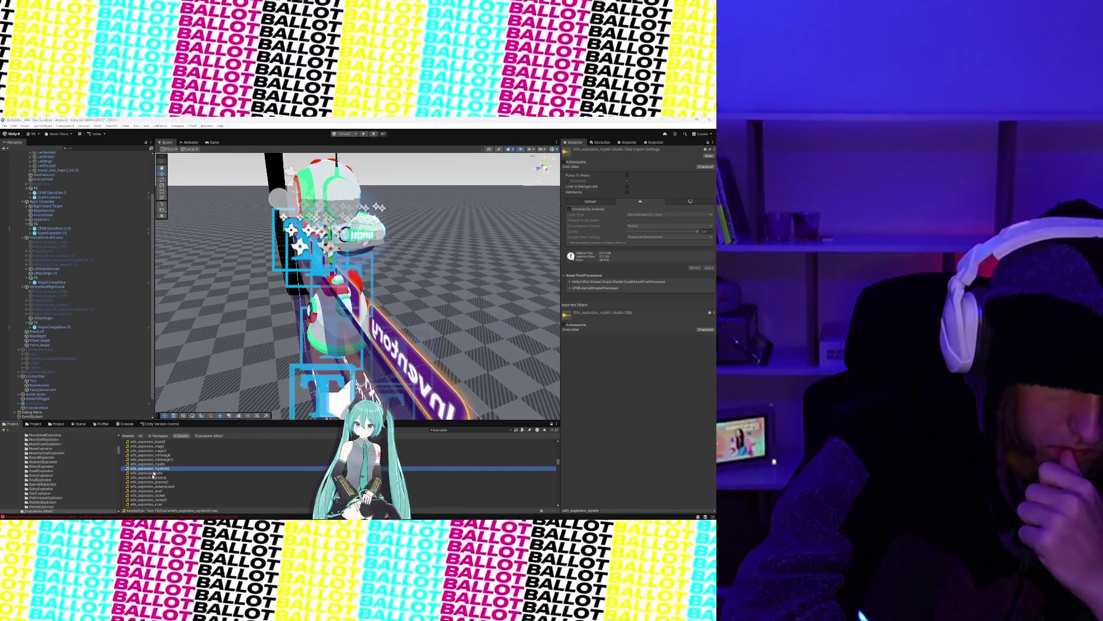
scroll(152, 485, down, 1)
scroll(151, 488, down, 1)
scroll(153, 492, down, 1)
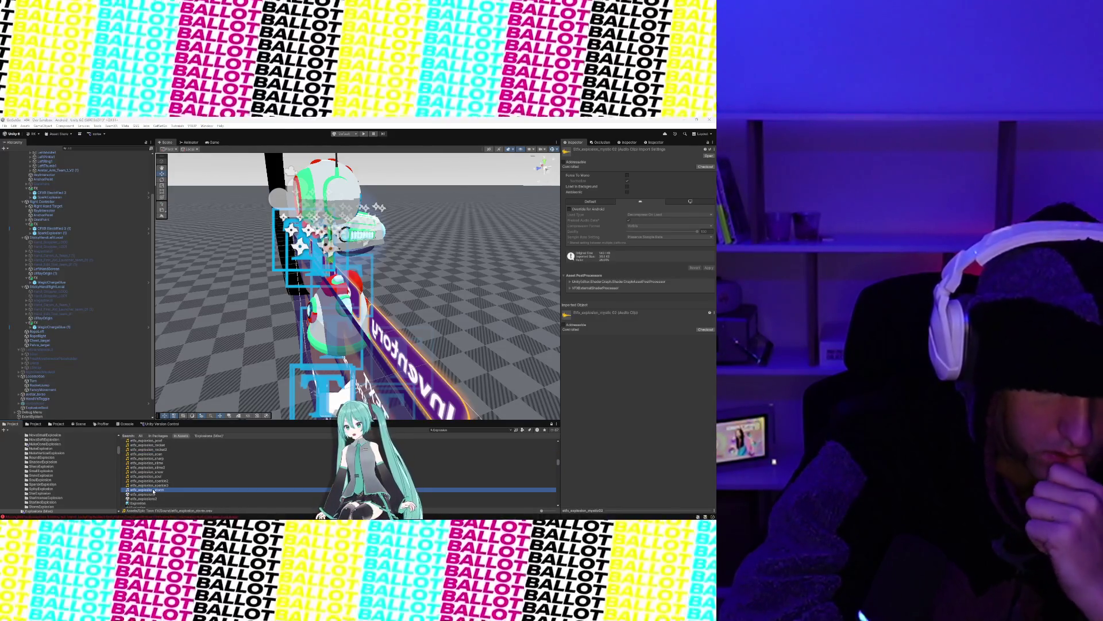
click(147, 487)
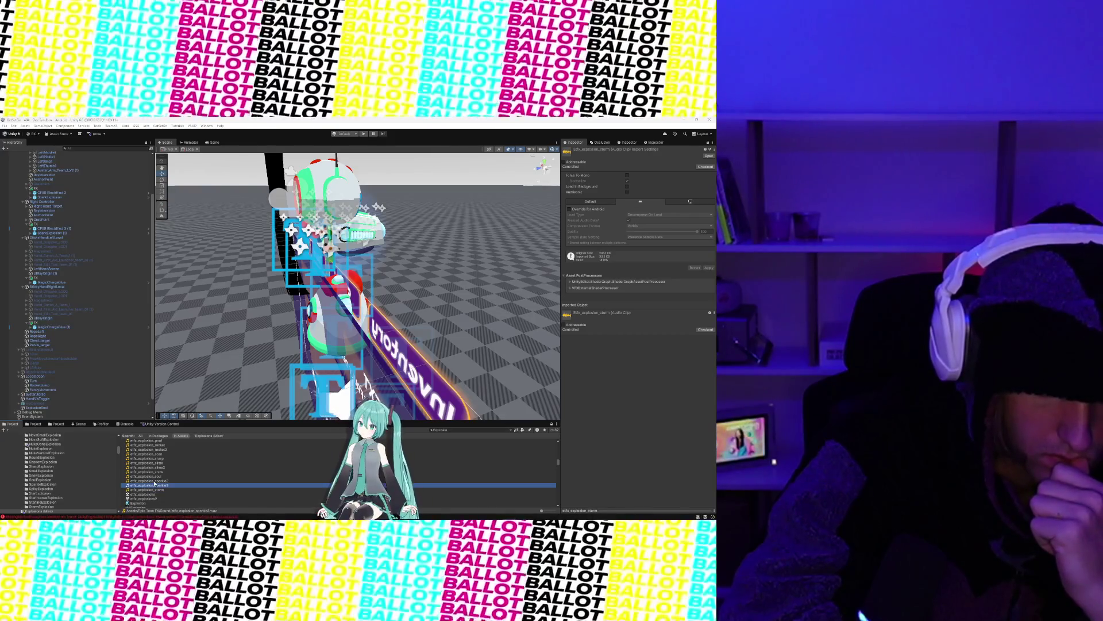
Step: Pick the etfx_explosion_acid clip, then inspect SparkExplosion (1)
scroll(154, 484, down, 3)
scroll(154, 484, up, 3)
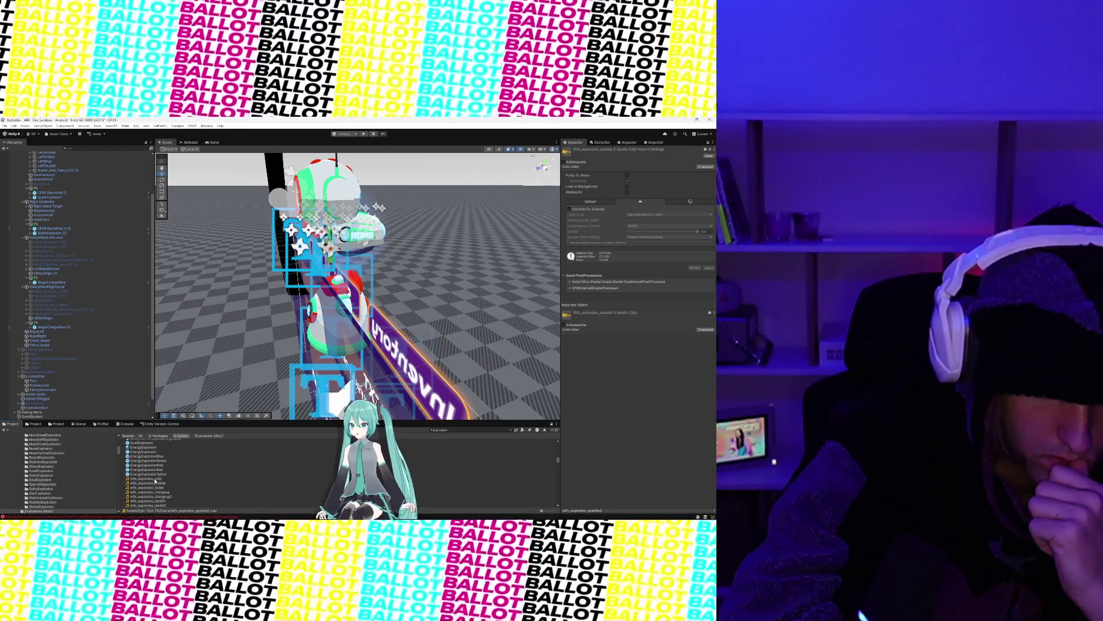
click(154, 479)
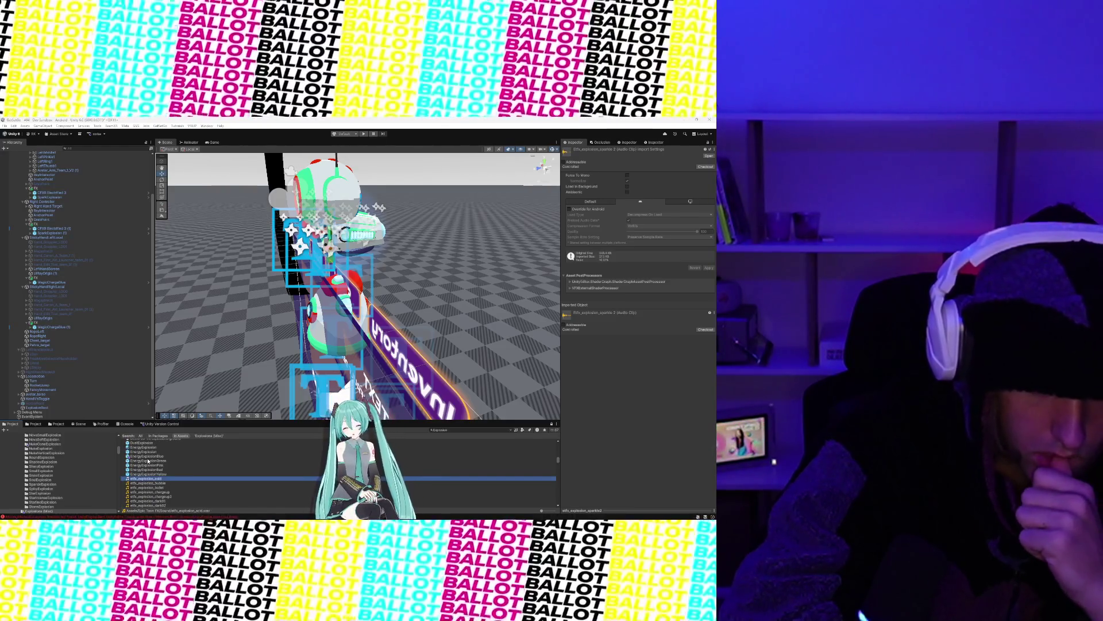
click(57, 233)
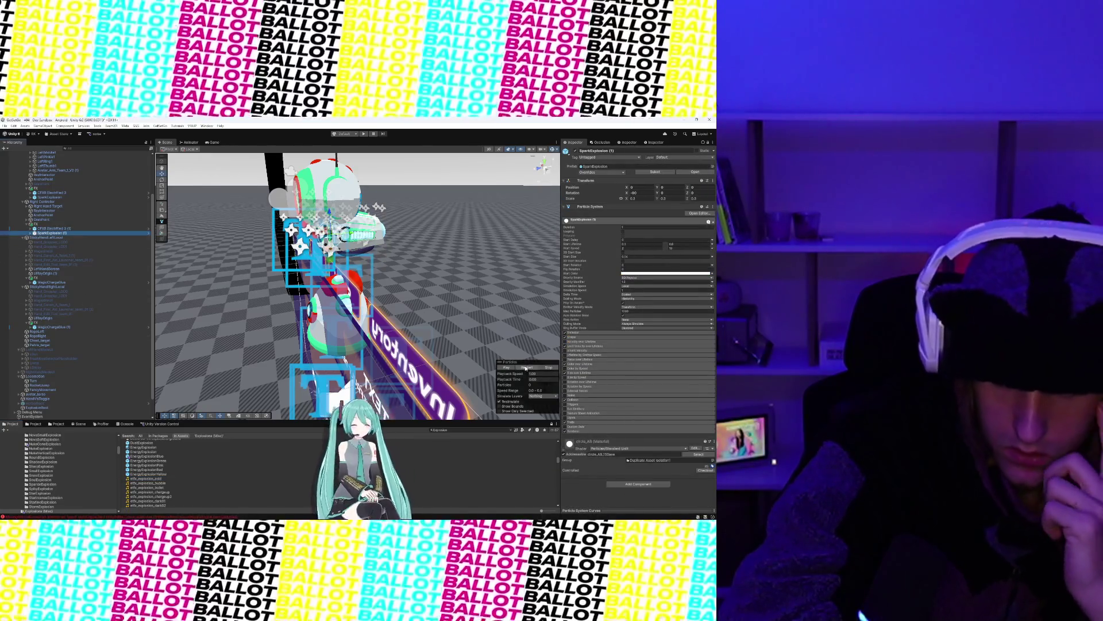
Step: Inspect the CFXR Electrified 3 (1) and MagicChargeBlue effects
key(Up)
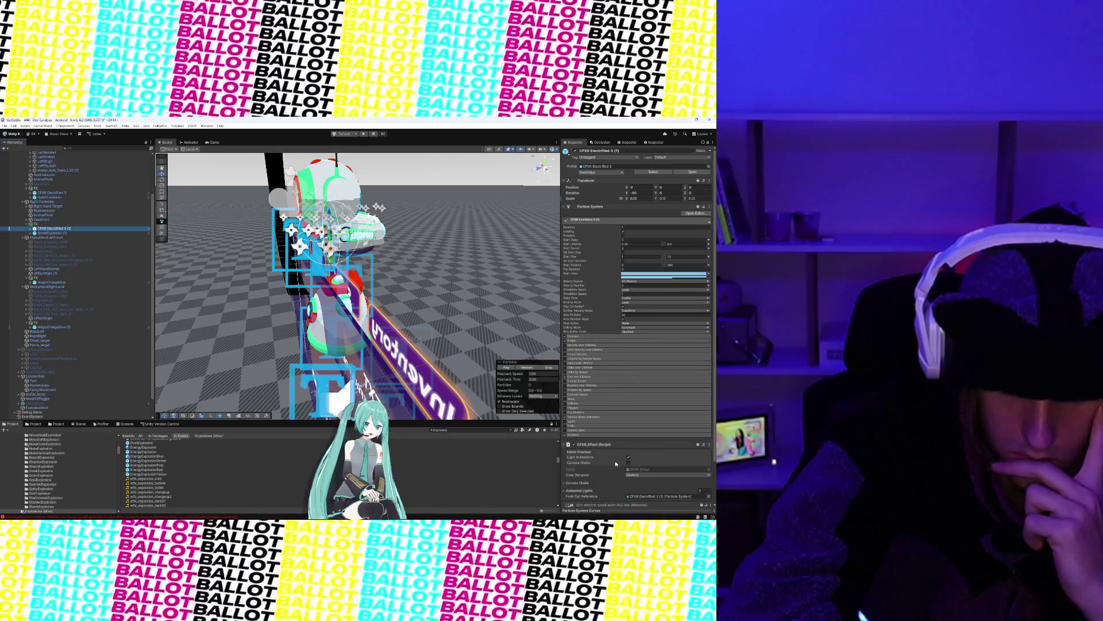
scroll(618, 463, down, 2)
click(50, 283)
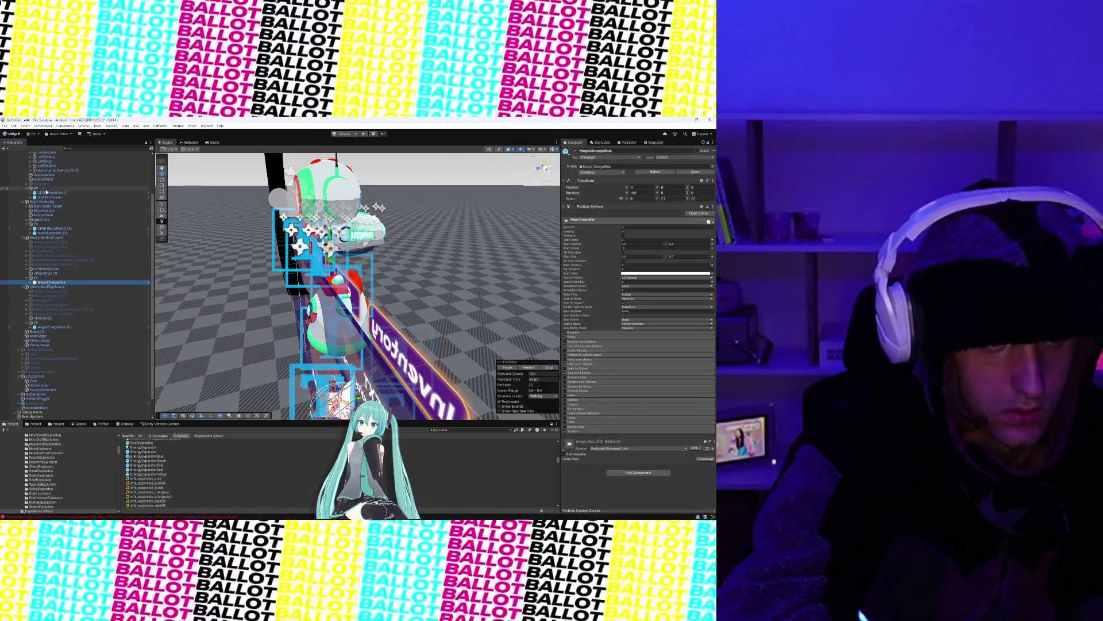
scroll(46, 192, up, 3)
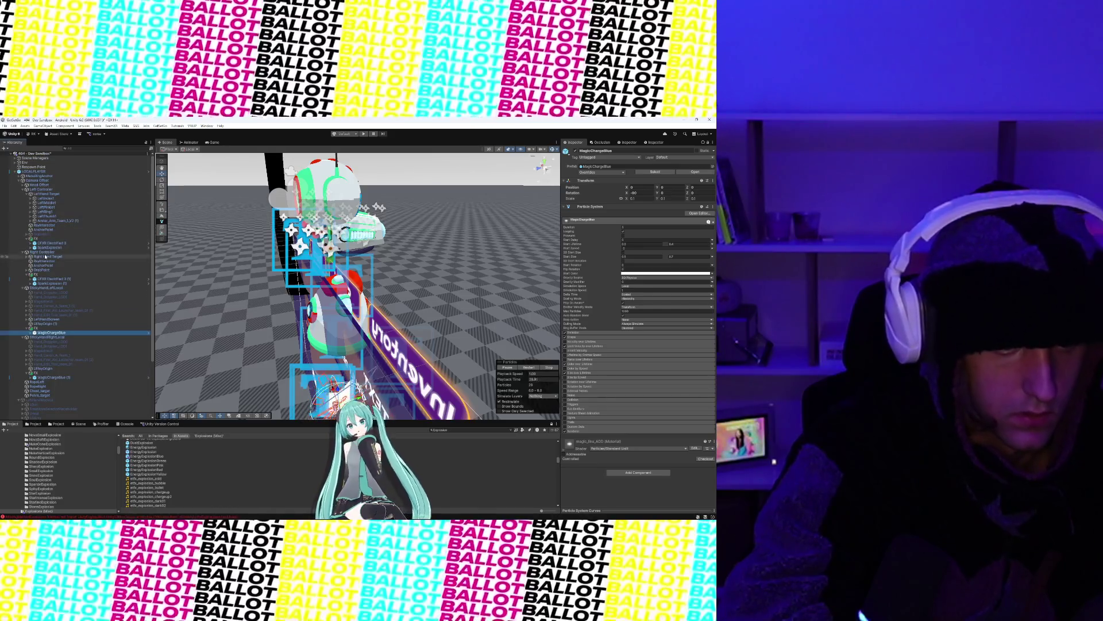
Step: Assign etfx_explosion_acid to StickyHandLeftLocal's Fancy Exit Clip slot
click(49, 287)
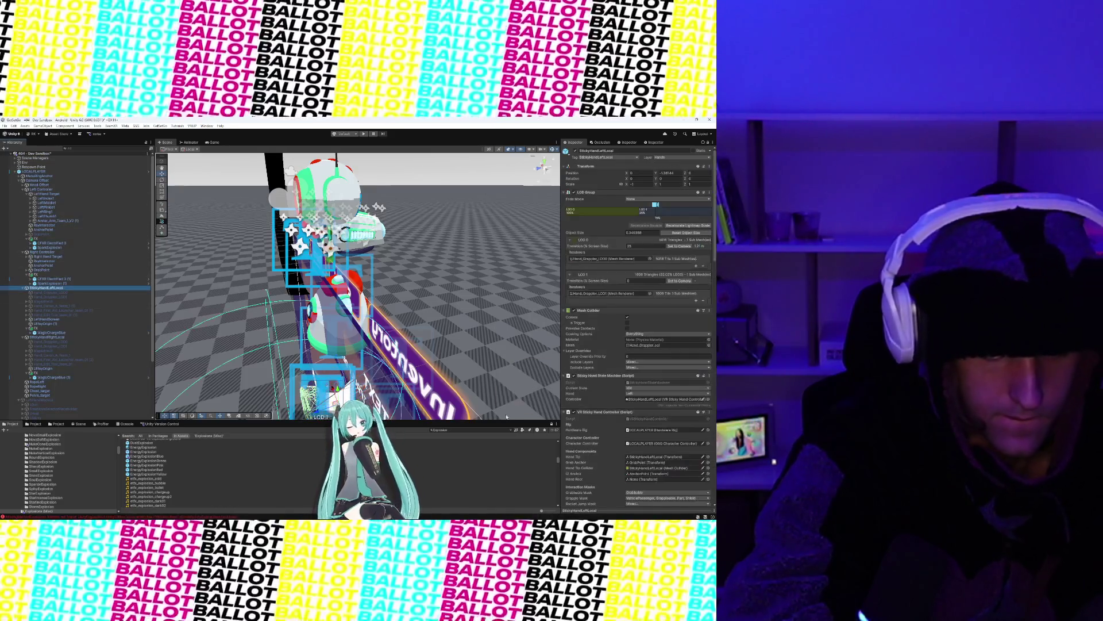
scroll(595, 395, down, 15)
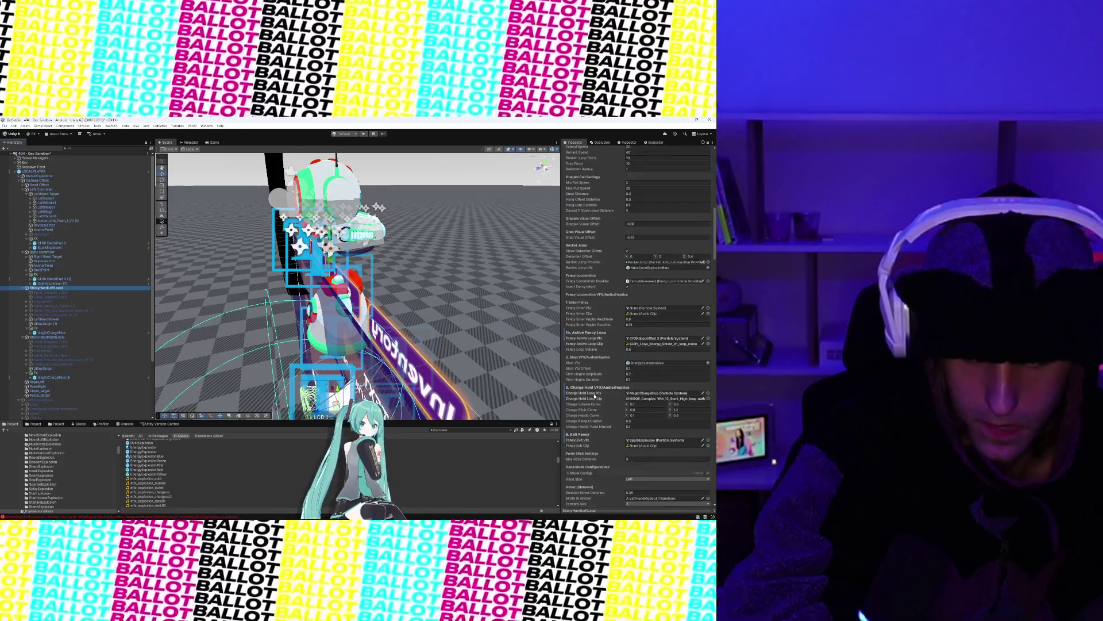
scroll(595, 396, down, 4)
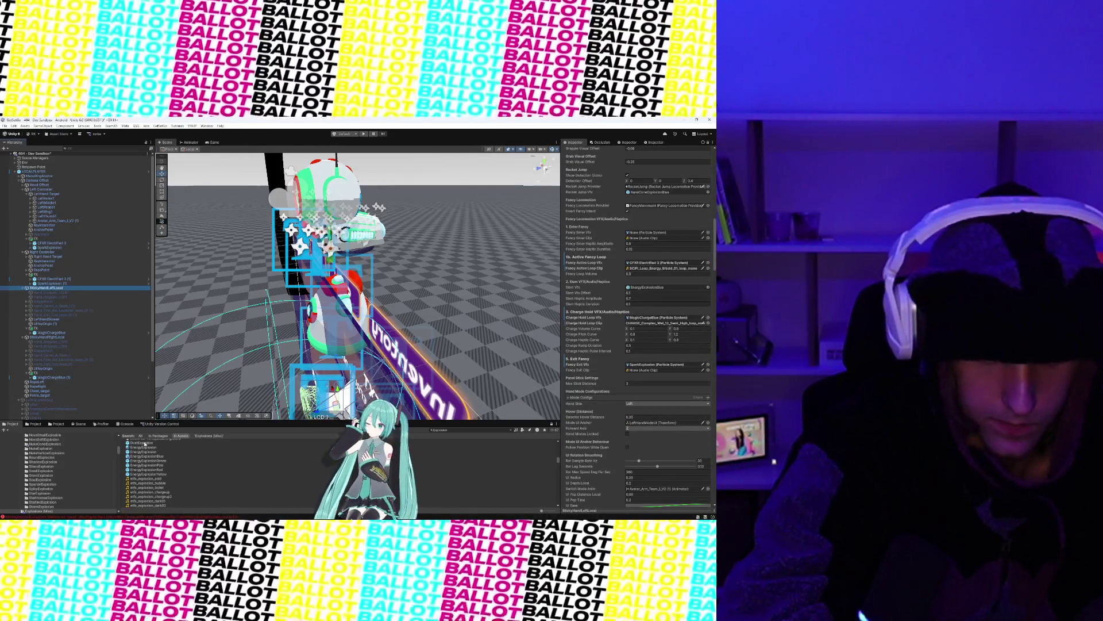
drag(148, 482, 652, 373)
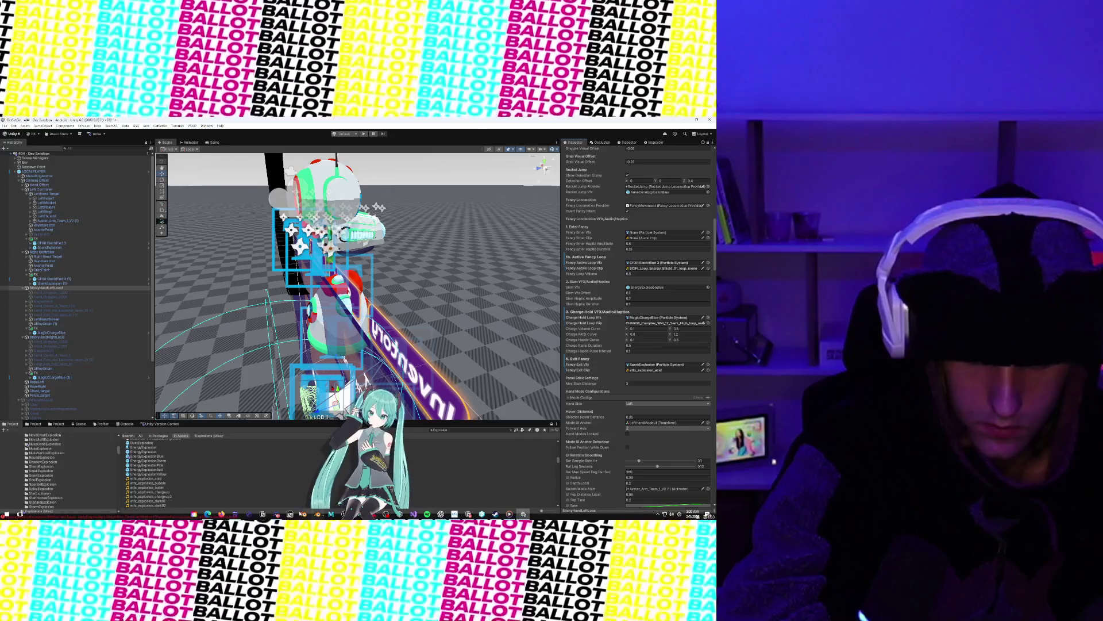
mouse_move(208, 513)
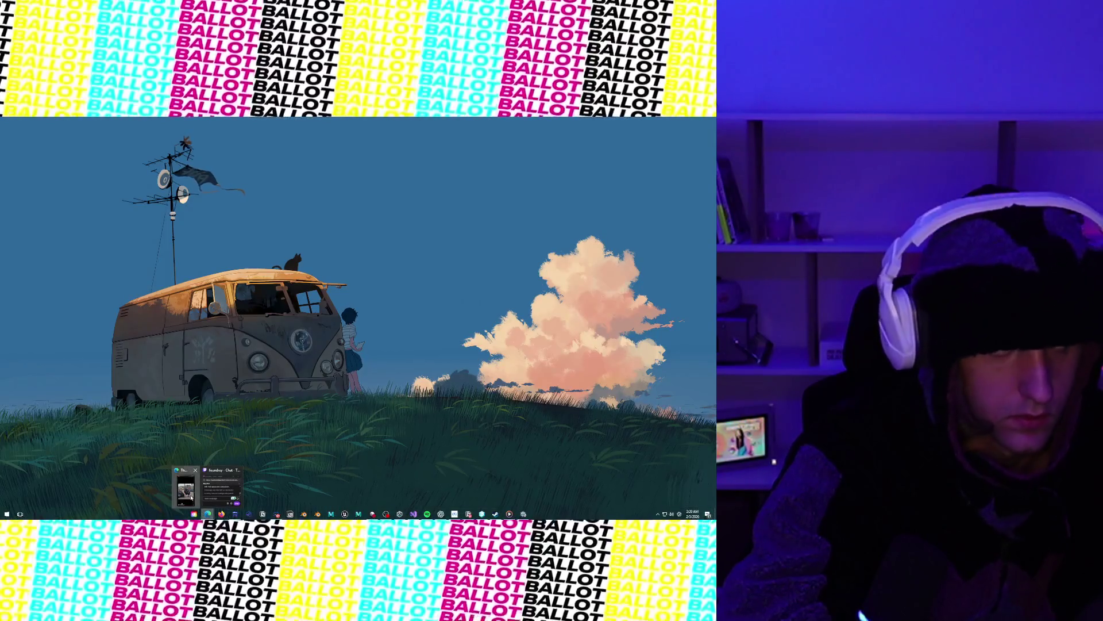